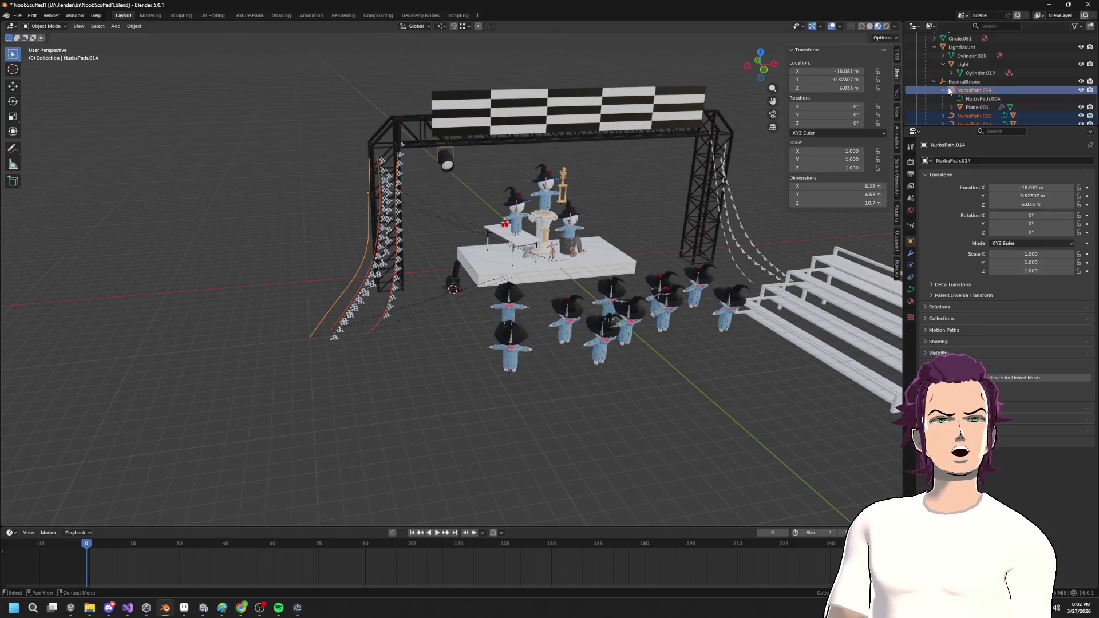
Check the transforms of flag planes Plane.001–003 under NurbsPath.014–016, then return to Unity.
click(980, 107)
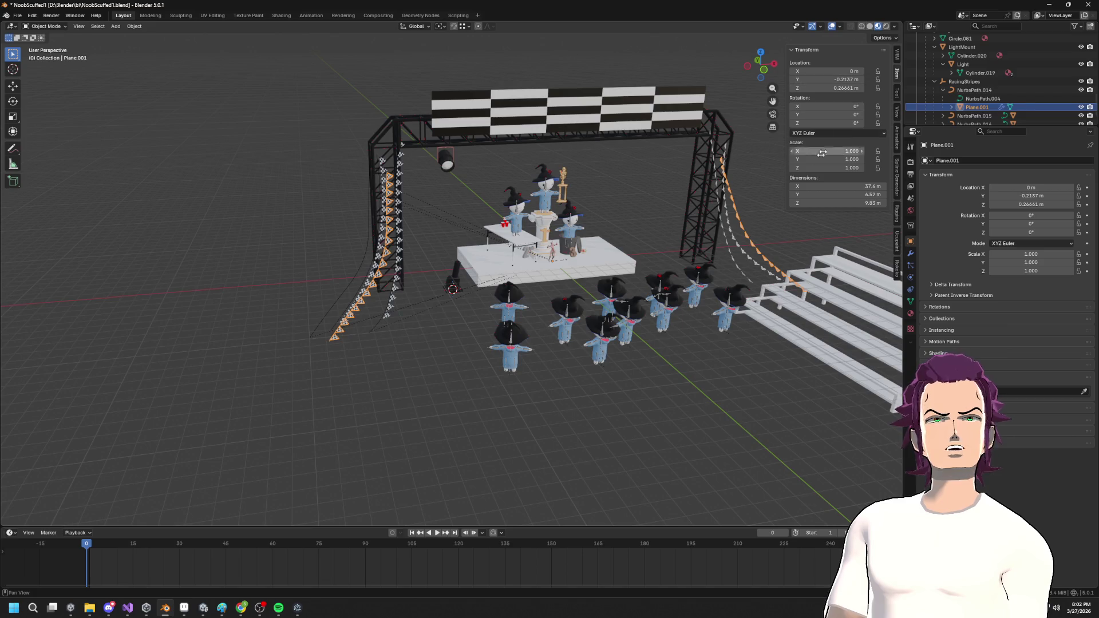
scroll(948, 91, down, 2)
click(942, 99)
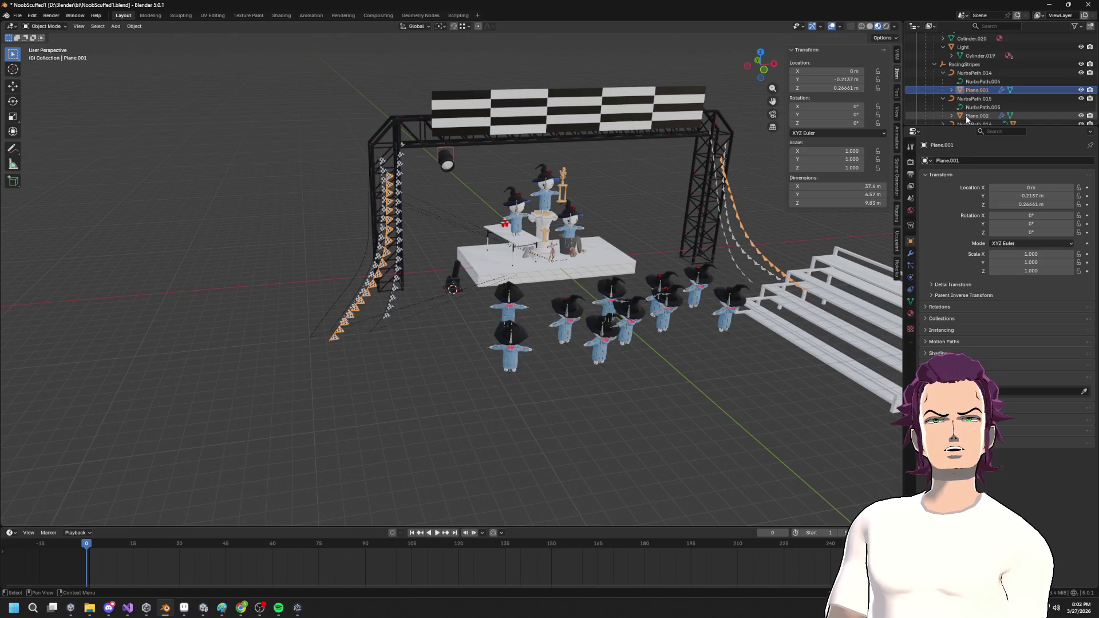
scroll(968, 100, down, 2)
click(969, 97)
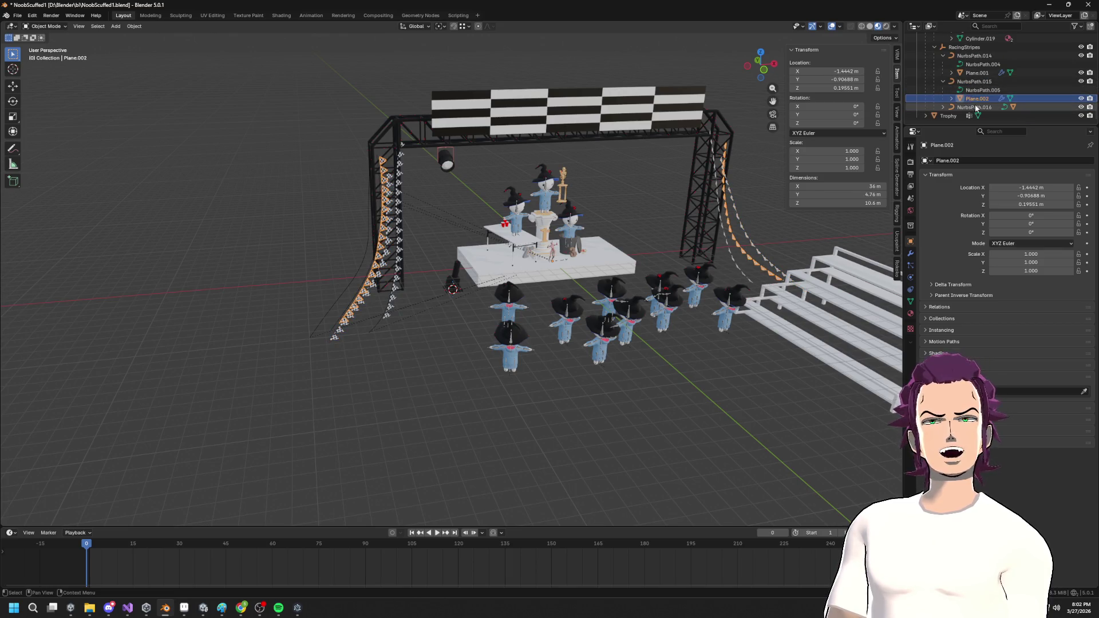
click(943, 107)
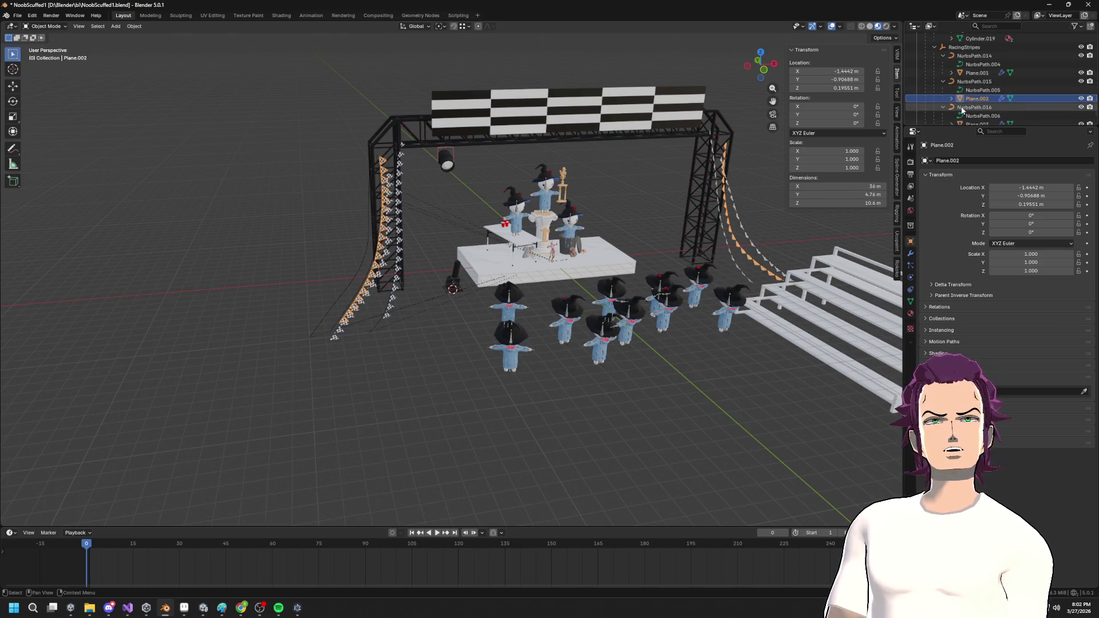
click(975, 123)
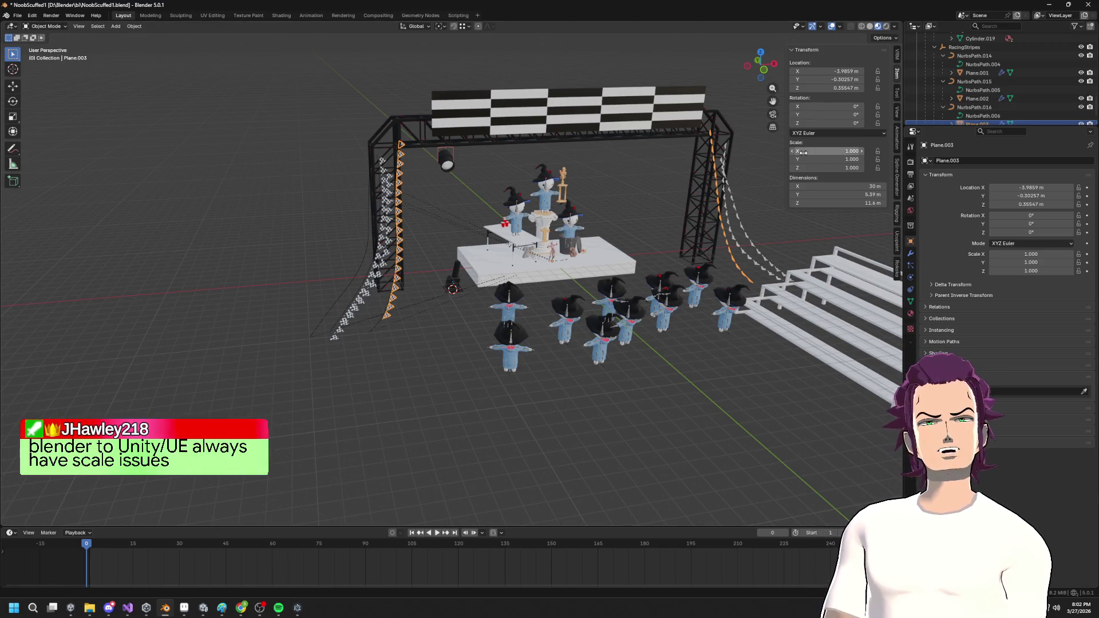
key(alt+Tab)
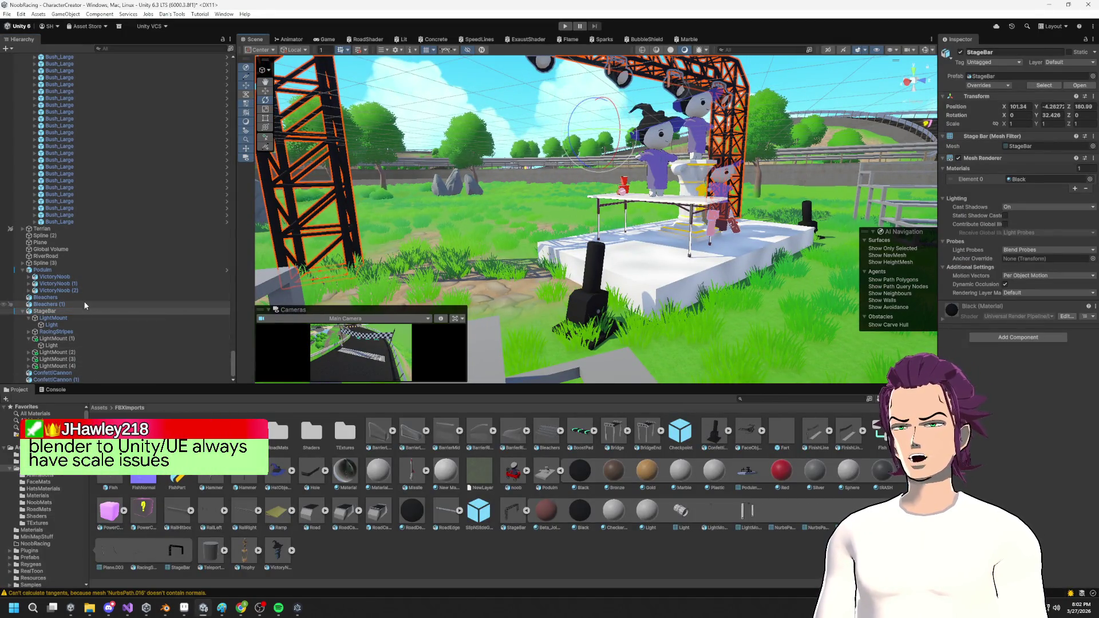
Select RacingStripes, scale it to 60.8, and roughly raise, rotate and move it along the truss.
click(75, 332)
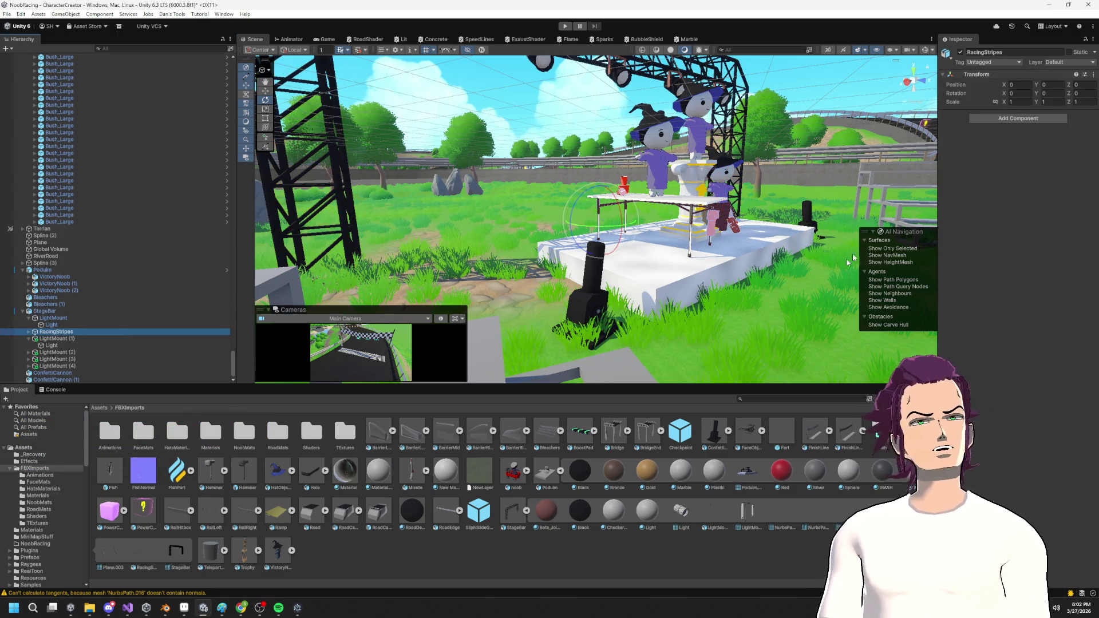
click(1003, 105)
text(60.8)
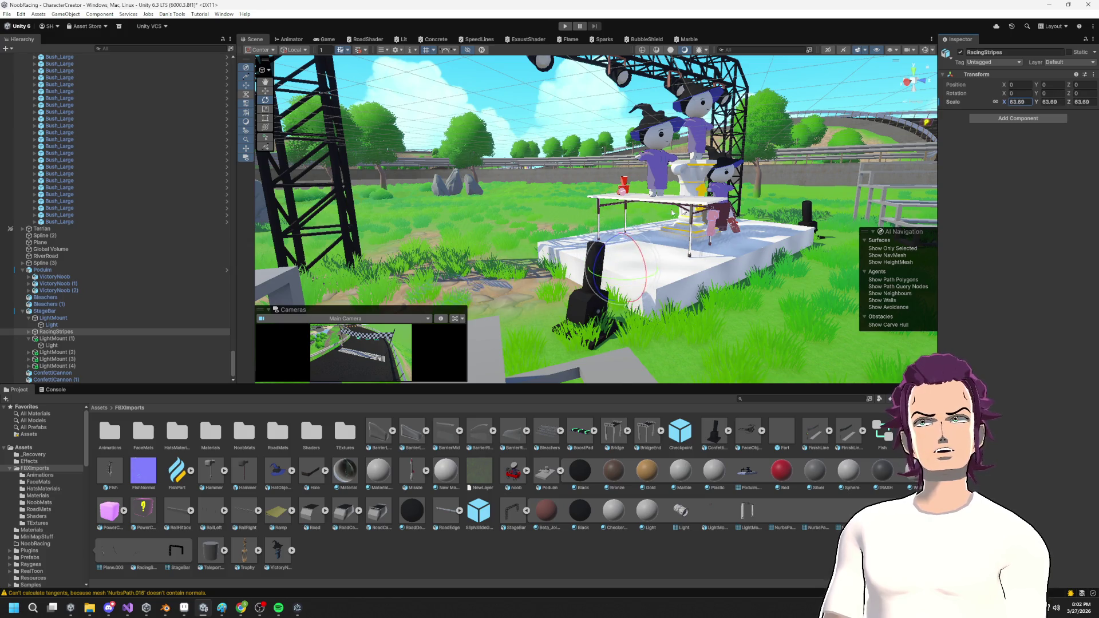
scroll(630, 246, down, 5)
mouse_move(609, 220)
mouse_down()
mouse_move(614, 166)
mouse_move(631, 241)
mouse_up()
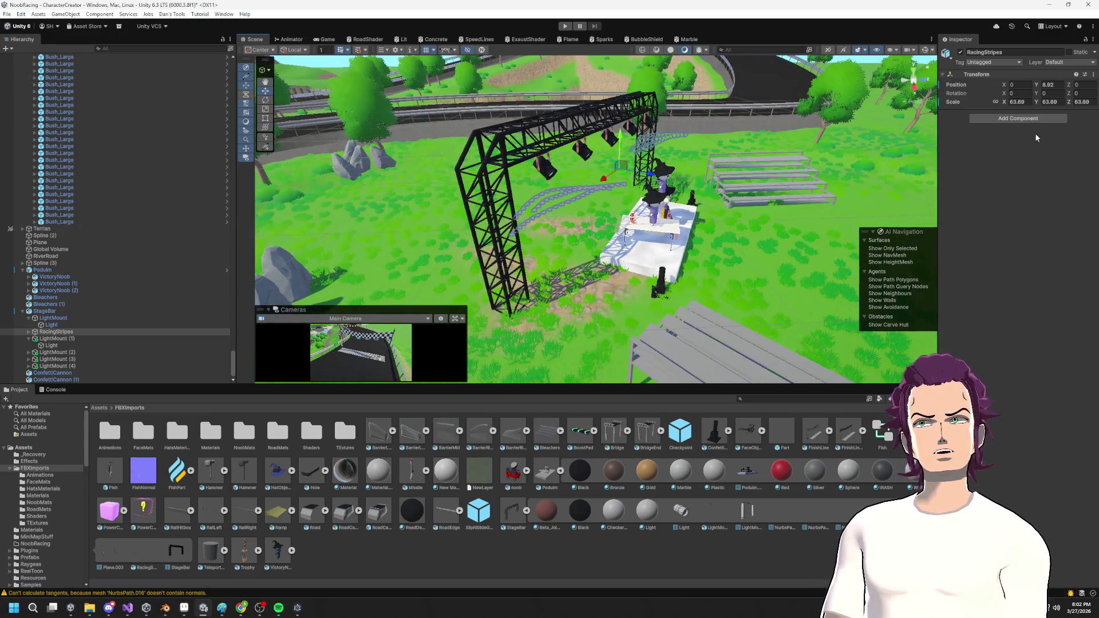
drag(1009, 104, 1062, 105)
key(e)
mouse_move(641, 154)
mouse_down()
mouse_move(559, 86)
mouse_move(567, 93)
mouse_up()
key(w)
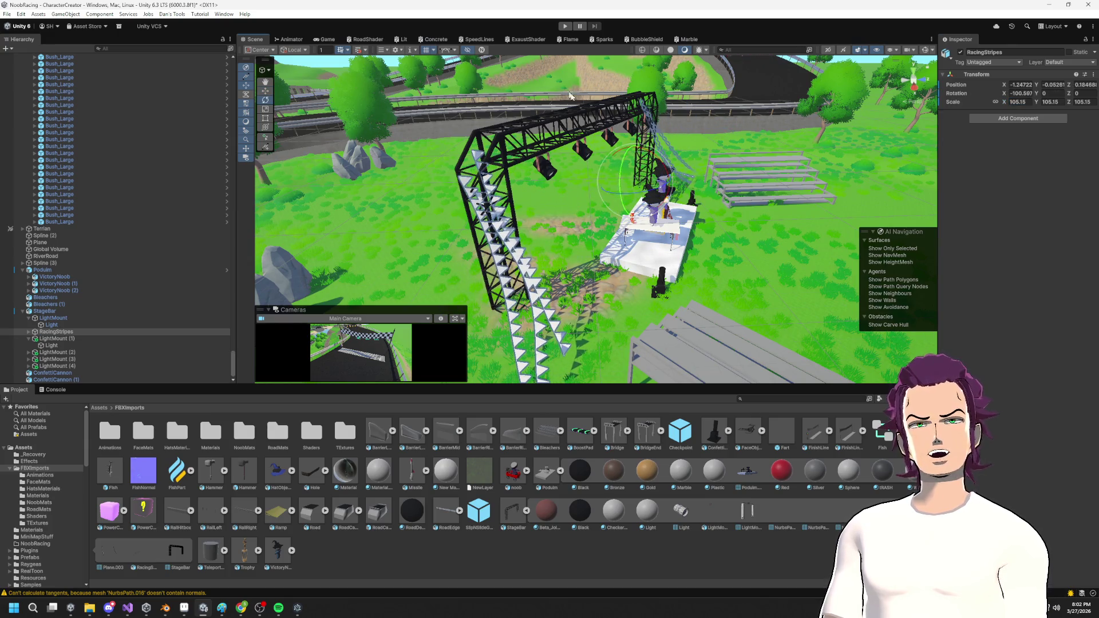
mouse_move(614, 184)
mouse_down()
mouse_move(627, 190)
mouse_move(510, 231)
mouse_move(295, 250)
mouse_move(750, 190)
mouse_move(767, 212)
mouse_up()
text(0)
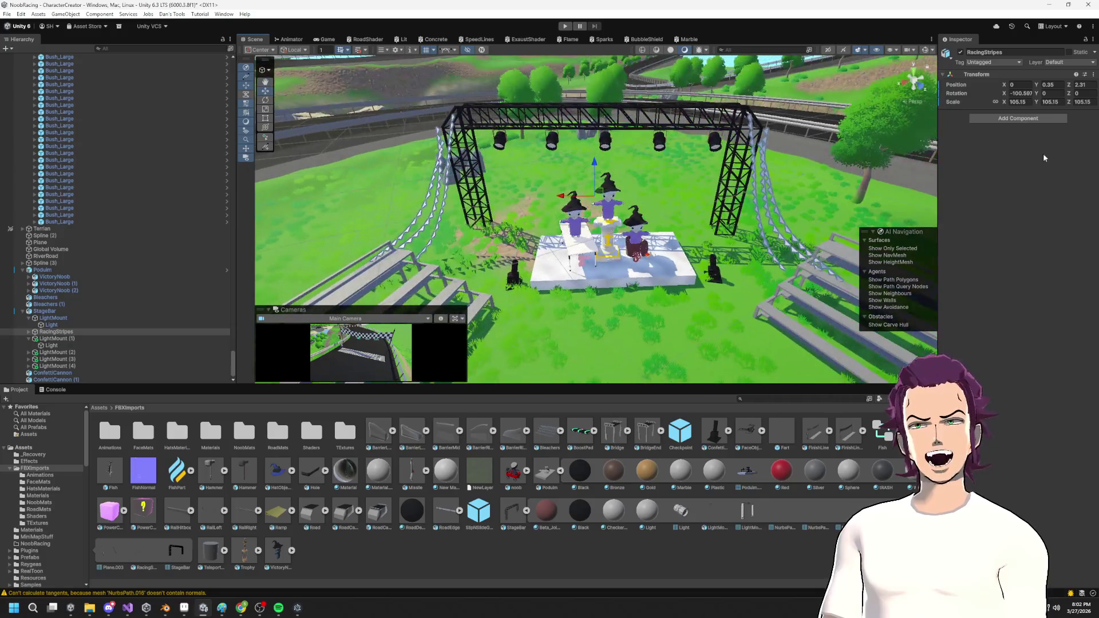
Set RacingStripes to a uniform scale of 100 and X rotation of -90.
text(100)
key(Return)
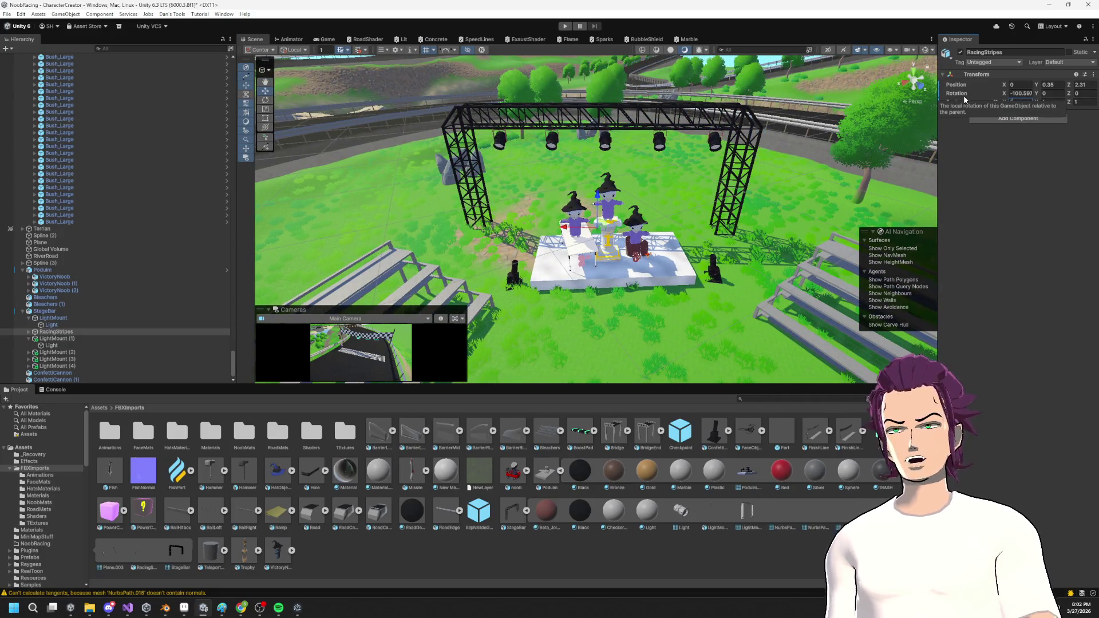
click(1013, 93)
text(90)
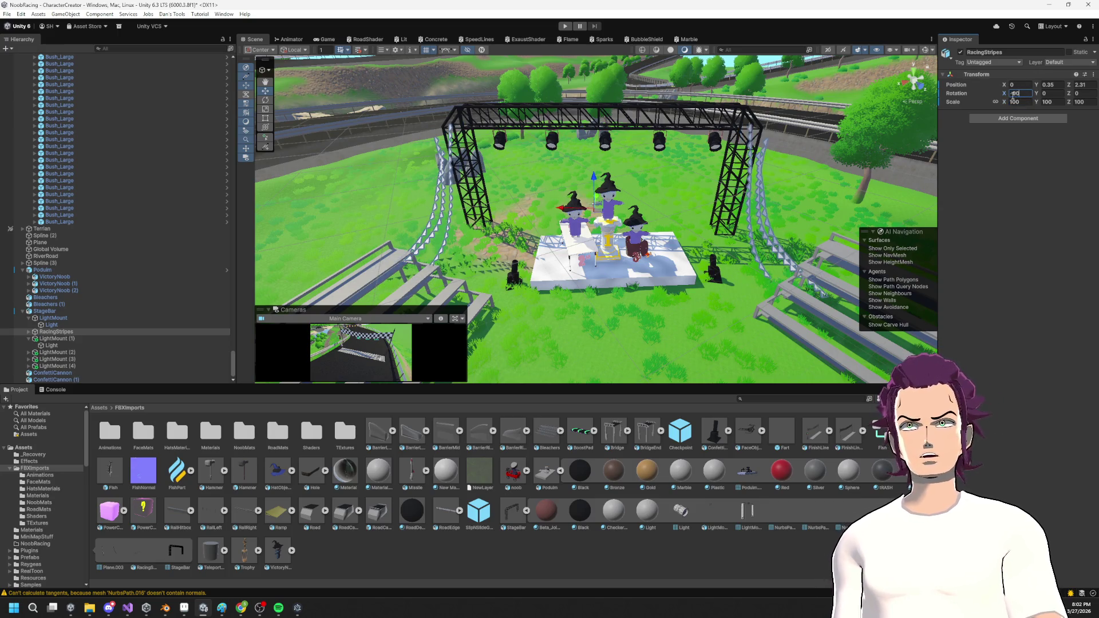
mouse_move(687, 217)
mouse_down()
mouse_move(605, 181)
mouse_move(357, 219)
mouse_move(506, 176)
mouse_up()
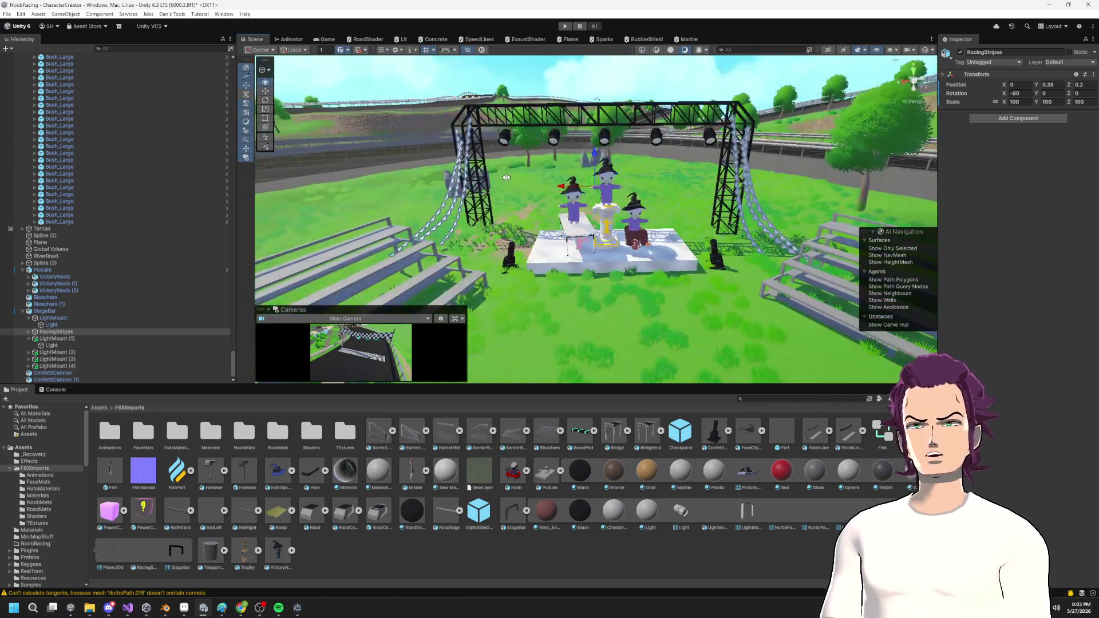
click(718, 82)
mouse_move(690, 135)
mouse_down()
mouse_move(741, 183)
mouse_move(764, 142)
mouse_up()
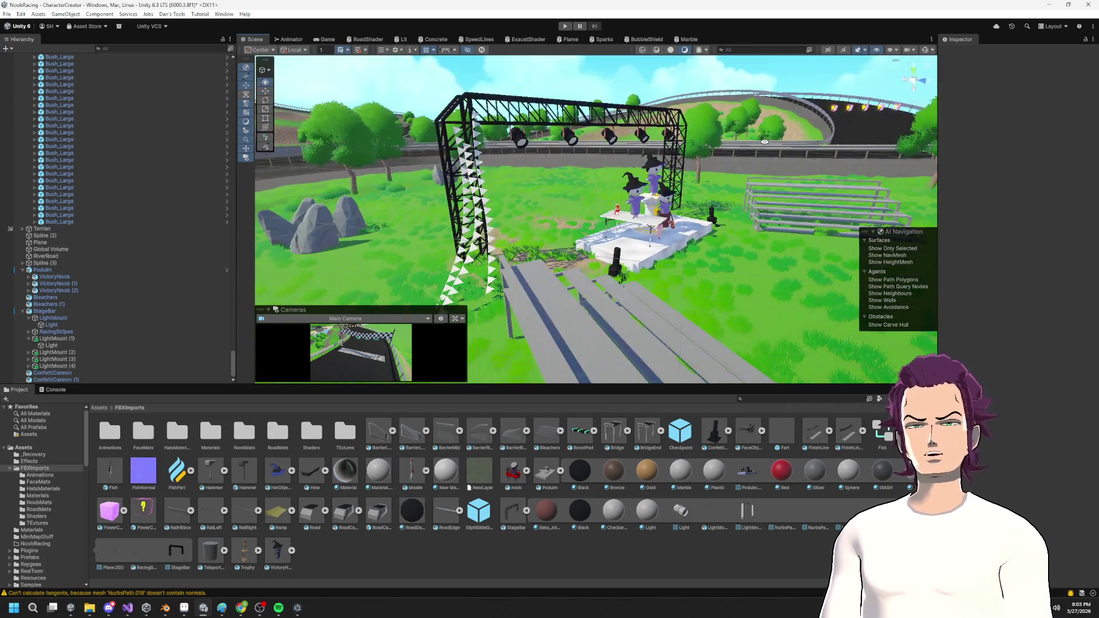
scroll(482, 189, up, 10)
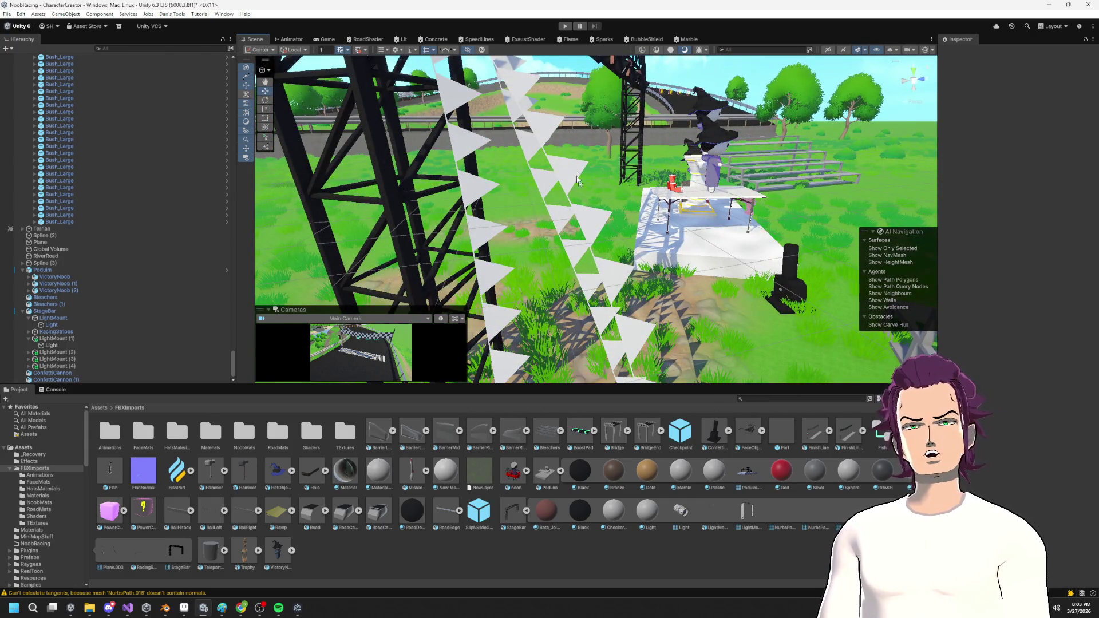
scroll(605, 244, down, 3)
drag(551, 316, 681, 258)
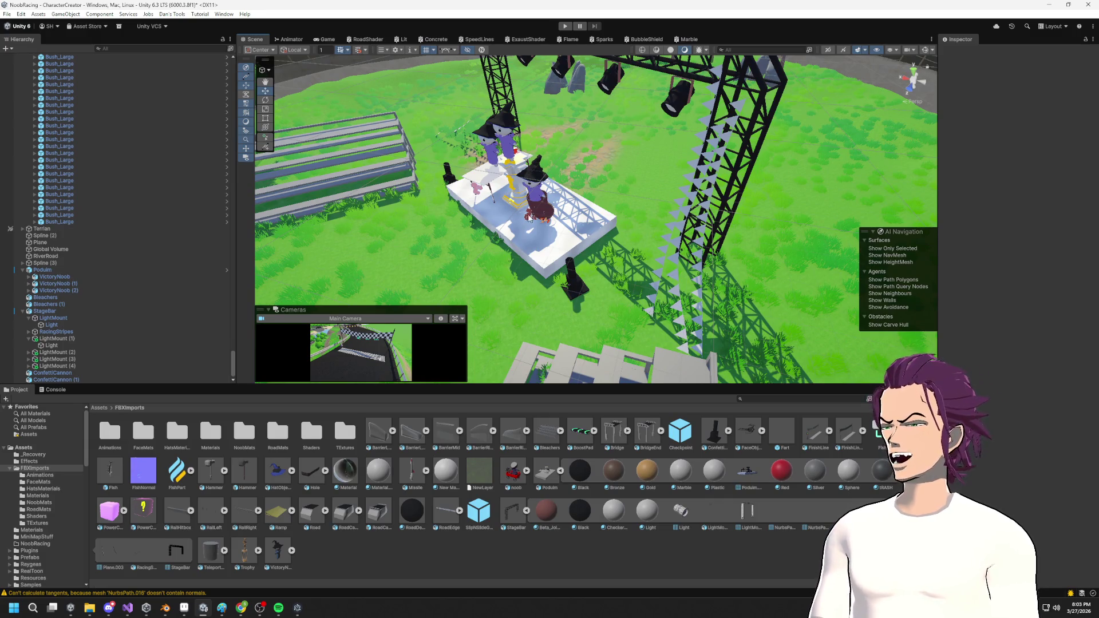
mouse_move(681, 258)
mouse_down()
mouse_move(761, 214)
mouse_move(536, 126)
mouse_up()
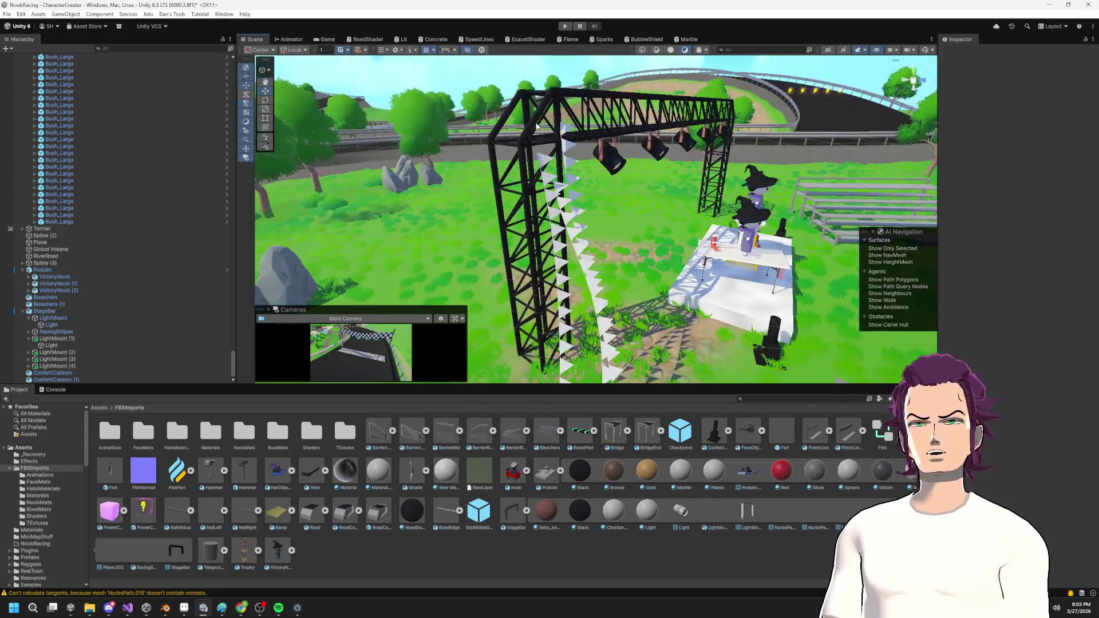
drag(599, 195, 610, 162)
mouse_move(458, 214)
mouse_down()
mouse_move(668, 199)
mouse_move(625, 250)
mouse_up()
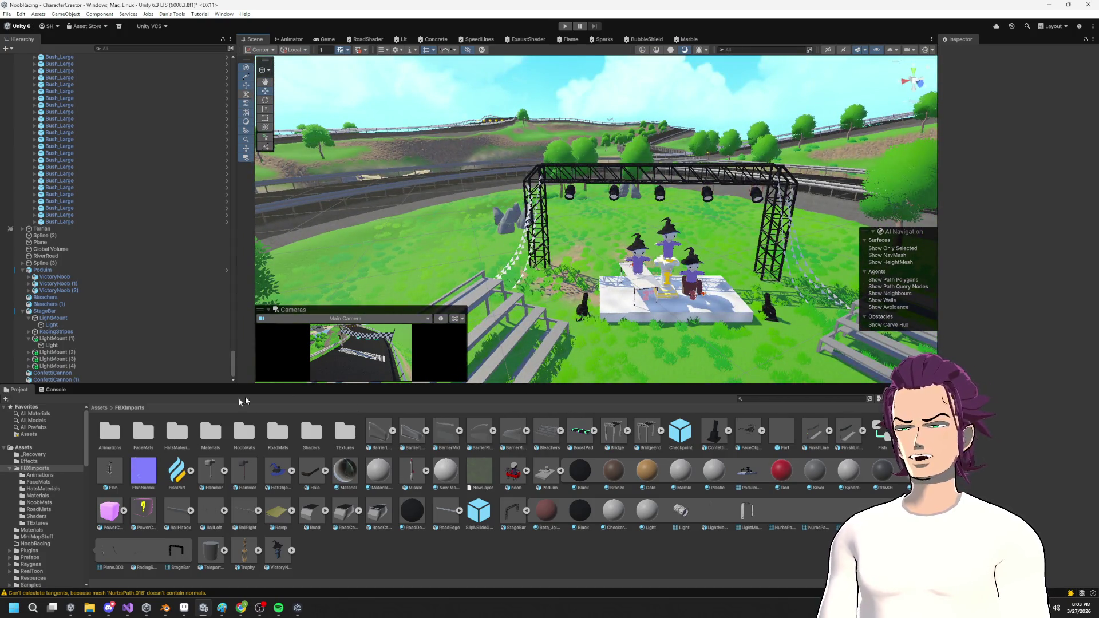
Open the imported Materials folder and view its asset options.
click(216, 438)
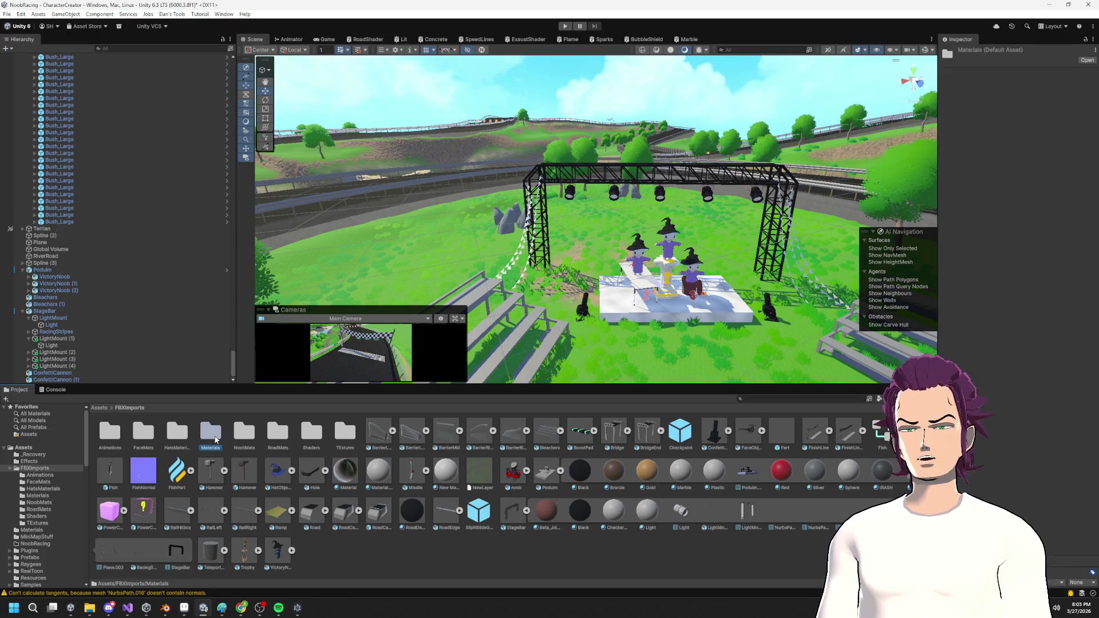
double_click(213, 439)
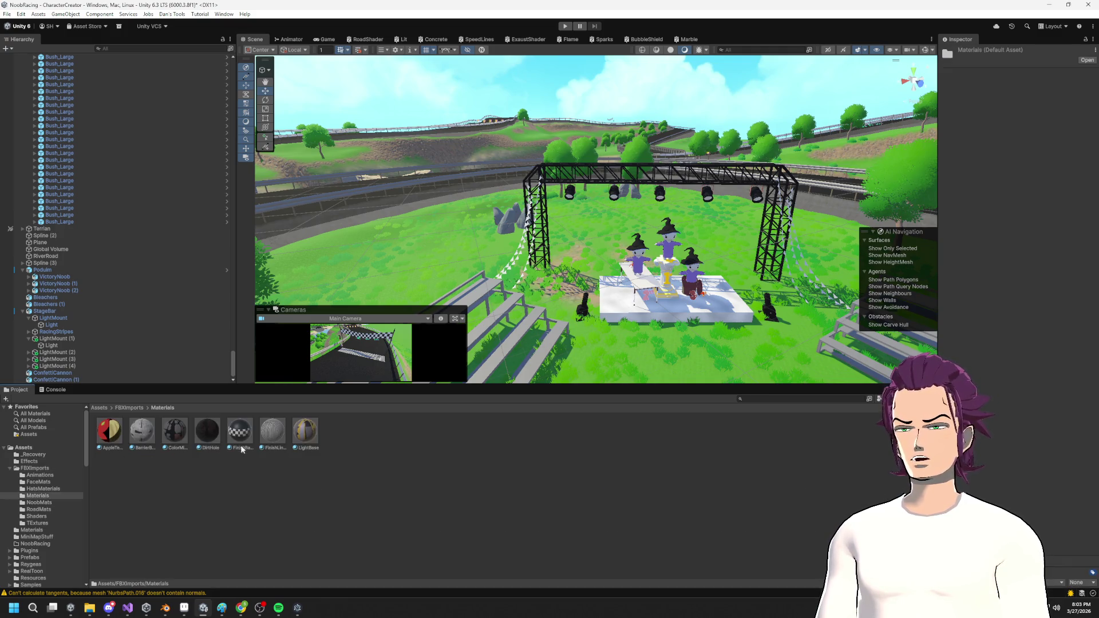
click(398, 429)
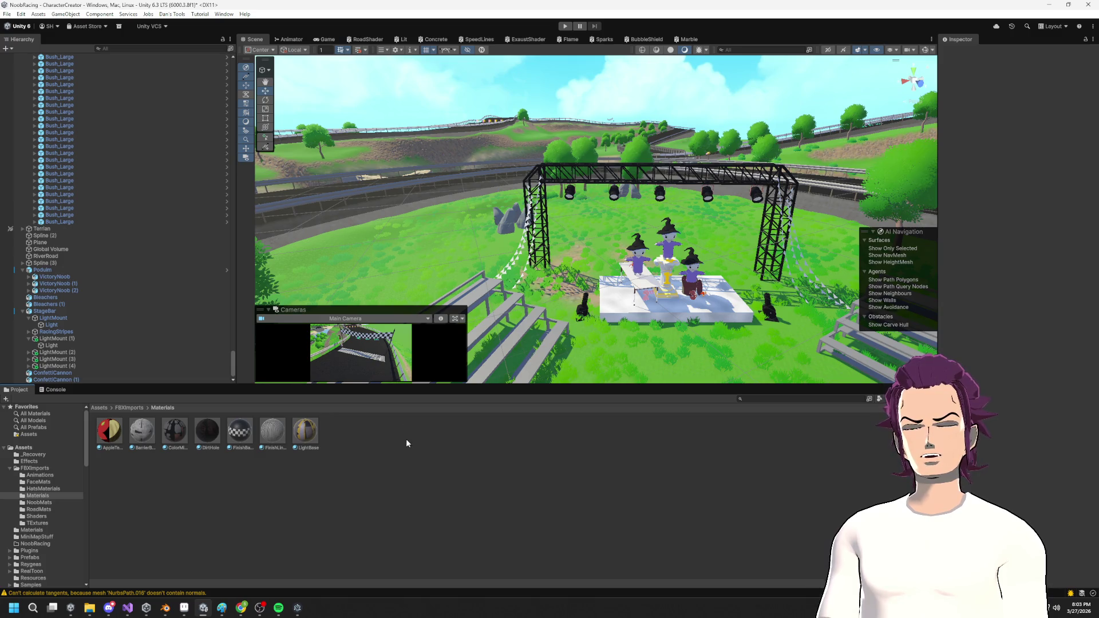
right_click(405, 428)
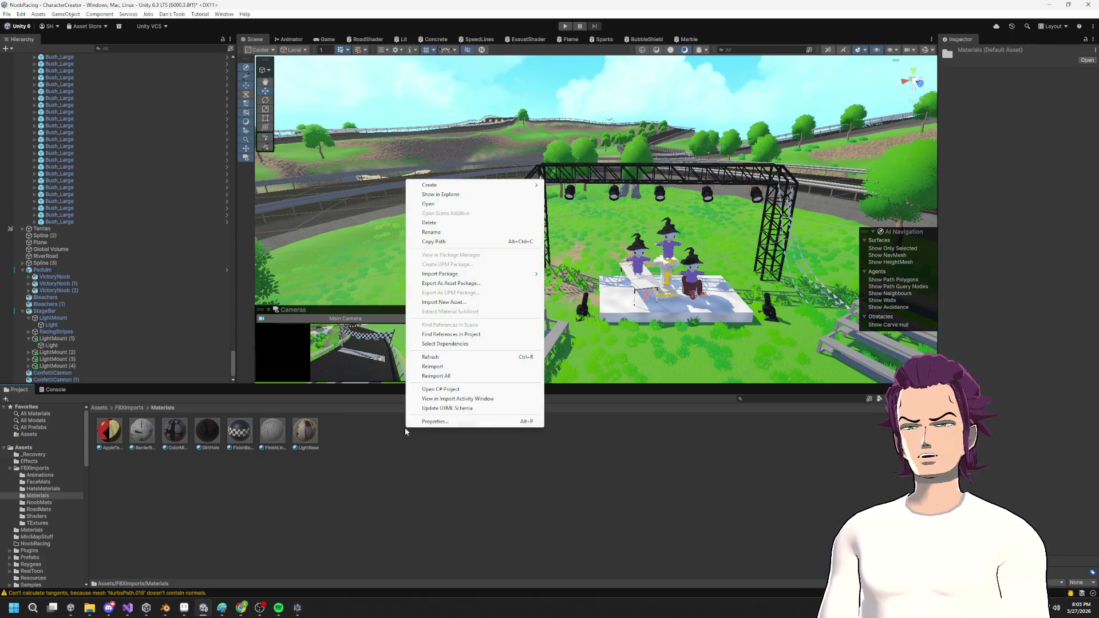
click(271, 499)
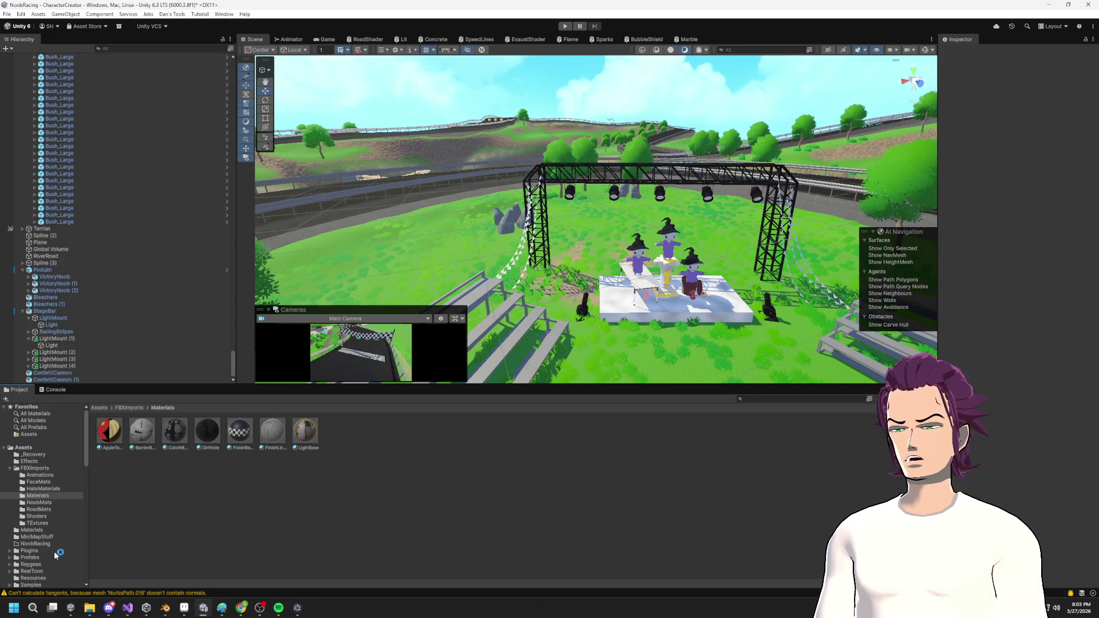
Create a new material in the Shaderas > VictoryPodium folder.
scroll(45, 579, down, 3)
click(43, 537)
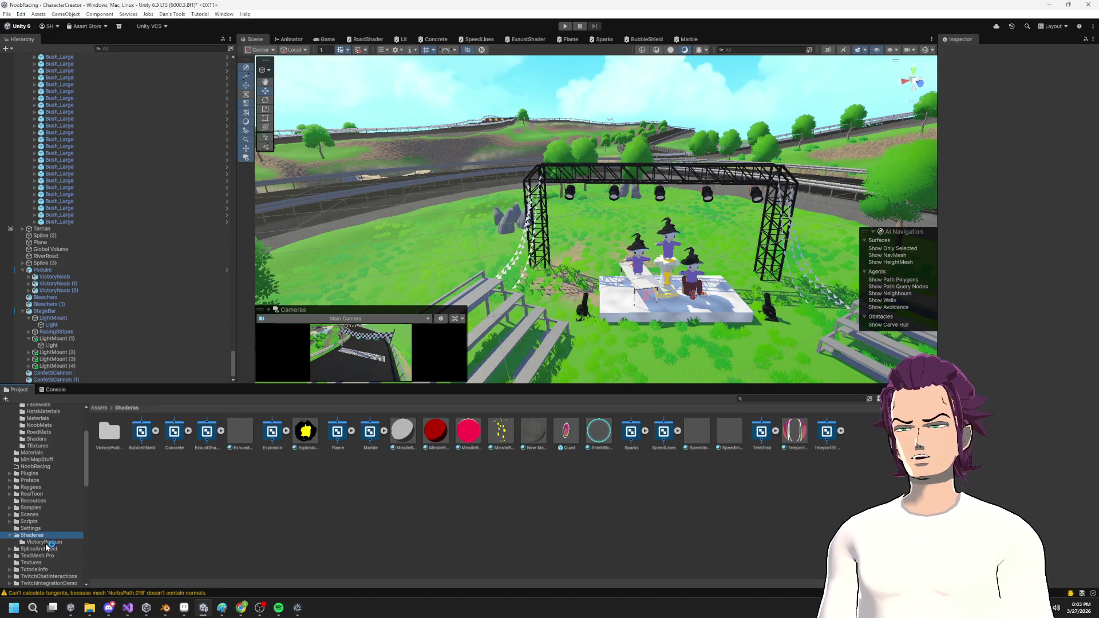
click(44, 542)
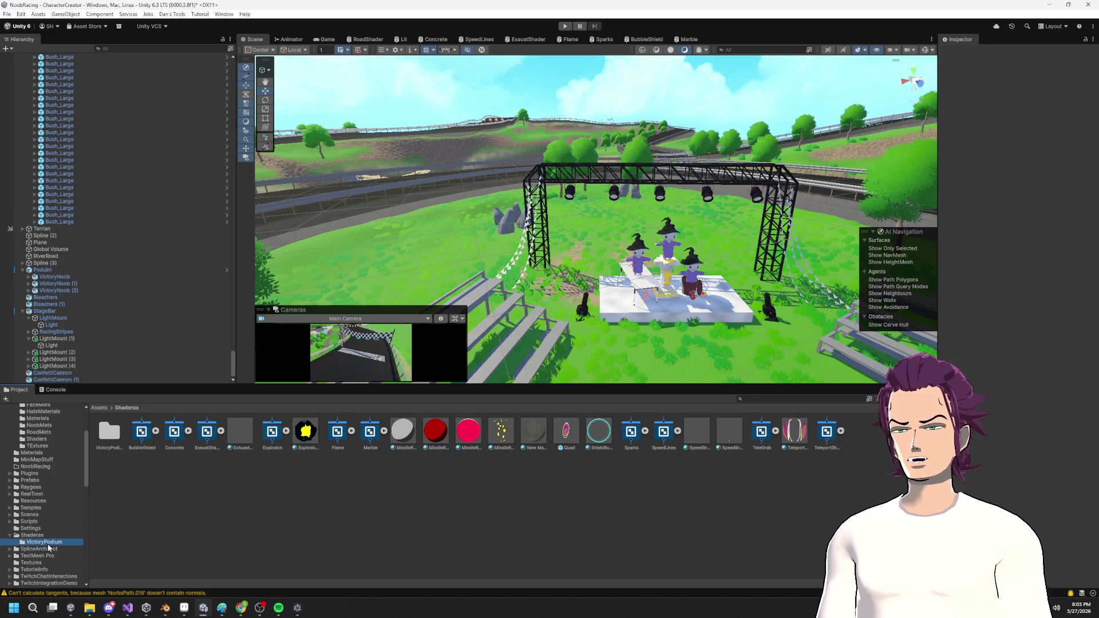
right_click(402, 452)
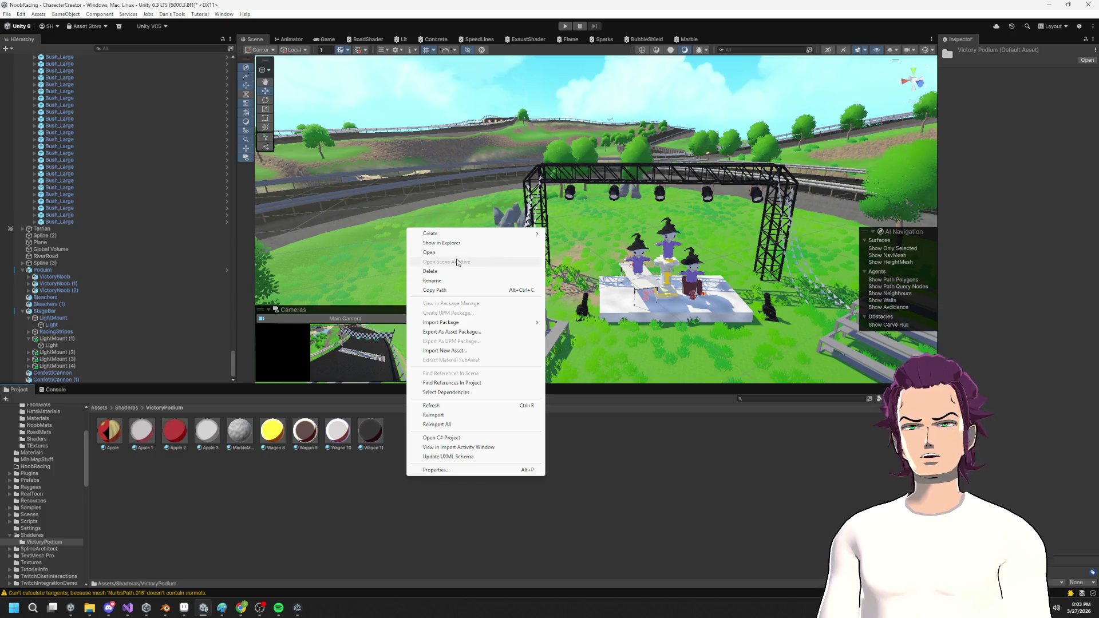
mouse_move(431, 234)
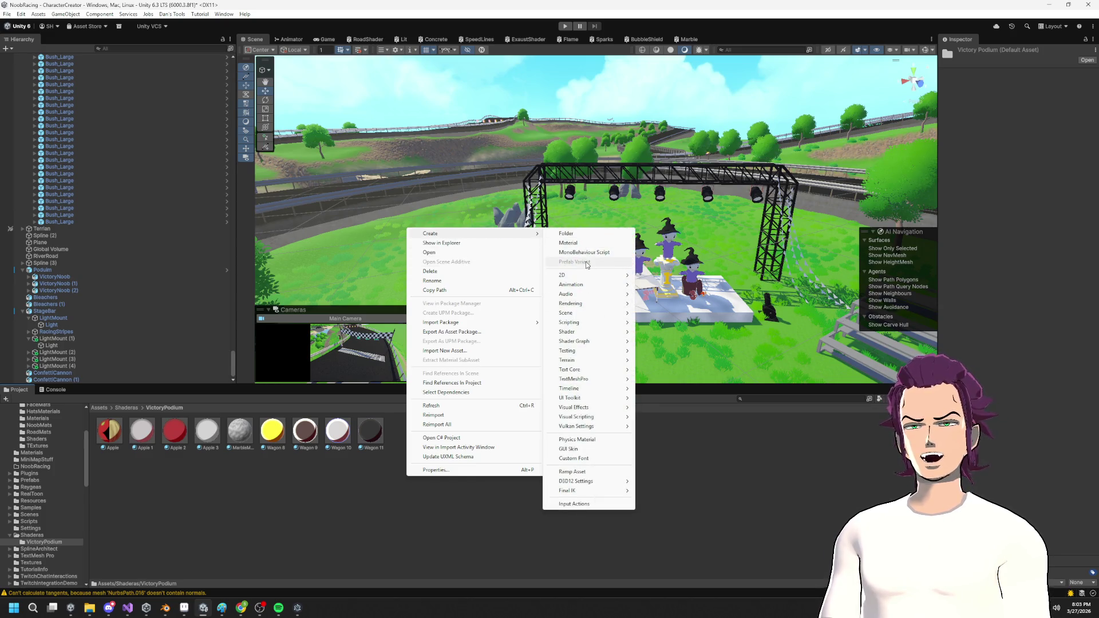
click(568, 243)
text(CheckerBoard)
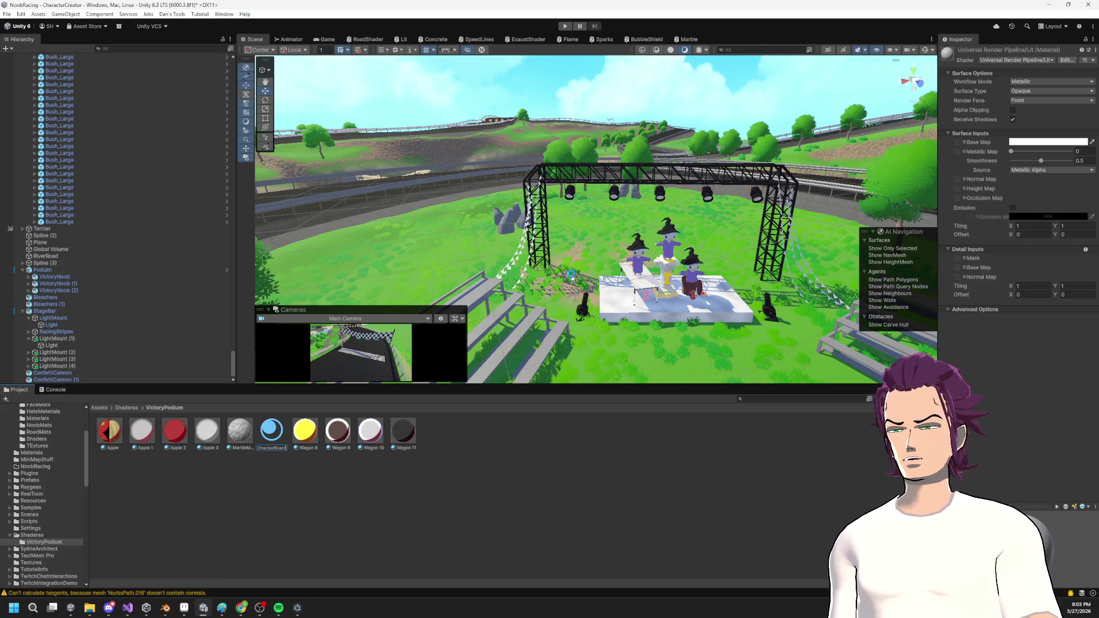
Name the material CheckerBoard, drop it into the scene, and set Render Face to Both.
key(Return)
drag(249, 439, 520, 264)
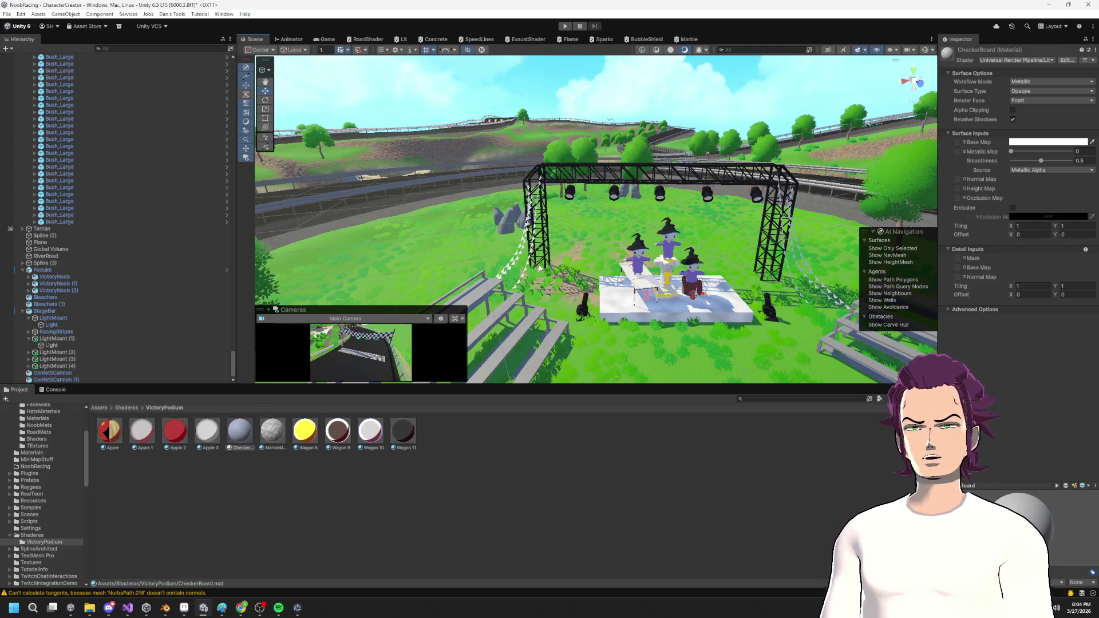
scroll(538, 268, up, 3)
click(1050, 100)
click(1024, 109)
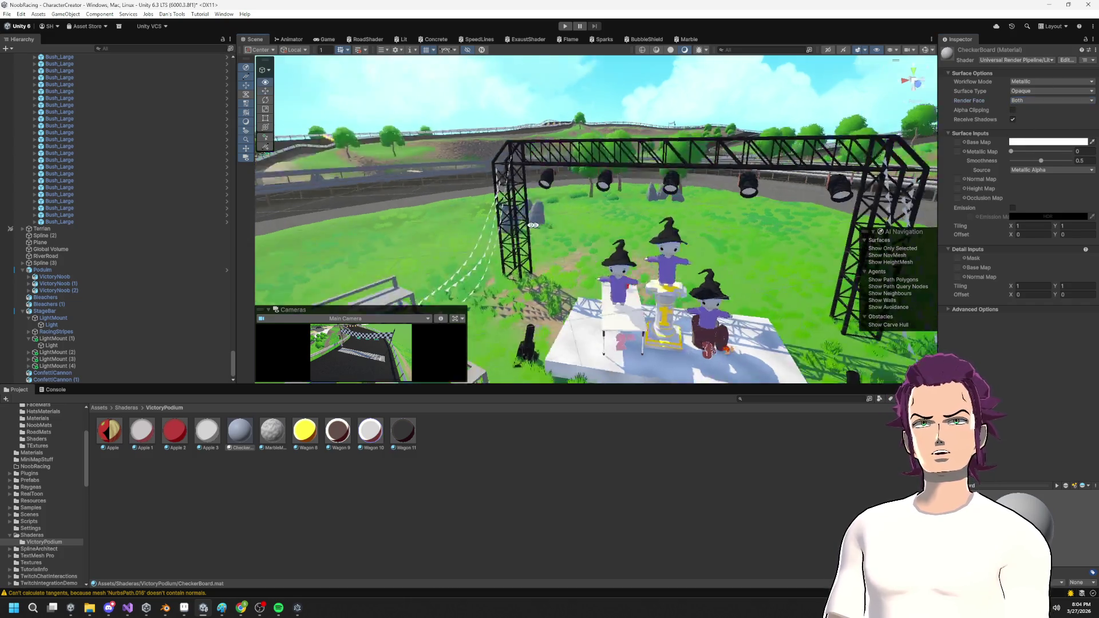
Fly the Scene camera around to a ground-level view facing the podium and truss.
mouse_move(533, 225)
mouse_down()
mouse_move(647, 267)
mouse_move(607, 277)
mouse_up()
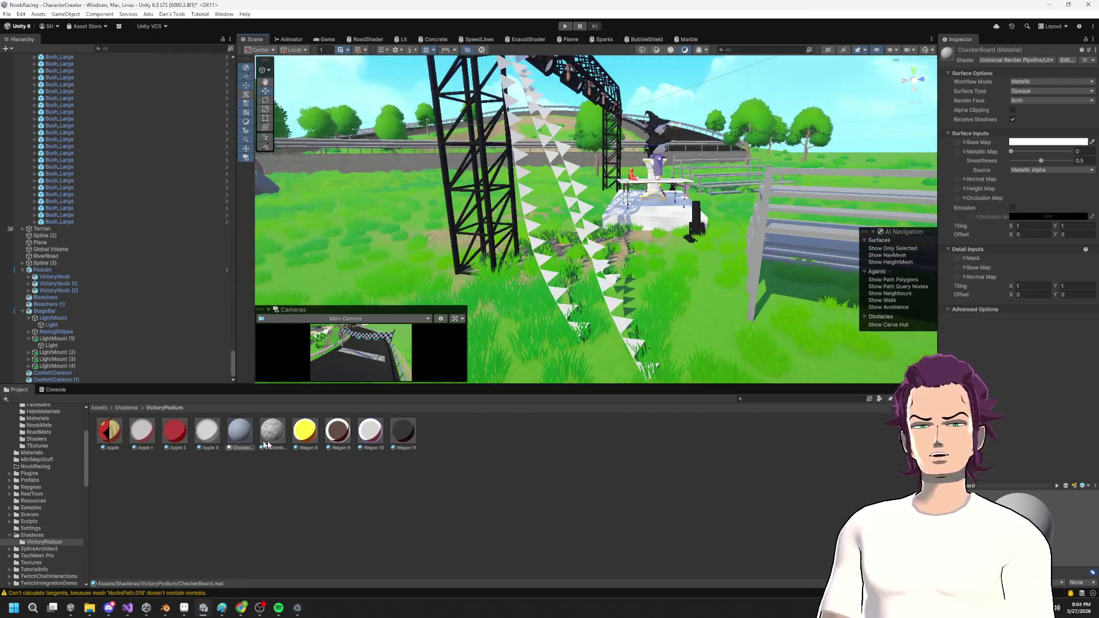
mouse_move(760, 261)
mouse_down()
mouse_move(975, 208)
mouse_move(383, 309)
mouse_up()
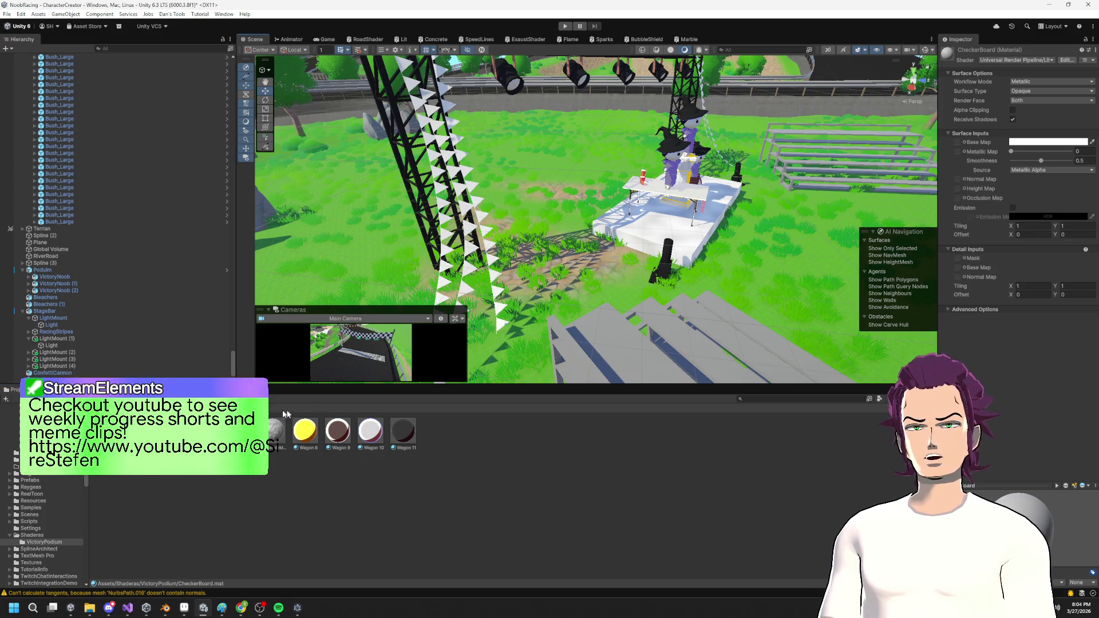
mouse_move(607, 235)
mouse_down()
mouse_move(662, 213)
mouse_move(560, 243)
mouse_move(400, 348)
mouse_up()
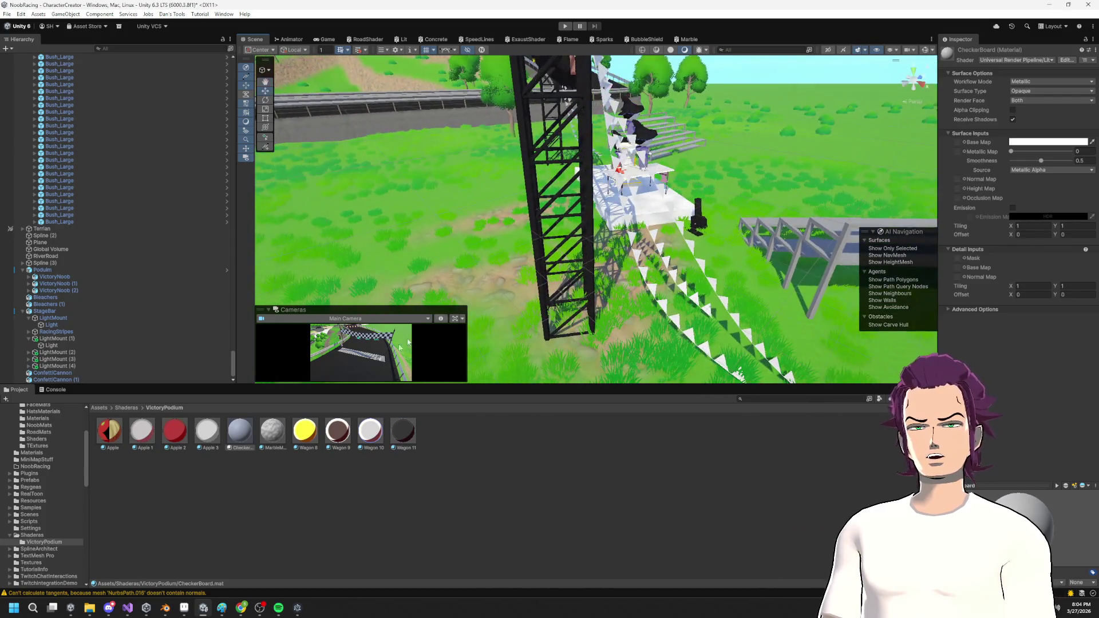
mouse_move(706, 305)
mouse_down()
mouse_move(481, 204)
mouse_move(401, 359)
mouse_up()
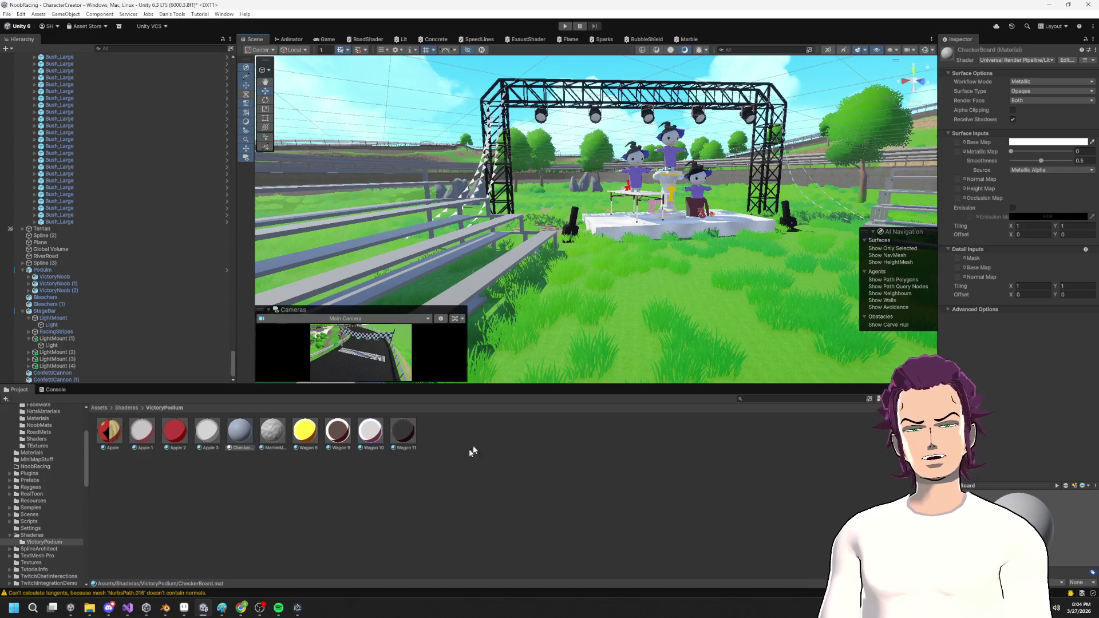
Create a URP Unlit Shader asset in Shaderas, then delete it.
click(32, 535)
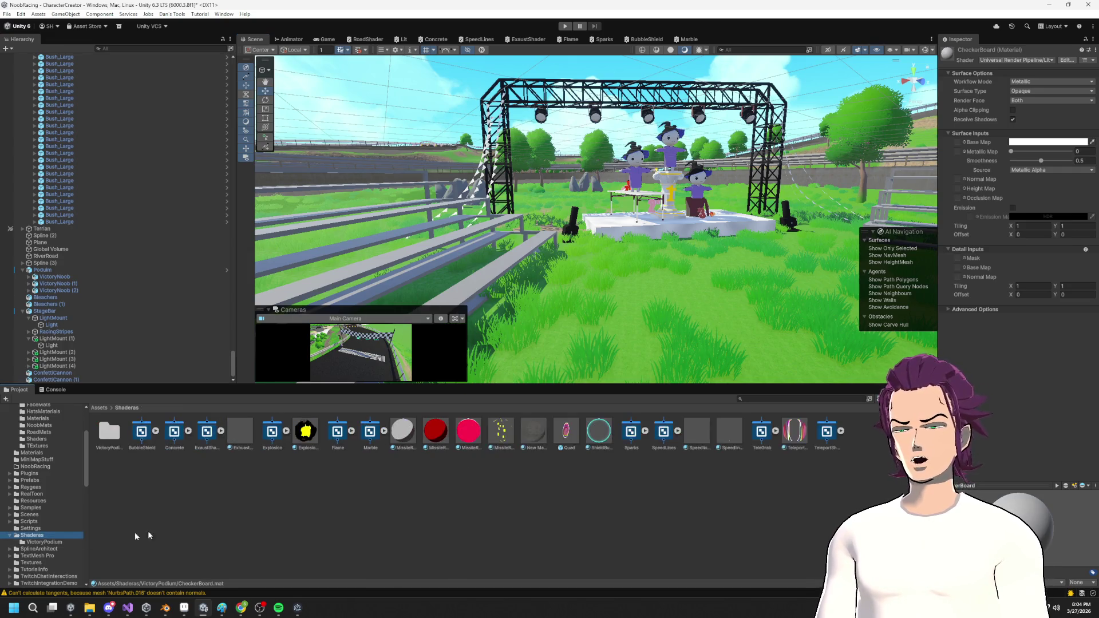
right_click(344, 480)
mouse_move(377, 235)
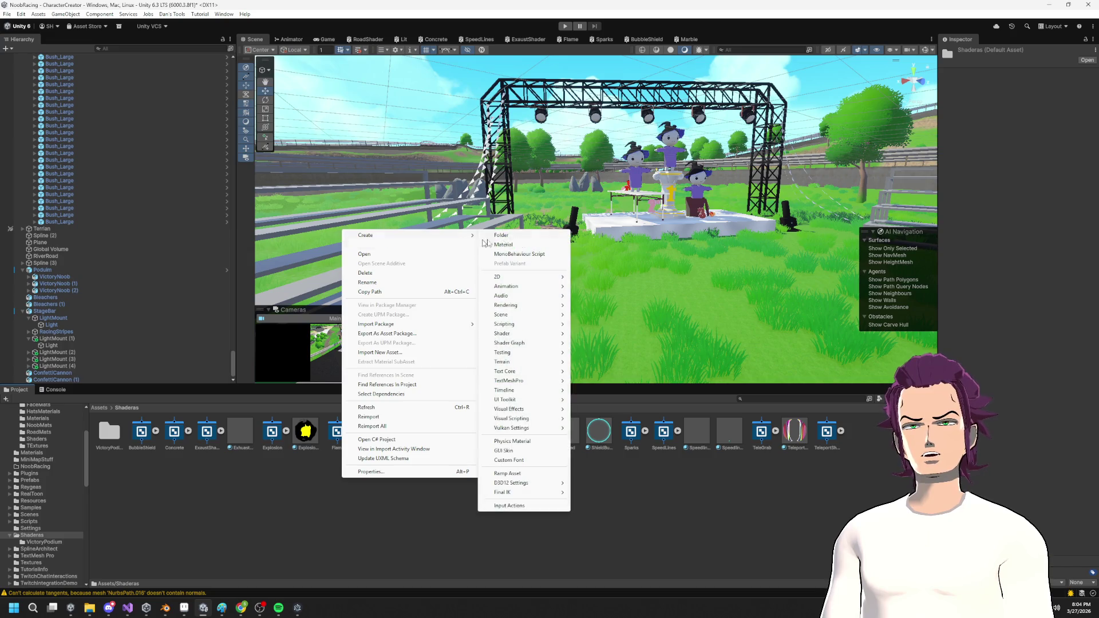
mouse_move(527, 337)
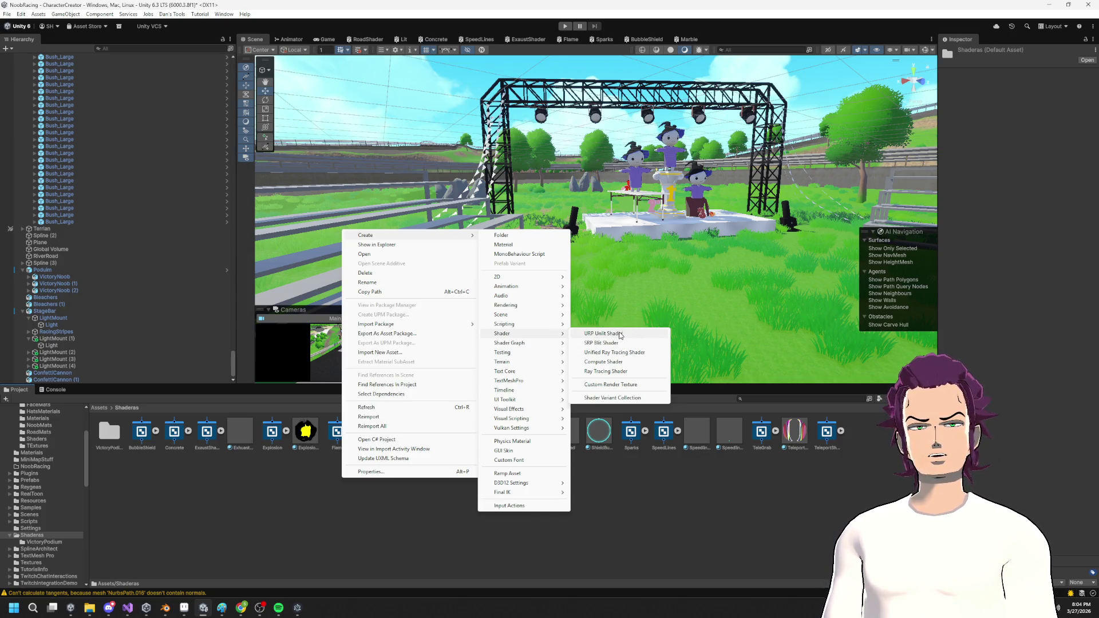
click(620, 335)
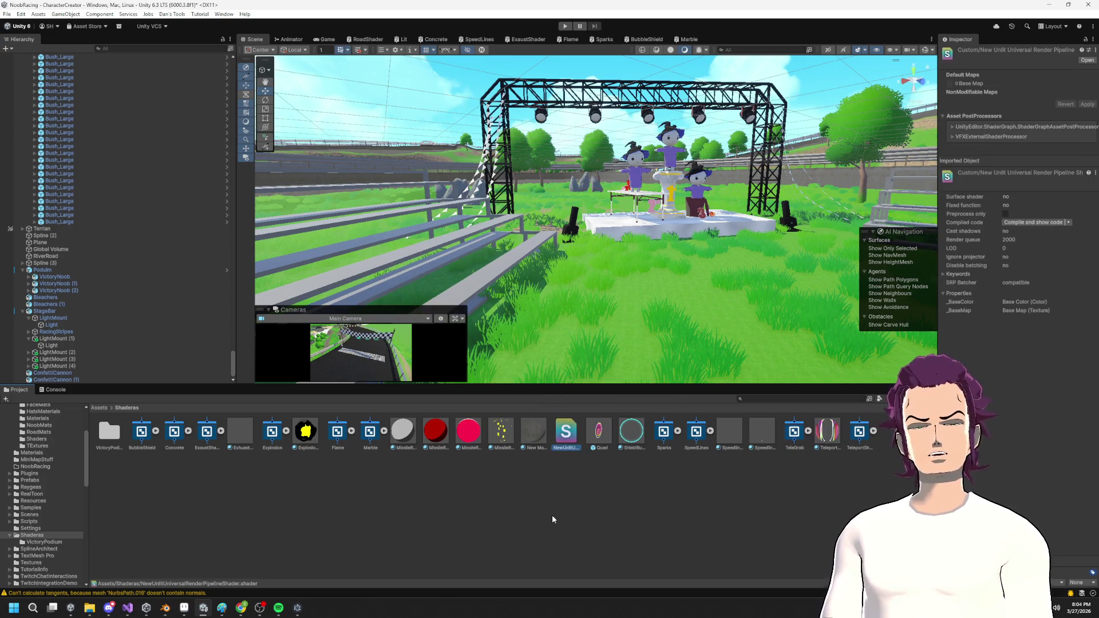
key(Delete)
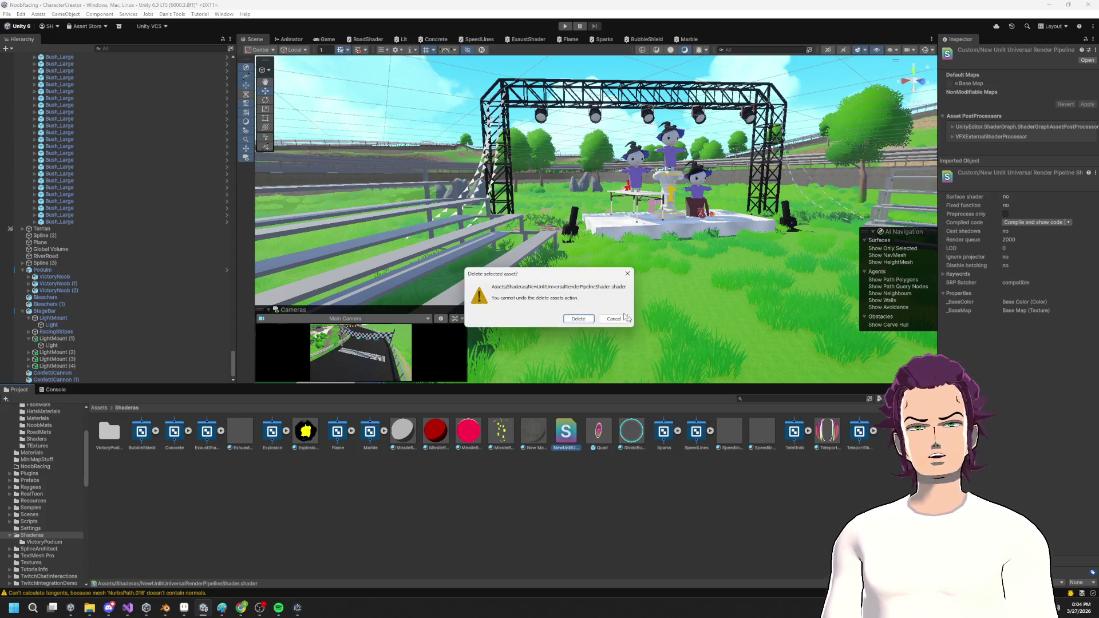
click(579, 318)
Create a URP Lit Shader Graph named CheckerBoard in Shaderas and open it.
right_click(503, 483)
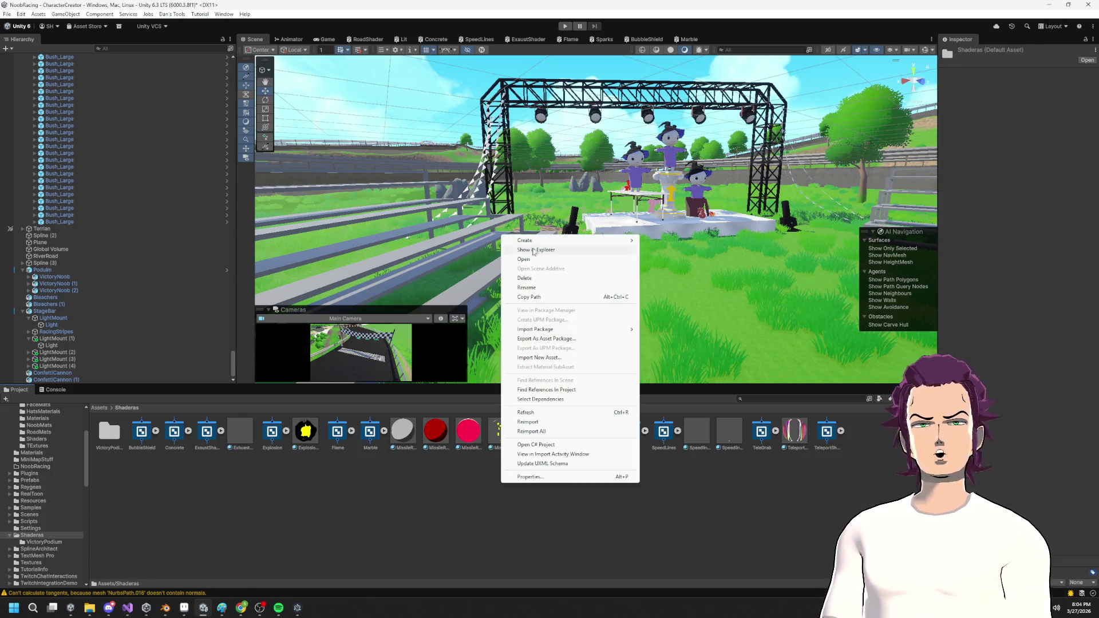
mouse_move(547, 240)
mouse_move(700, 348)
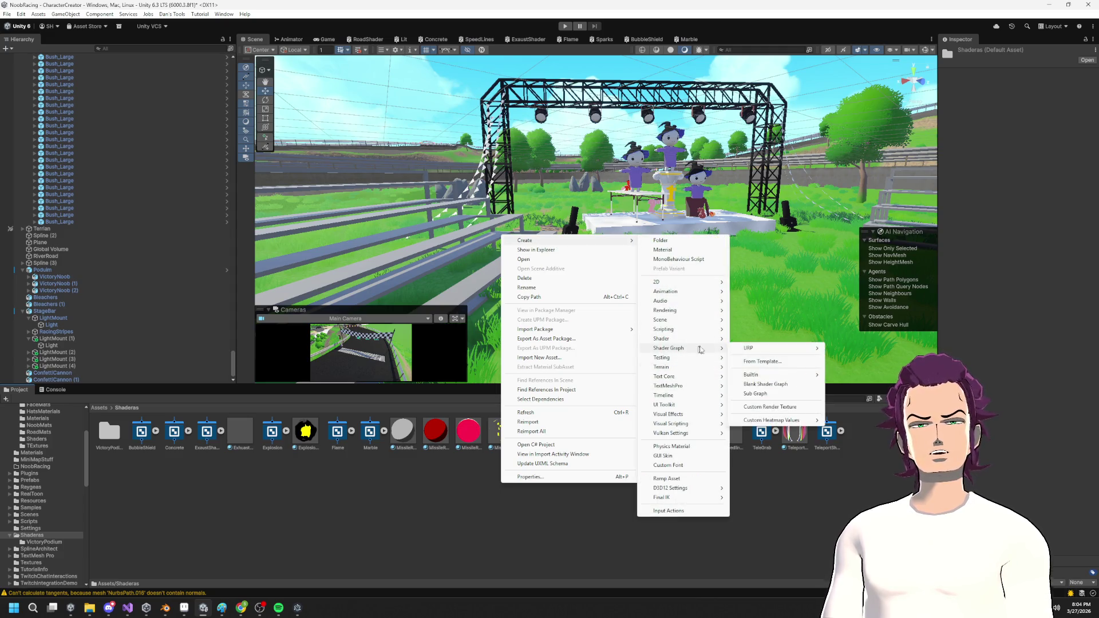
mouse_move(807, 350)
click(871, 349)
text(CheckerBoard)
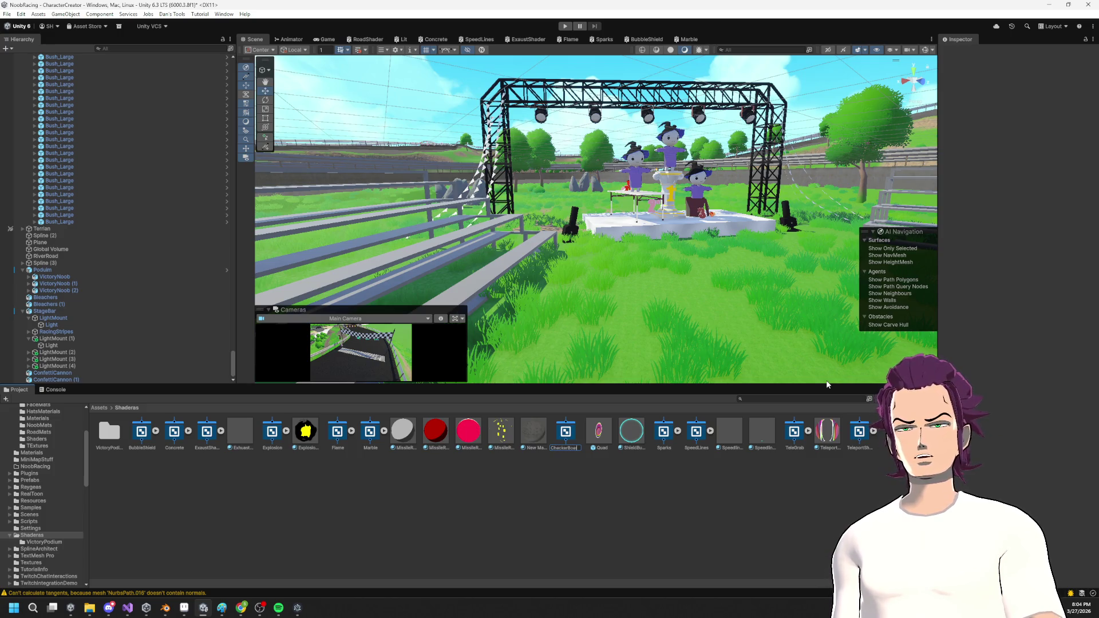
key(Return)
key(Return)
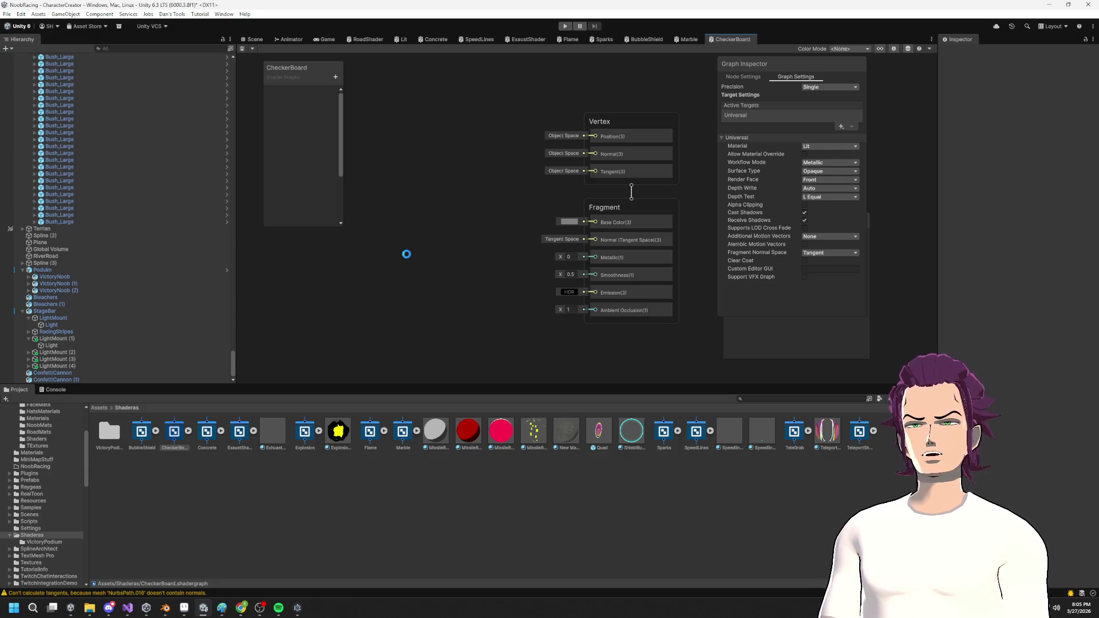
Add a Checkerboard node to the graph and reposition it.
right_click(424, 206)
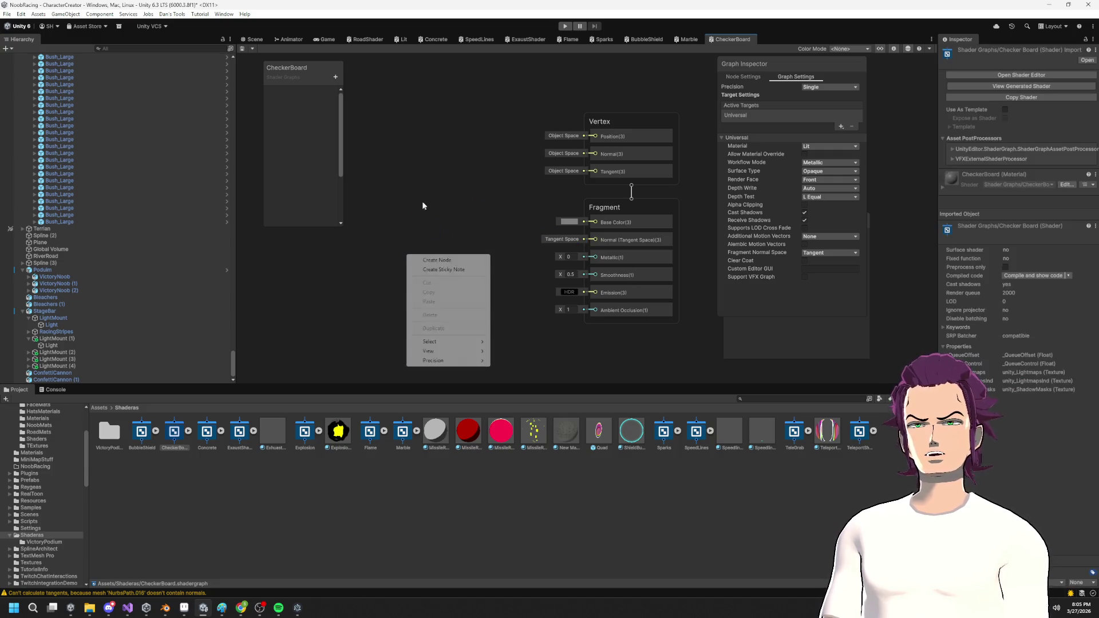
click(441, 258)
text(checker)
key(Return)
mouse_move(504, 221)
mouse_down()
mouse_move(648, 221)
mouse_move(337, 229)
mouse_up()
Add a World Position node above the Checkerboard node.
scroll(419, 256, down, 2)
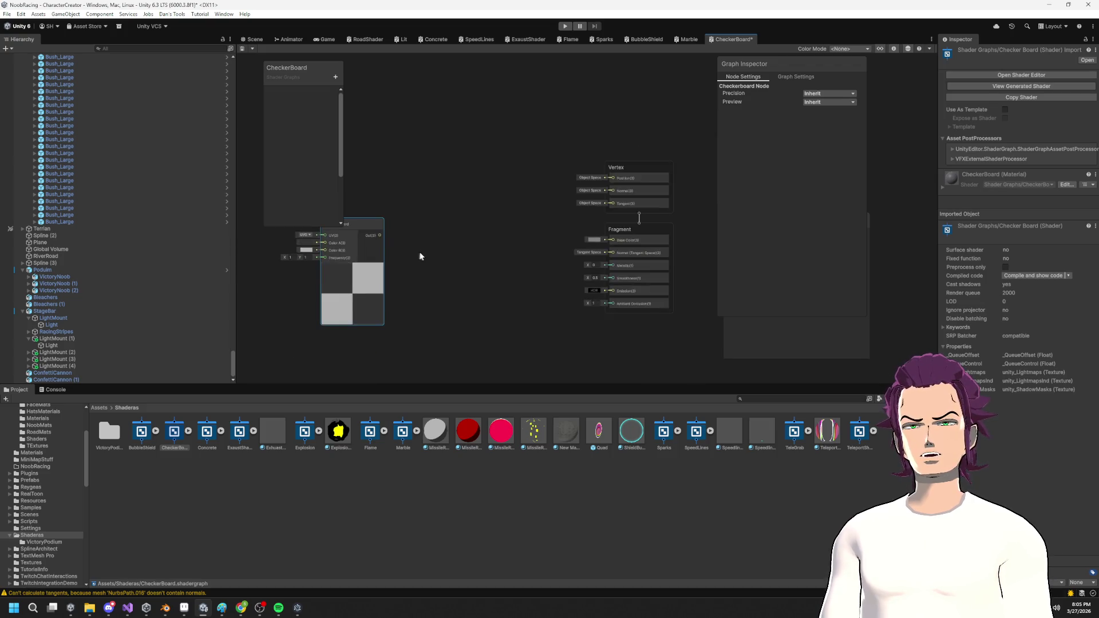
right_click(427, 178)
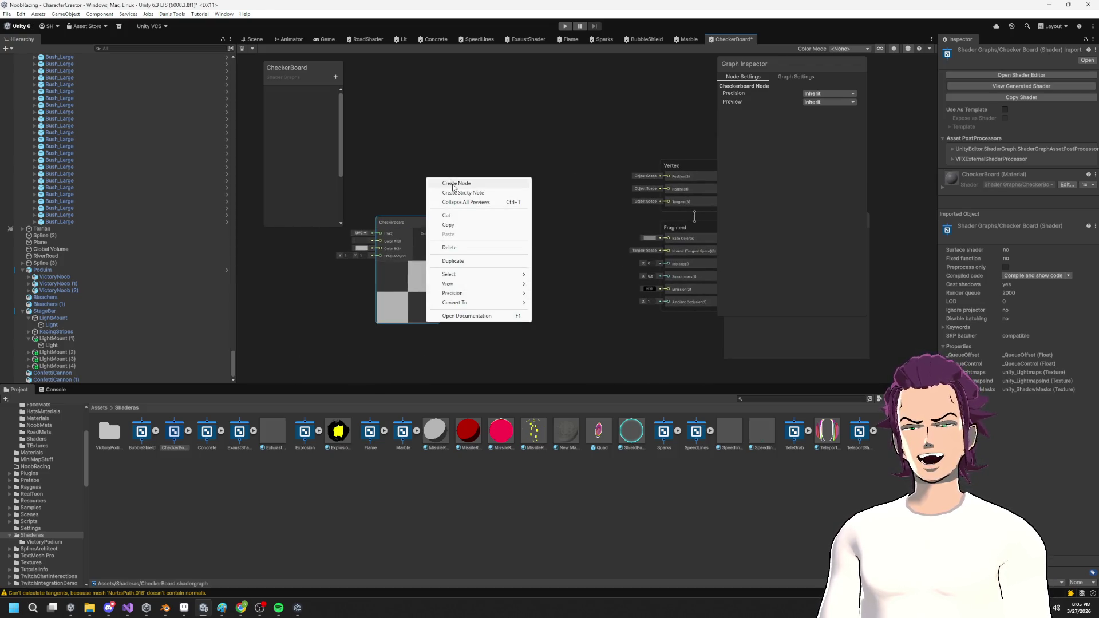
click(453, 186)
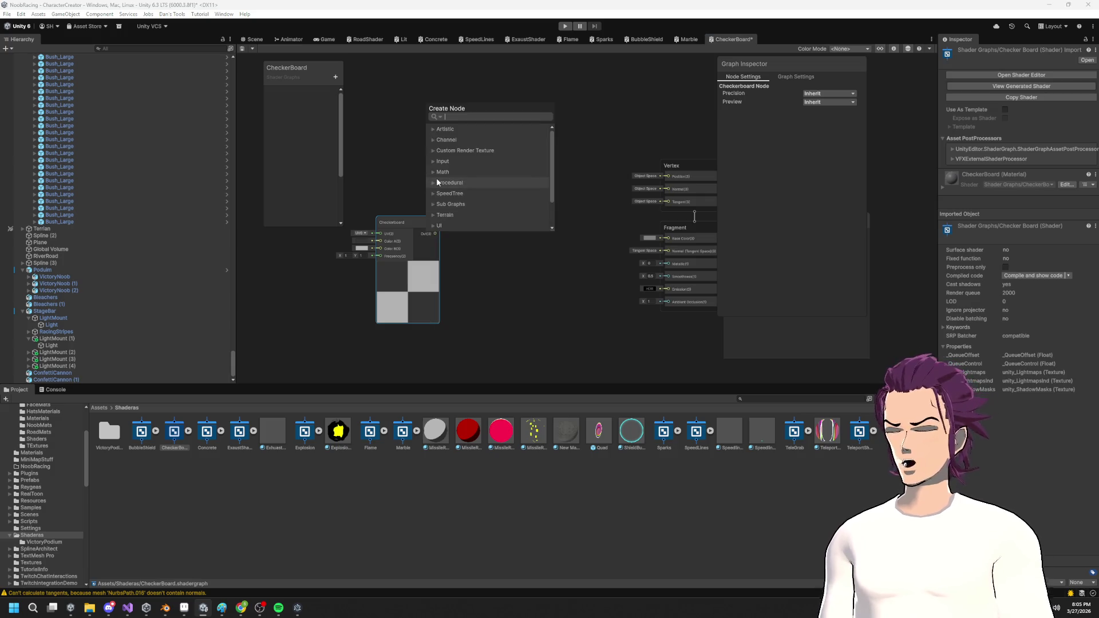
text(wo)
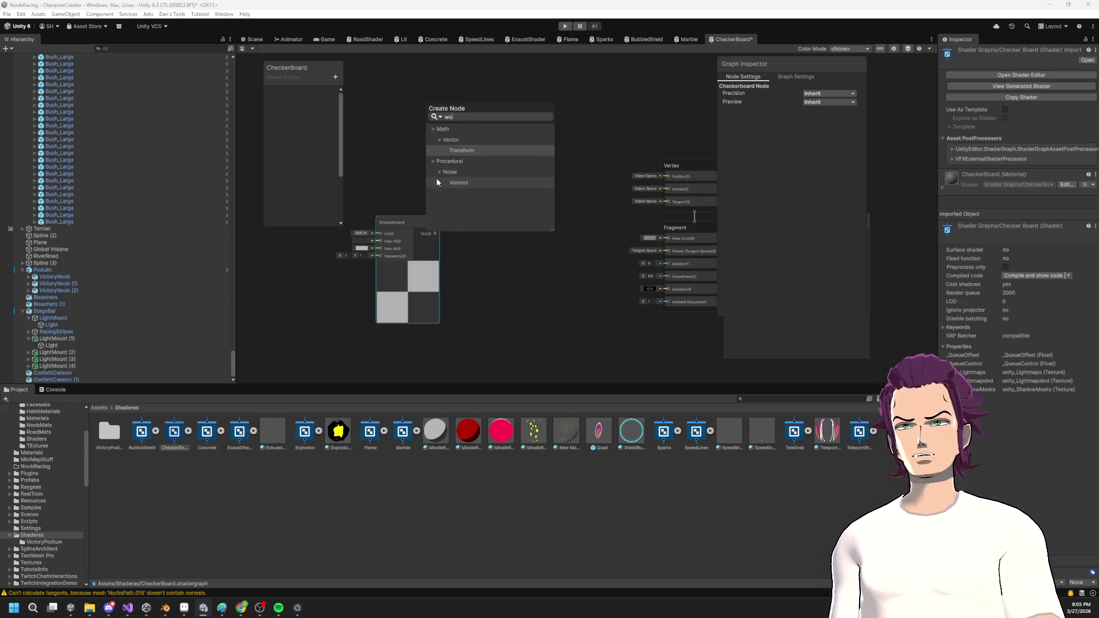
key(BackSpace)
text(d)
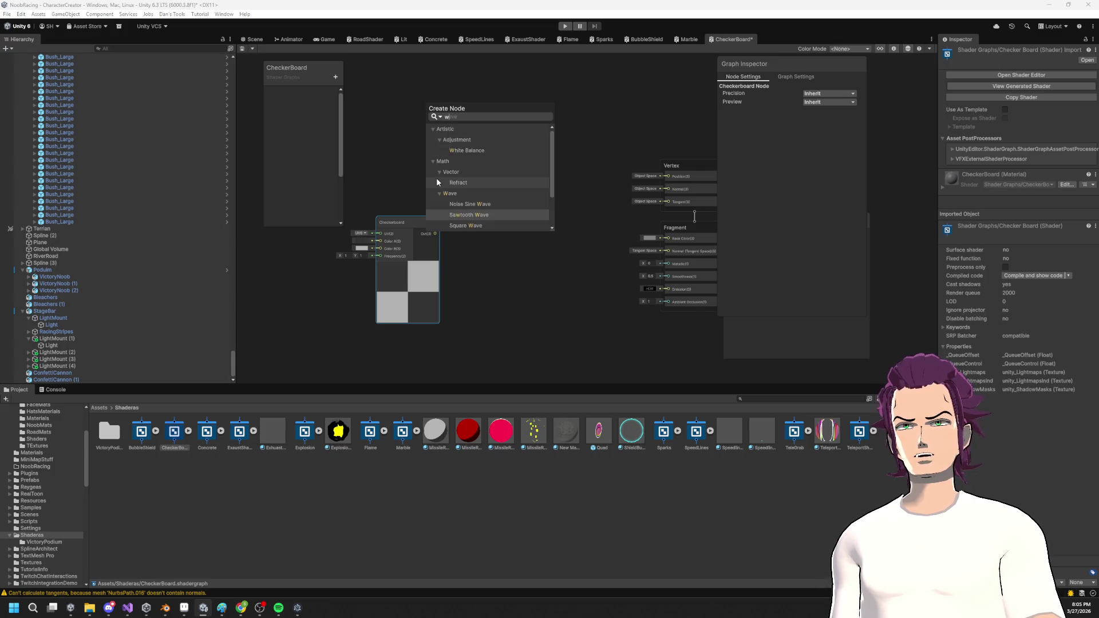
key(Return)
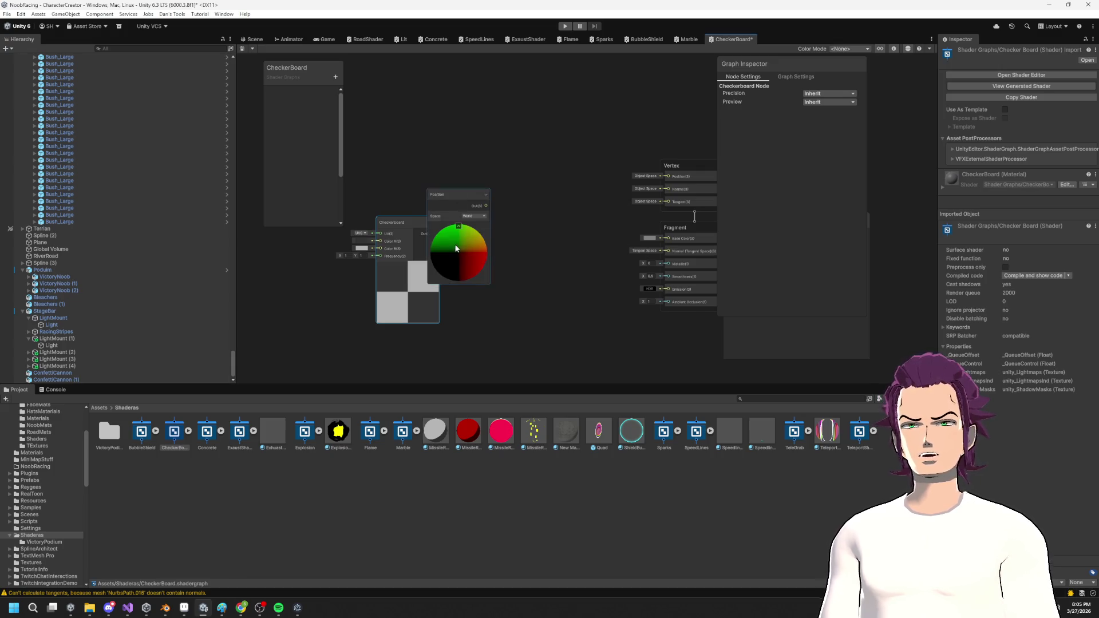
drag(436, 194, 409, 109)
Add a Multiply node fed by Checkerboard Out, with Position connected too.
drag(519, 205, 520, 205)
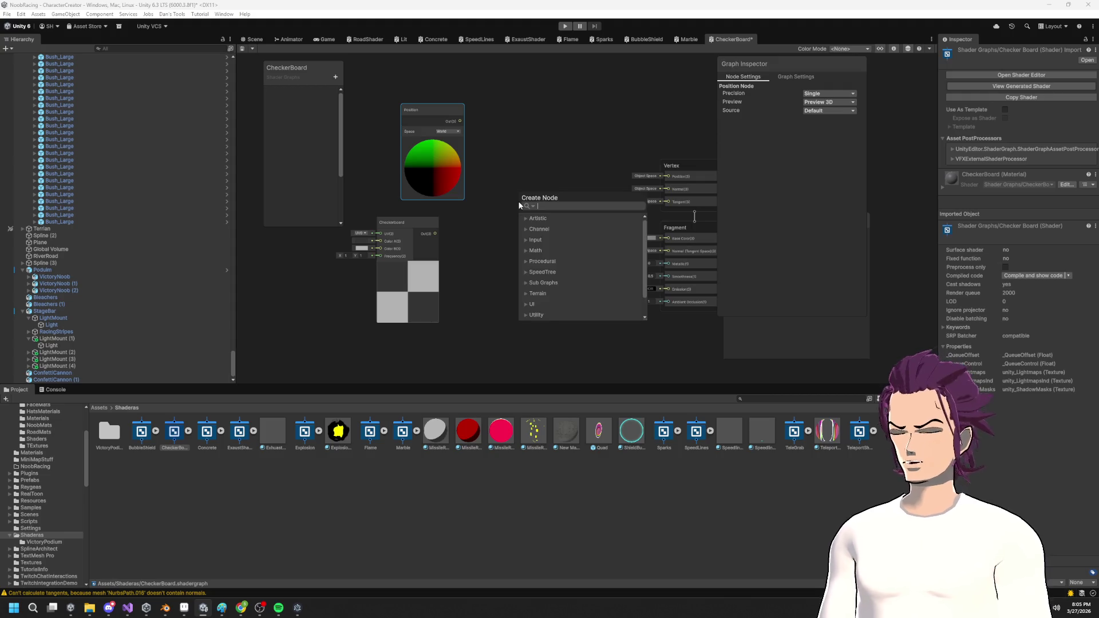
text(mu)
key(Return)
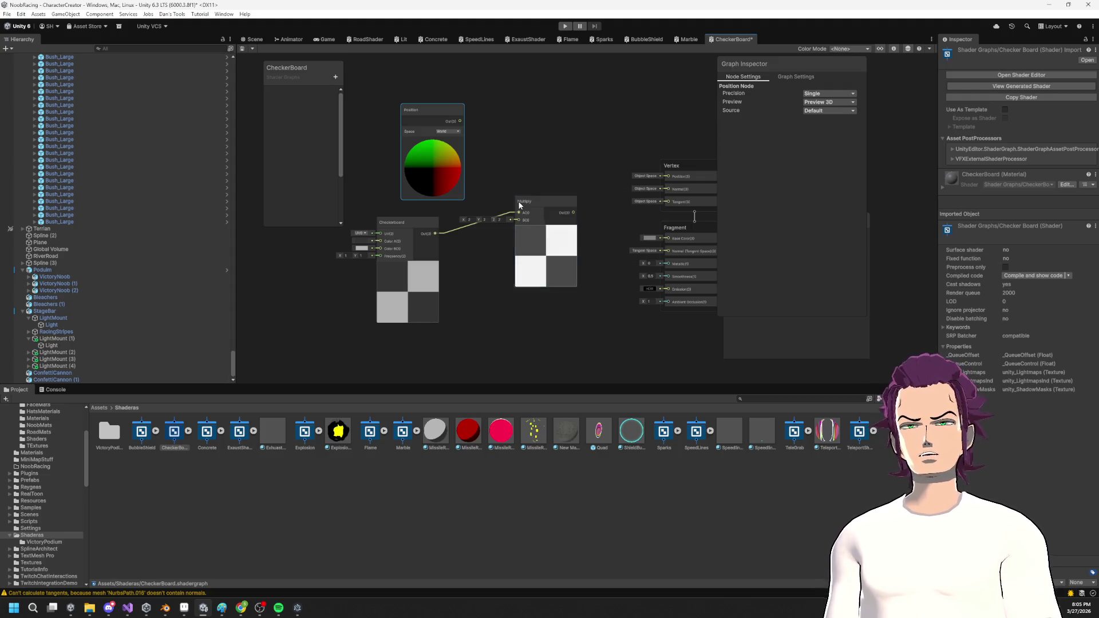
mouse_move(460, 120)
mouse_down()
mouse_move(550, 213)
mouse_move(519, 213)
mouse_move(557, 216)
mouse_move(523, 215)
mouse_up()
Delete the Position node from the graph.
click(522, 258)
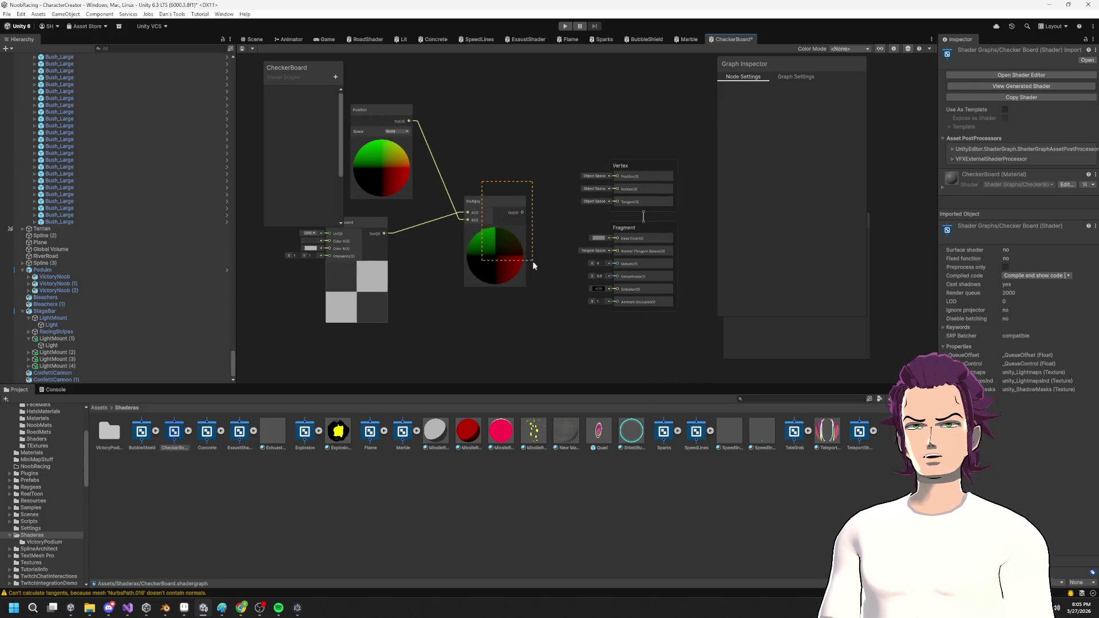
click(398, 166)
drag(447, 150, 481, 157)
click(422, 117)
key(Delete)
right_click(382, 128)
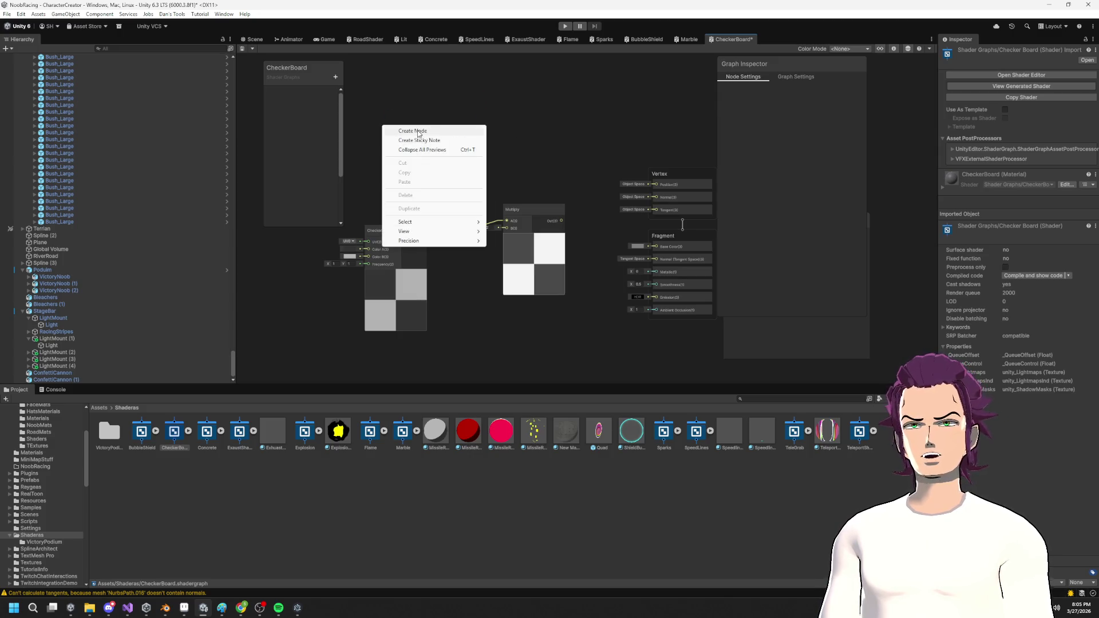
Add a Triplanar node and move the Checkerboard node down and left.
click(402, 131)
text(tru)
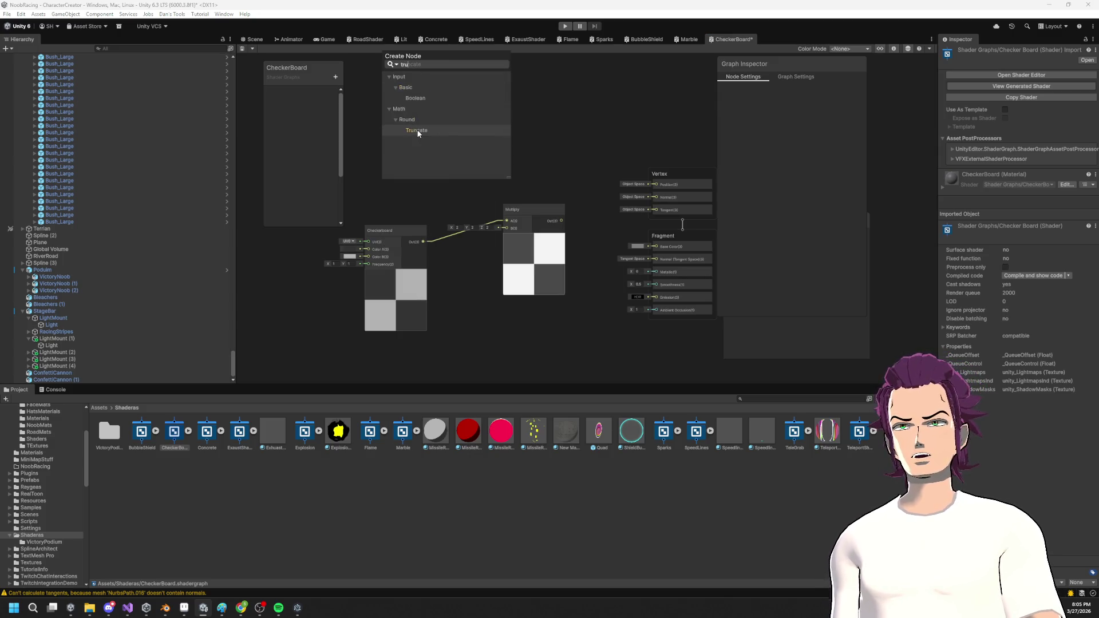
key(BackSpace)
text(i)
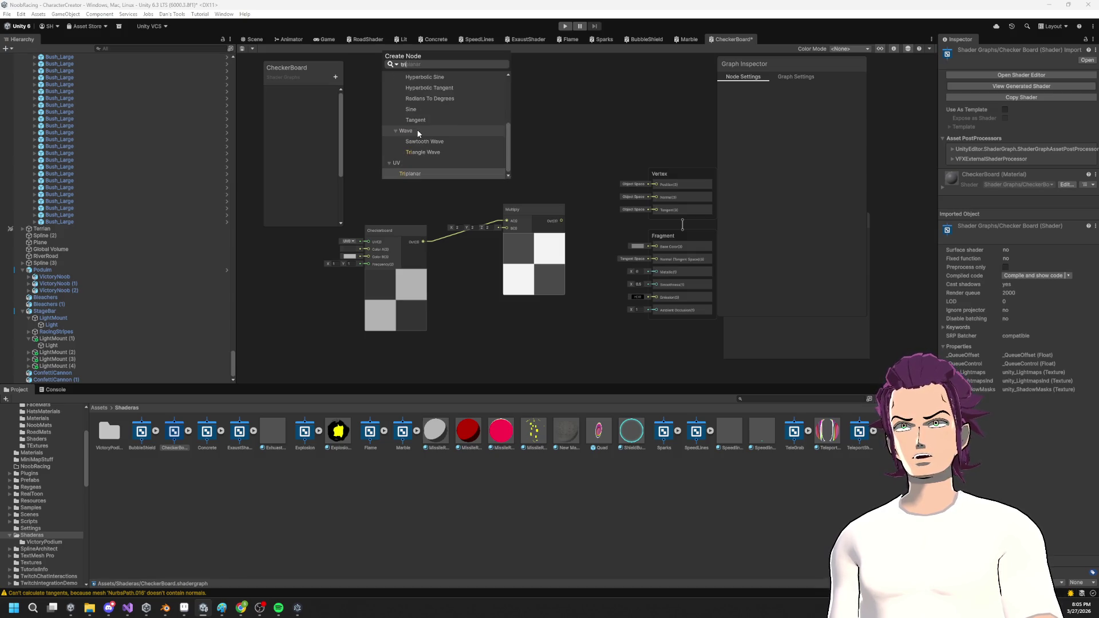
key(Return)
mouse_move(400, 298)
mouse_down()
mouse_move(390, 307)
mouse_move(378, 262)
mouse_move(387, 146)
mouse_up()
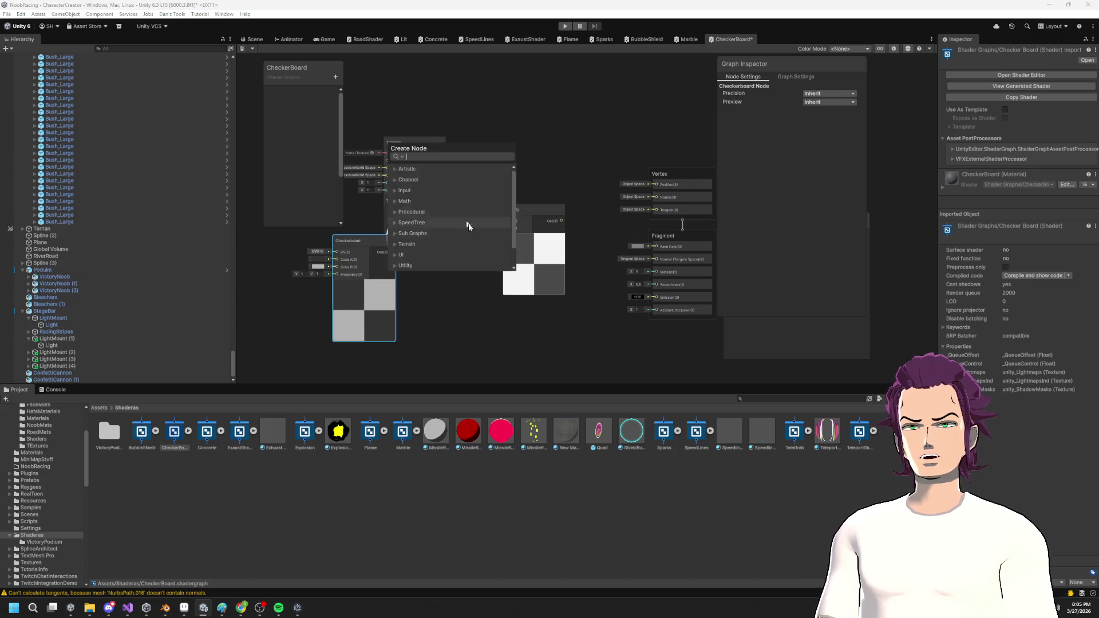
click(407, 118)
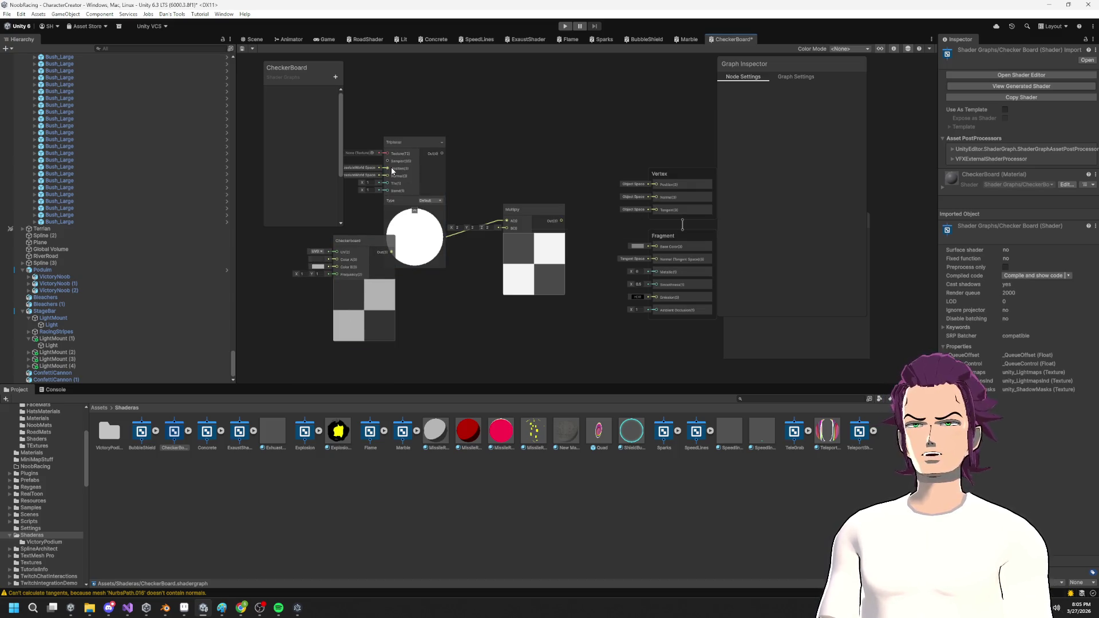
Delete the Triplanar node, move Multiply beside Checkerboard, and switch to Blender.
drag(422, 234, 424, 236)
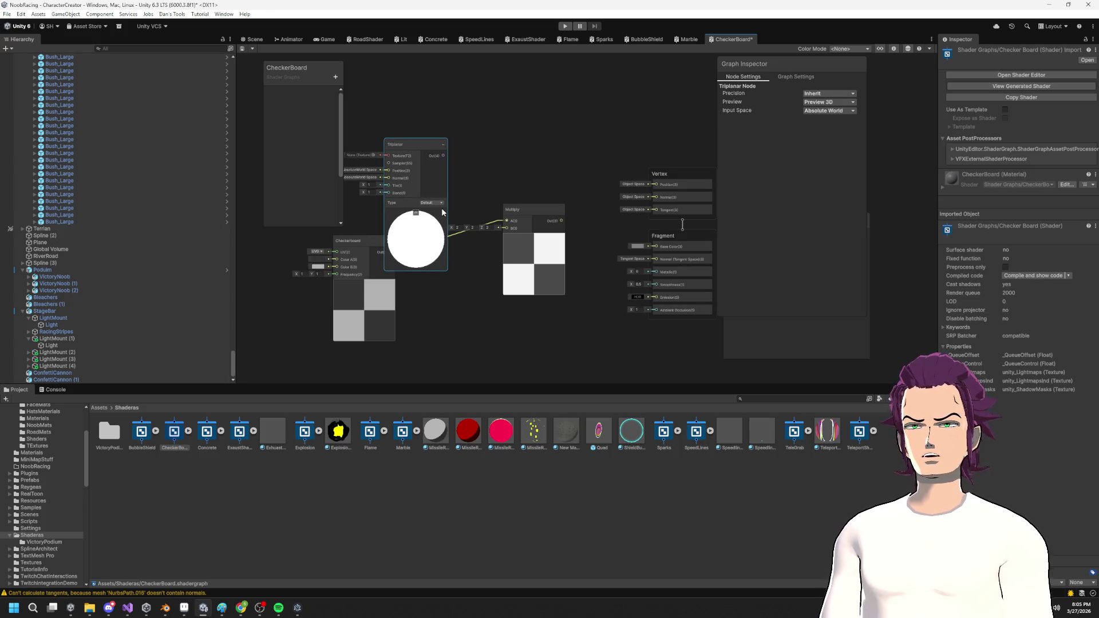
key(Delete)
drag(528, 241, 497, 276)
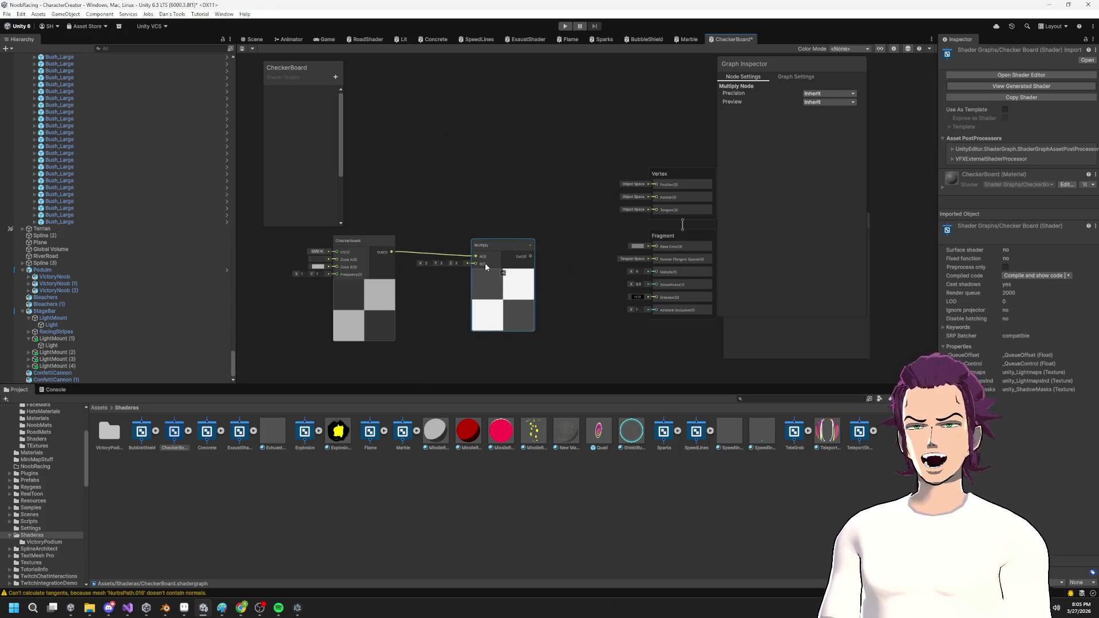
key(alt+Tab)
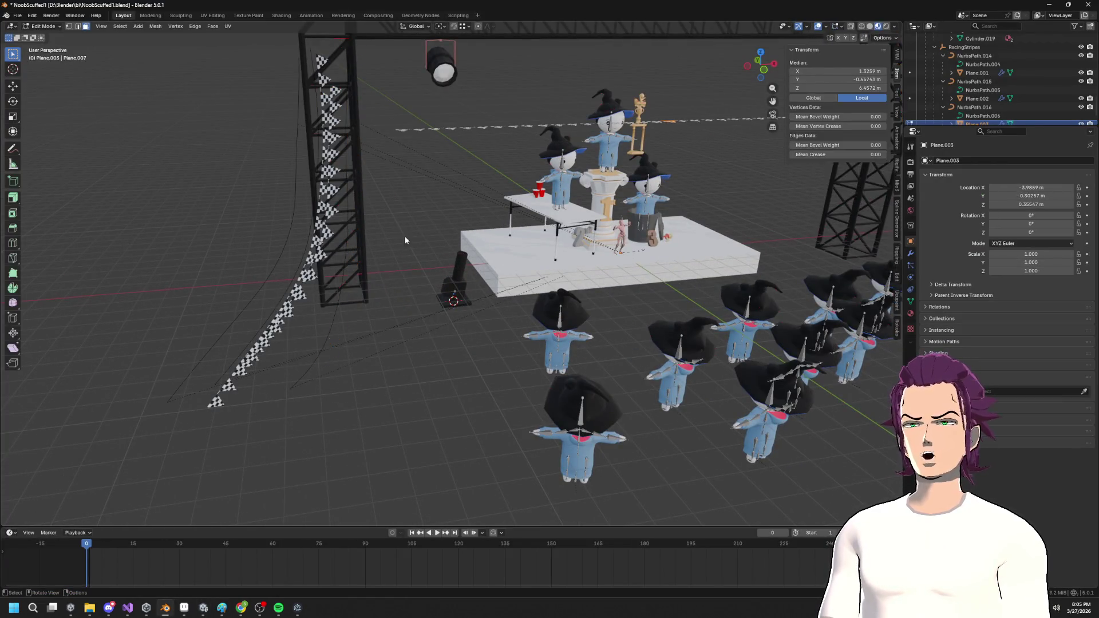
Switch to the UV Editing workspace and frame the selected checkered pennant face.
click(212, 15)
scroll(664, 240, right, 5)
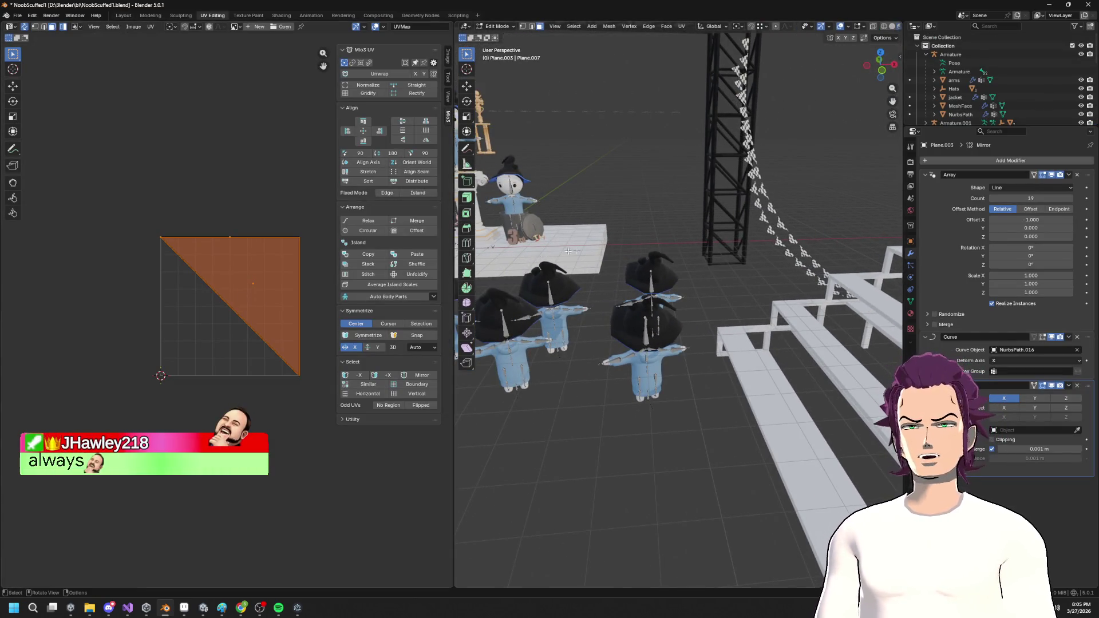
scroll(629, 241, left, 3)
key(Tab)
key(Tab)
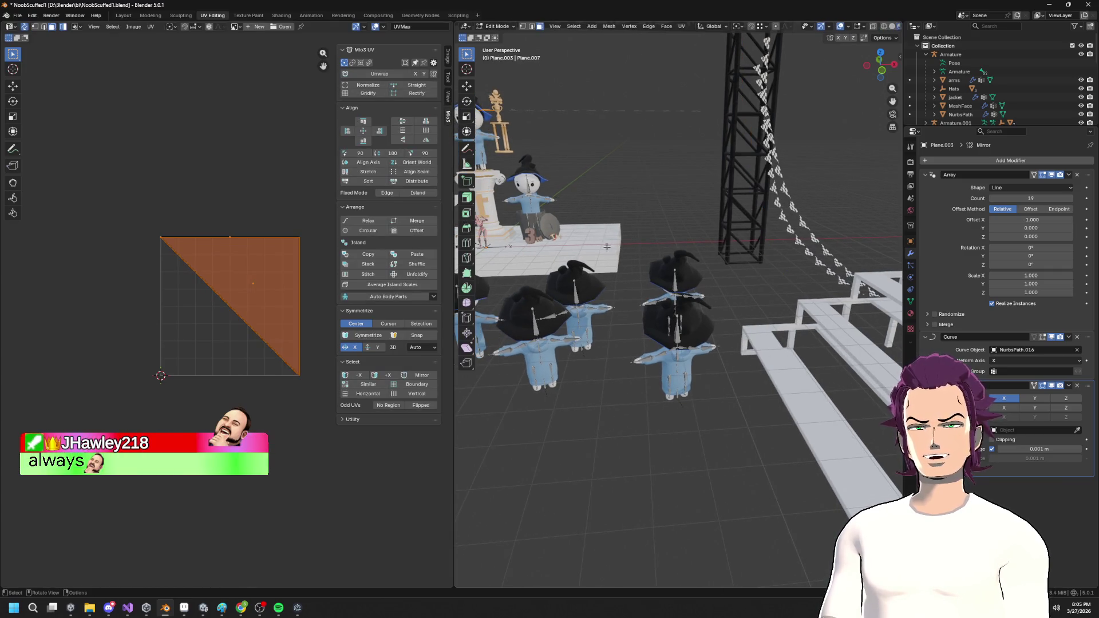
scroll(555, 213, left, 4)
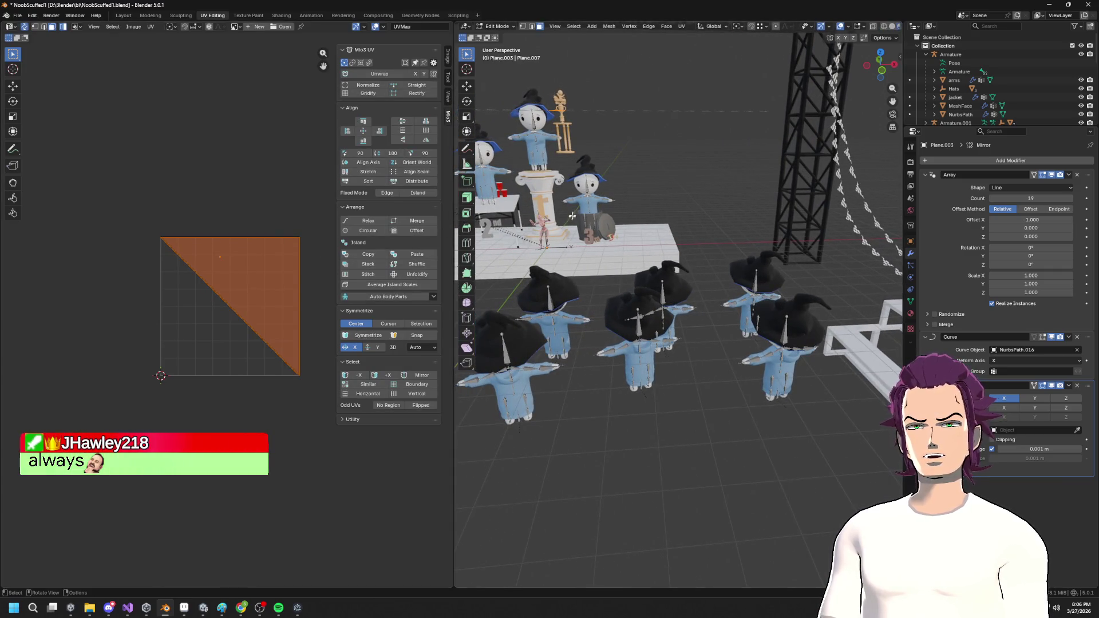
key(grave)
click(640, 230)
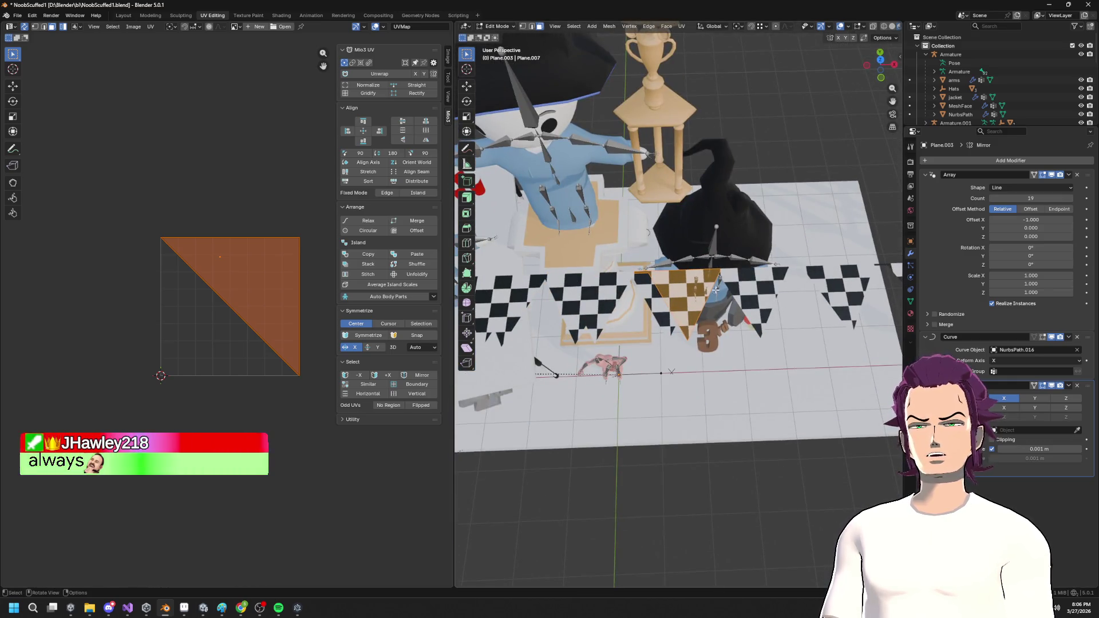
Re-enter Edit Mode on the pennant plane and set the Top view.
key(Tab)
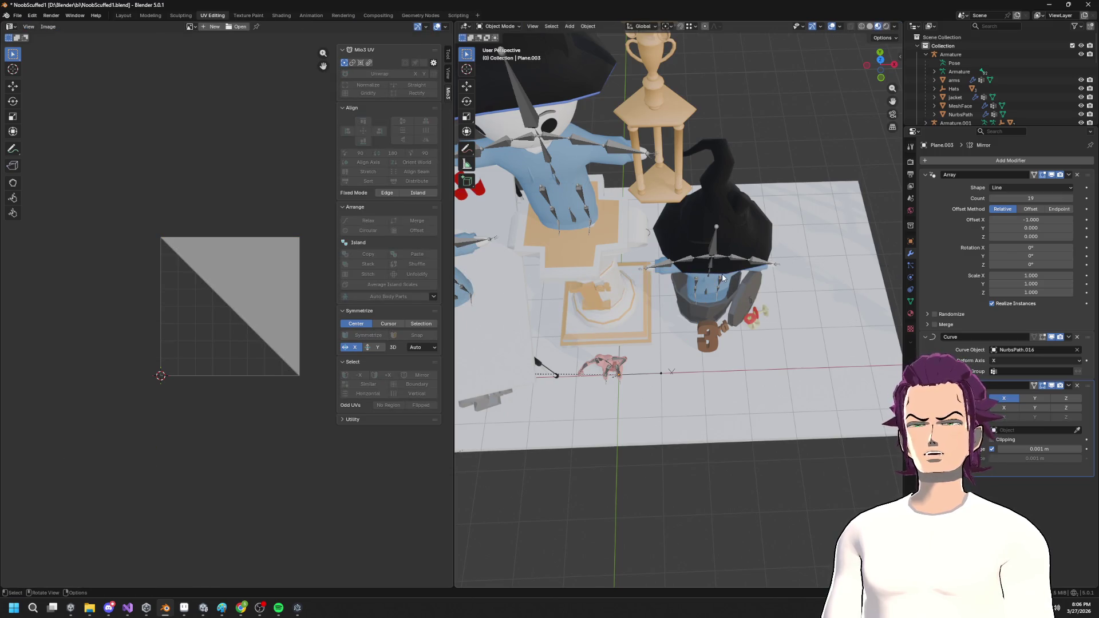
key(Tab)
scroll(722, 276, down, 5)
scroll(716, 301, up, 6)
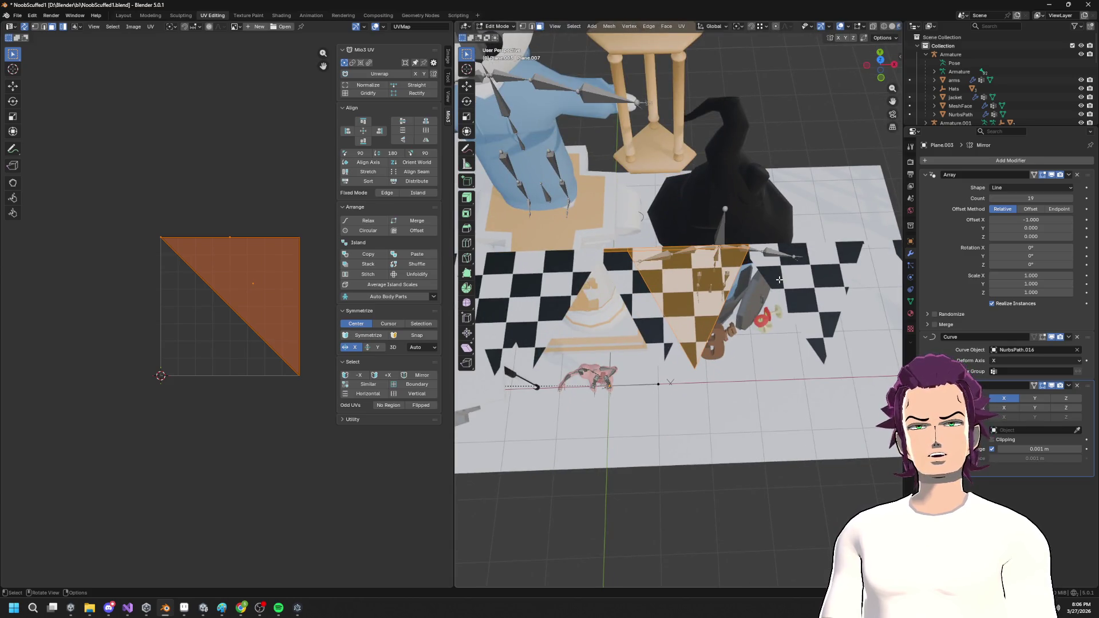
click(880, 59)
scroll(677, 340, up, 4)
scroll(677, 327, down, 2)
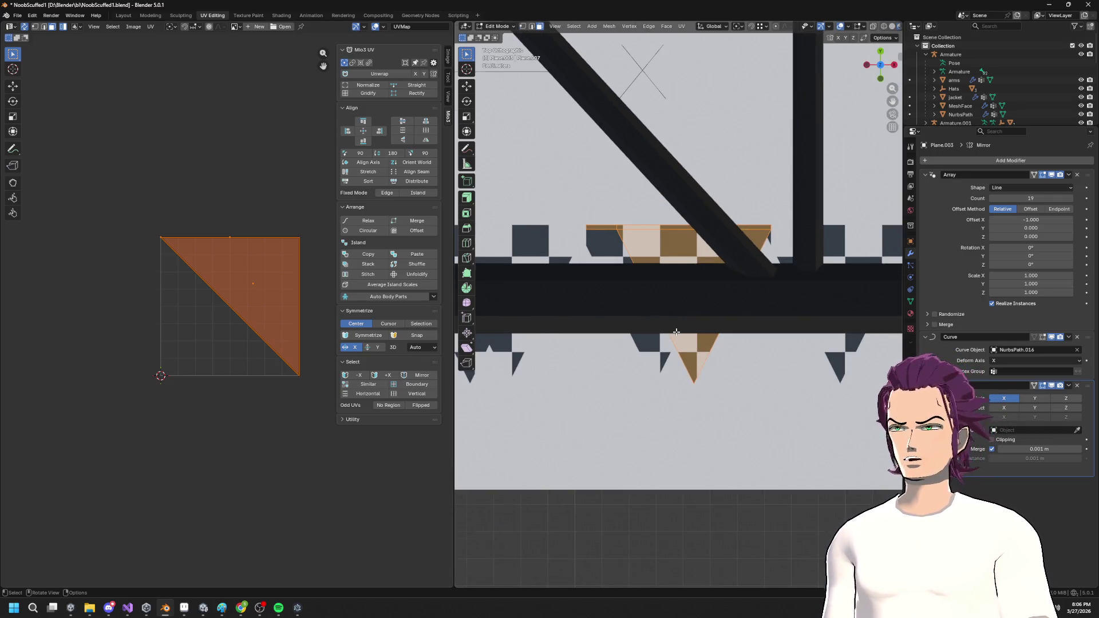
scroll(676, 332, down, 2)
key(F3)
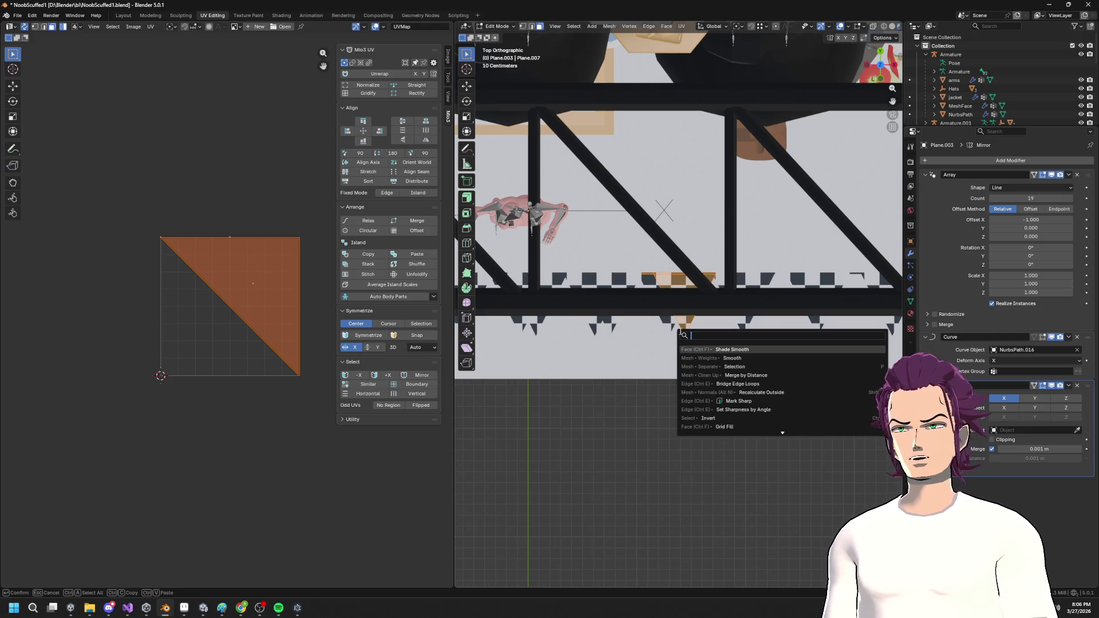
Project the pennant face's UVs from view and scale the triangle to fit the UV square.
key(u)
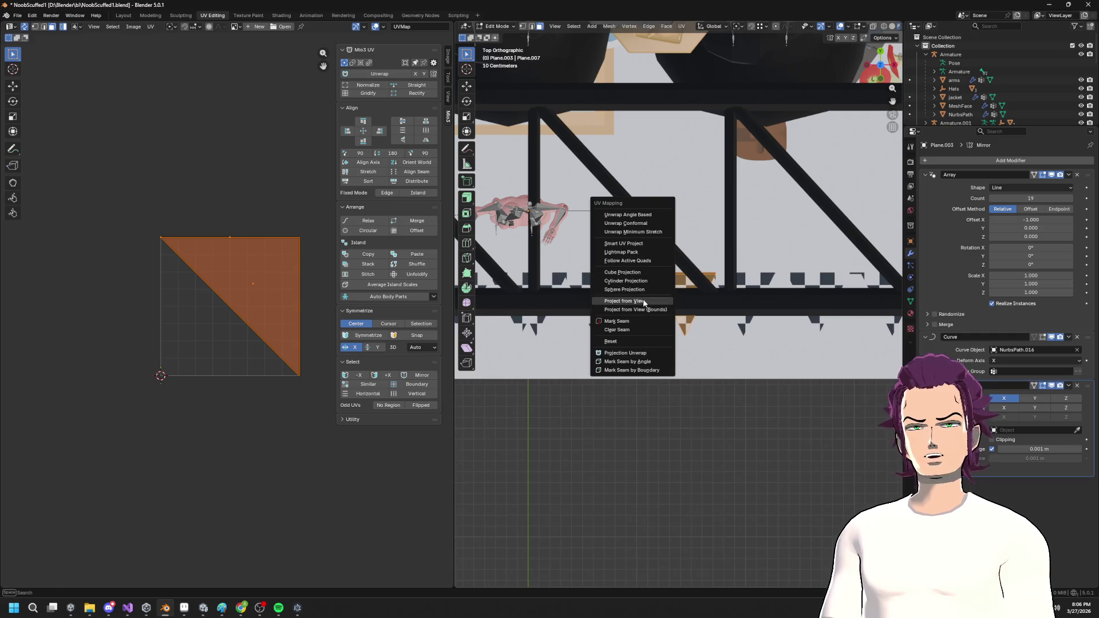
click(642, 301)
scroll(267, 288, up, 5)
key(s)
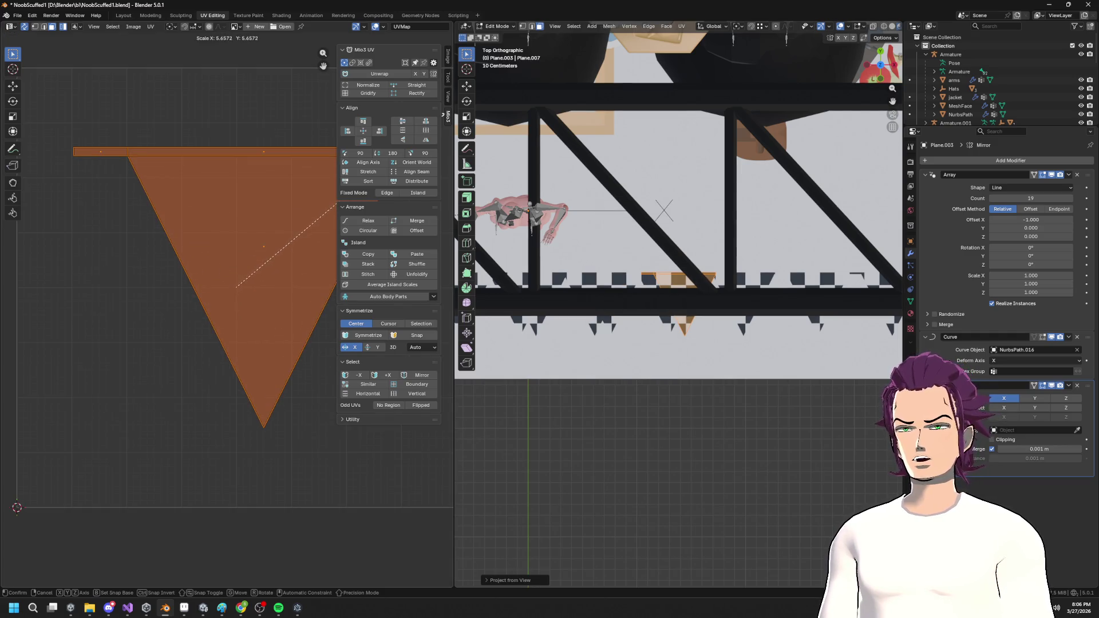
click(289, 279)
scroll(290, 279, down, 4)
key(s)
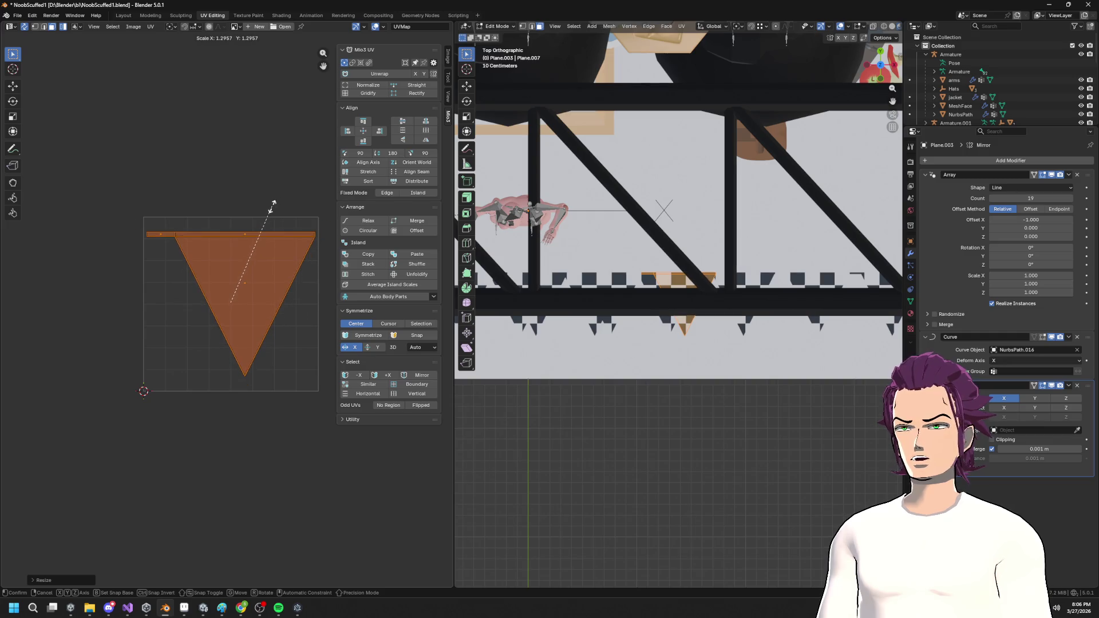
click(272, 210)
Normalize the UV island so it stretches to fill the whole UV square.
click(133, 27)
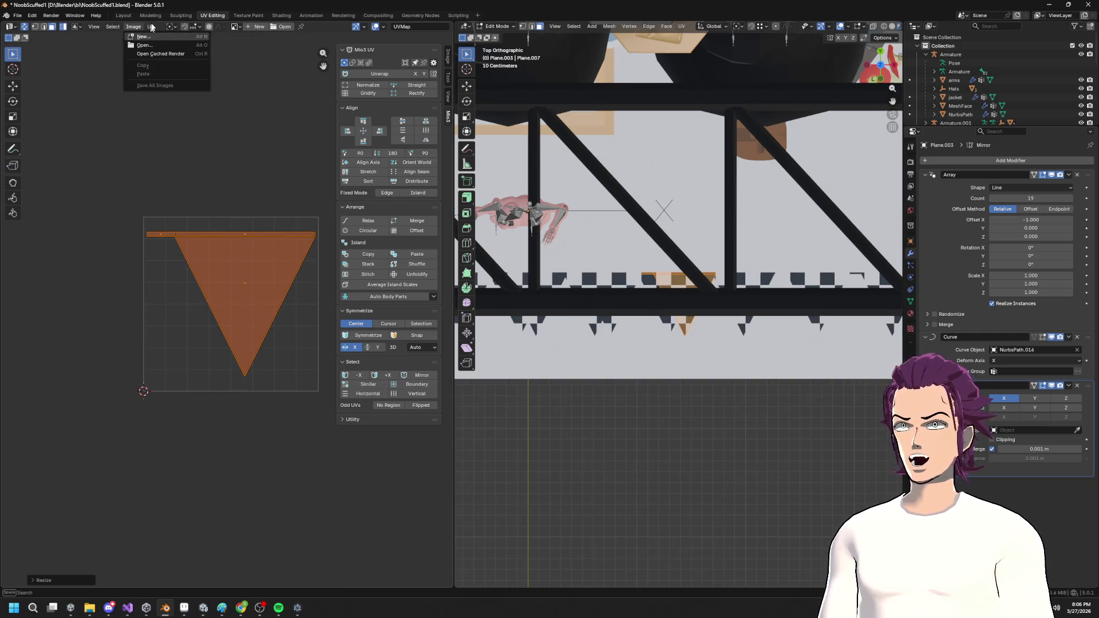
click(150, 27)
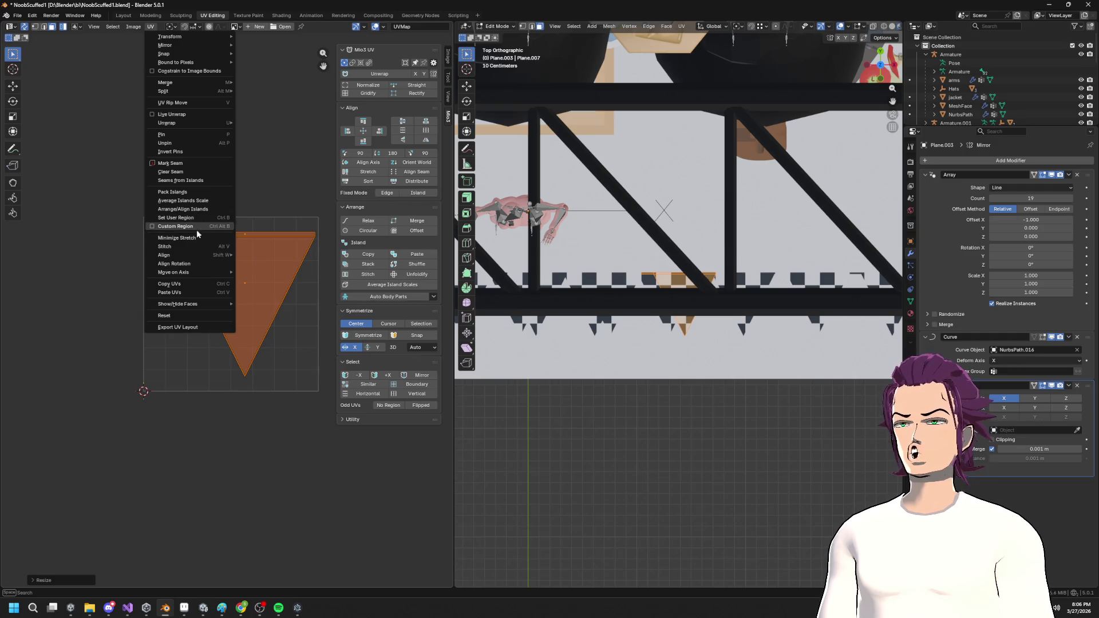
mouse_move(193, 254)
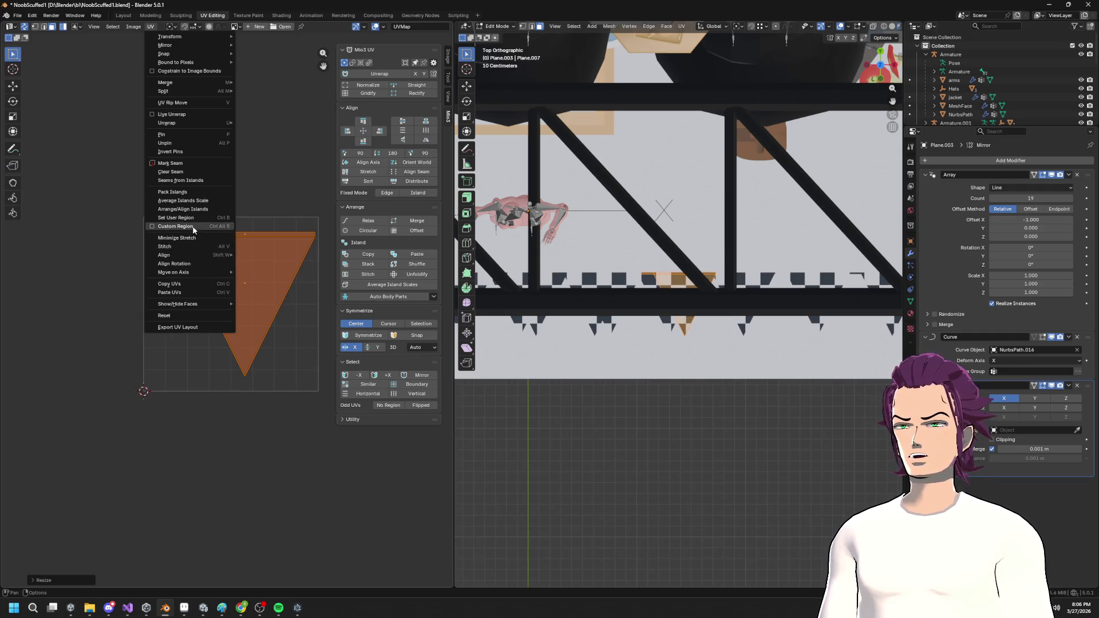
mouse_move(196, 124)
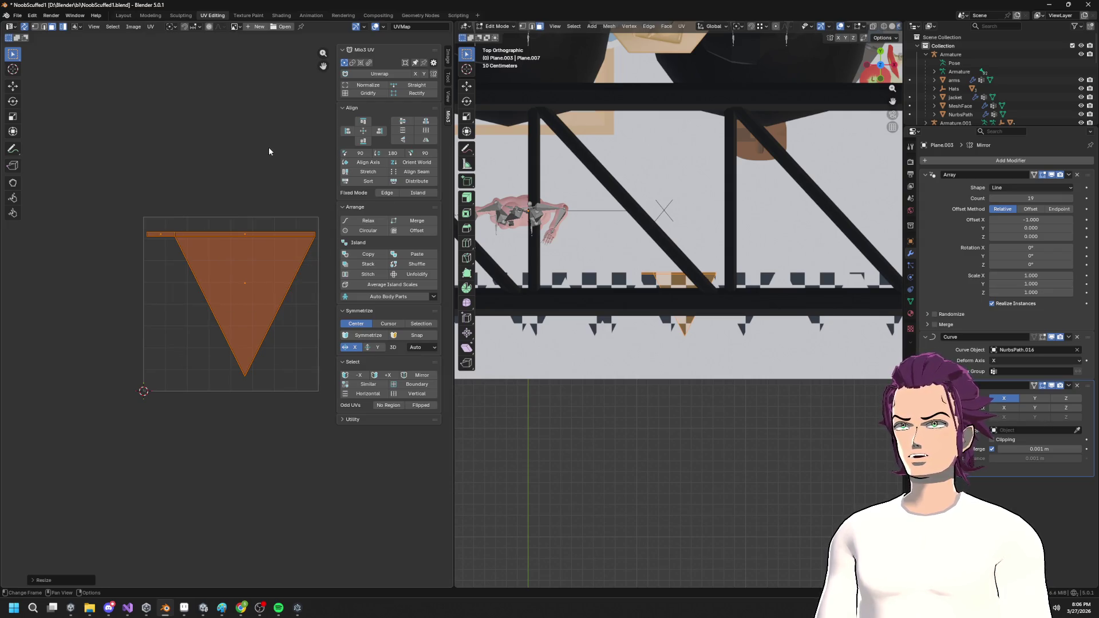
key(F3)
text(norma)
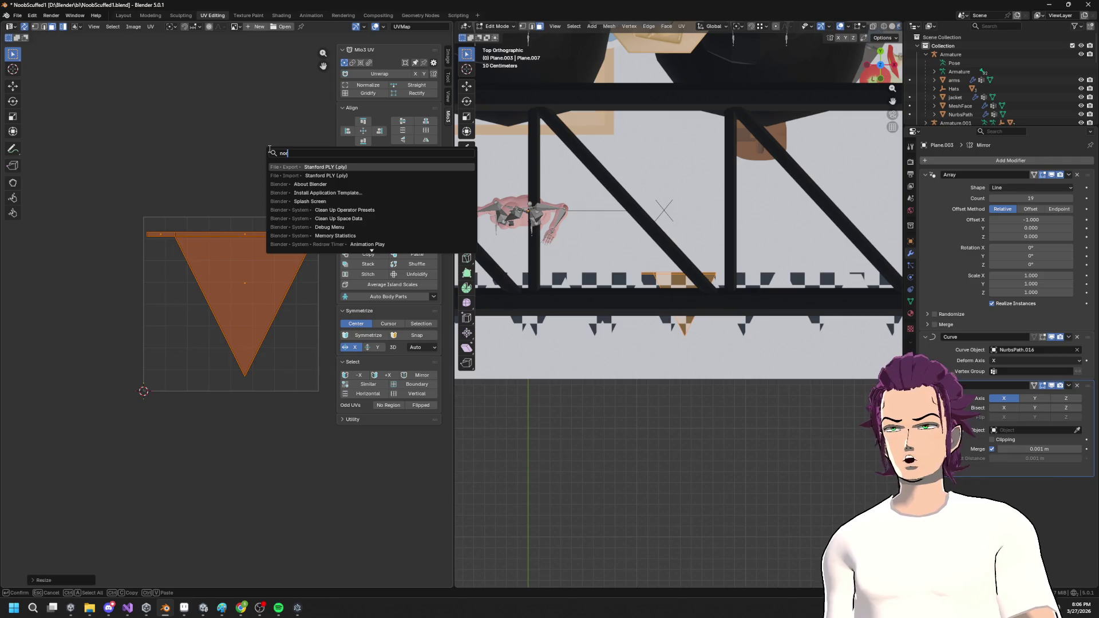
key(BackSpace)
key(BackSpace)
key(BackSpace)
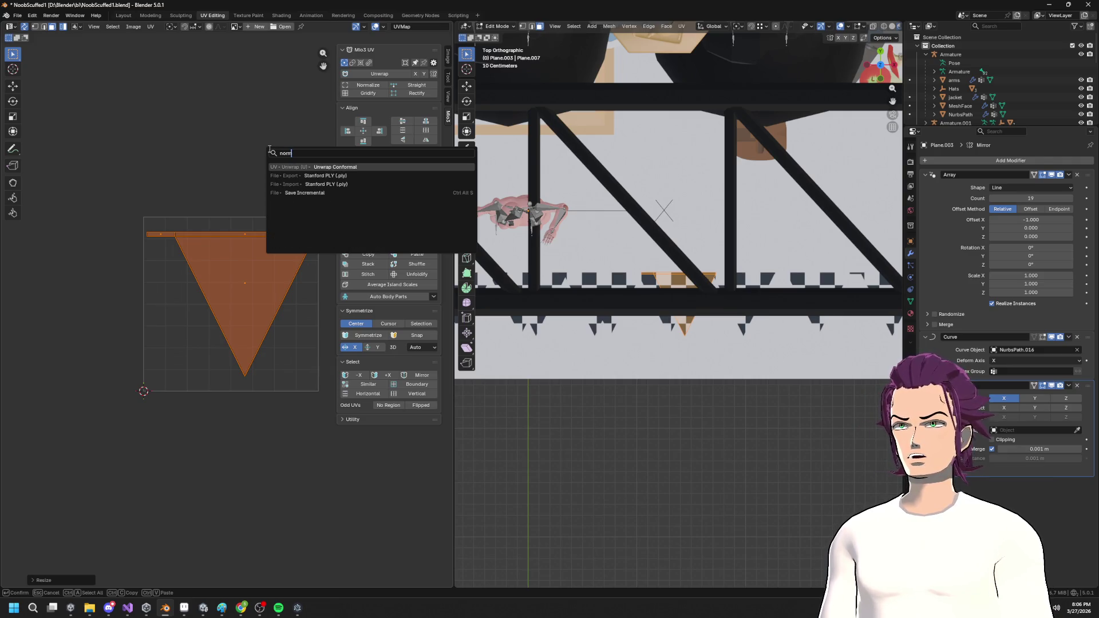
key(Escape)
key(s)
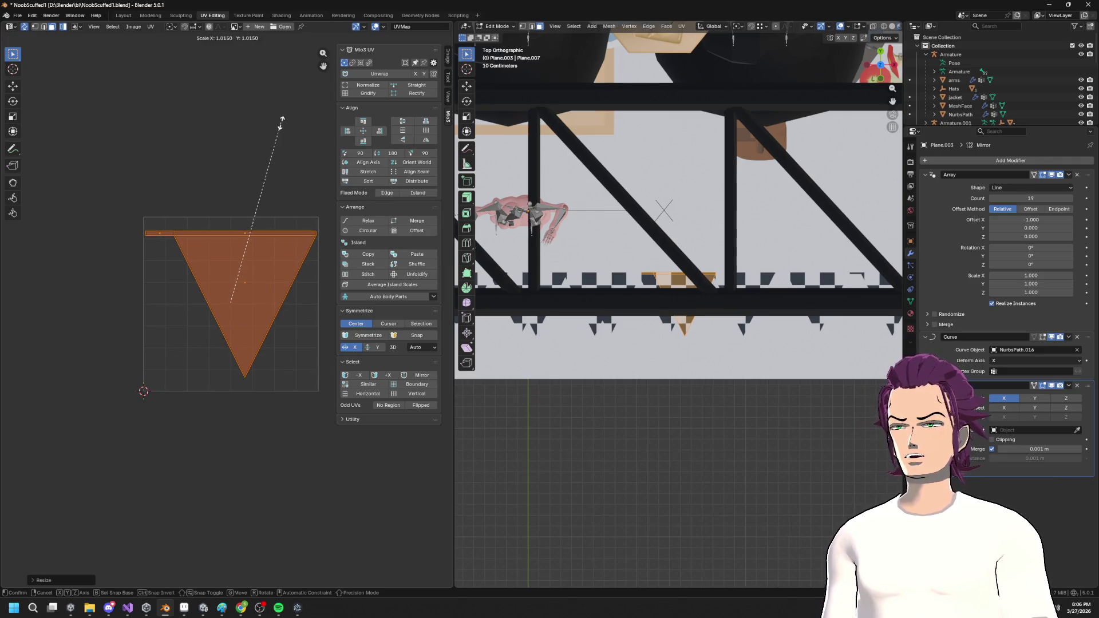
right_click(281, 121)
click(368, 85)
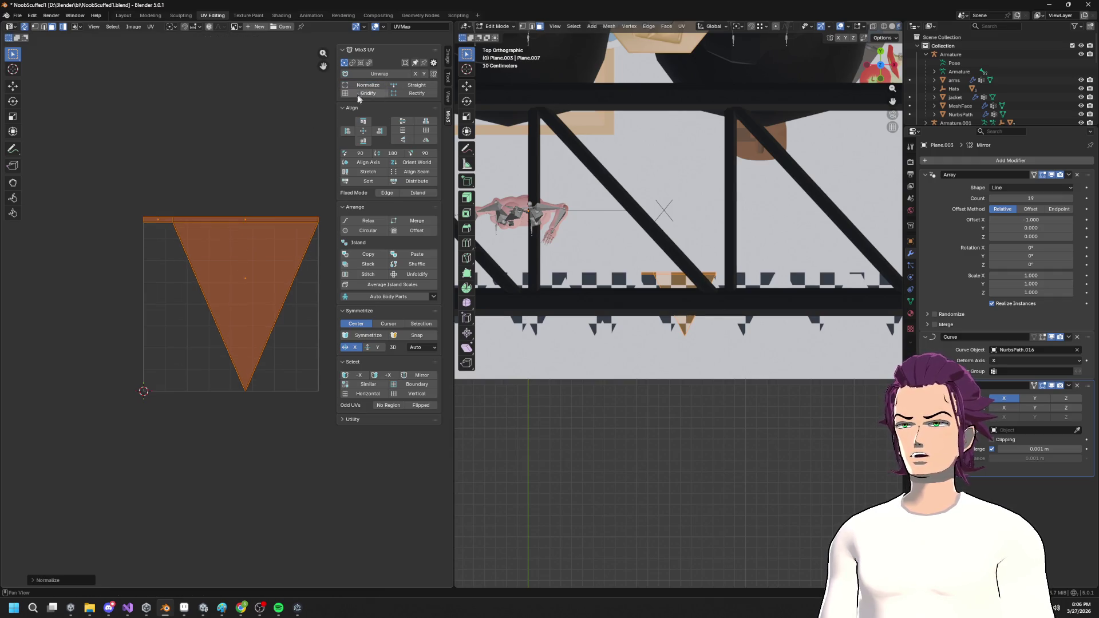
Save NoobScuffed1.blend and return to Object Mode.
key(ctrl+s)
mouse_move(572, 257)
mouse_down()
mouse_move(794, 210)
mouse_move(773, 220)
mouse_move(790, 232)
mouse_move(744, 235)
mouse_up()
key(Tab)
scroll(744, 234, down, 6)
key(ctrl+s)
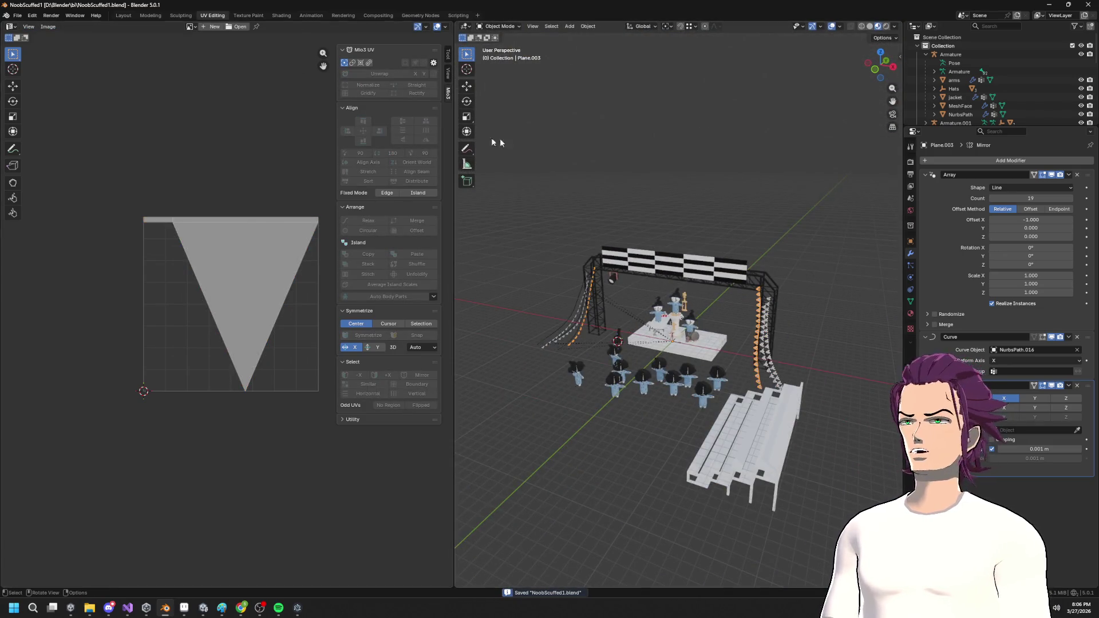
Select StageBar together with all its child objects in Blender's outliner.
scroll(958, 112, down, 10)
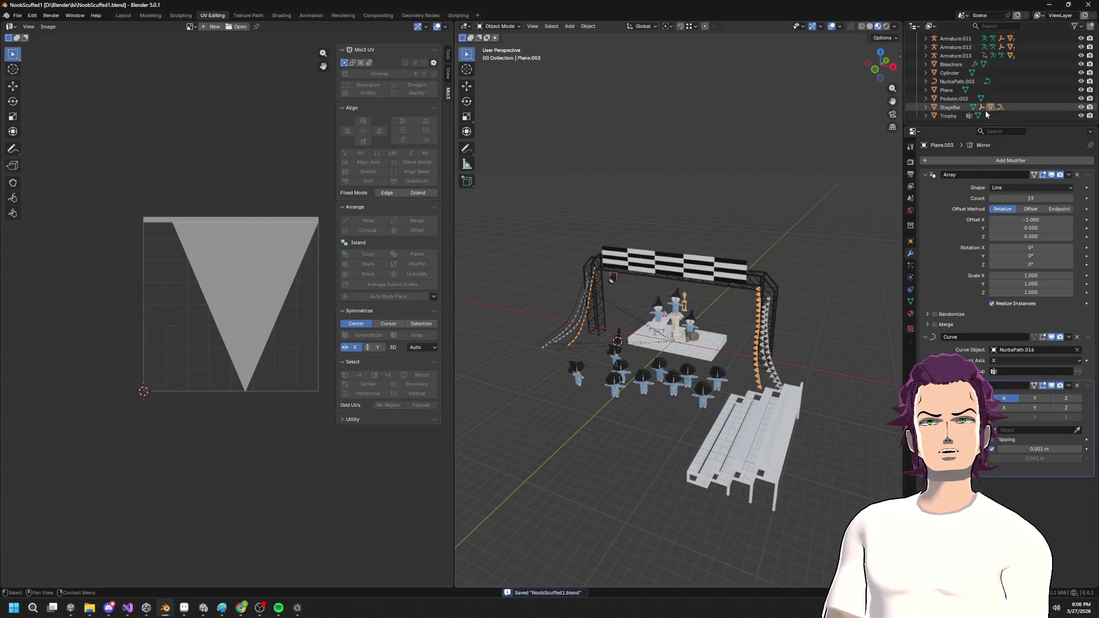
right_click(957, 109)
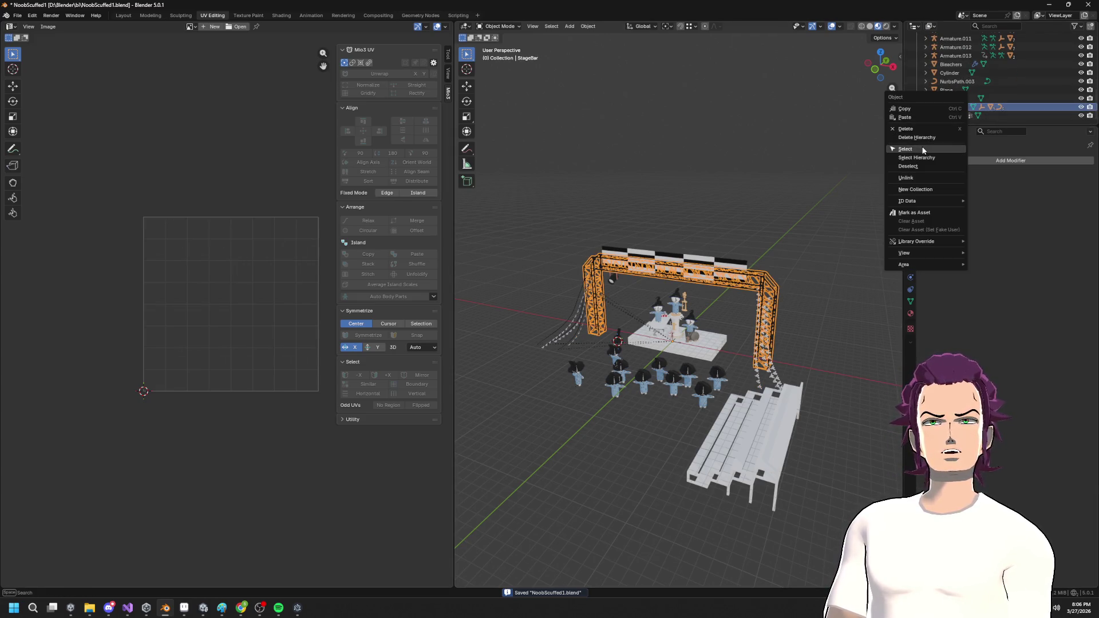
click(925, 107)
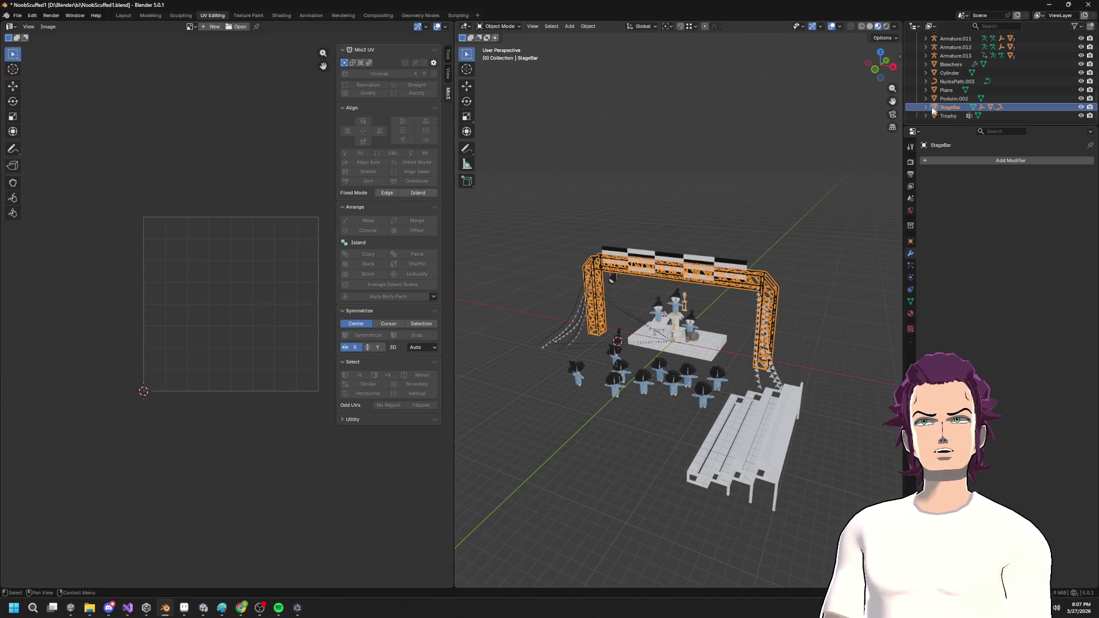
scroll(960, 111, down, 3)
right_click(952, 95)
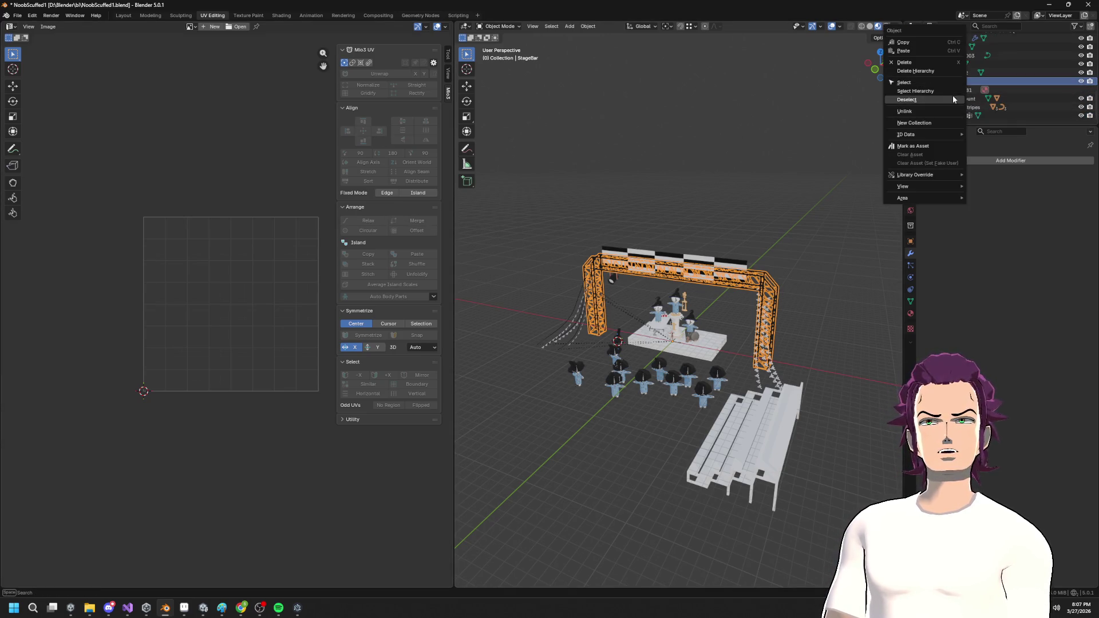
click(945, 91)
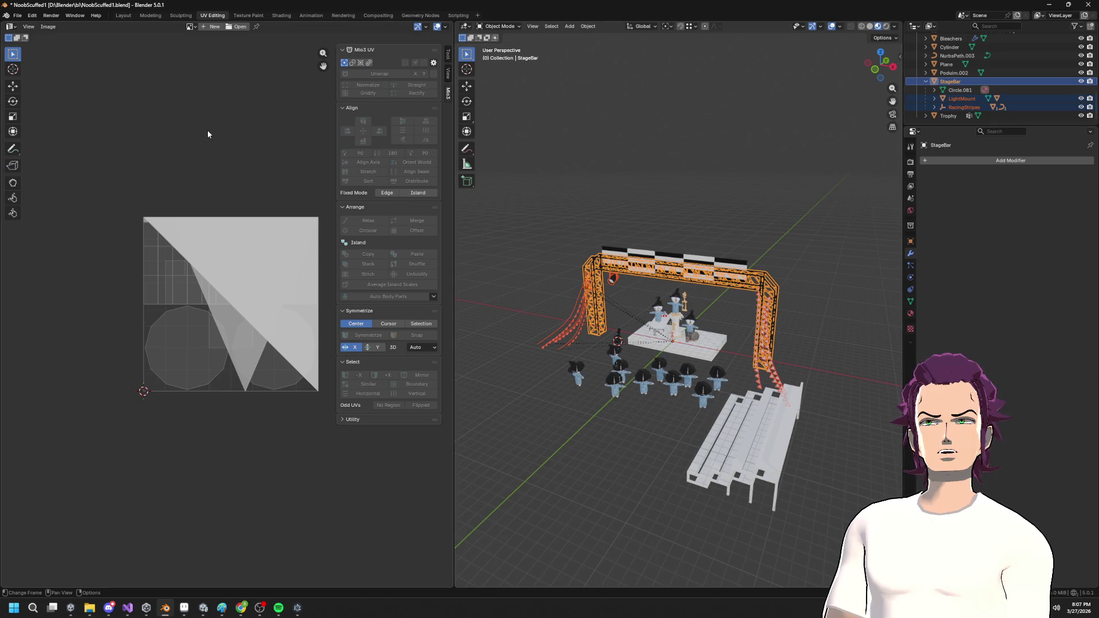
Export the selection as StageBar.fbx into the Unity project's FBXImports folder.
click(18, 16)
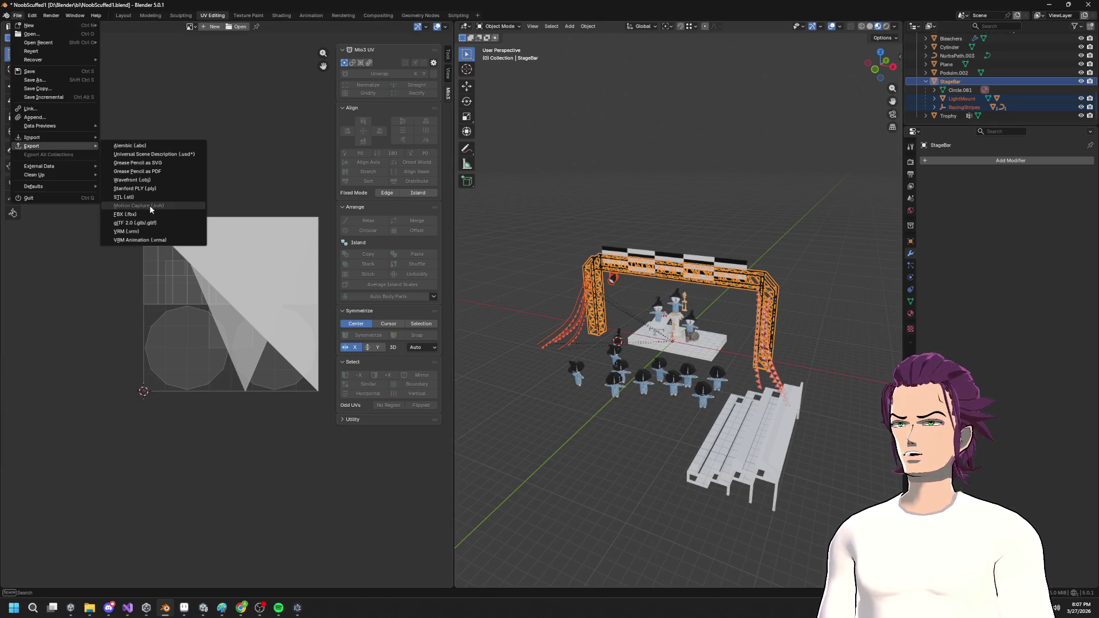
mouse_move(55, 148)
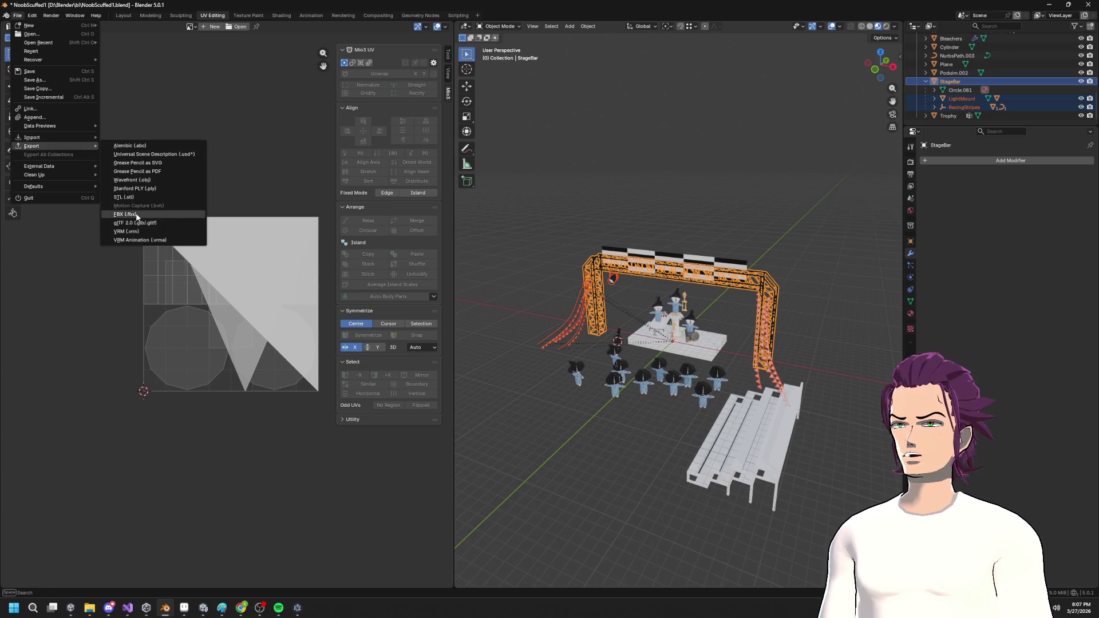
click(143, 221)
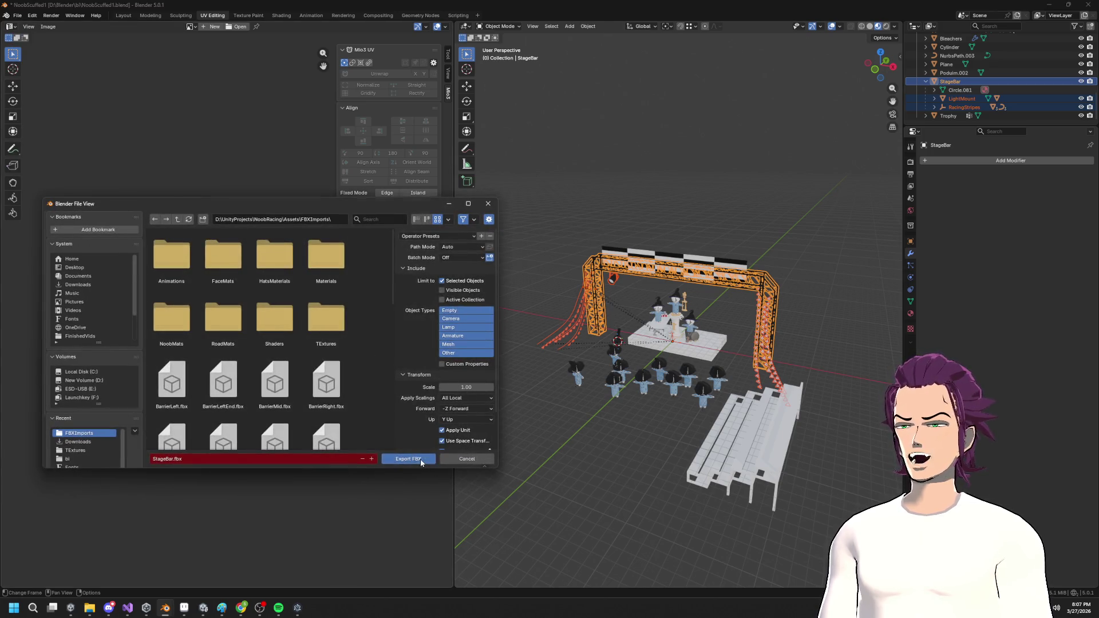
click(420, 459)
mouse_move(203, 606)
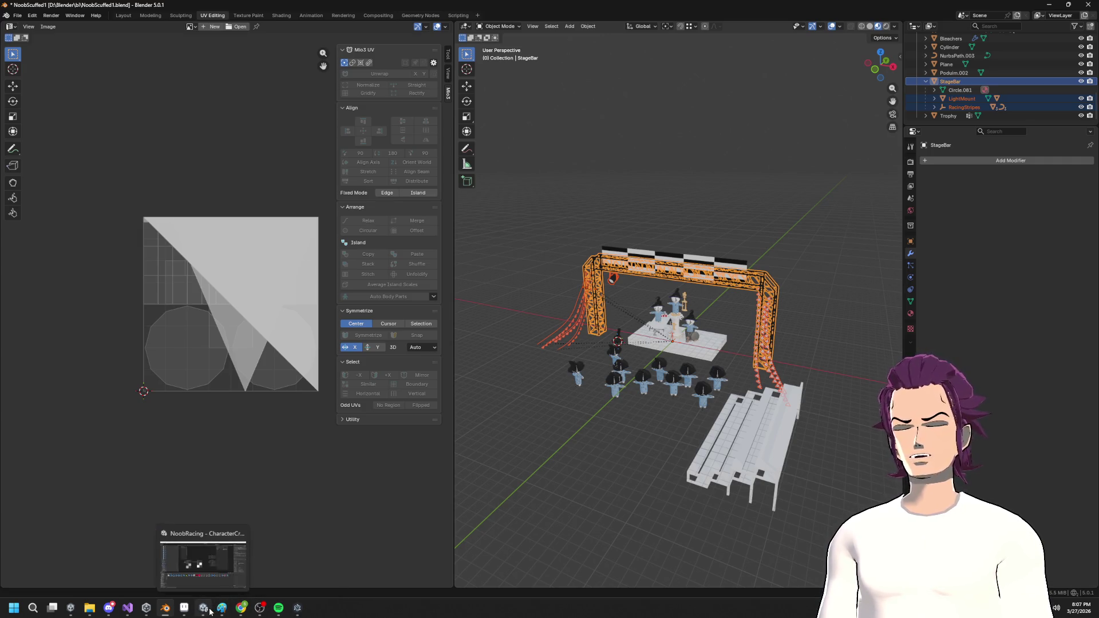
Delete the Multiply node and wire Checkerboard Out straight into Fragment Base Color.
click(203, 607)
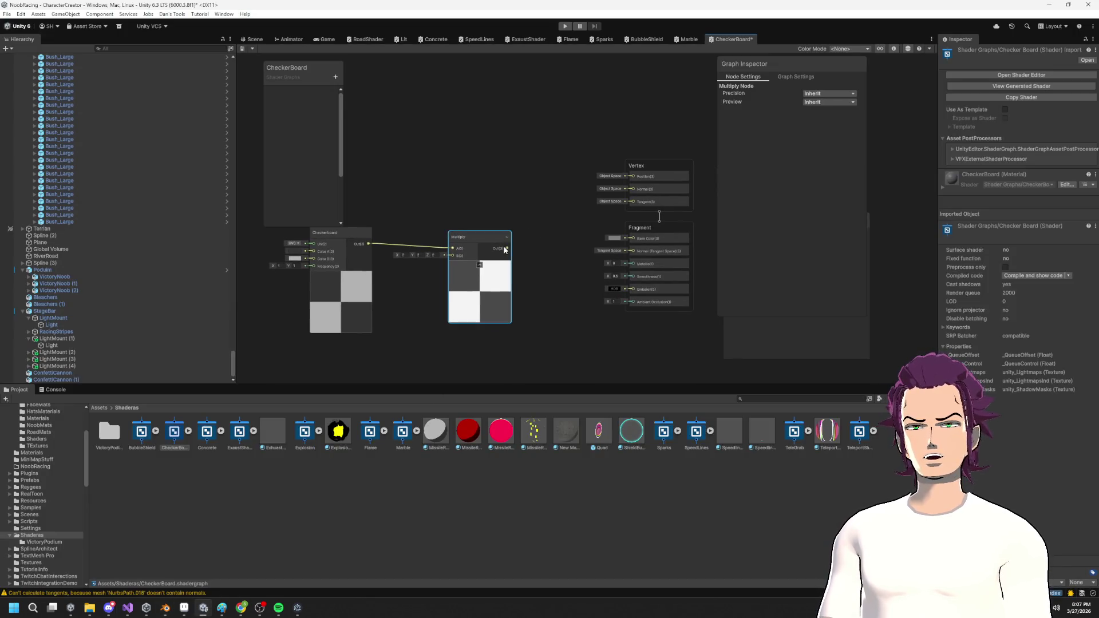
key(Delete)
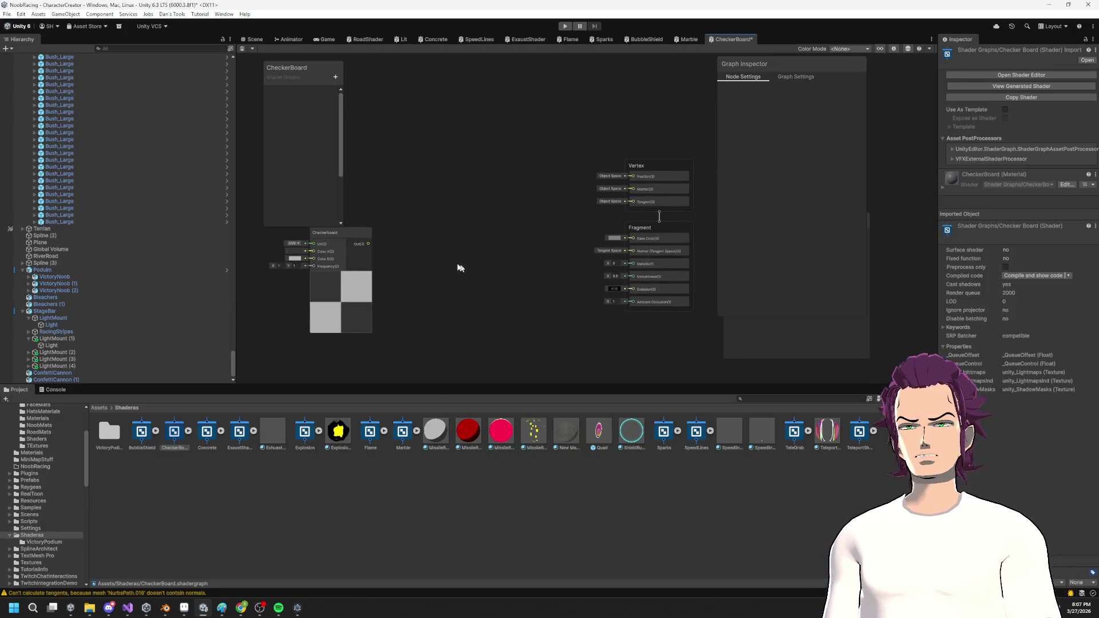
drag(370, 246, 615, 238)
key(Escape)
drag(368, 244, 635, 240)
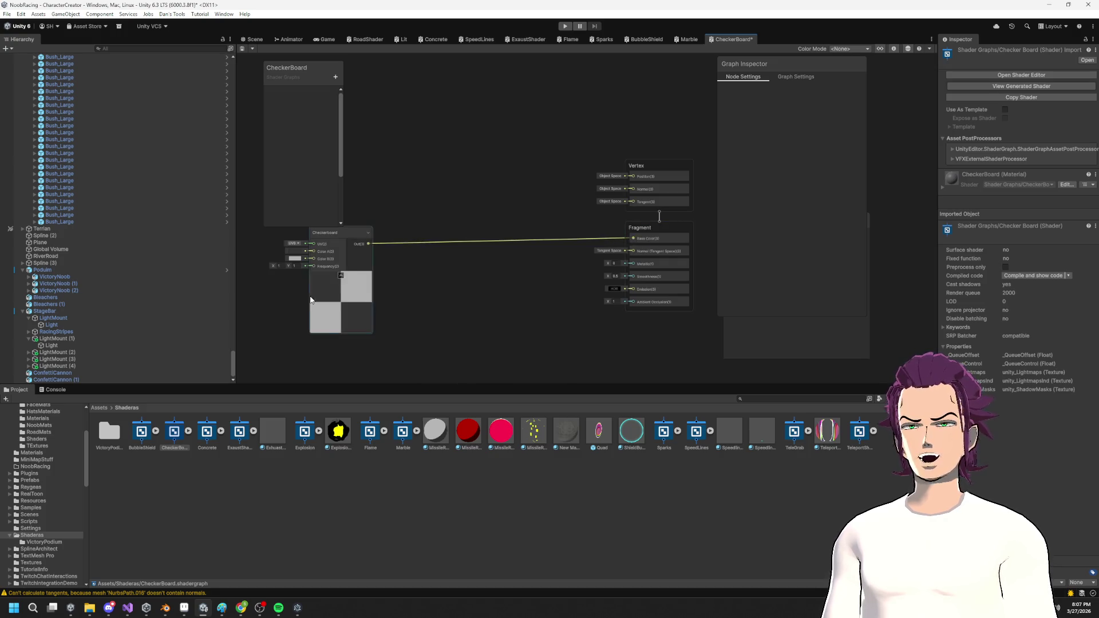
drag(338, 233, 491, 209)
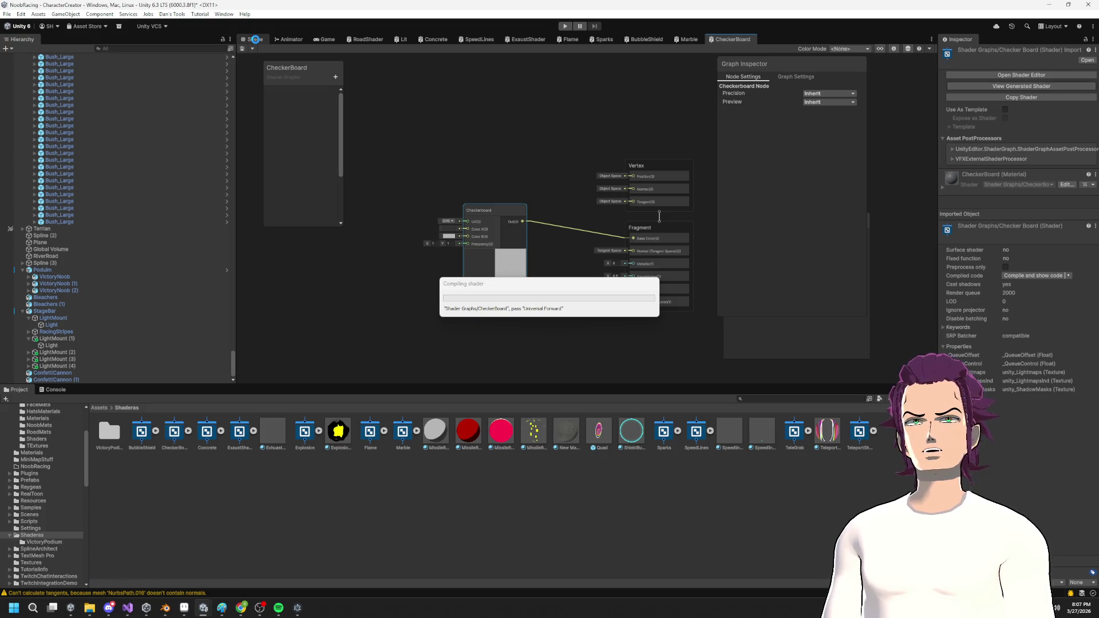
click(256, 40)
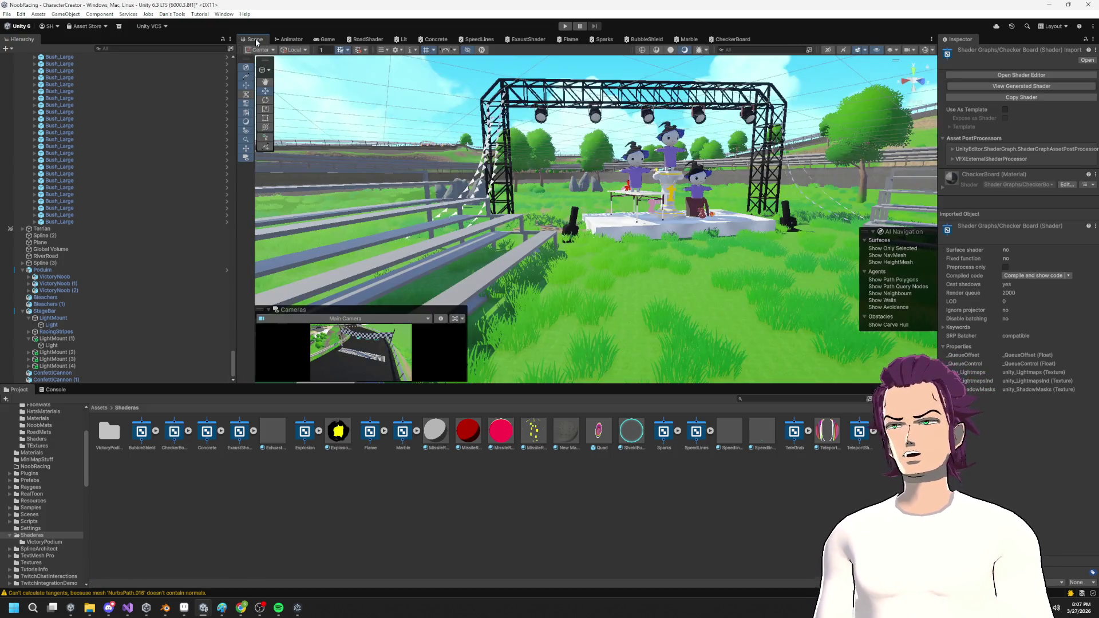
Assign Shader Graphs/CheckerBoard to the VictoryPodium CheckerBoard material and fly the view to the flags.
scroll(586, 206, up, 3)
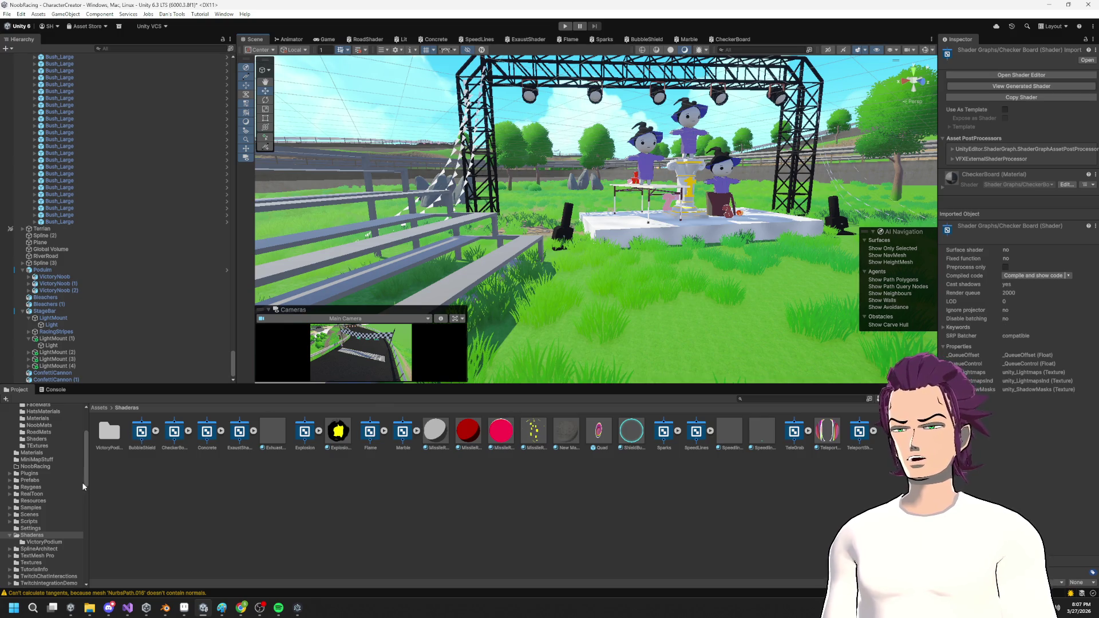
double_click(108, 430)
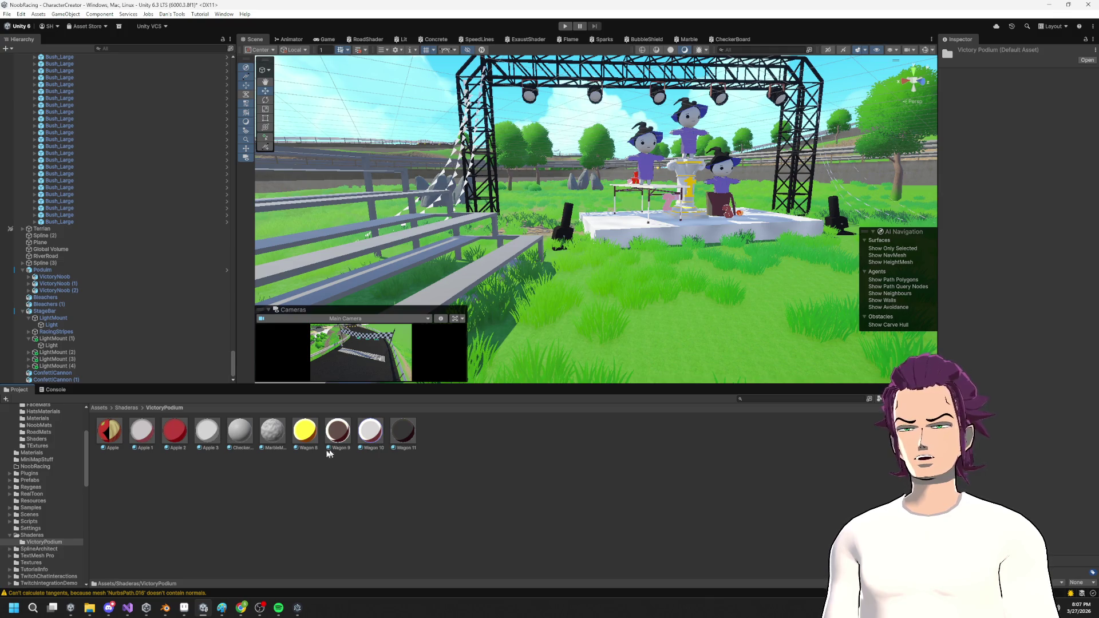
click(242, 441)
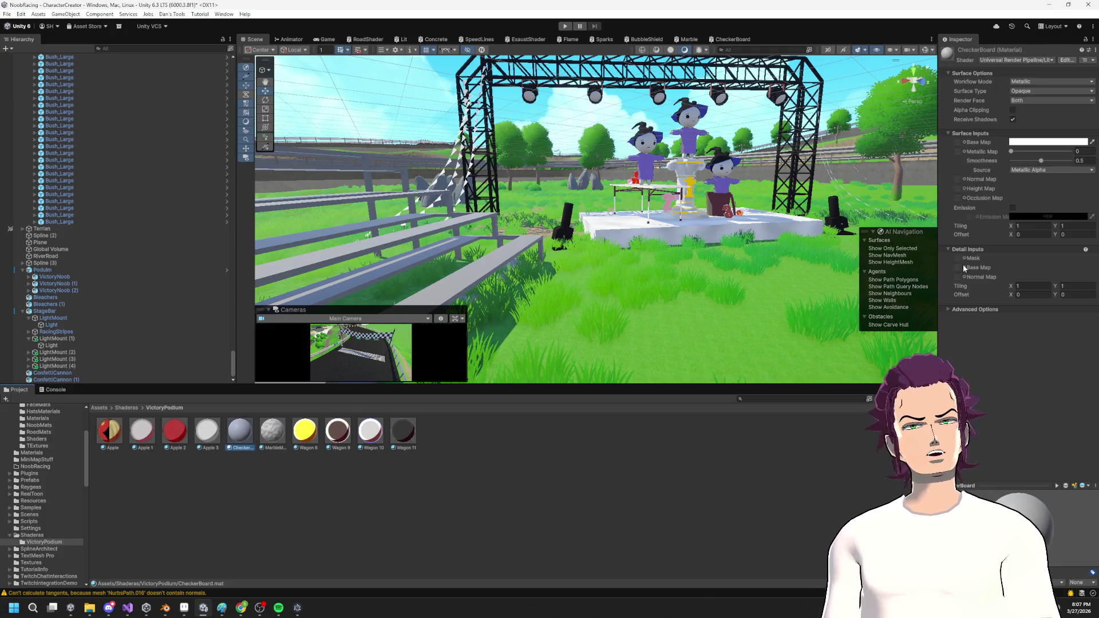
click(1011, 58)
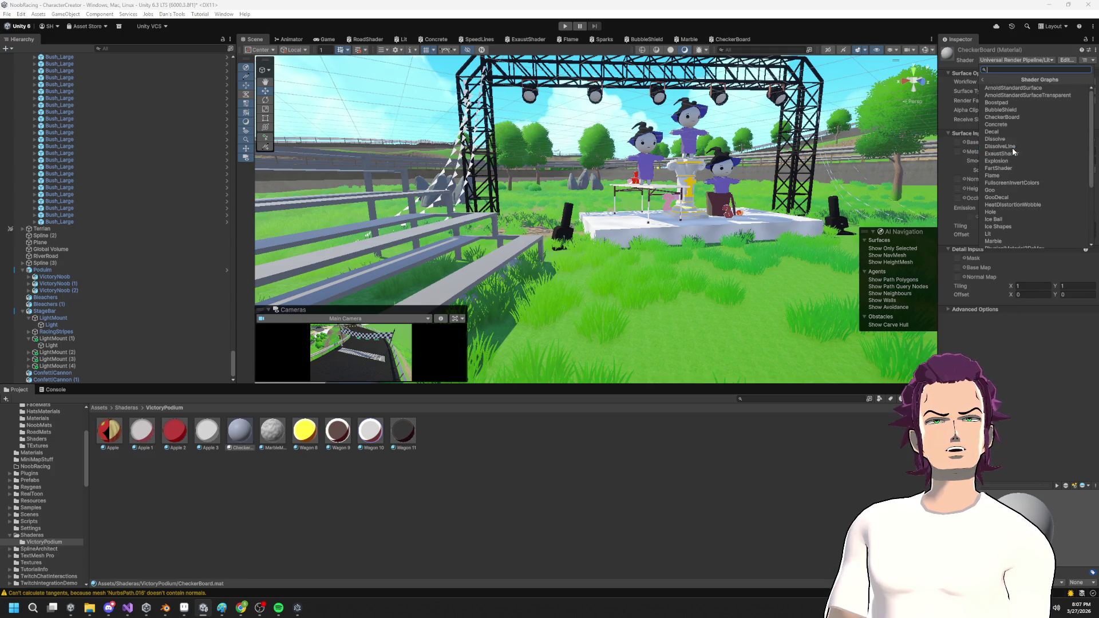
click(1019, 117)
mouse_move(652, 200)
mouse_down()
mouse_move(573, 212)
mouse_move(602, 211)
mouse_up()
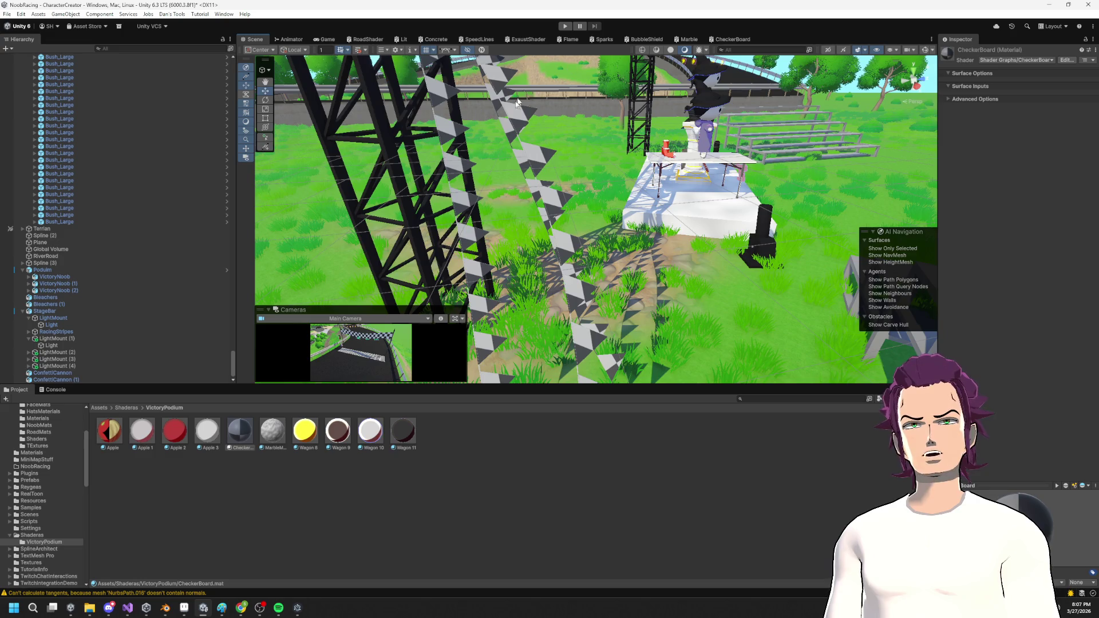
drag(502, 204, 555, 183)
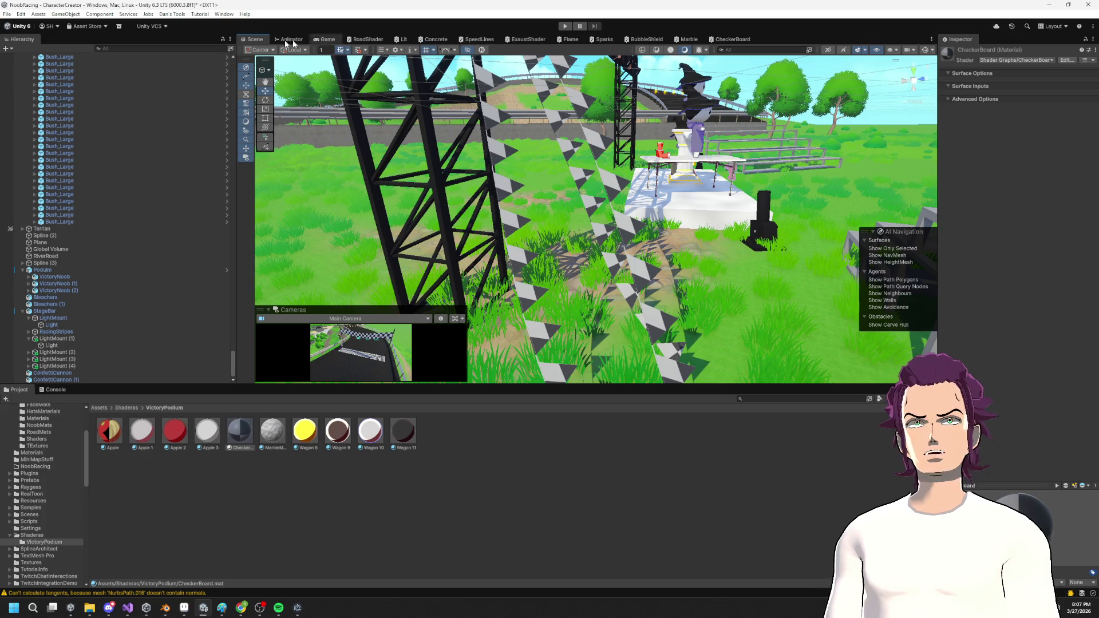
Add a Tiling And Offset node to the CheckerBoard shader graph.
click(735, 40)
right_click(379, 149)
click(401, 157)
text(tiling)
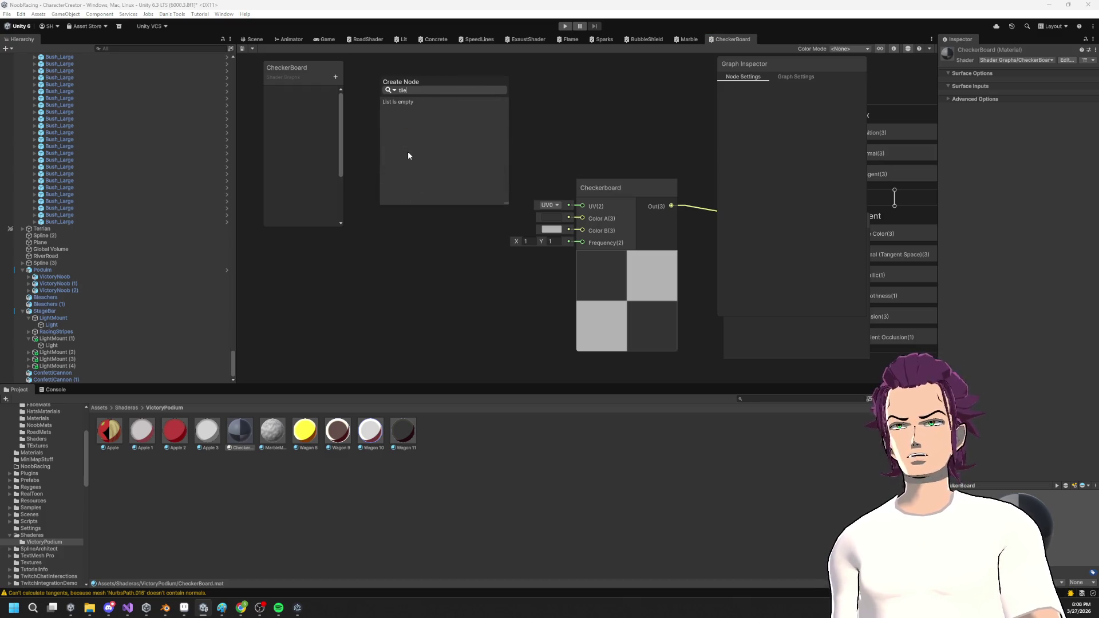
key(Return)
Create a Float property named Scale with default 1 and feed it into Tiling.
click(335, 77)
click(367, 93)
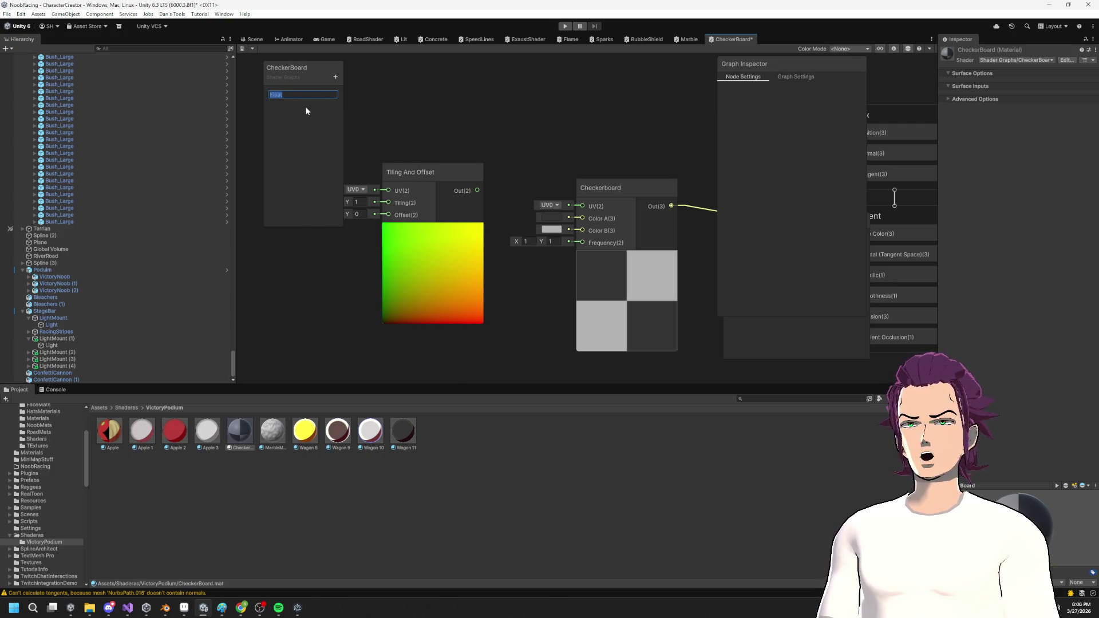
text(Scale)
key(Return)
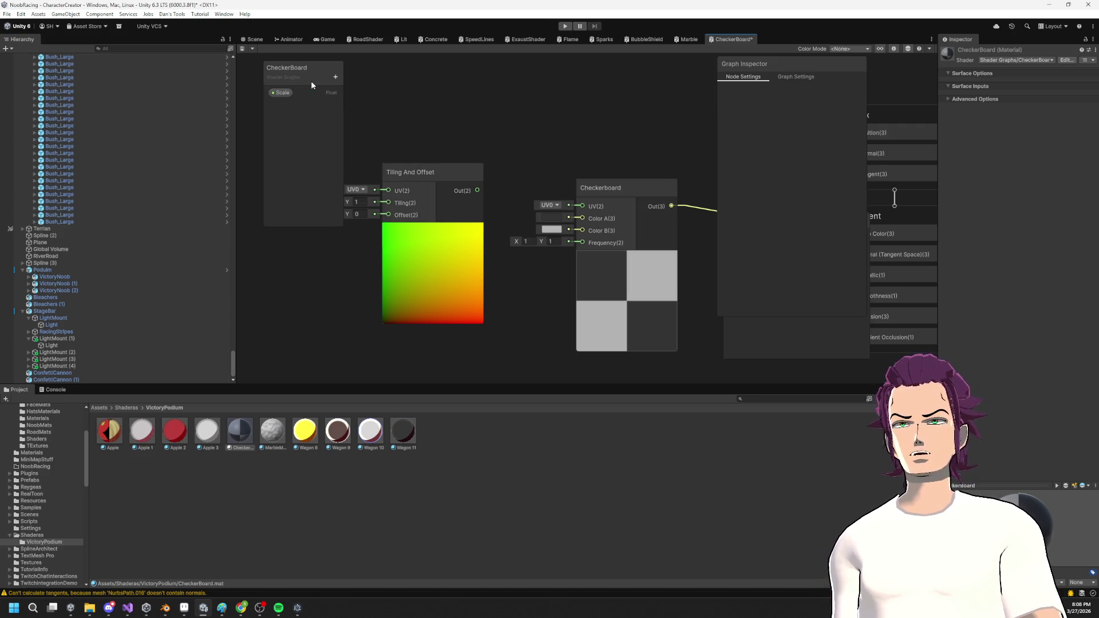
mouse_move(289, 94)
mouse_down()
mouse_move(350, 311)
mouse_move(344, 291)
mouse_move(382, 285)
mouse_up()
mouse_move(389, 241)
mouse_down()
mouse_move(447, 194)
mouse_move(363, 171)
mouse_move(385, 172)
mouse_up()
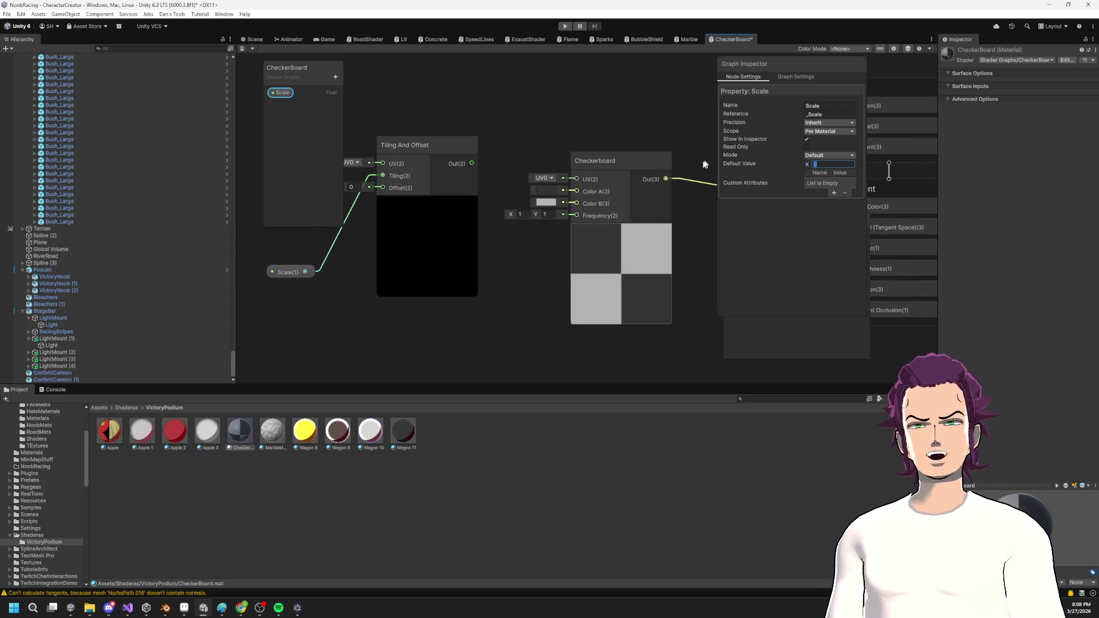
text(1)
click(456, 349)
Connect Tiling And Offset output to Checkerboard UV and save, keeping Frequency X at 1.
mouse_move(472, 164)
mouse_down()
mouse_move(629, 188)
mouse_move(577, 179)
mouse_up()
click(644, 221)
key(ctrl+s)
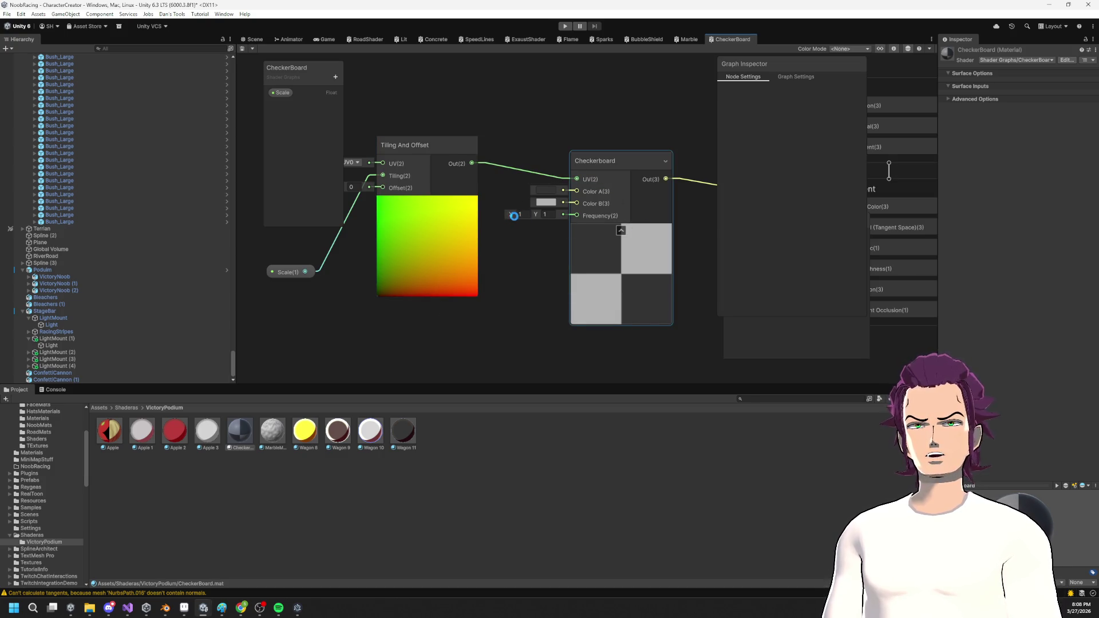
drag(512, 216, 531, 214)
key(ctrl+z)
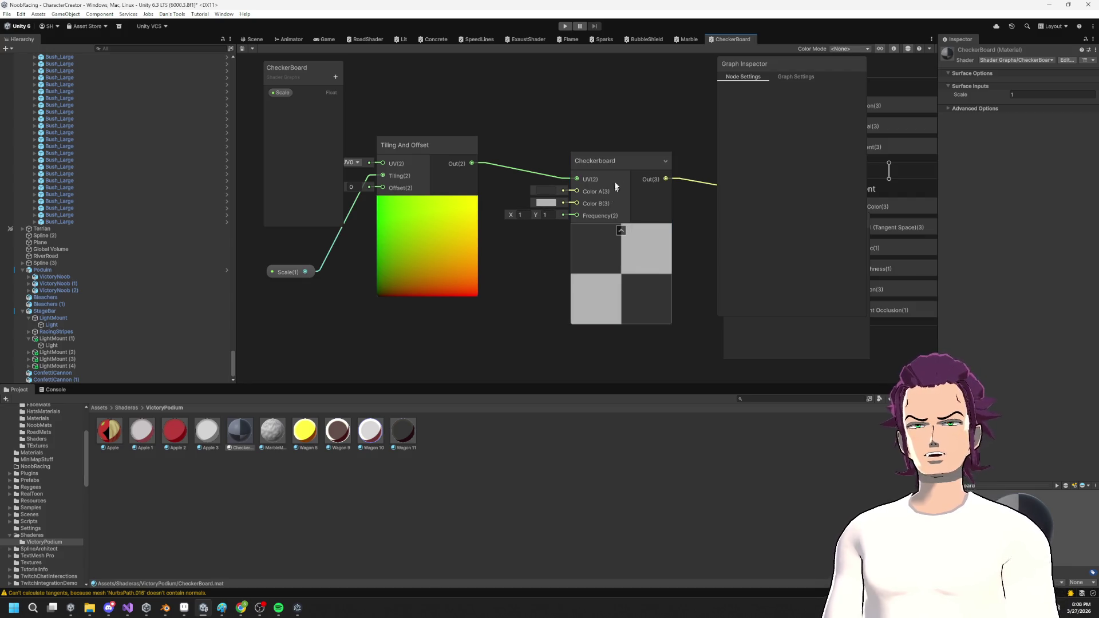
click(254, 39)
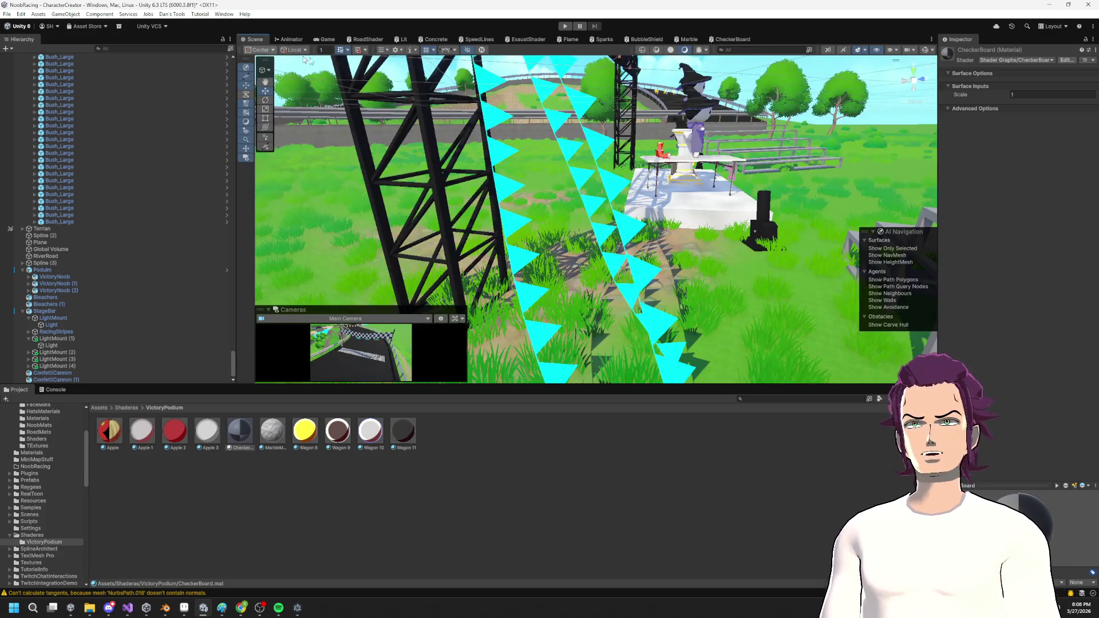
Raise the CheckerBoard material's Scale to about 1.7 and orbit to check the flags.
drag(1006, 95, 1009, 98)
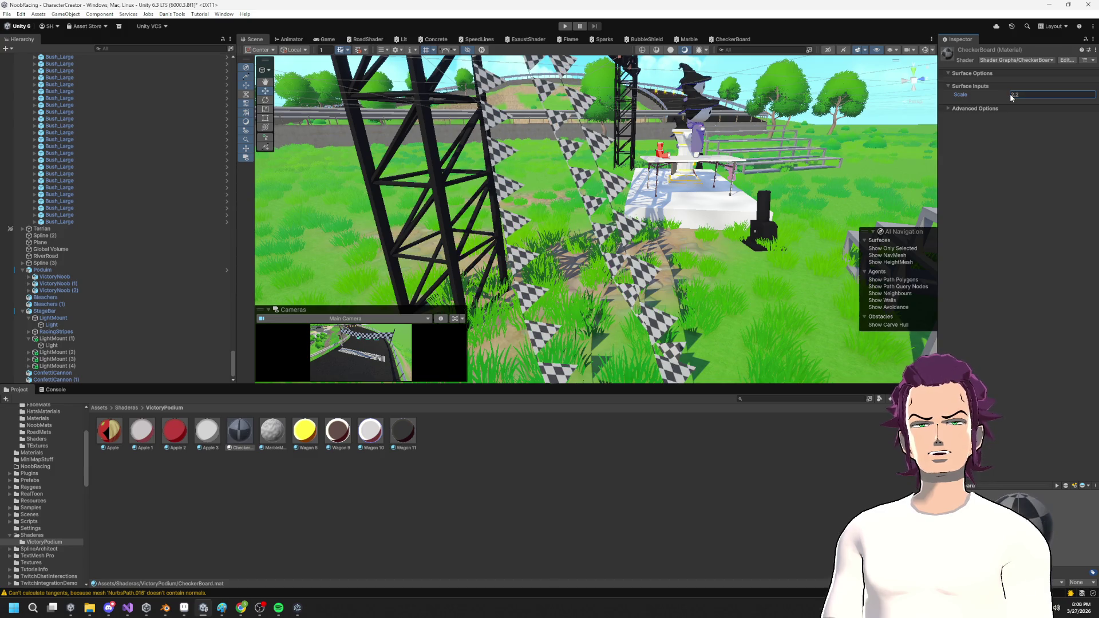
drag(1010, 98, 1011, 99)
mouse_move(717, 213)
mouse_down()
mouse_move(238, 205)
mouse_move(977, 72)
mouse_up()
click(963, 109)
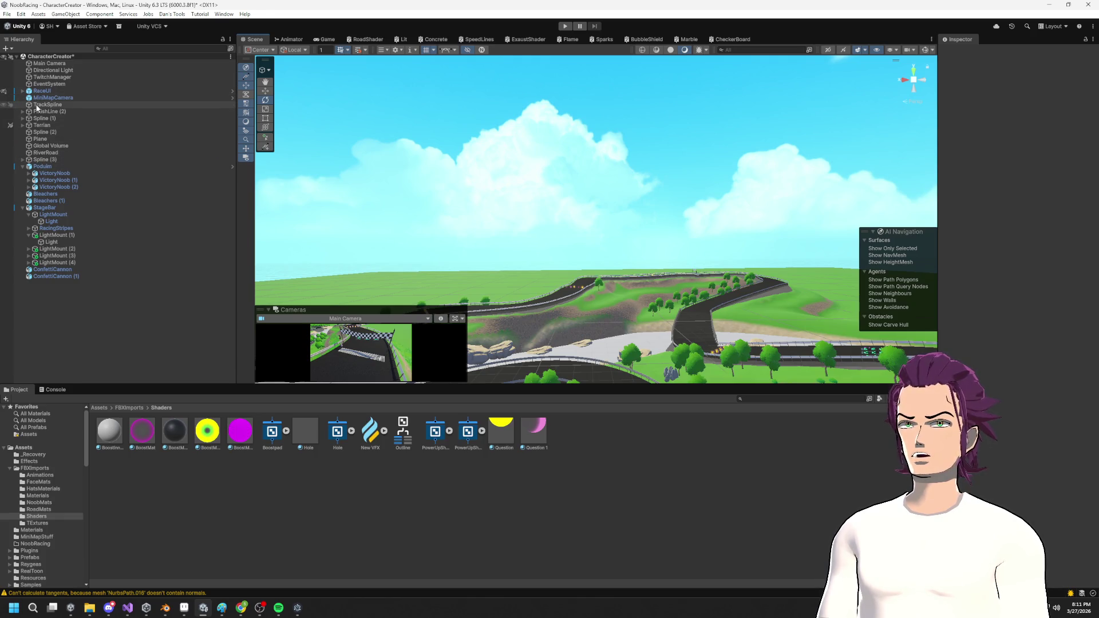
click(58, 57)
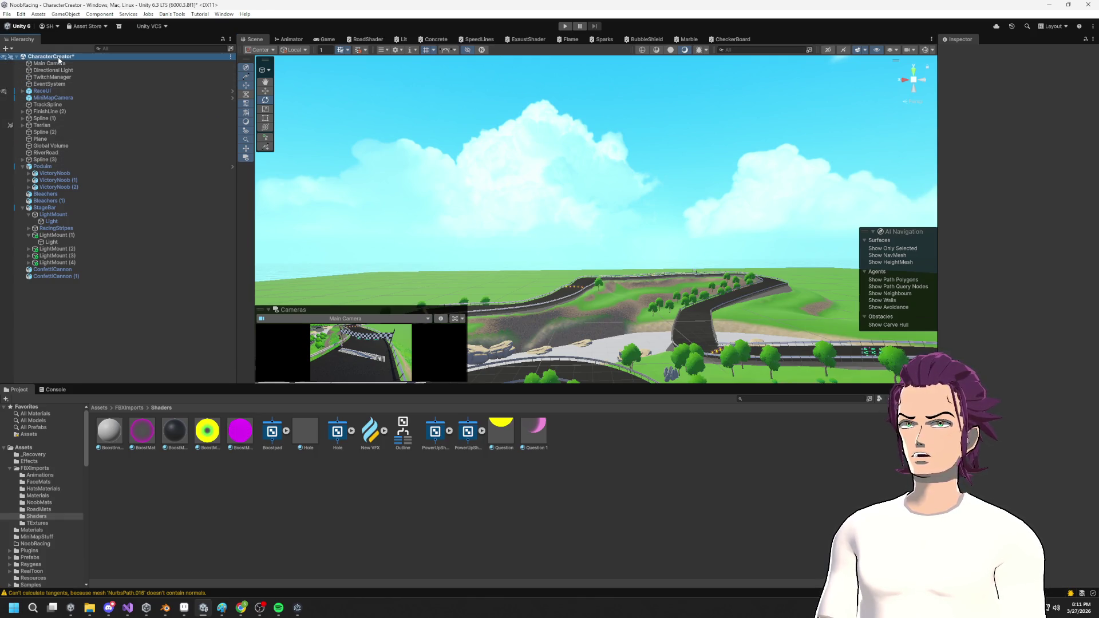
click(526, 174)
mouse_move(526, 174)
mouse_down()
mouse_move(450, 375)
mouse_move(604, 285)
mouse_move(173, 288)
mouse_up()
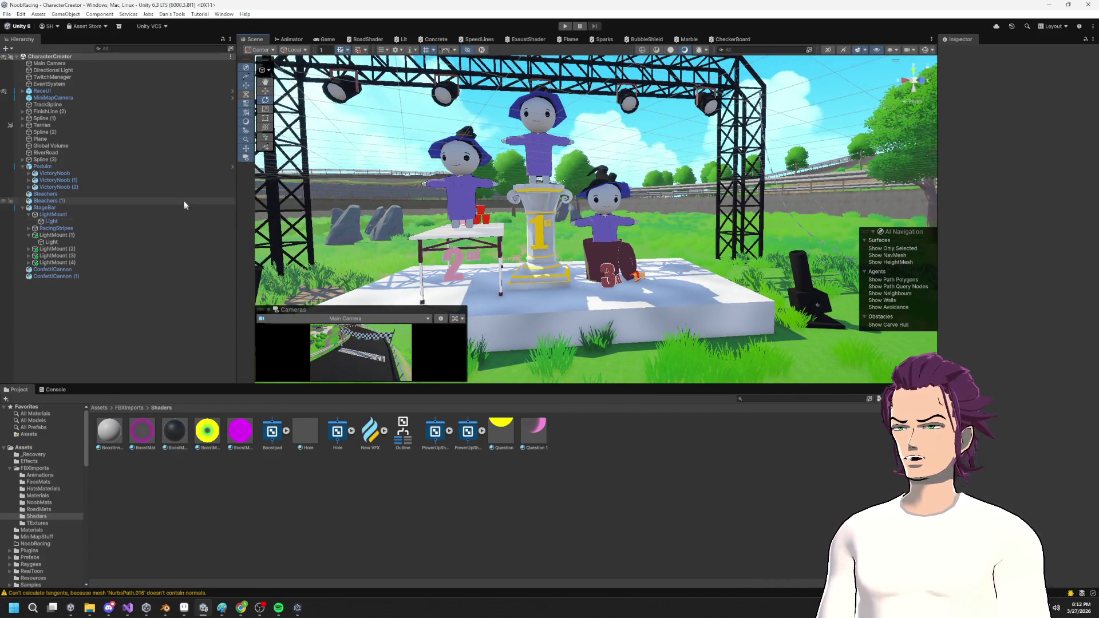
right_click(682, 182)
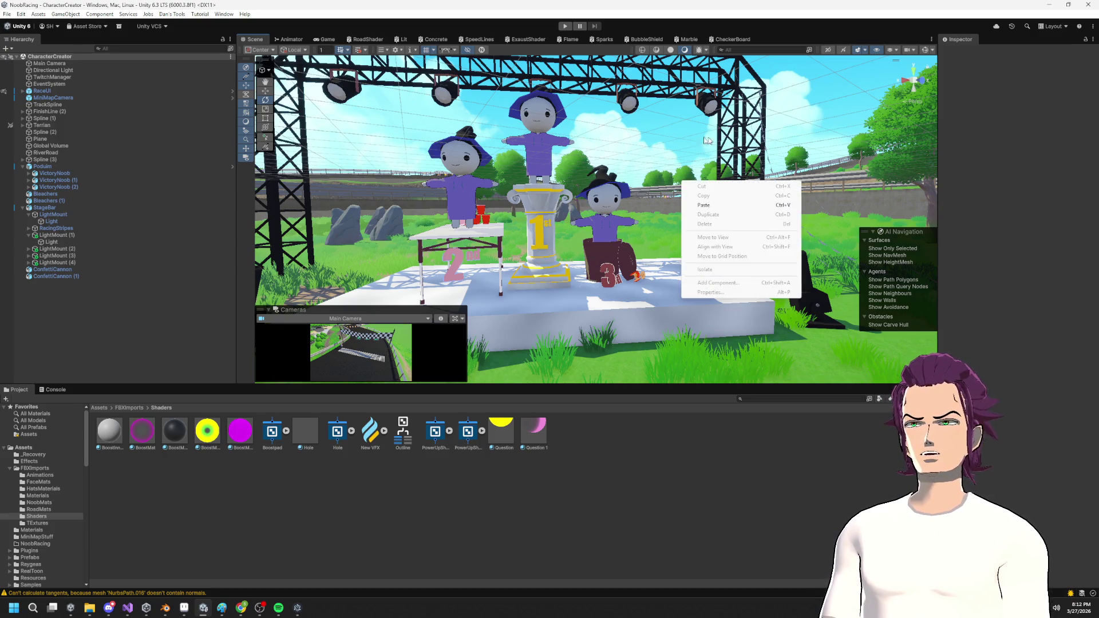
click(578, 230)
scroll(612, 205, down, 5)
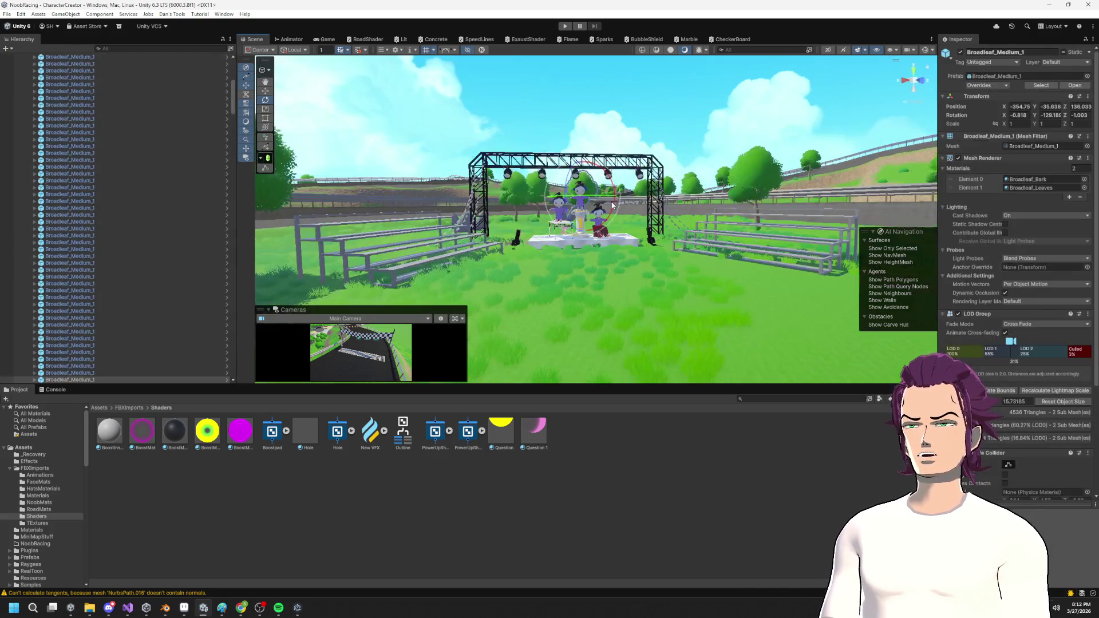
scroll(86, 166, up, 5)
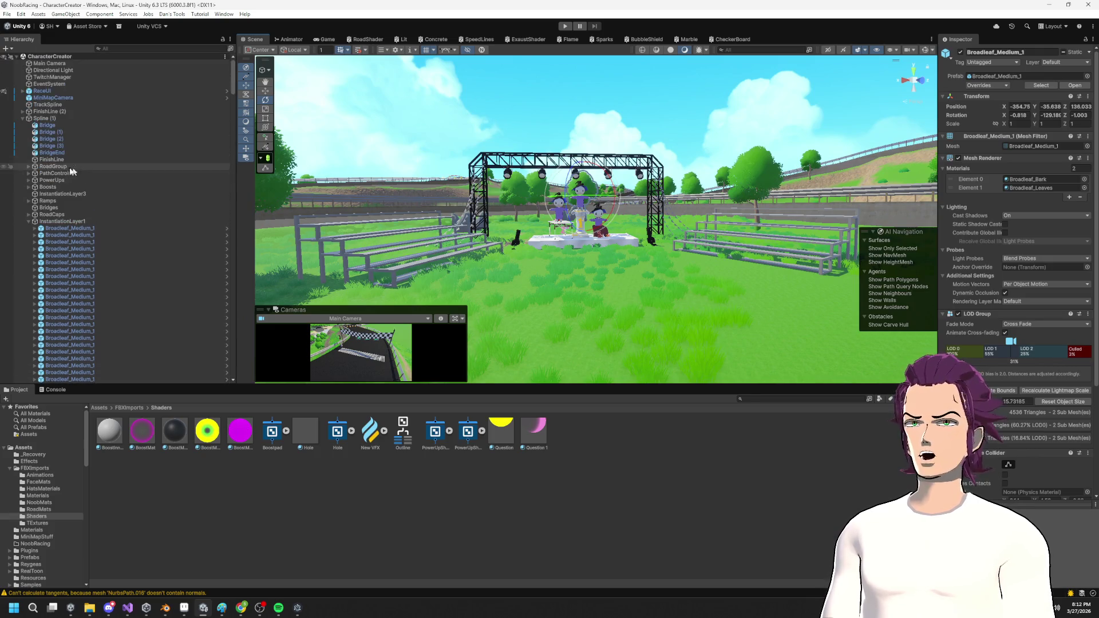
click(29, 222)
mouse_move(595, 229)
mouse_down()
mouse_move(595, 246)
mouse_move(596, 217)
mouse_move(596, 252)
mouse_move(596, 240)
mouse_up()
drag(664, 200, 677, 198)
click(650, 98)
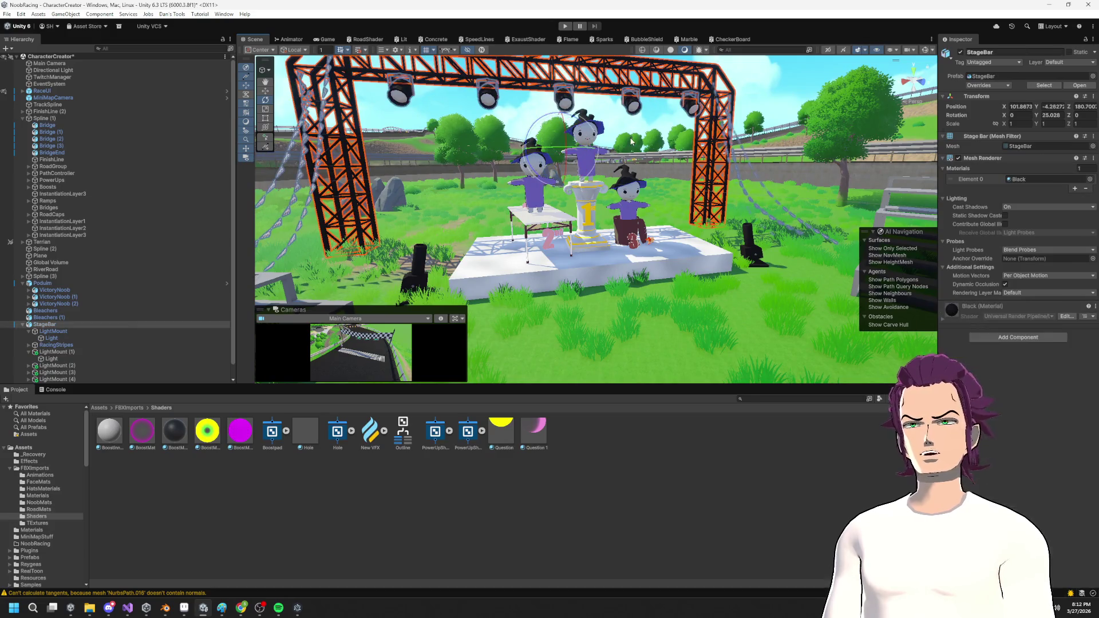
click(488, 103)
drag(551, 110, 443, 128)
key(ctrl+z)
key(ctrl+z)
scroll(365, 203, down, 3)
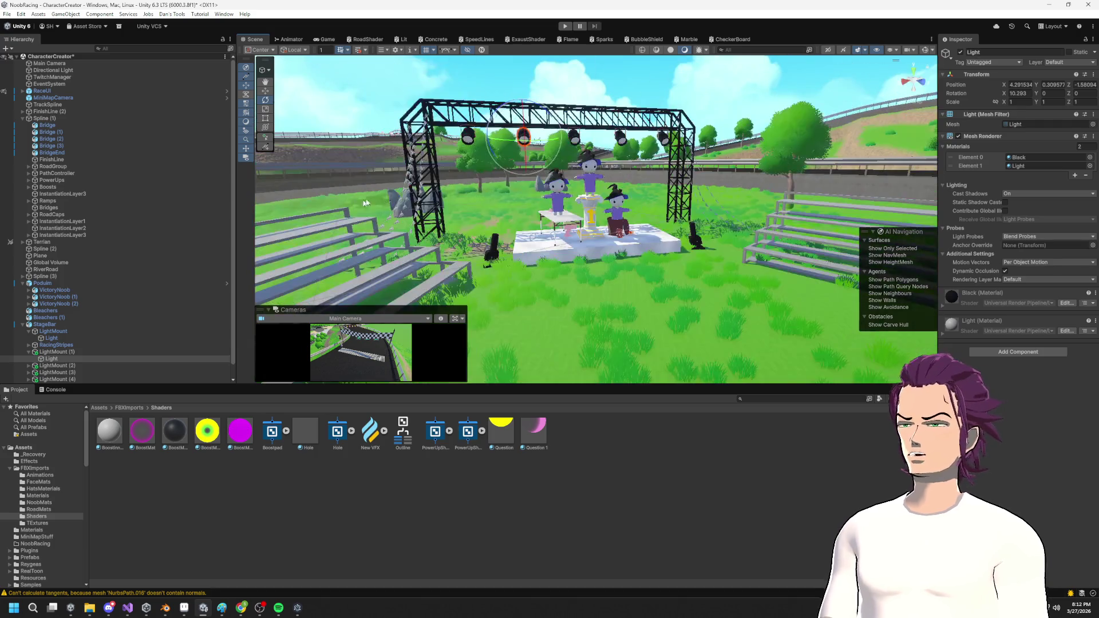
scroll(557, 161, up, 3)
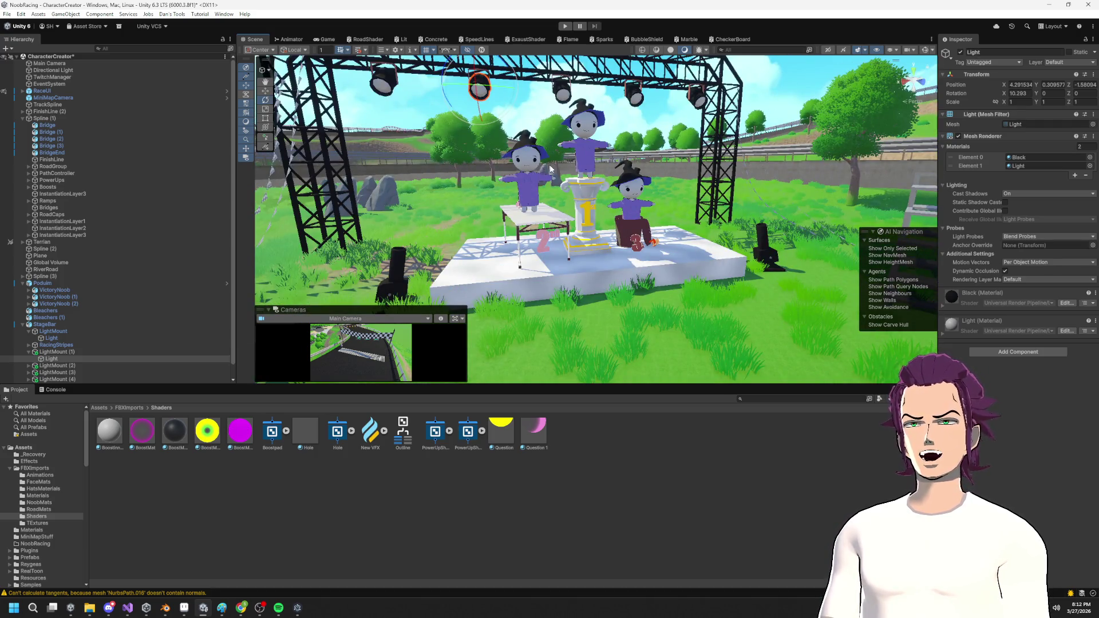
scroll(550, 168, up, 5)
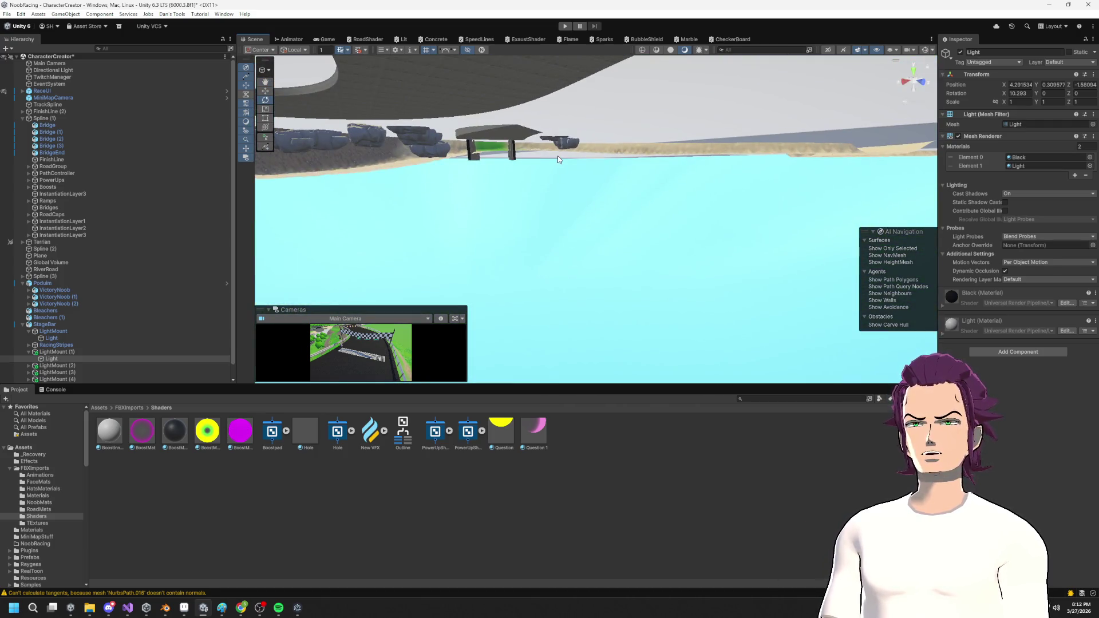
key(f)
scroll(601, 183, down, 5)
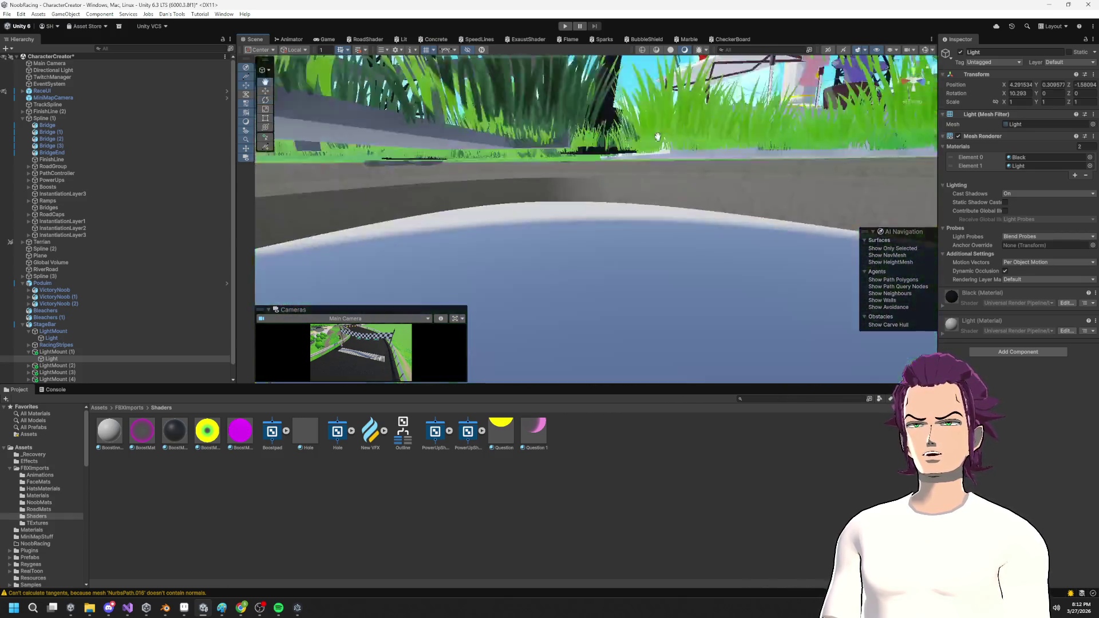
click(86, 351)
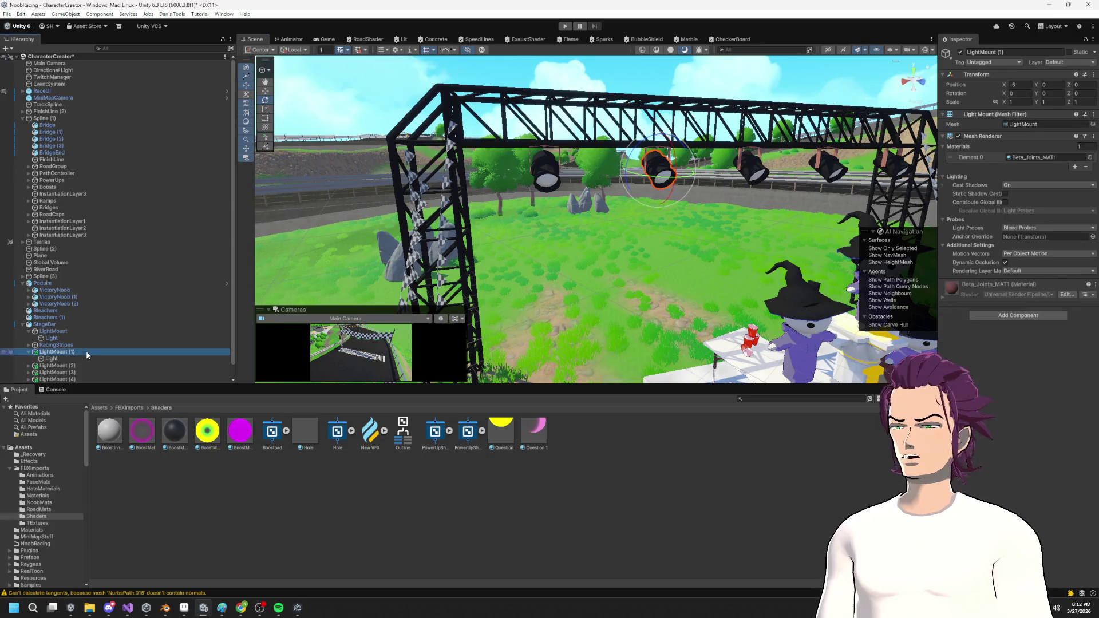
Add a Spot Light as a child of the first LightMount and raise it.
click(57, 331)
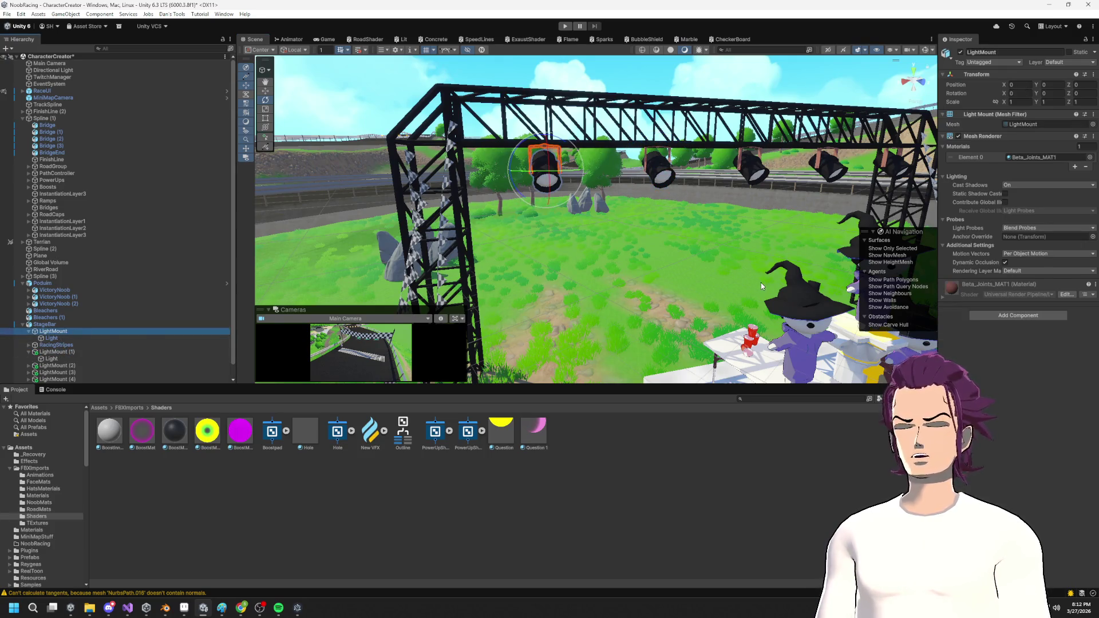
right_click(54, 335)
mouse_move(132, 418)
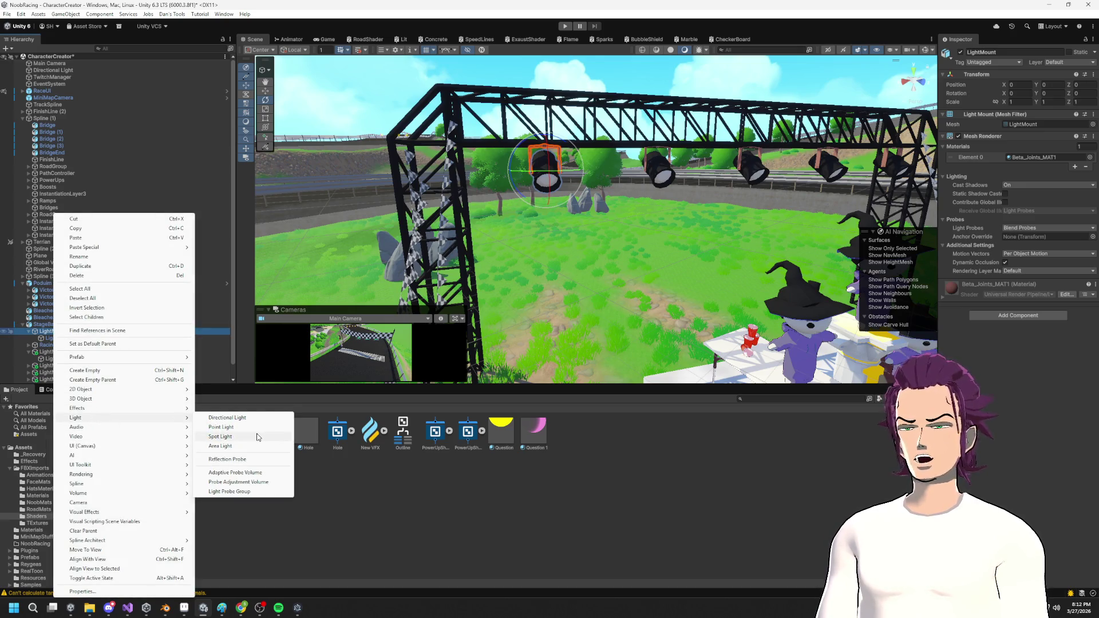
click(257, 437)
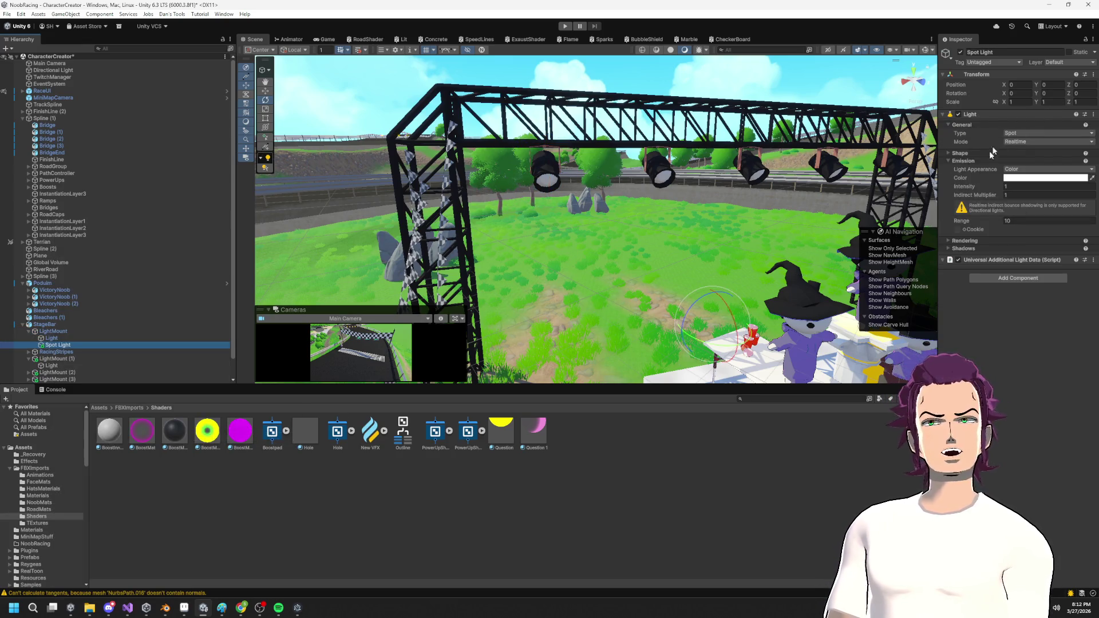
scroll(688, 242, down, 2)
key(w)
drag(703, 283, 705, 285)
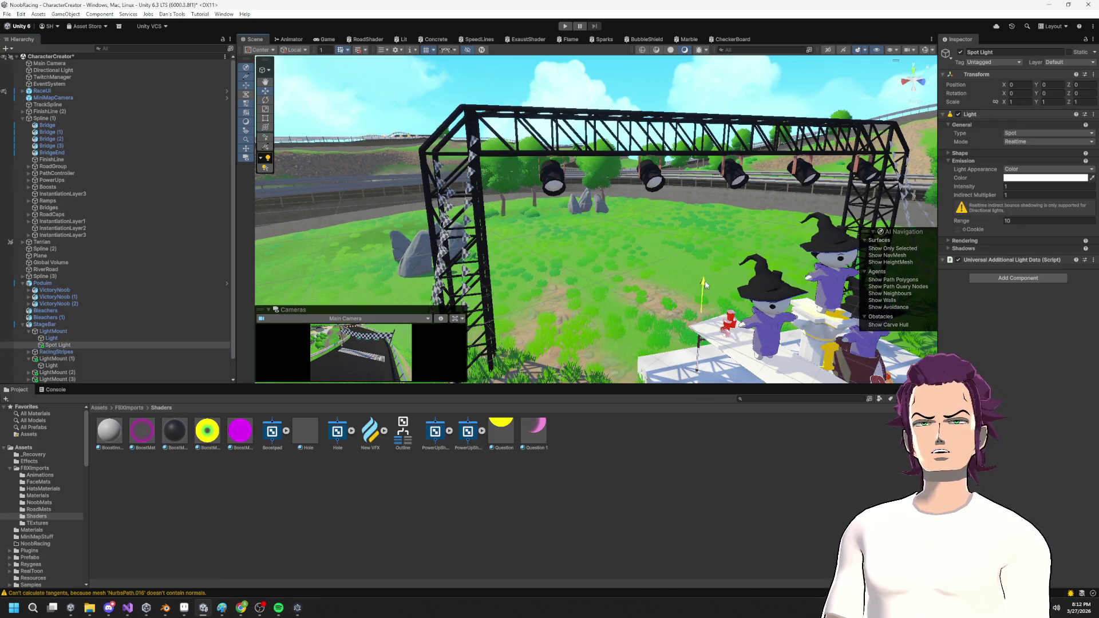
Set the Spot Light's colour to pure red (FF0000).
click(1037, 178)
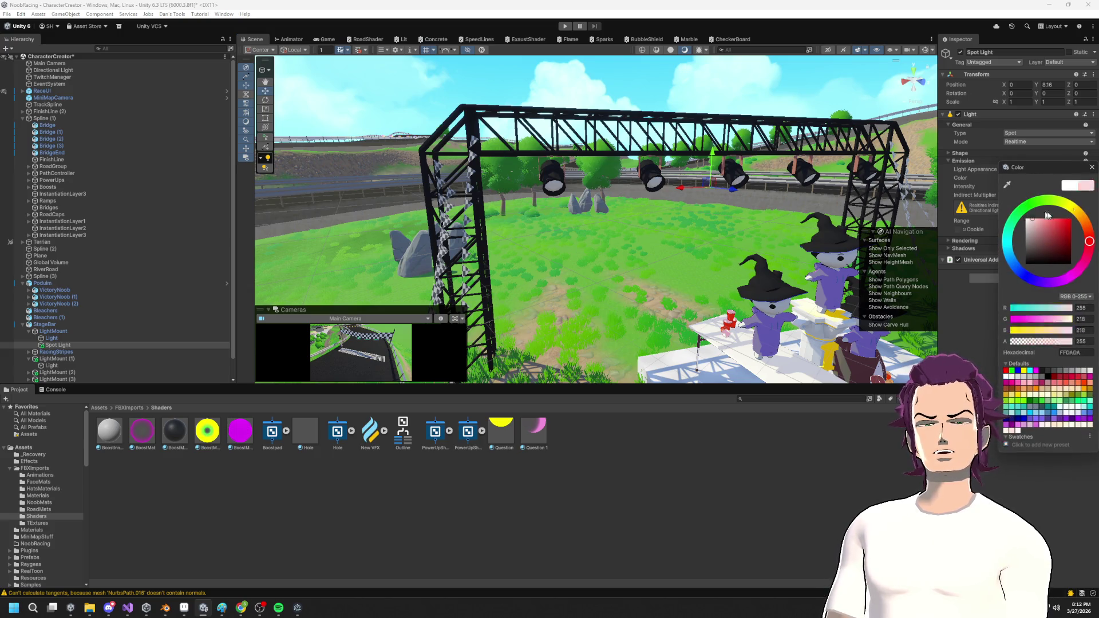
drag(1048, 216, 1071, 218)
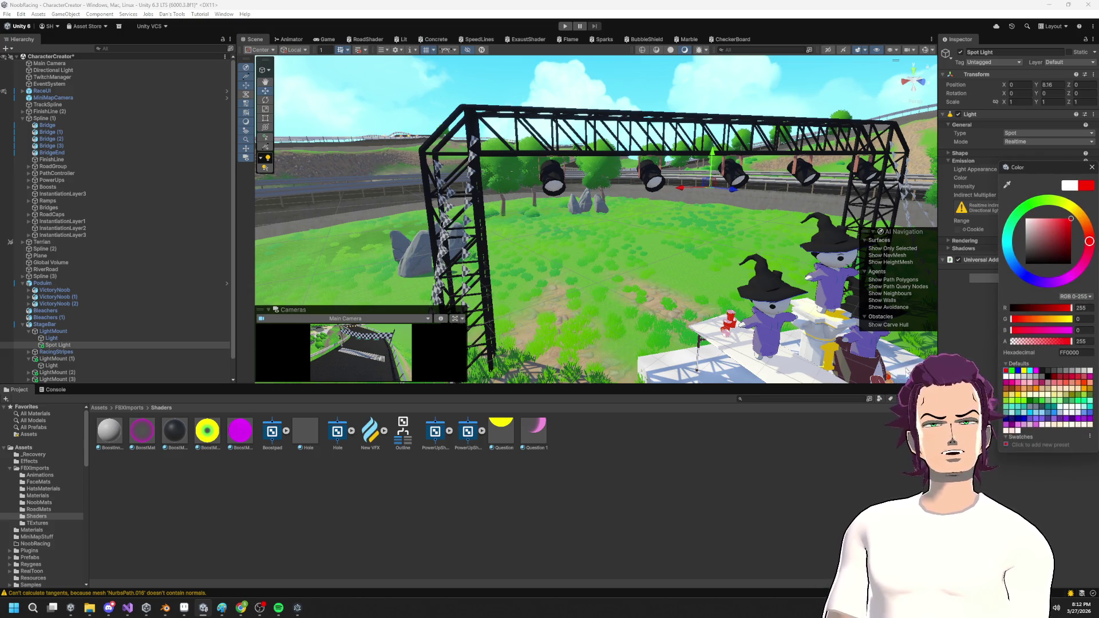
key(Return)
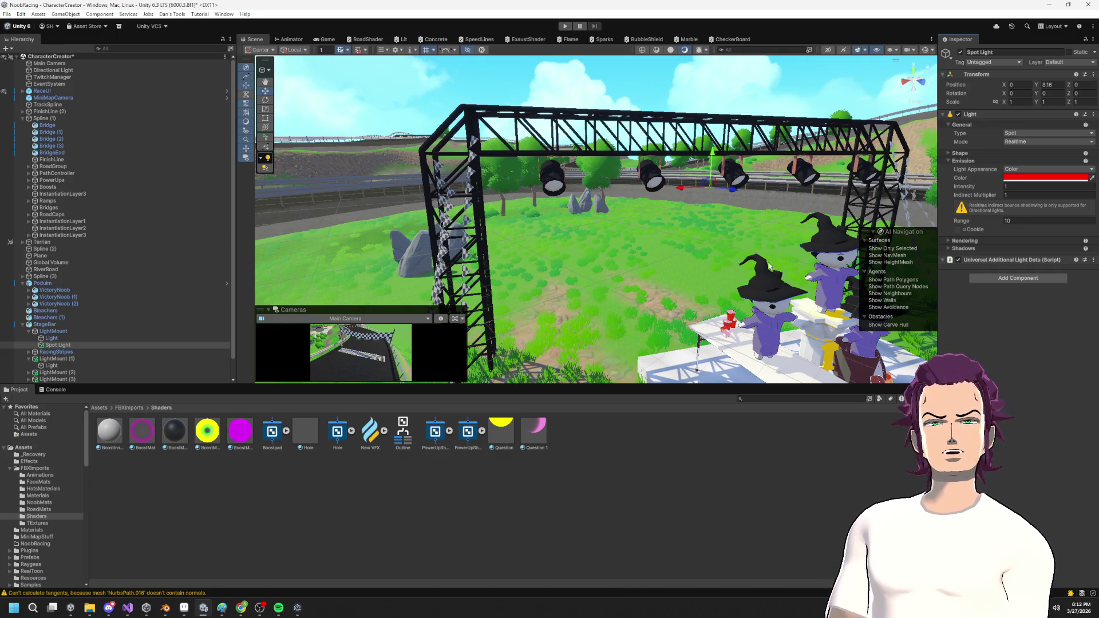
scroll(769, 266, down, 3)
drag(769, 266, 760, 196)
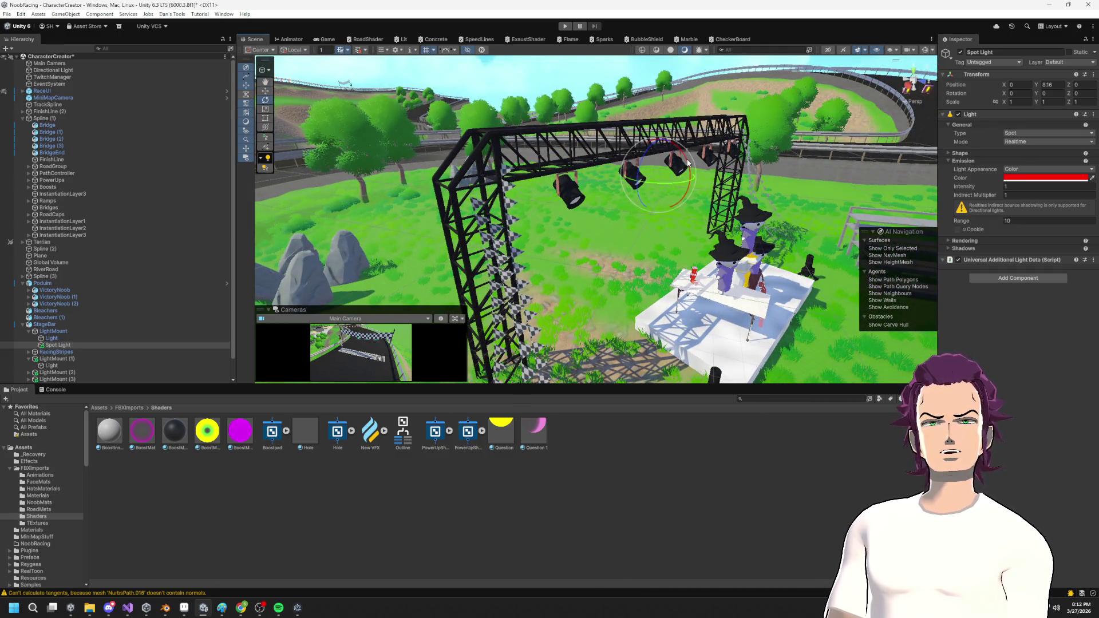
Try Mixed mode and Directional type, then keep the light Realtime and Spot.
click(1035, 142)
click(1031, 161)
click(1029, 143)
click(1029, 151)
click(1033, 132)
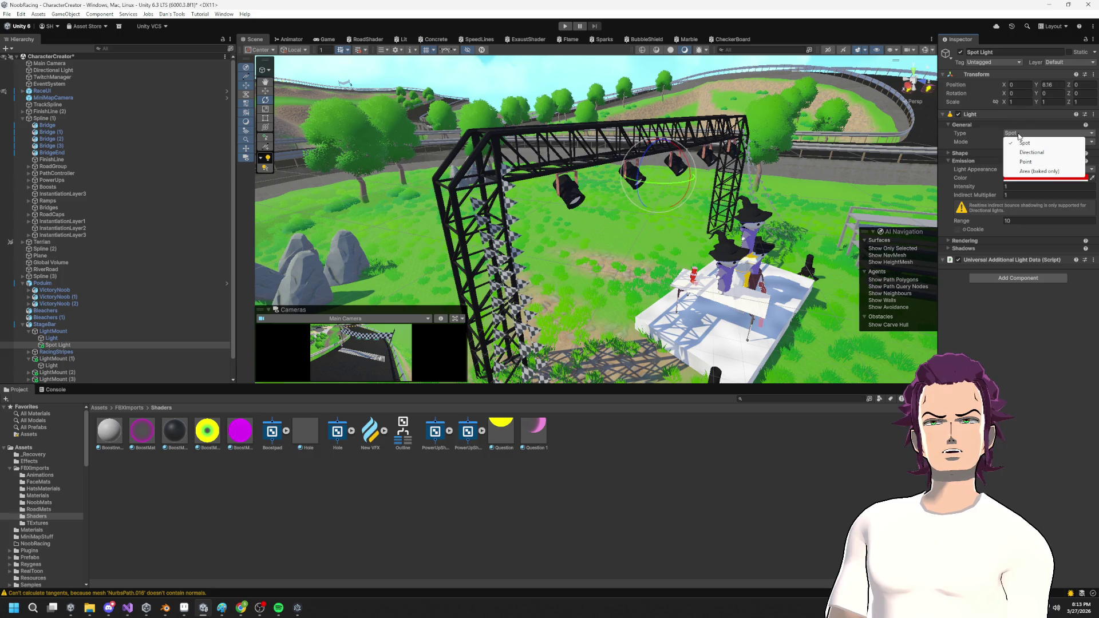
click(1044, 153)
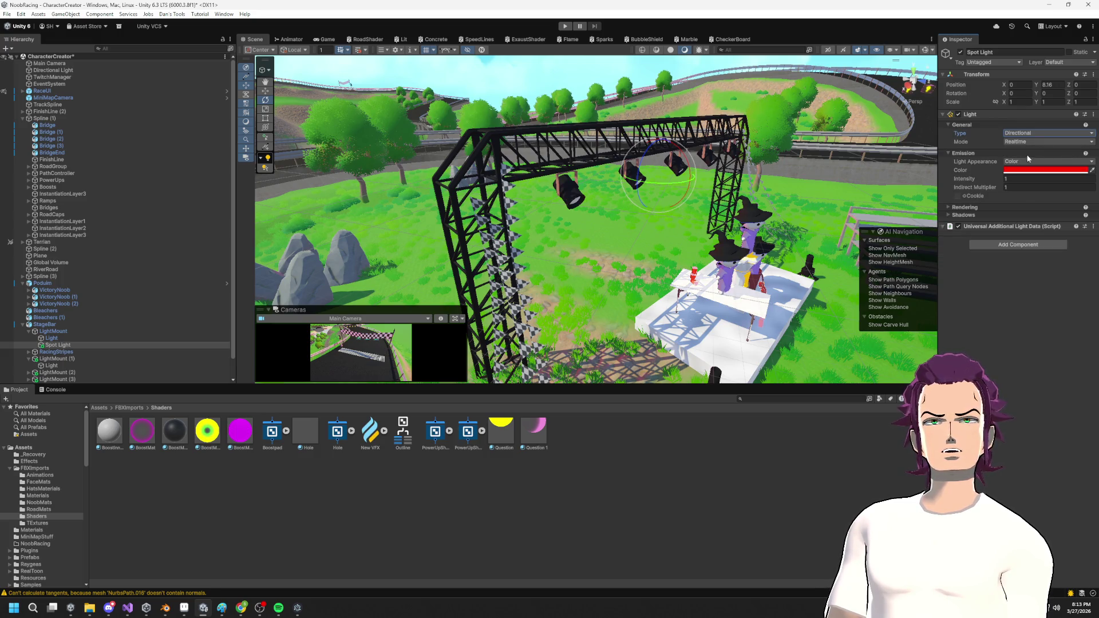
click(1034, 133)
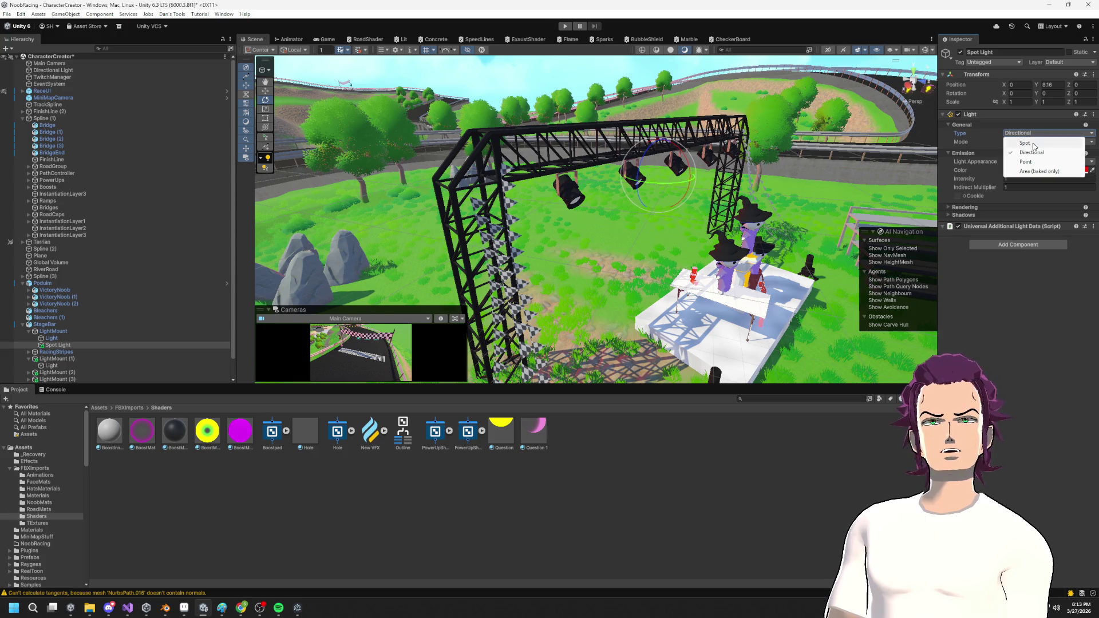
click(1039, 144)
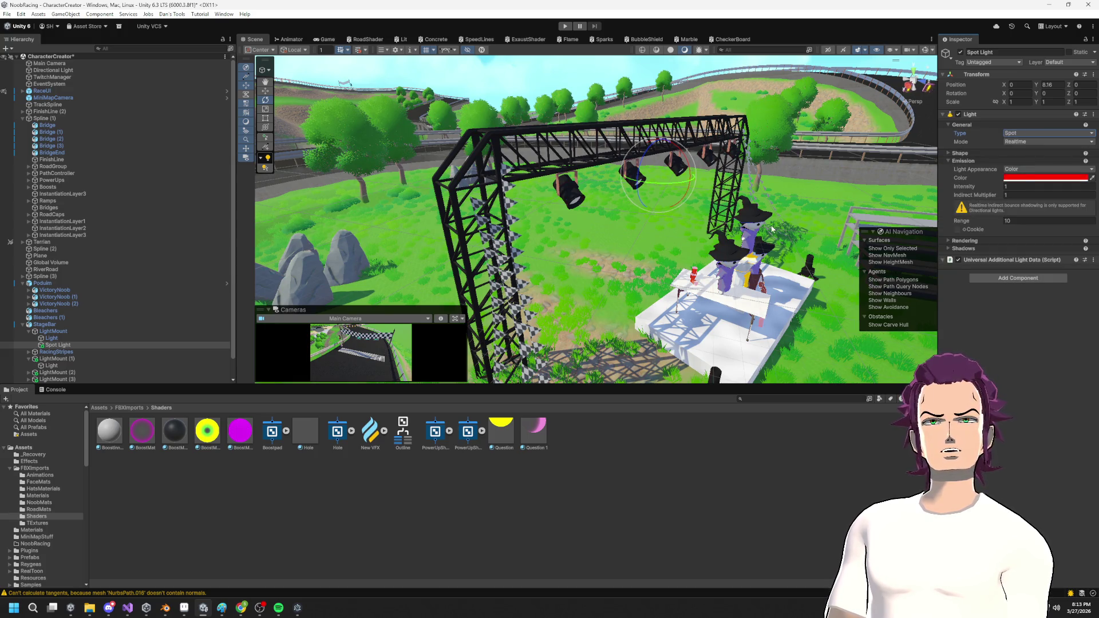
mouse_move(707, 290)
mouse_down()
mouse_move(923, 214)
mouse_move(788, 290)
mouse_move(657, 237)
mouse_up()
click(657, 256)
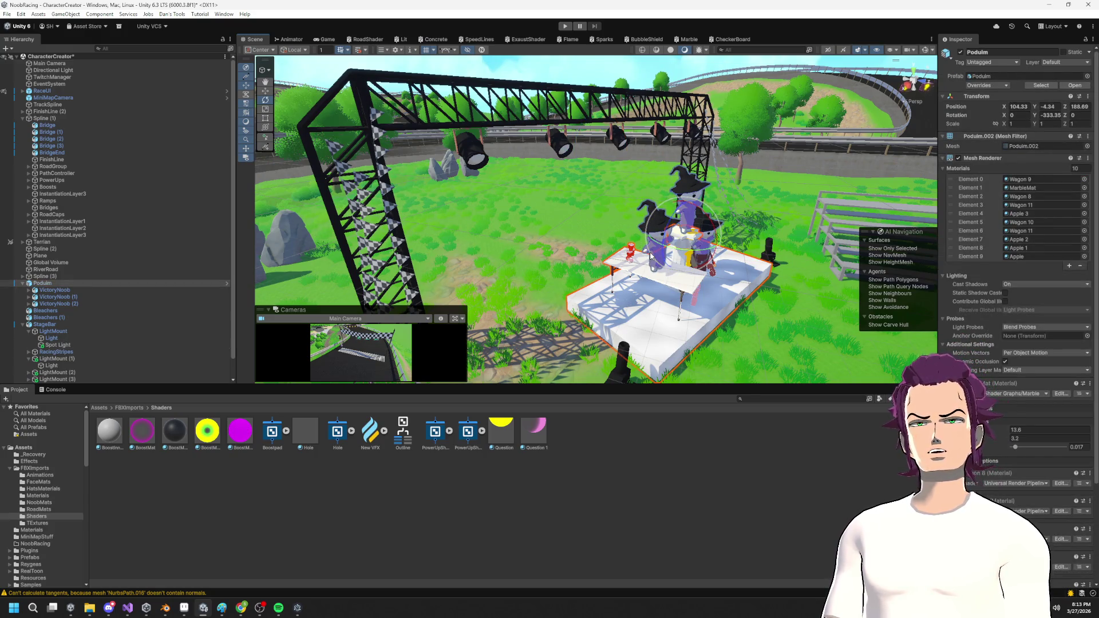
Browse to Assets > FBXImports > NoobMats and inspect the Wagon 3 RealToon material.
click(598, 539)
click(39, 474)
click(38, 454)
click(41, 537)
key(Down)
key(Down)
key(Down)
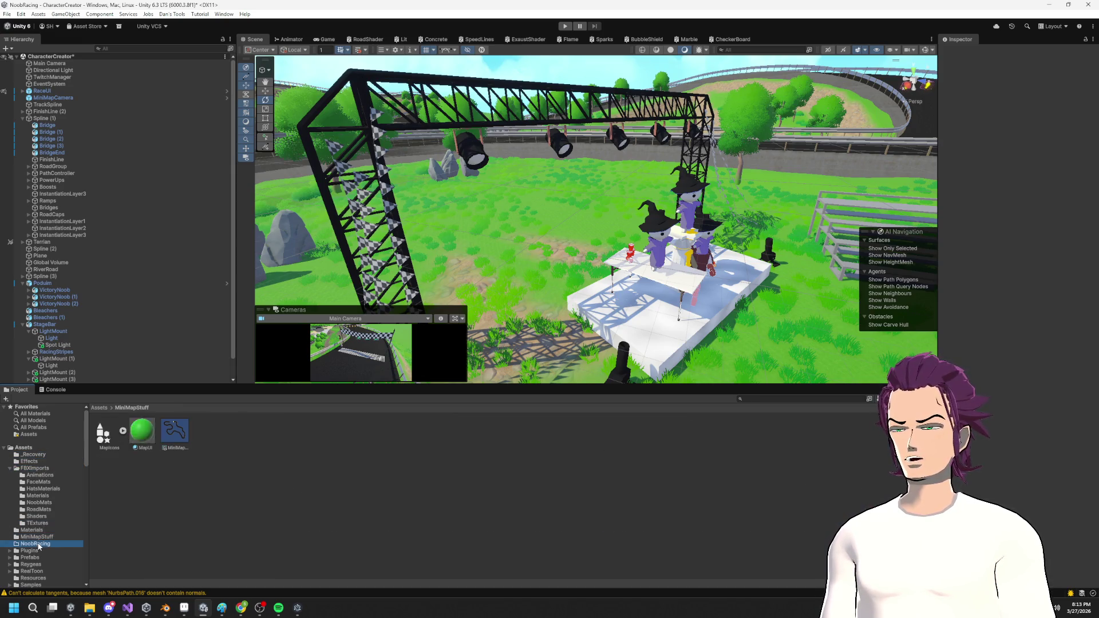
click(46, 470)
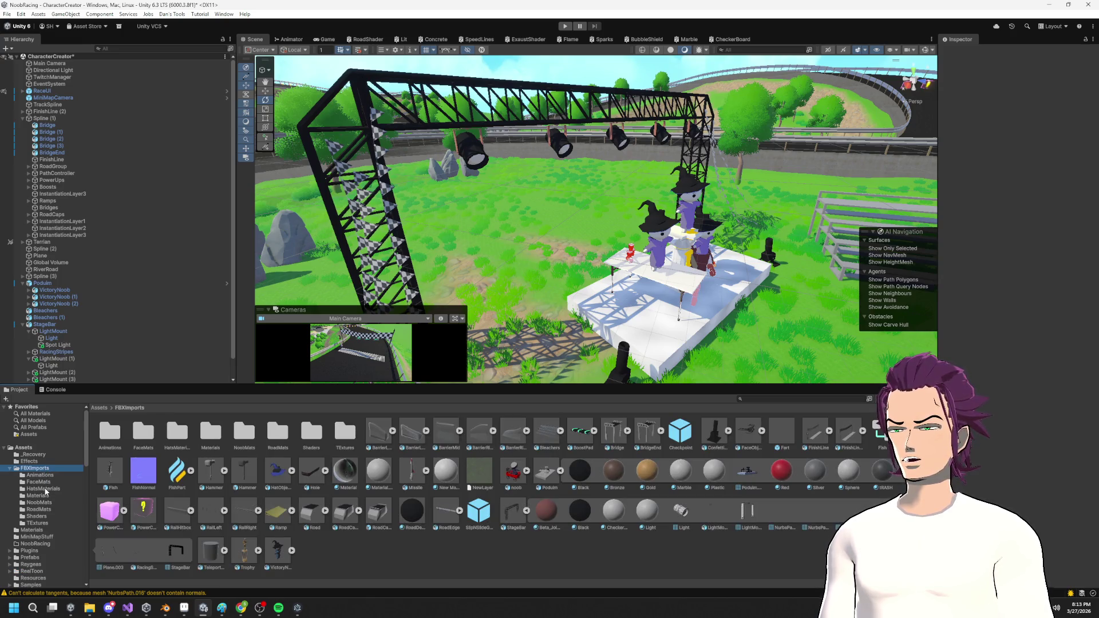
click(44, 488)
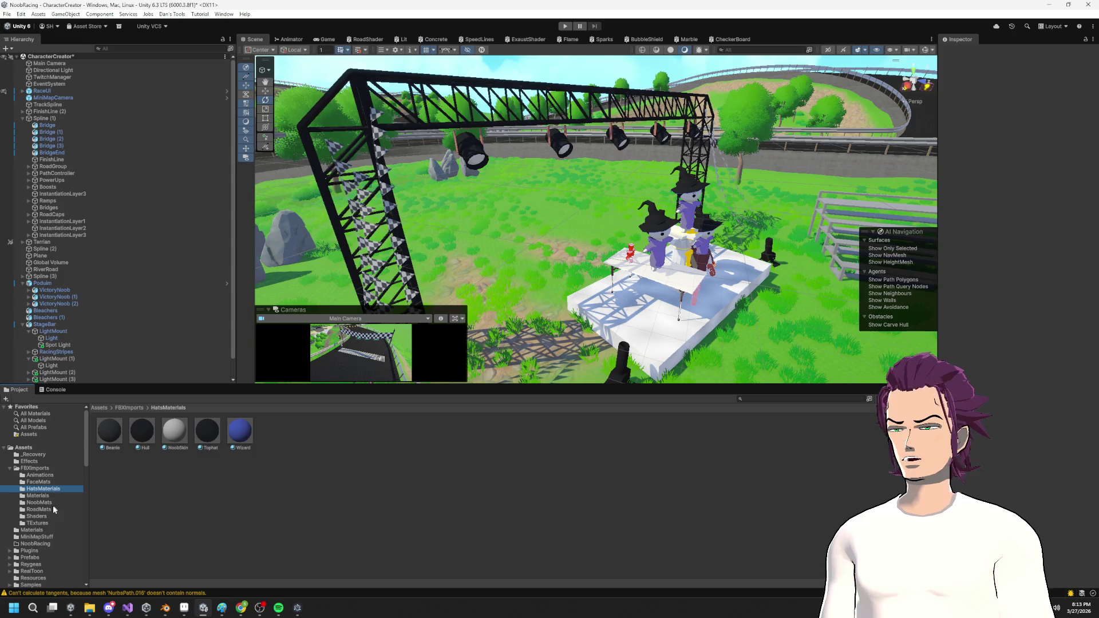
click(51, 503)
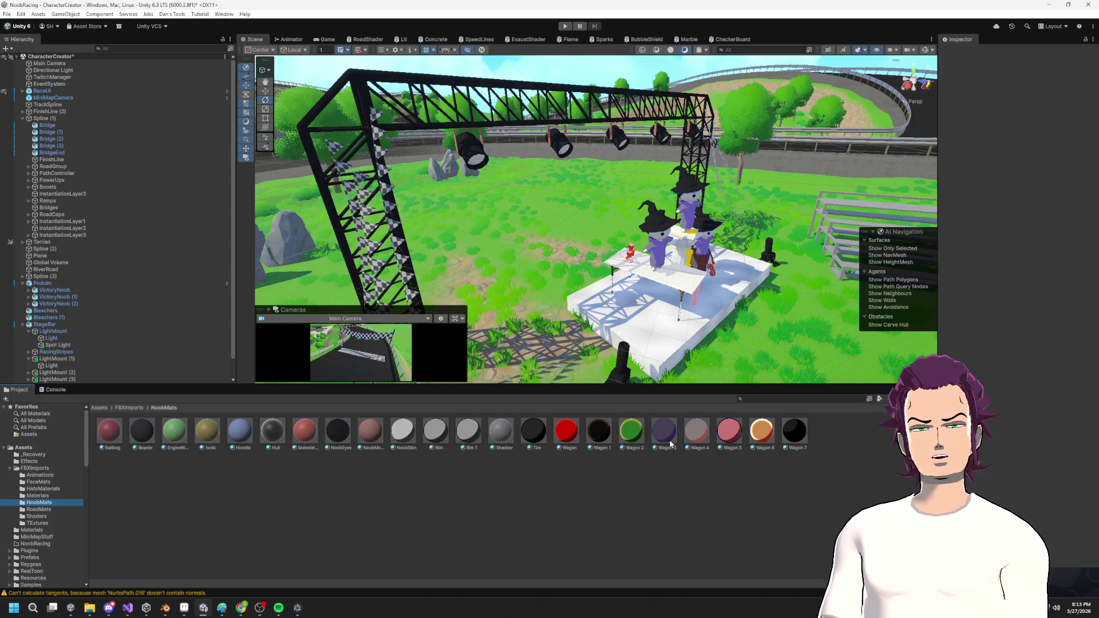
click(240, 432)
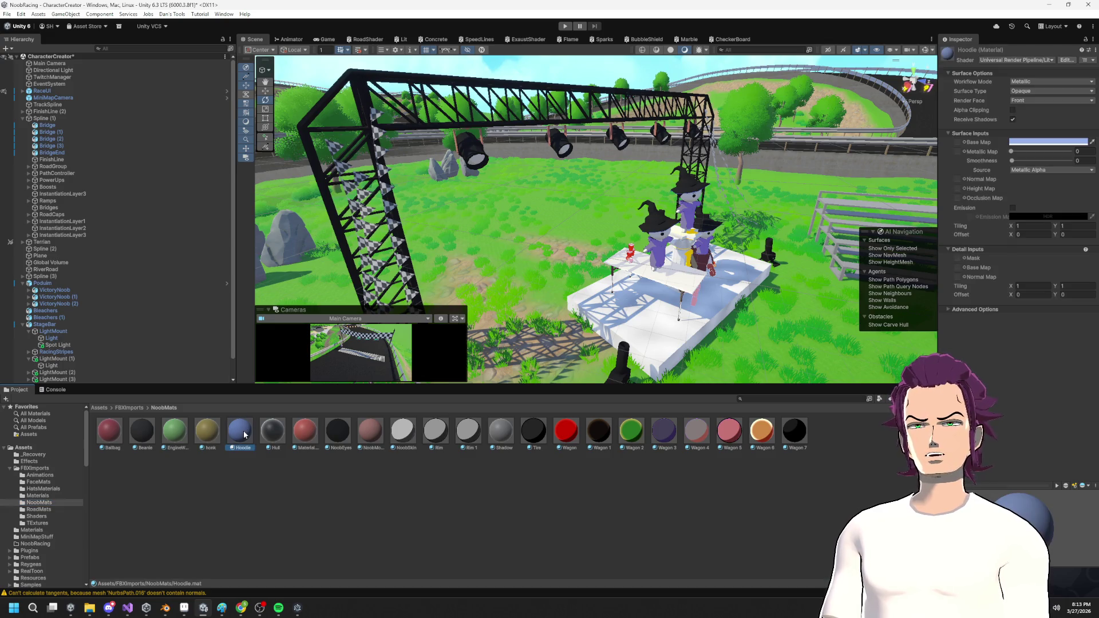
click(665, 434)
scroll(810, 279, up, 2)
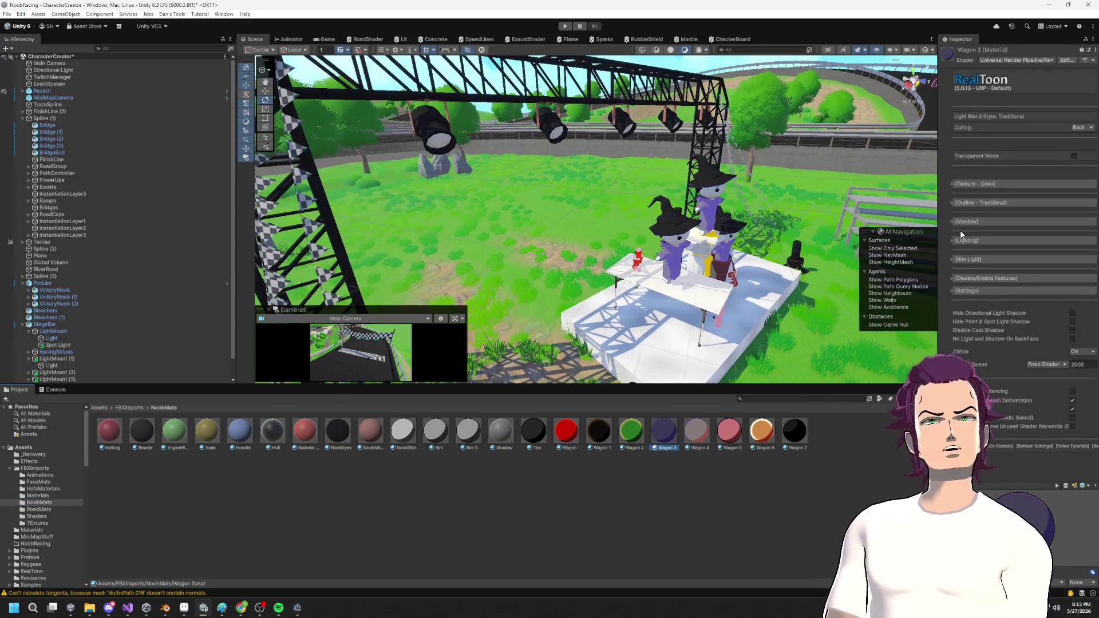
Set Wagon 3's Point and Spot Light Intensity and Directional Light Intensity both to 1.
click(970, 241)
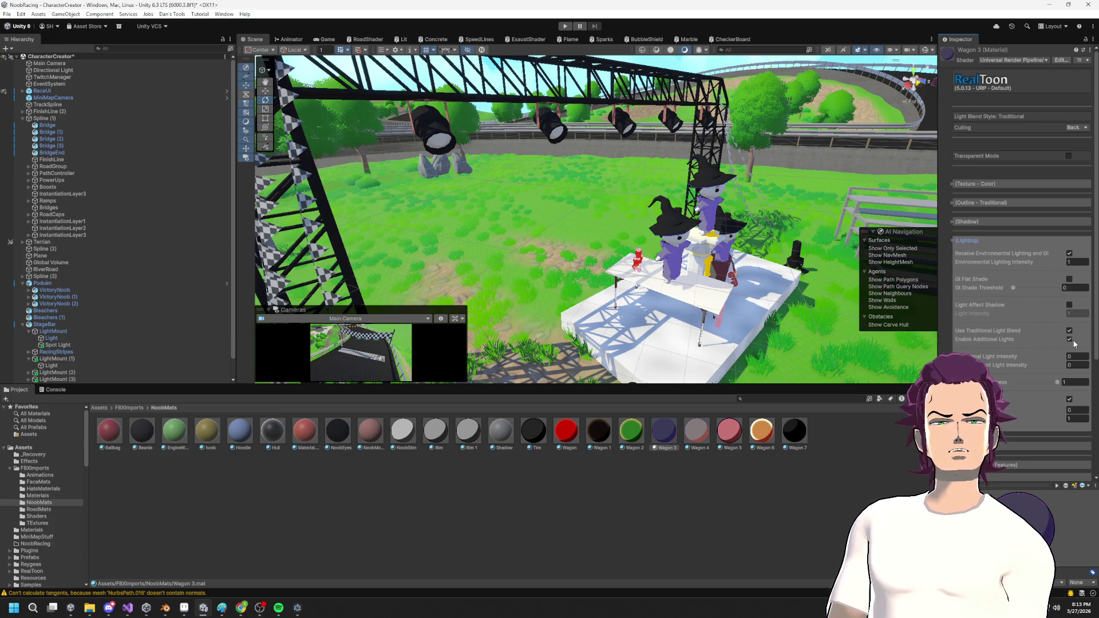
click(1074, 364)
text(1)
key(Return)
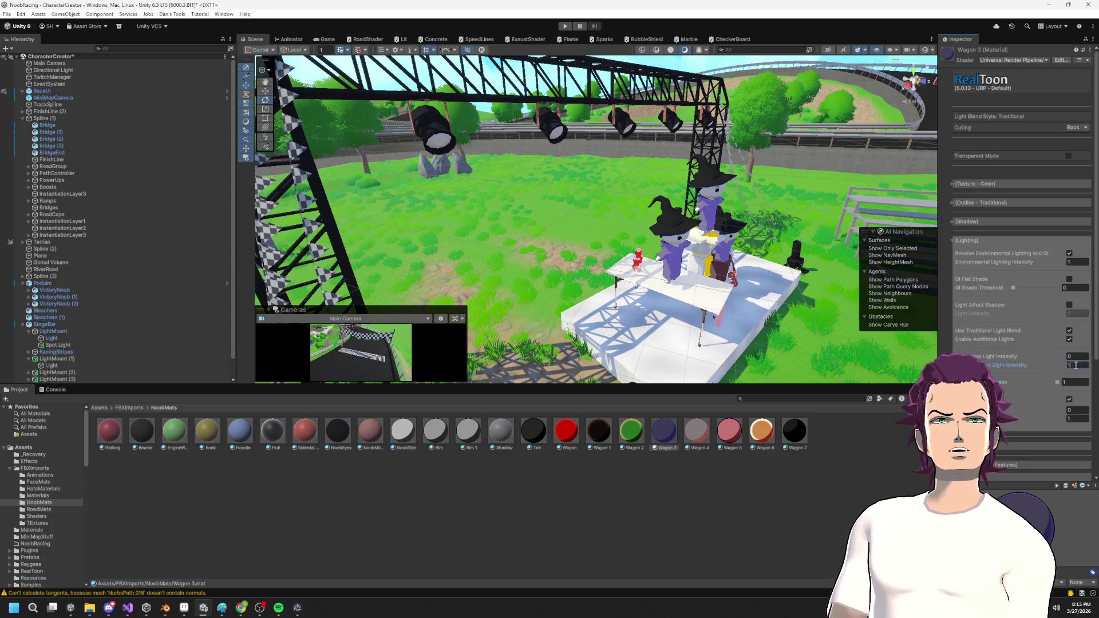
click(1075, 357)
text(1)
key(Return)
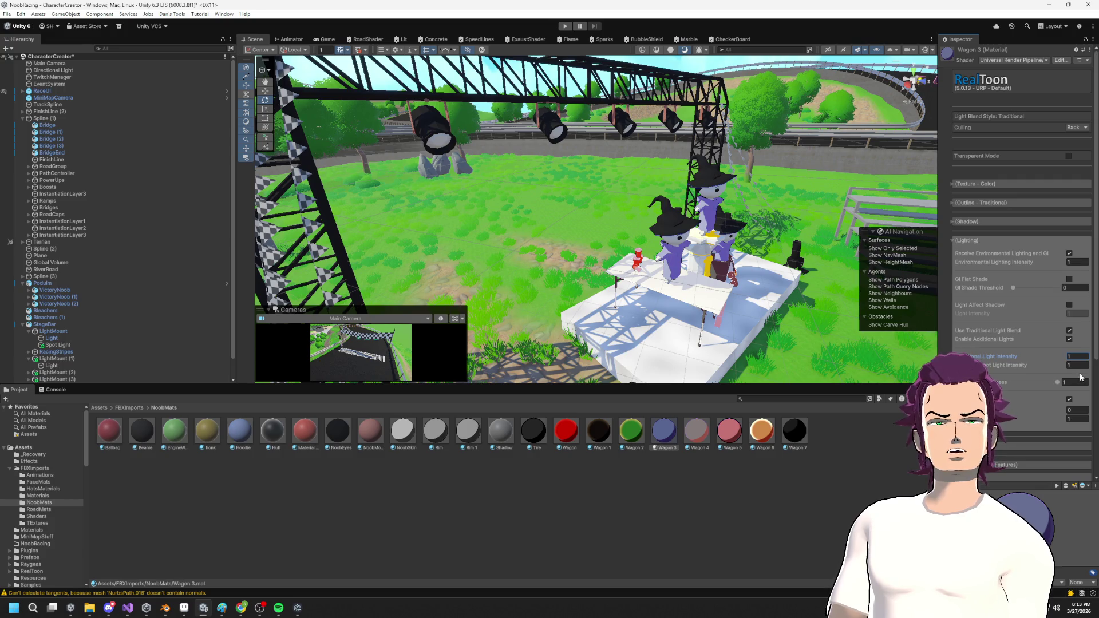
scroll(1078, 377, down, 3)
drag(423, 229, 391, 233)
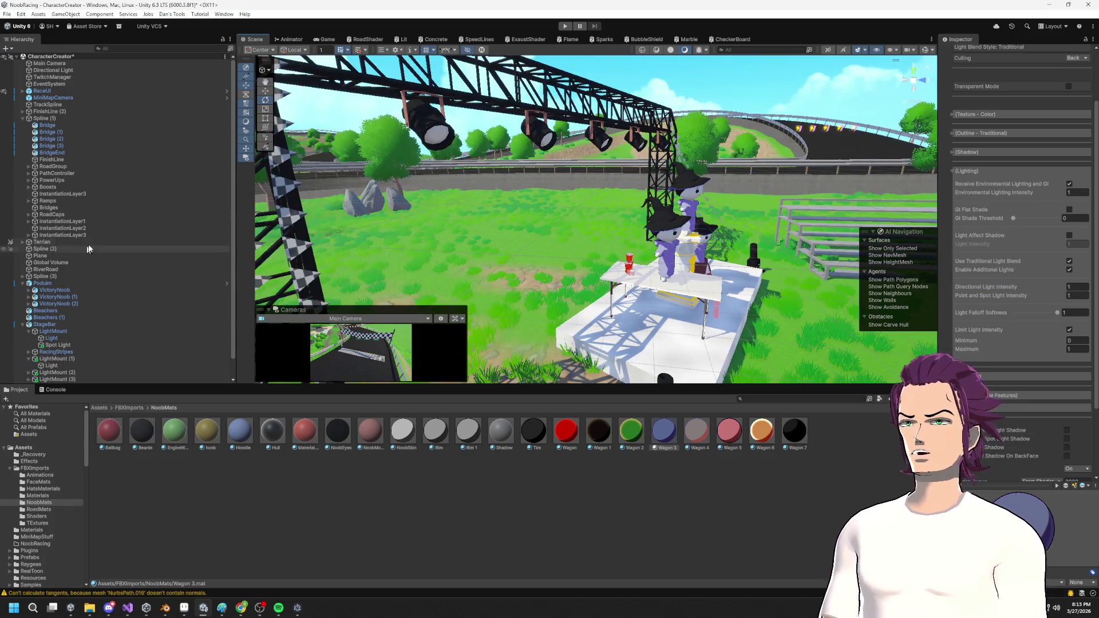
click(58, 345)
Lower the Spot Light toward its fixture, raising Intensity to 21.1 and Indirect Multiplier to 27.96.
mouse_move(561, 276)
mouse_down()
mouse_move(578, 285)
mouse_move(578, 267)
mouse_move(645, 258)
mouse_move(550, 204)
mouse_up()
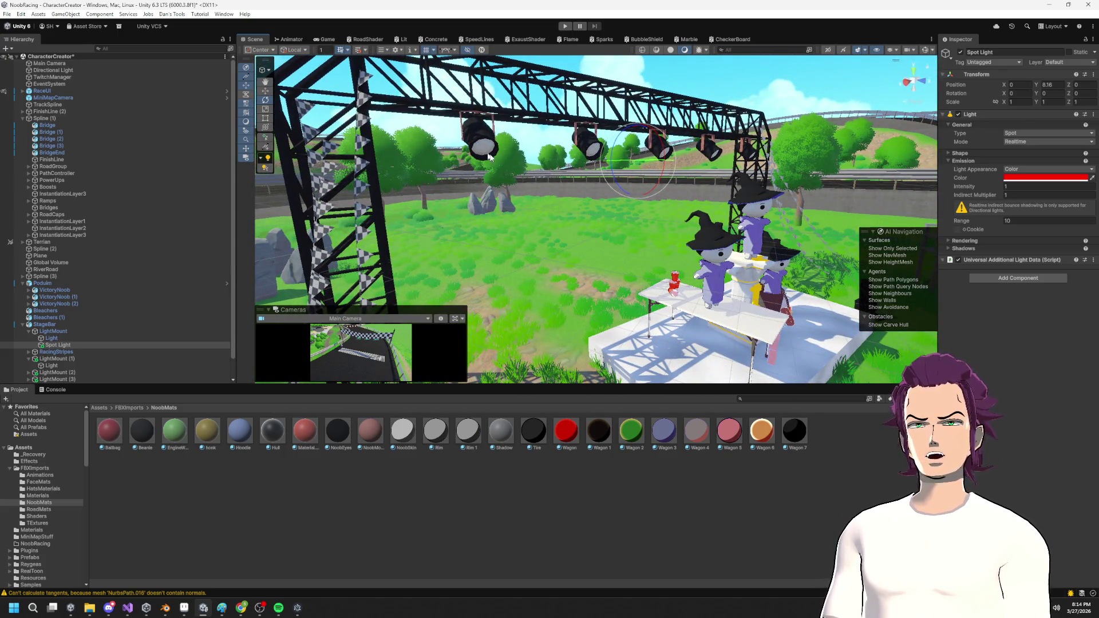
key(w)
mouse_move(639, 137)
mouse_down()
mouse_move(656, 214)
mouse_move(613, 222)
mouse_move(667, 223)
mouse_up()
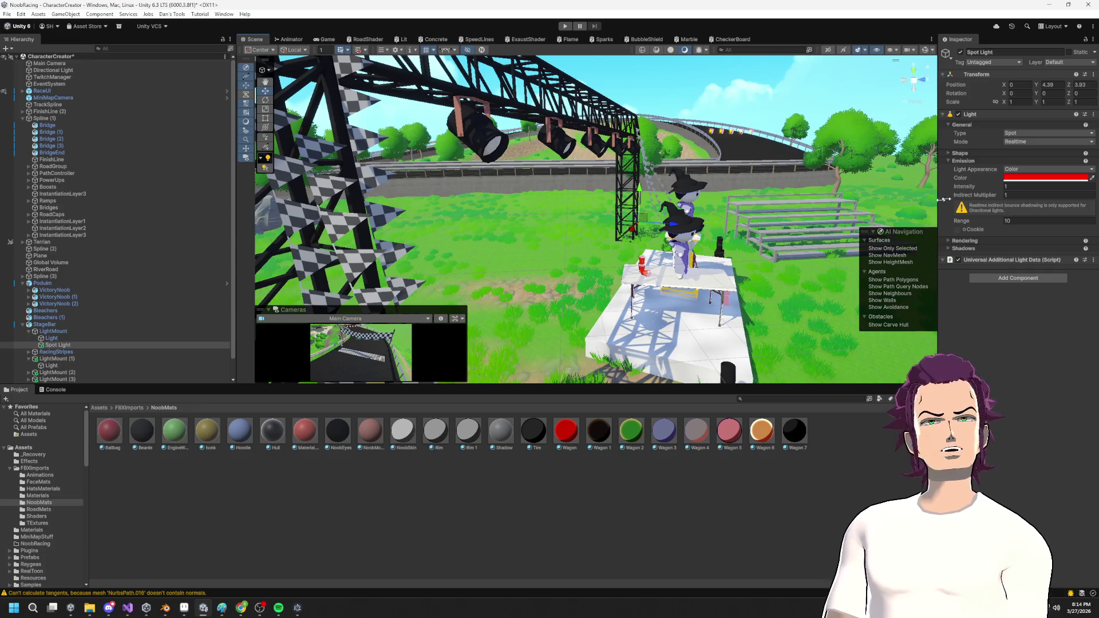
drag(1000, 190, 1057, 189)
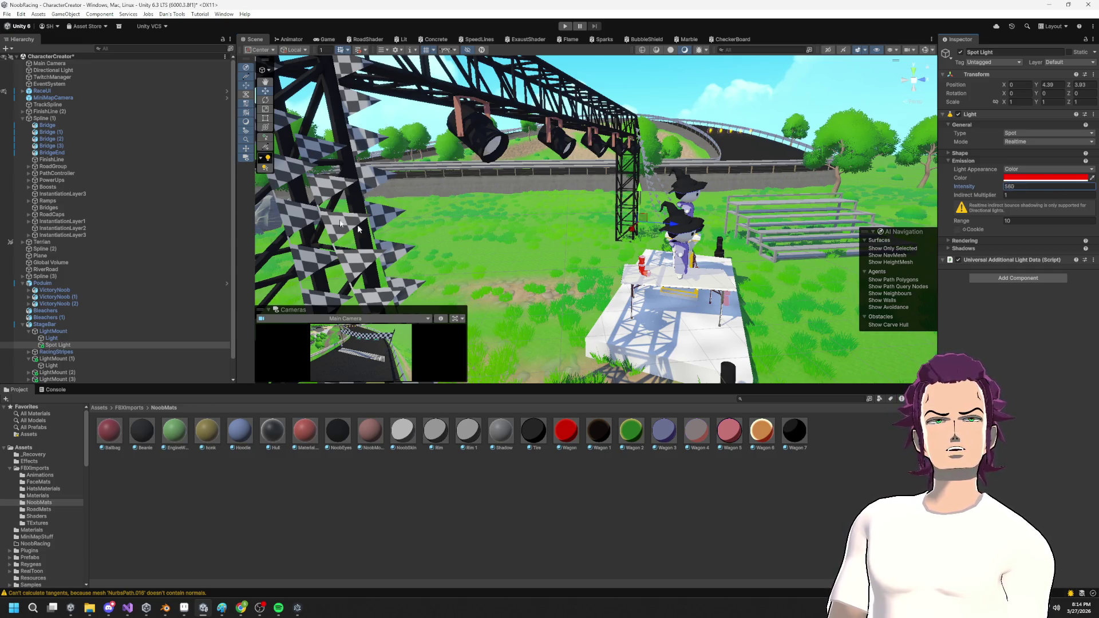
drag(1002, 200, 1070, 200)
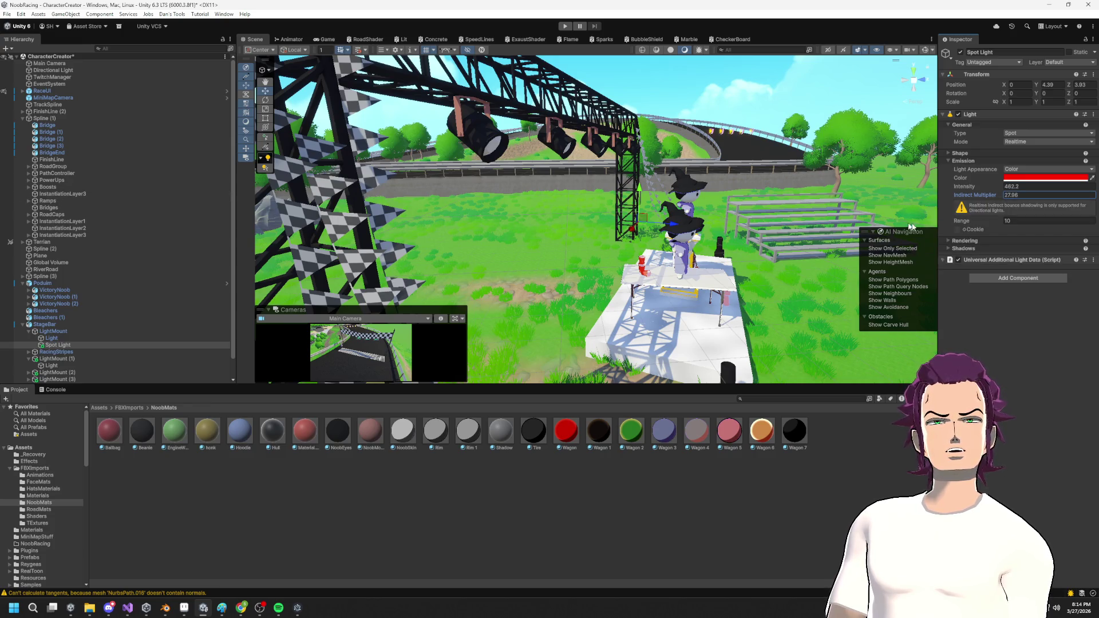
click(952, 241)
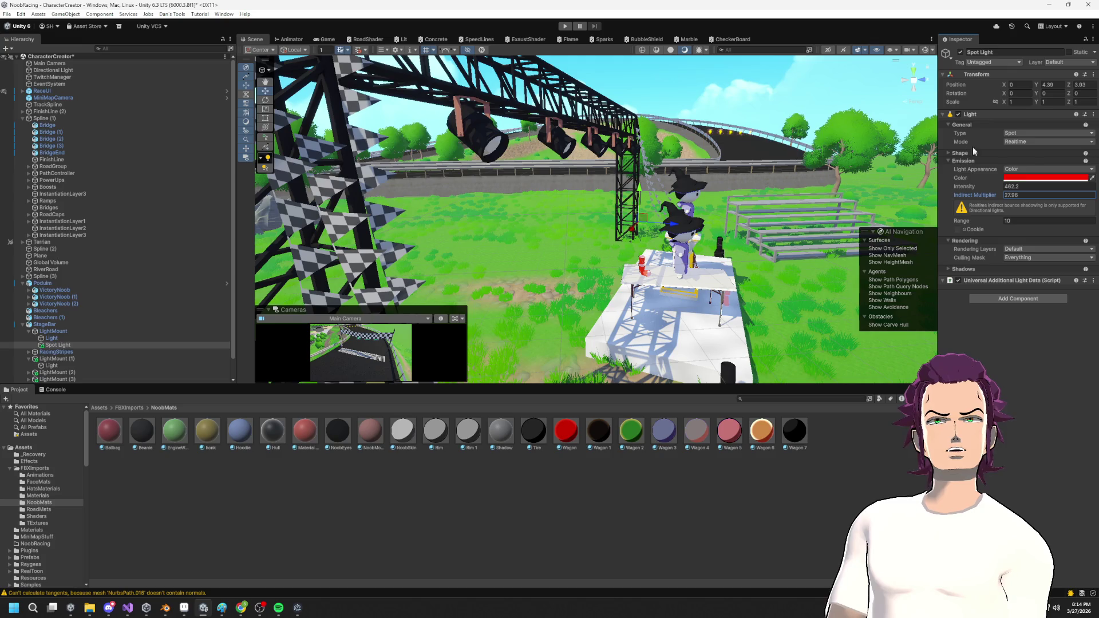
Bring the light's Intensity down to 17.45, switching its type to Directional and back to Spot.
click(1022, 133)
click(1024, 149)
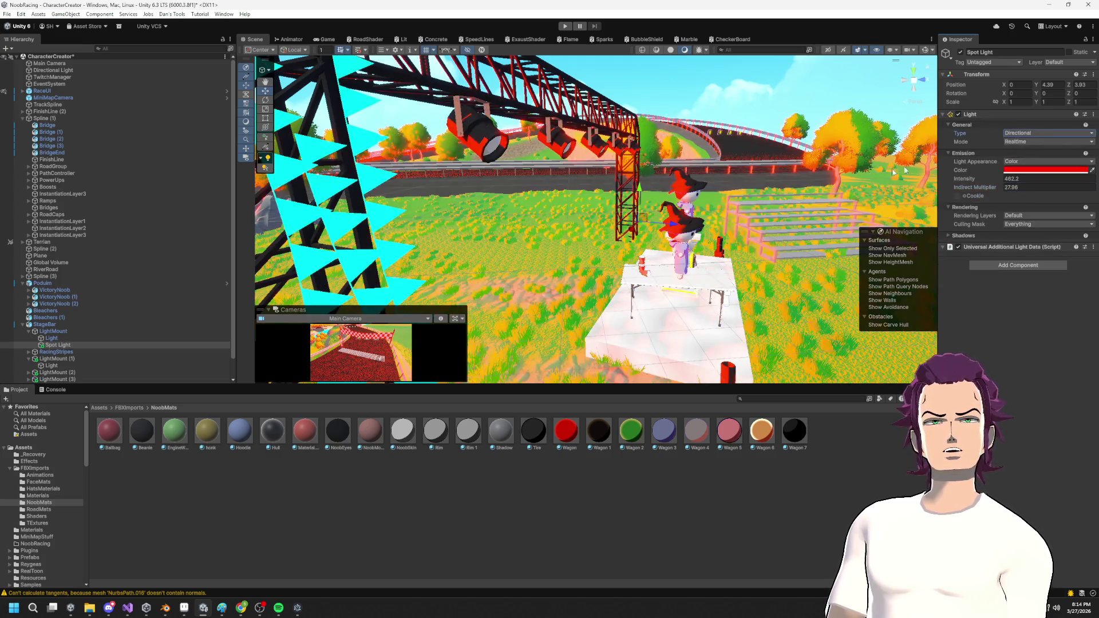
drag(964, 178, 918, 188)
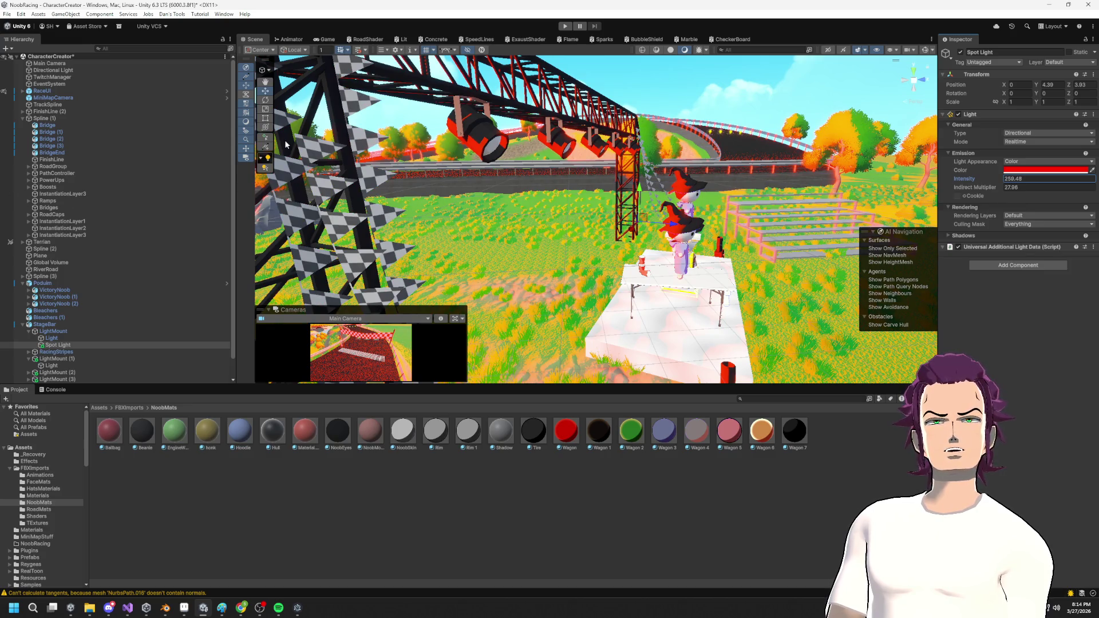
mouse_move(452, 52)
mouse_down()
mouse_move(383, 56)
mouse_move(543, 342)
mouse_up()
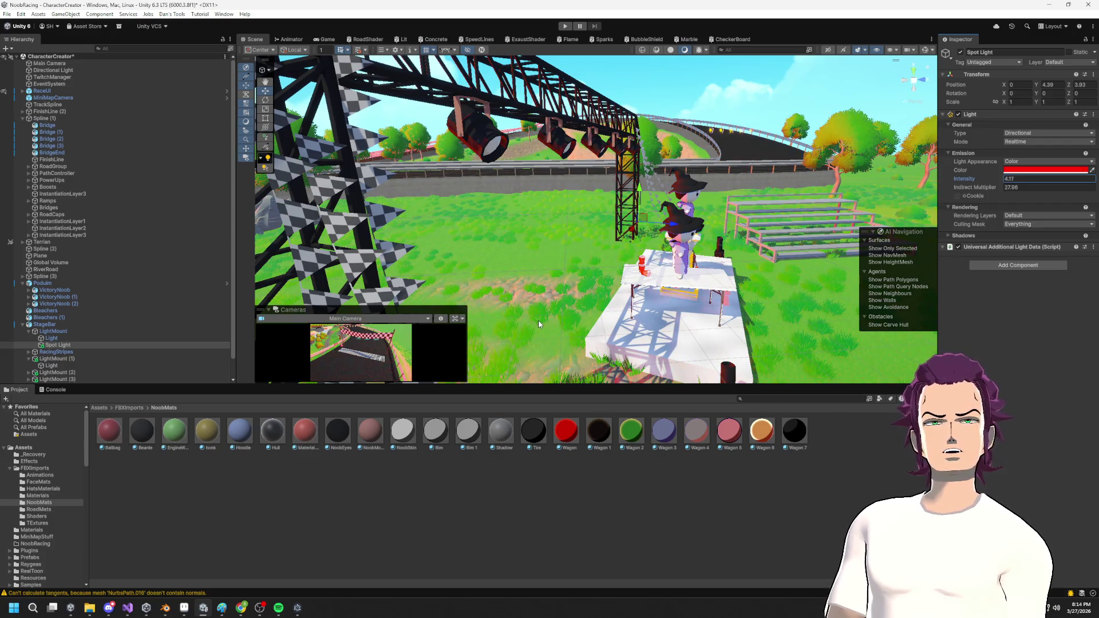
drag(924, 276, 814, 210)
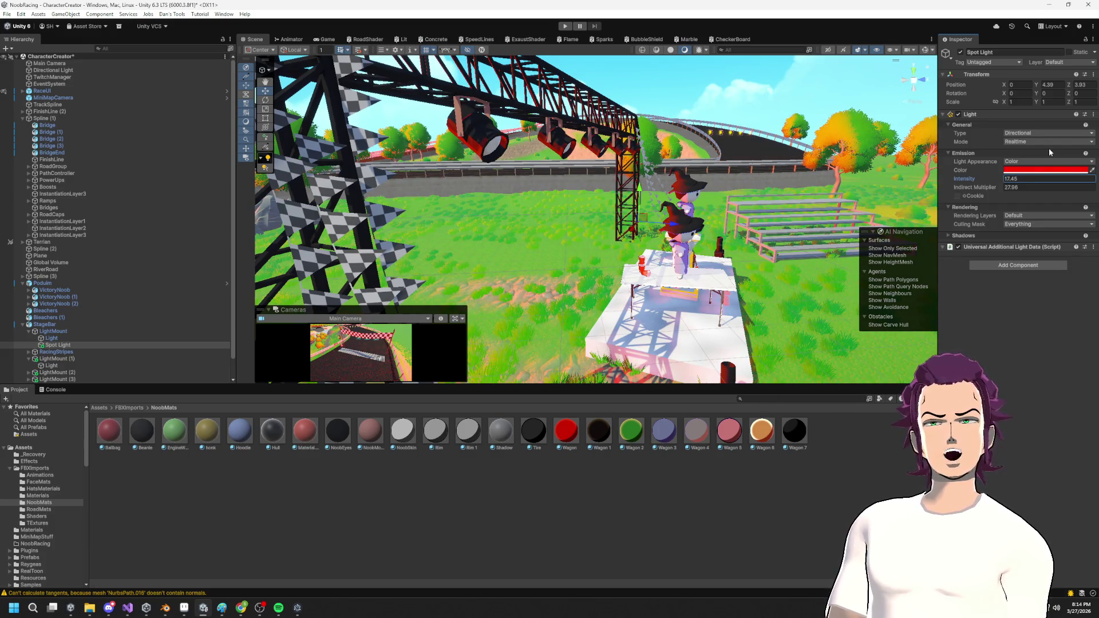
click(1030, 349)
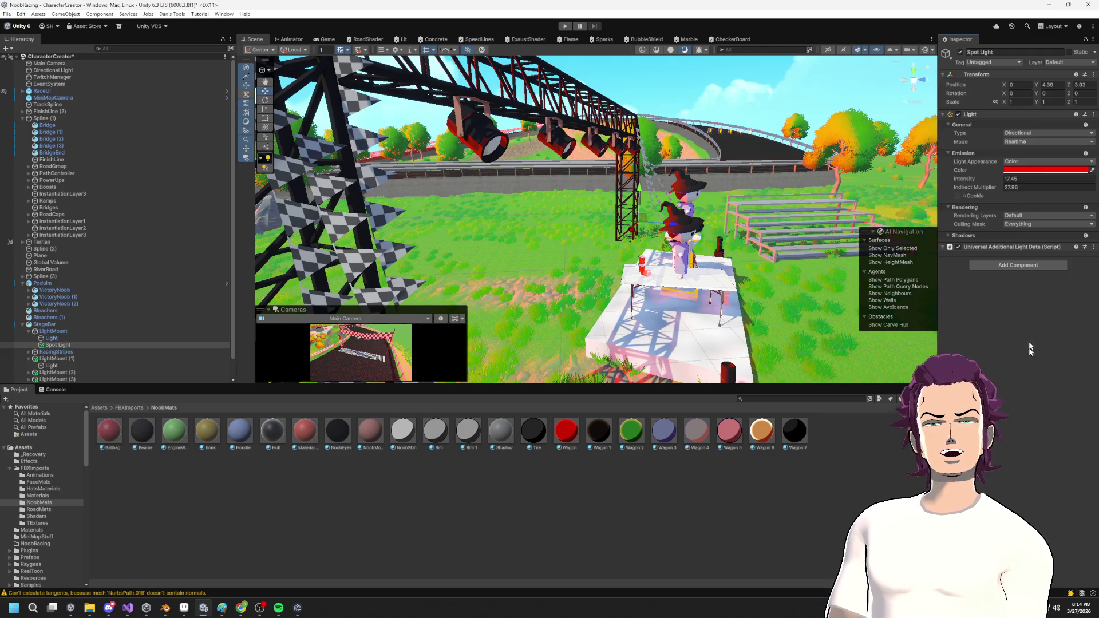
click(1022, 142)
click(1030, 132)
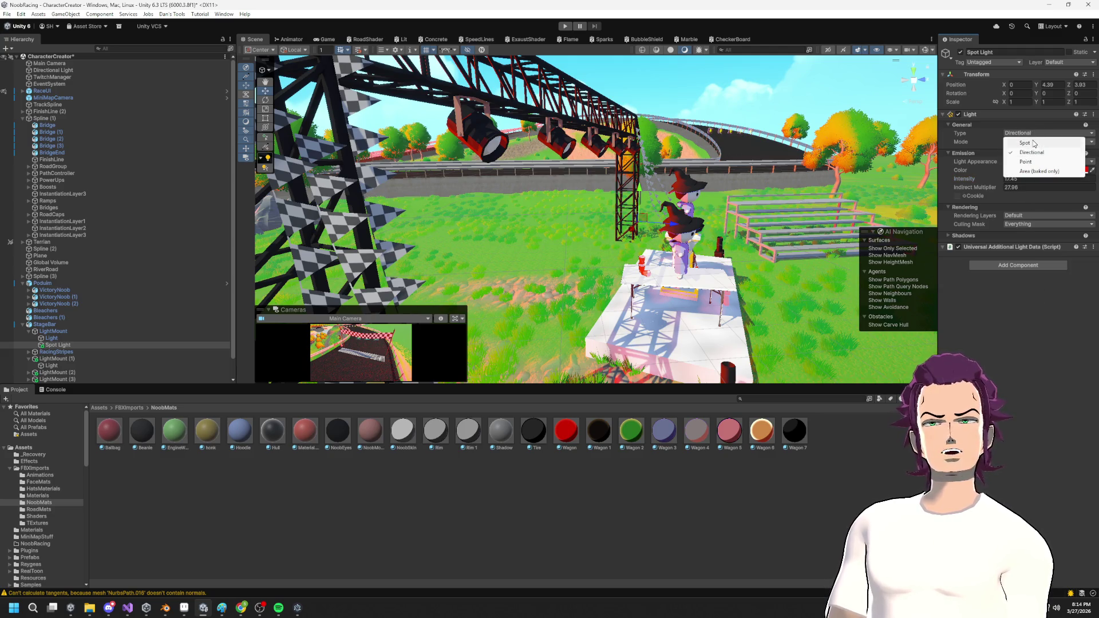
click(1033, 144)
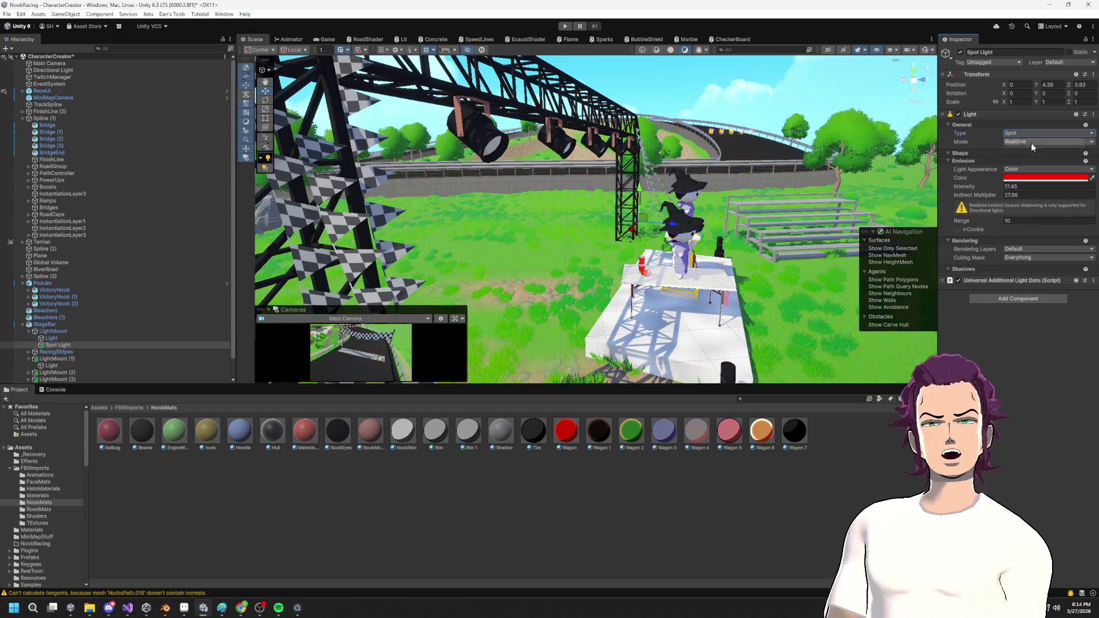
Widen the spot cone to about 92.3 inner/108 outer, lower the light, and adjust Directional Light intensity.
click(966, 155)
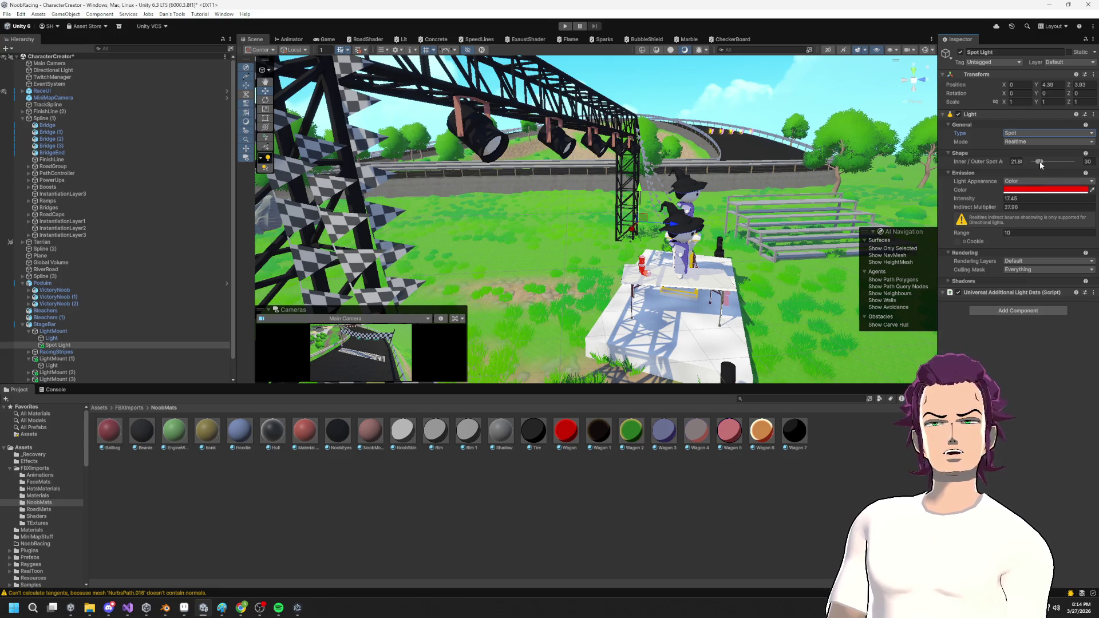
drag(1040, 162, 1076, 167)
mouse_move(671, 226)
mouse_down()
mouse_move(595, 242)
mouse_move(603, 200)
mouse_move(532, 143)
mouse_up()
scroll(640, 229, up, 5)
drag(436, 102, 567, 180)
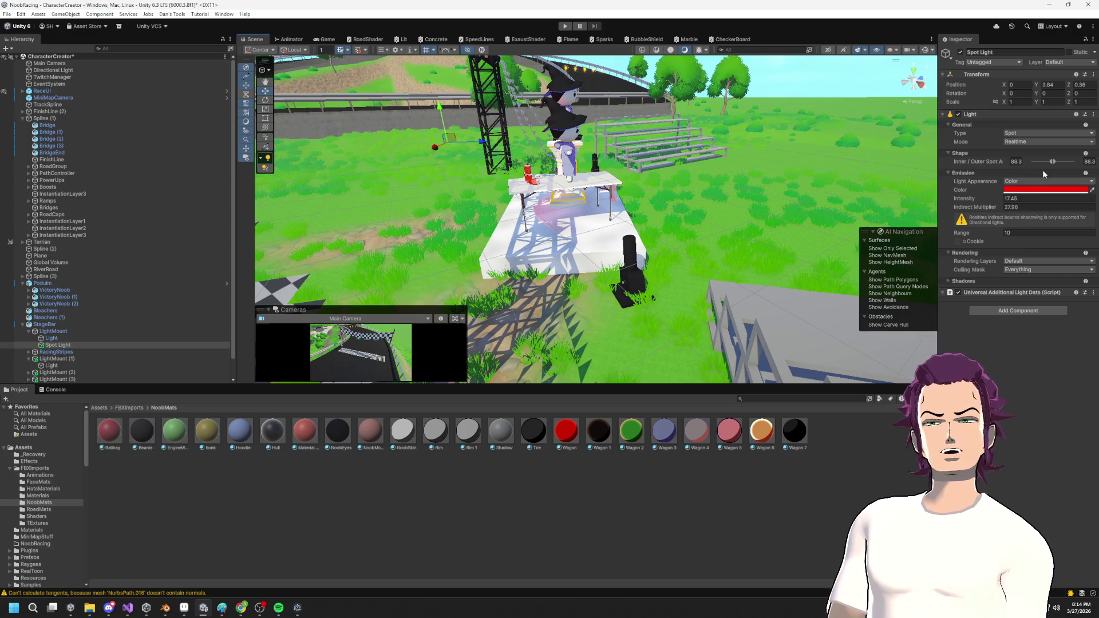
mouse_move(1056, 161)
mouse_down()
mouse_move(1080, 172)
mouse_move(1053, 175)
mouse_move(1056, 162)
mouse_up()
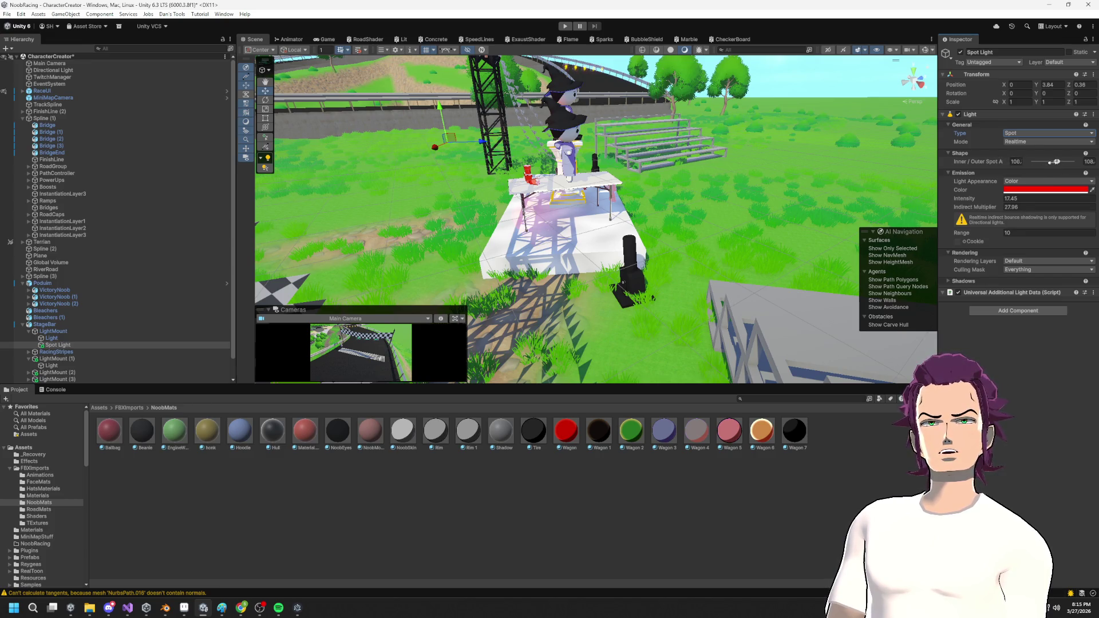
click(91, 70)
drag(980, 182, 1017, 179)
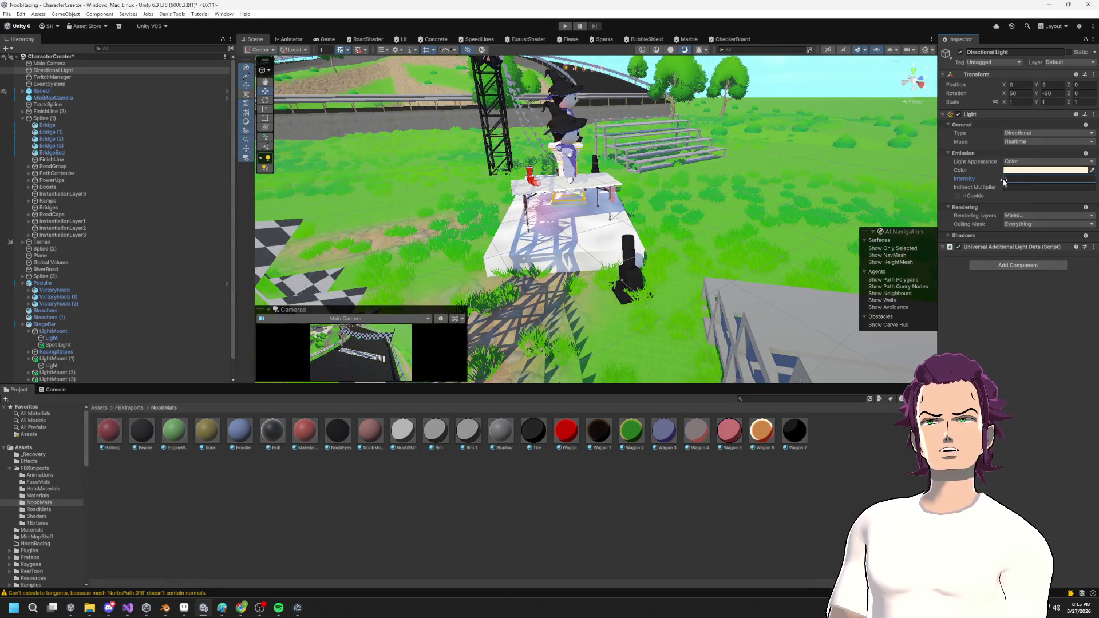
Reselect the red Spot Light and raise its Intensity to 200.
click(1001, 188)
mouse_move(515, 218)
mouse_down()
mouse_move(492, 172)
mouse_move(481, 240)
mouse_move(452, 195)
mouse_move(435, 234)
mouse_move(418, 229)
mouse_up()
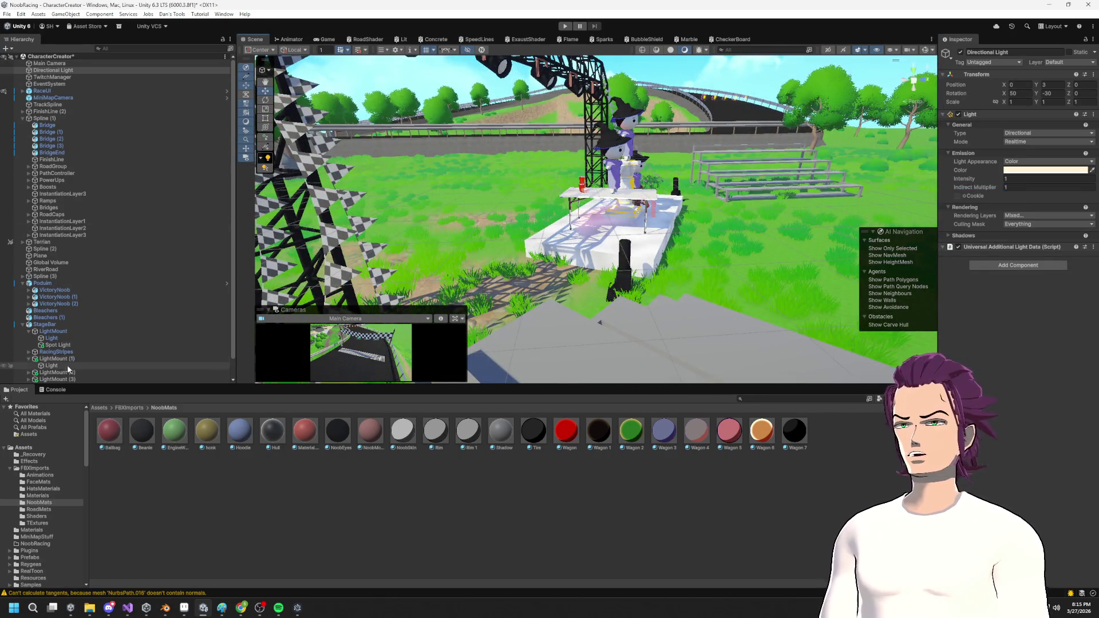
click(57, 345)
drag(994, 198, 1056, 326)
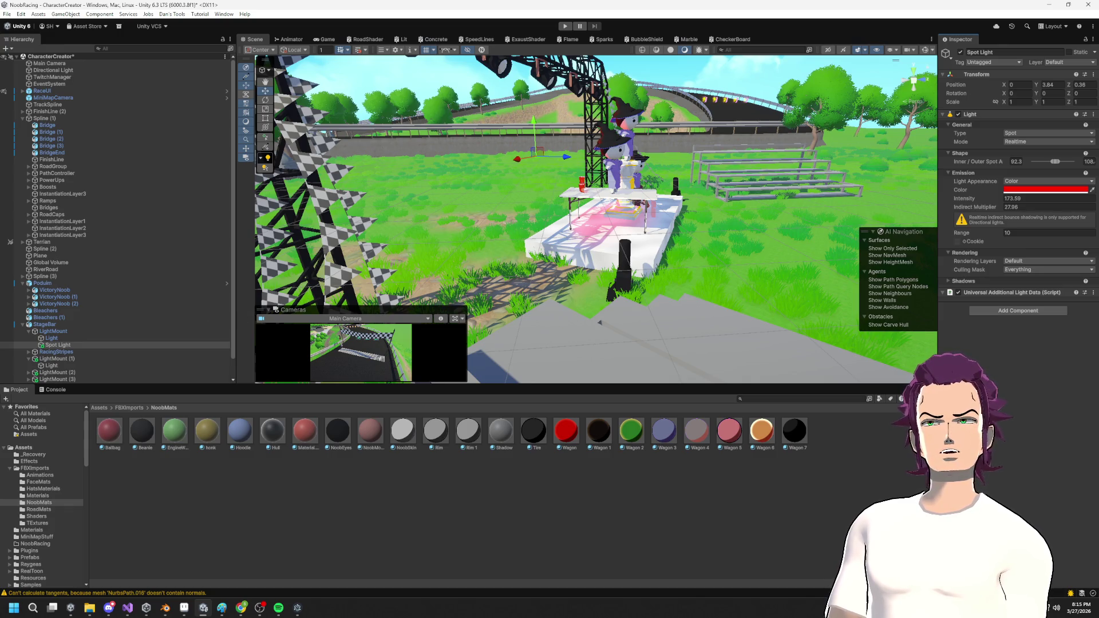
click(1038, 198)
text(1)
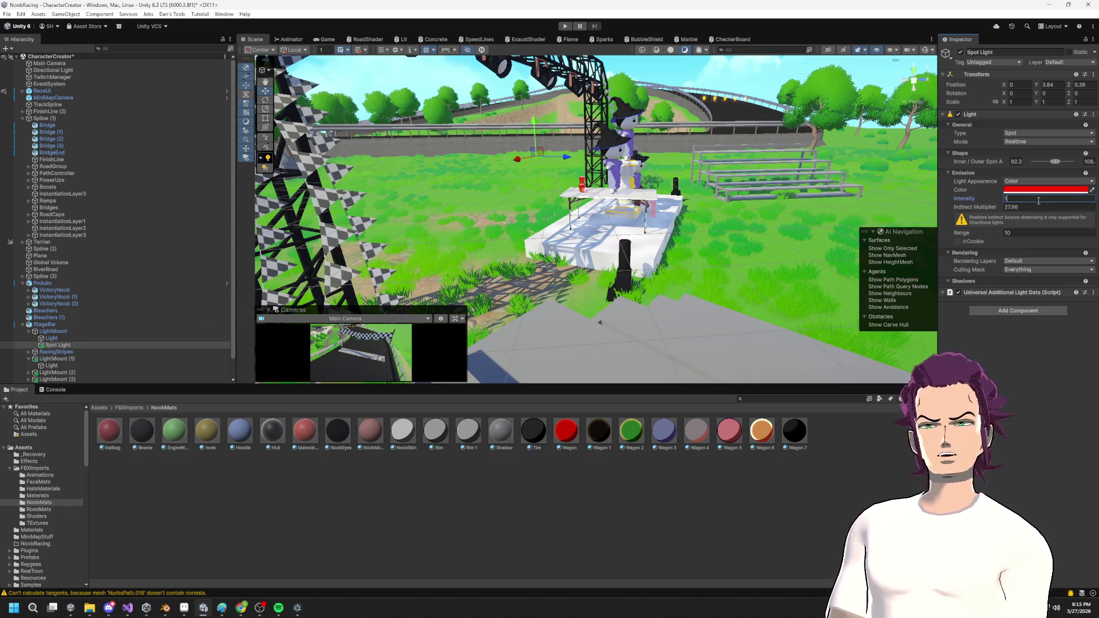
text(00)
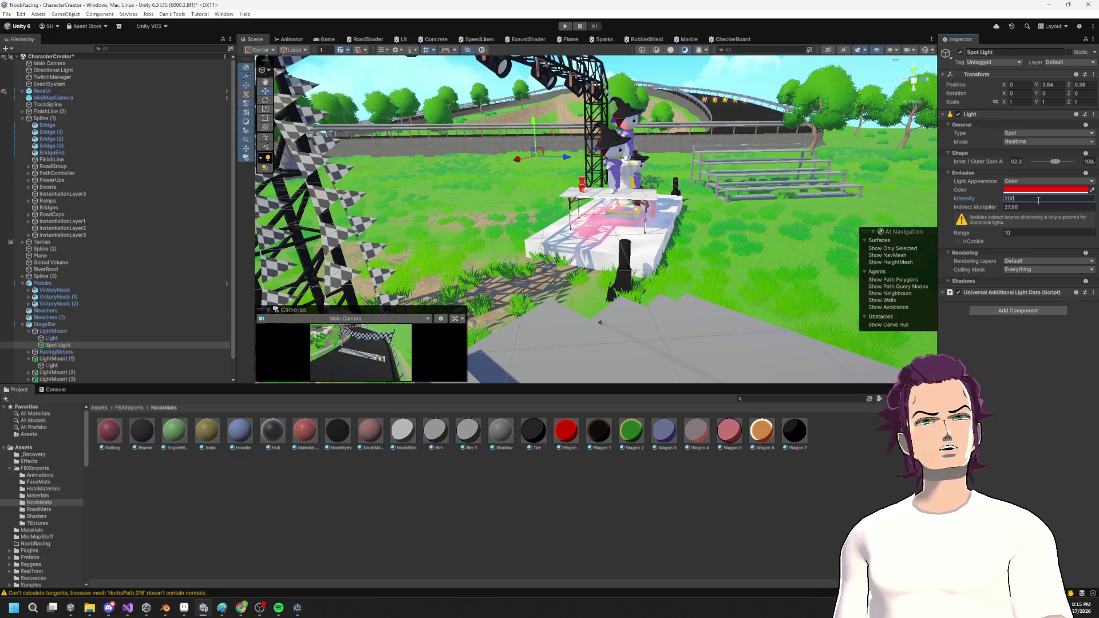
Move the spot light up and sideways to about X 9.29, Y 8.54 near the truss.
scroll(616, 225, down, 2)
mouse_move(615, 224)
mouse_down()
mouse_move(647, 171)
mouse_move(655, 122)
mouse_up()
mouse_move(688, 62)
mouse_down()
mouse_move(691, 138)
mouse_move(699, 55)
mouse_move(697, 64)
mouse_up()
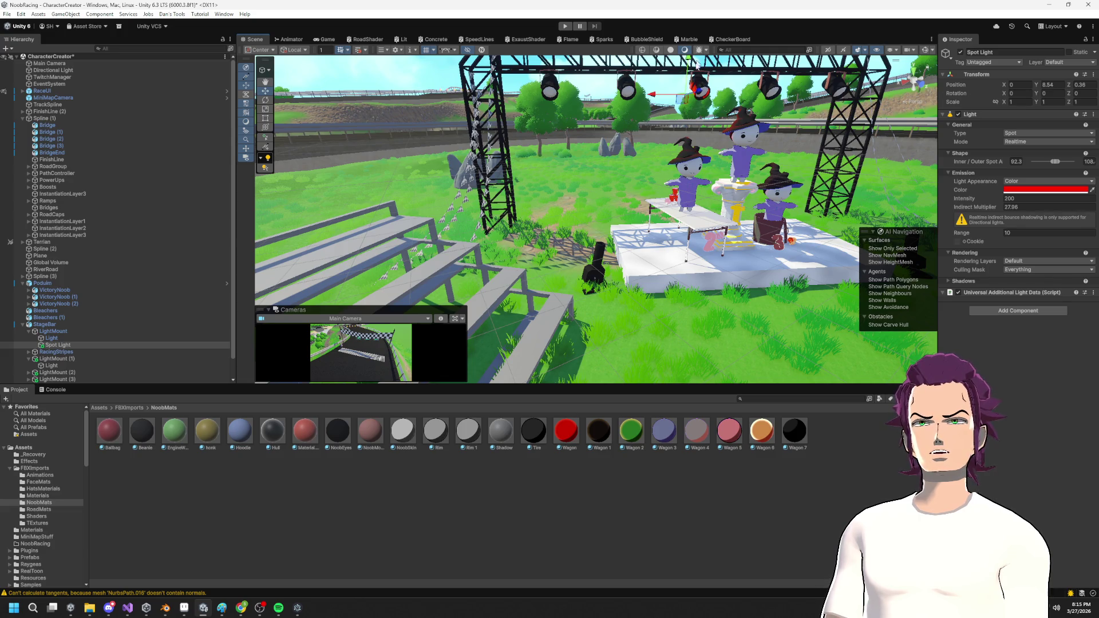
mouse_move(651, 96)
mouse_down()
mouse_move(503, 95)
mouse_move(555, 114)
mouse_up()
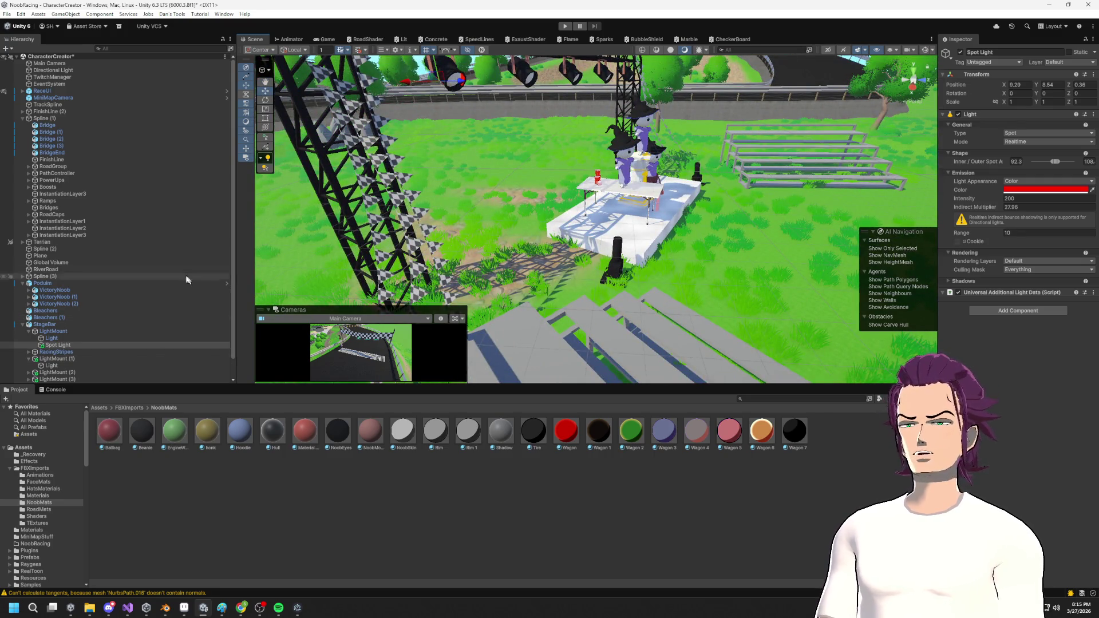
Frame the Spot Light and its hanging lamp, trying and then undoing a lamp rotation.
click(63, 332)
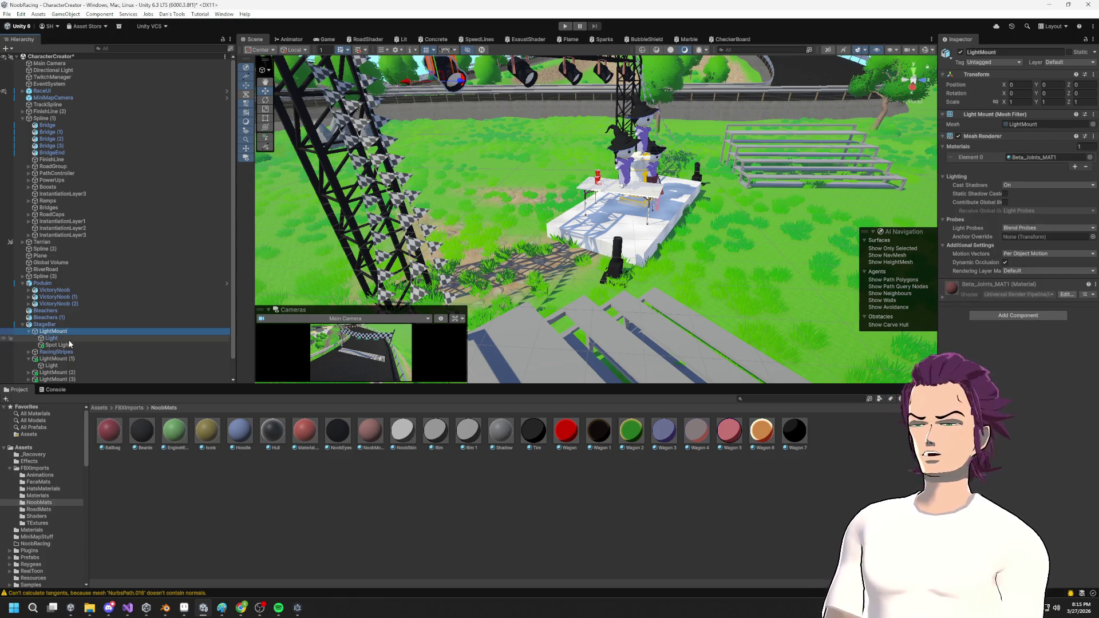
click(60, 345)
drag(492, 132, 470, 101)
mouse_move(407, 121)
mouse_down()
mouse_move(456, 103)
mouse_move(436, 153)
mouse_move(479, 144)
mouse_up()
key(f)
mouse_move(586, 328)
mouse_down()
mouse_move(756, 198)
mouse_move(584, 195)
mouse_up()
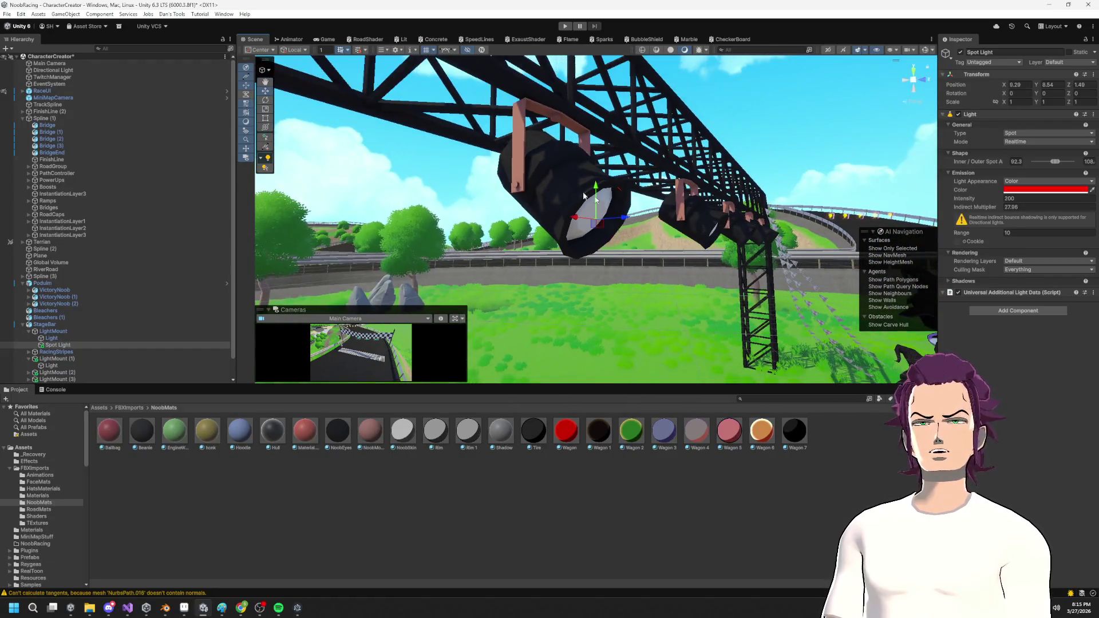
click(542, 181)
click(545, 182)
key(e)
drag(592, 193, 573, 218)
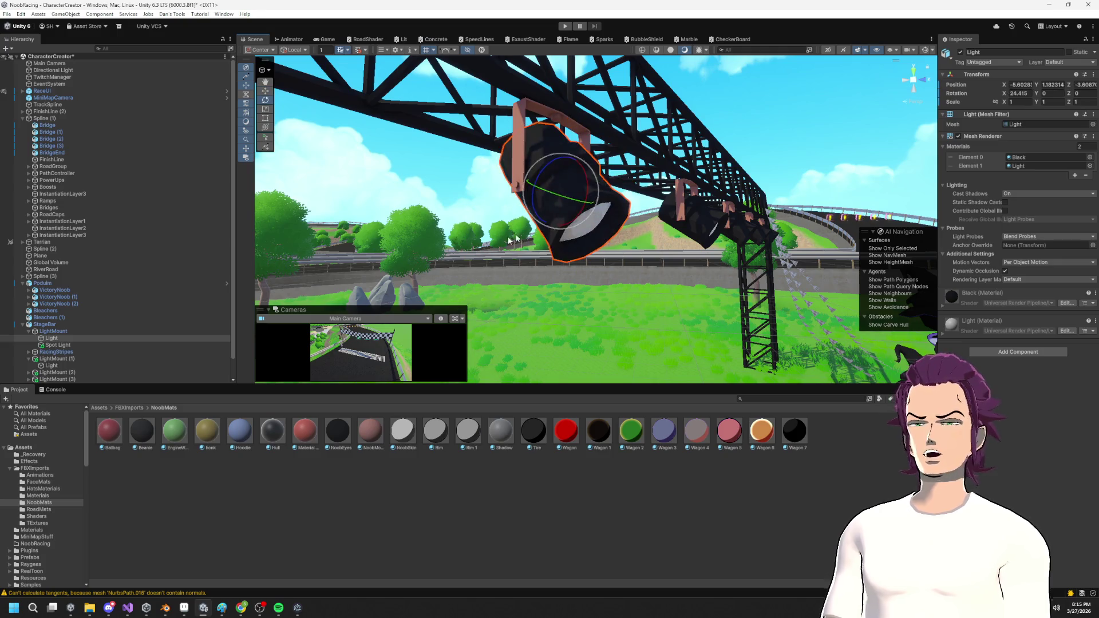
key(ctrl+z)
Parent the Spot Light under the Light lamp mesh and zero its position.
click(64, 338)
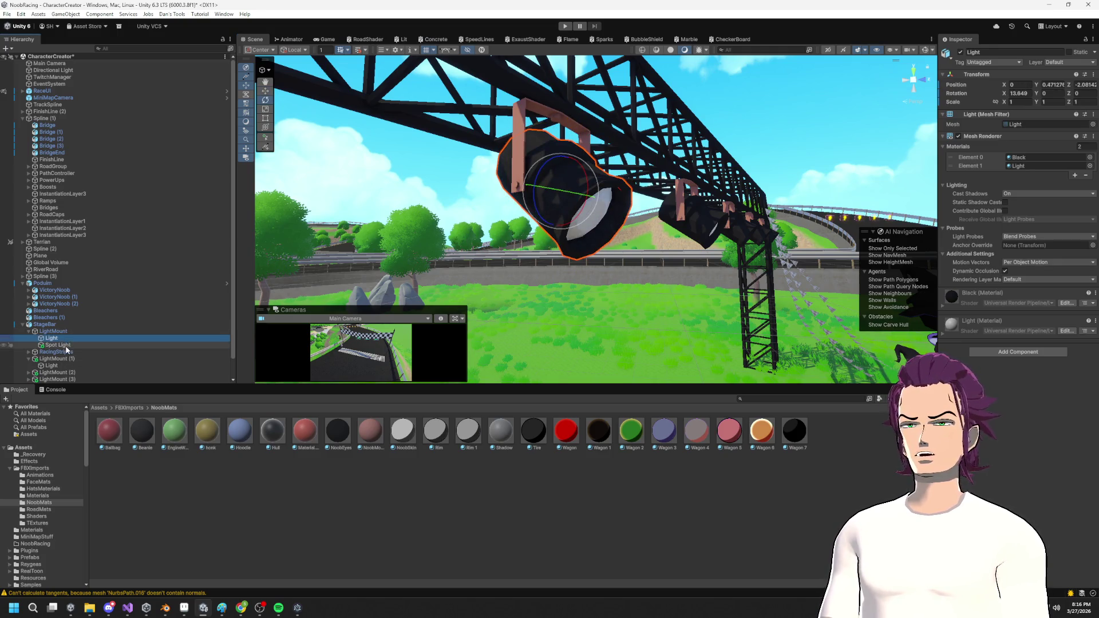
double_click(67, 347)
drag(67, 347, 65, 342)
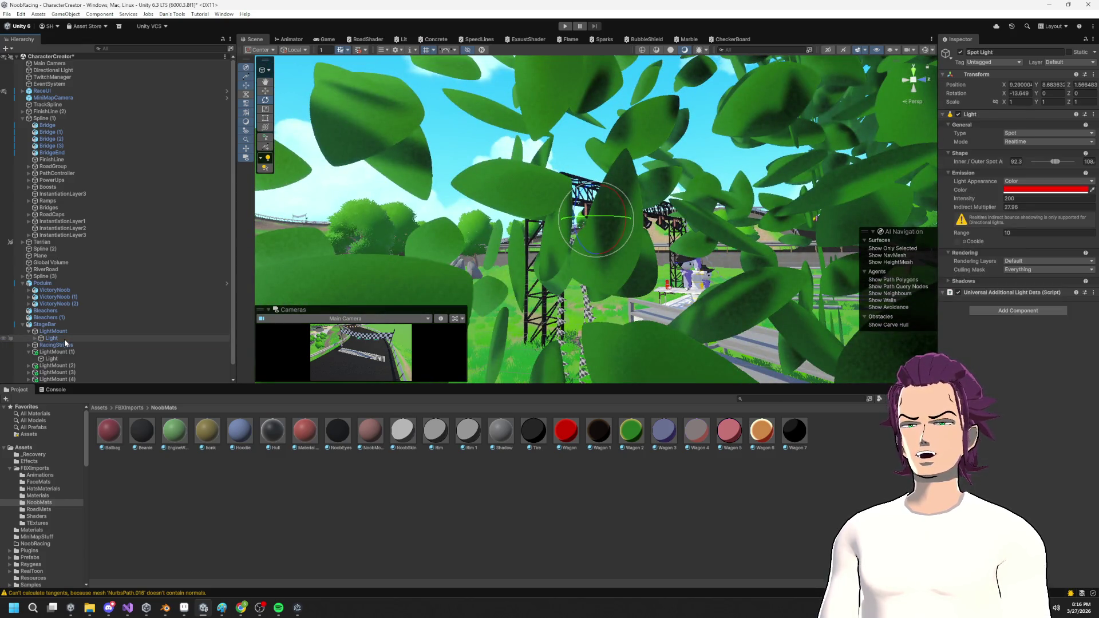
click(35, 338)
click(1020, 84)
text(0)
key(Tab)
text(0)
key(Tab)
text(0)
key(Return)
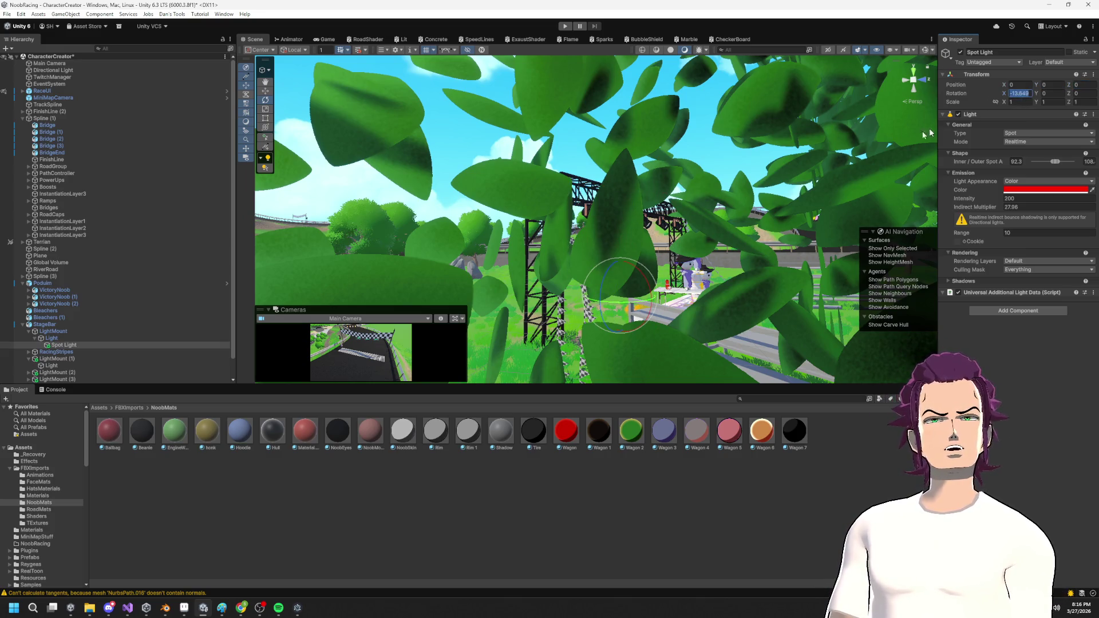
Shift the Spot Light along X inside the fixture, then delete it.
key(f)
mouse_move(654, 226)
mouse_down()
mouse_move(537, 203)
mouse_move(584, 186)
mouse_move(616, 208)
mouse_move(601, 154)
mouse_move(621, 94)
mouse_move(423, 91)
mouse_move(523, 154)
mouse_move(542, 112)
mouse_move(598, 115)
mouse_move(570, 96)
mouse_move(435, 140)
mouse_move(358, 134)
mouse_up()
mouse_move(401, 171)
mouse_down()
mouse_move(543, 152)
mouse_move(544, 115)
mouse_move(564, 145)
mouse_up()
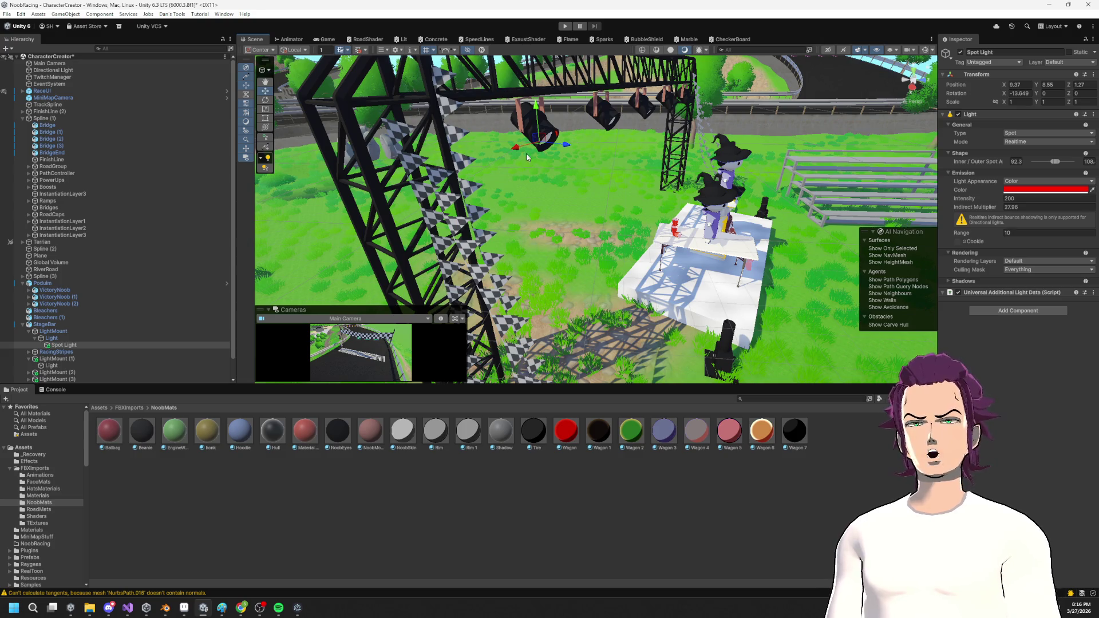
key(Delete)
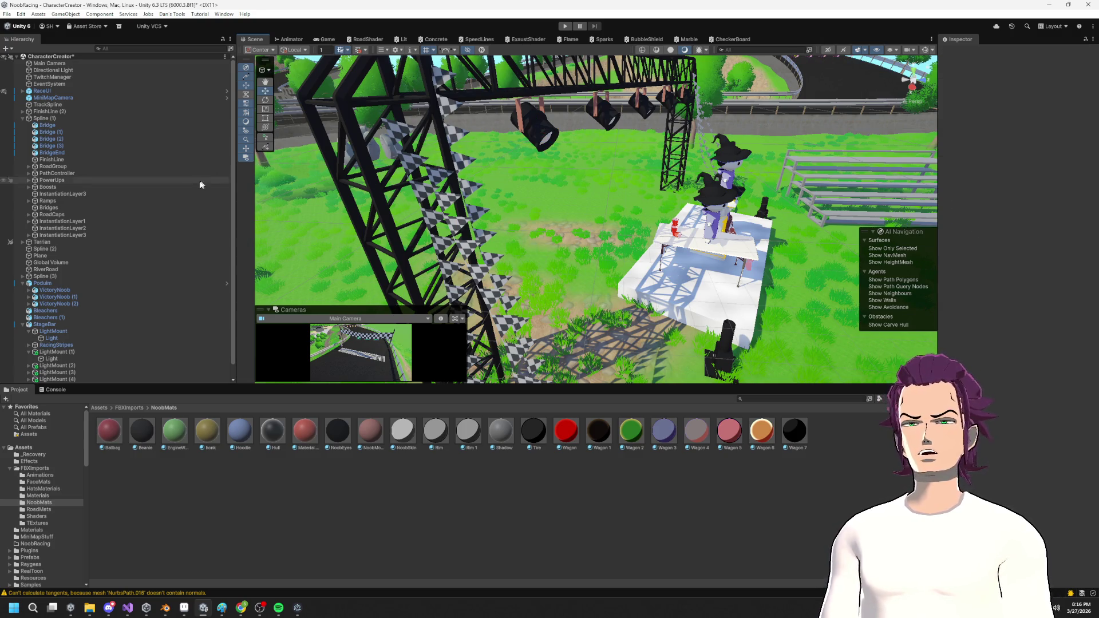
Create a 3D Cylinder as a child of the LightMount's Light lamp mesh.
right_click(93, 340)
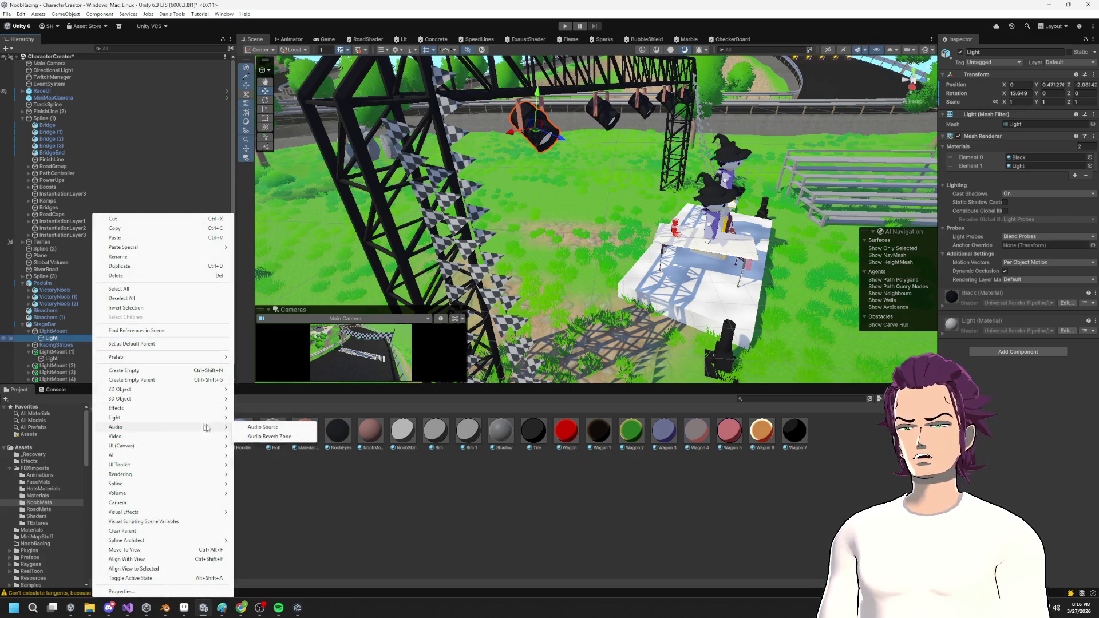
mouse_move(172, 399)
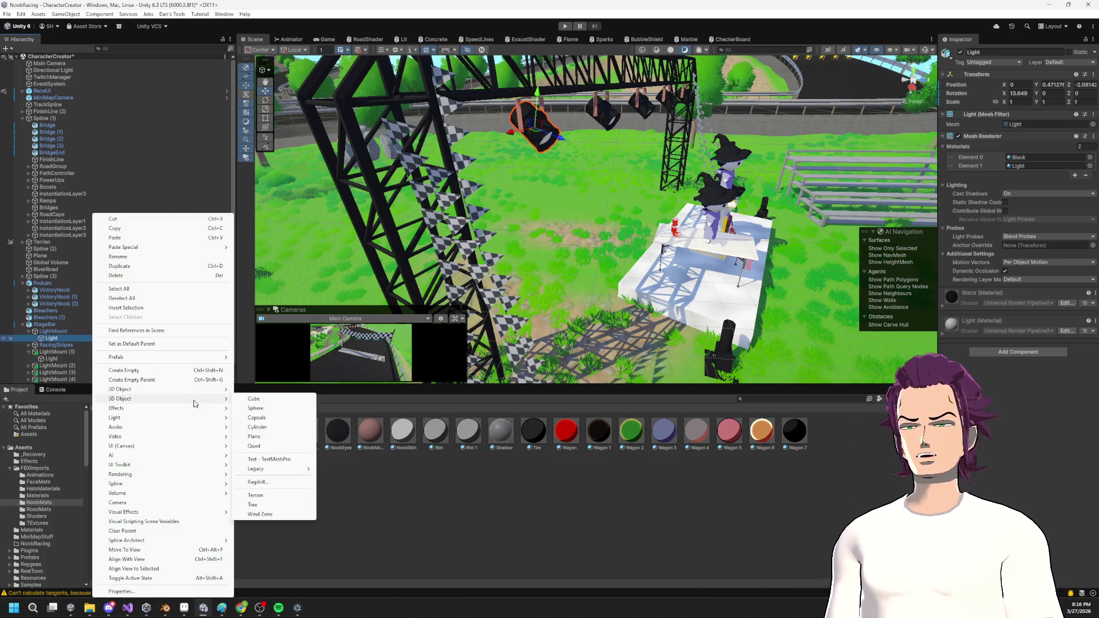
click(257, 427)
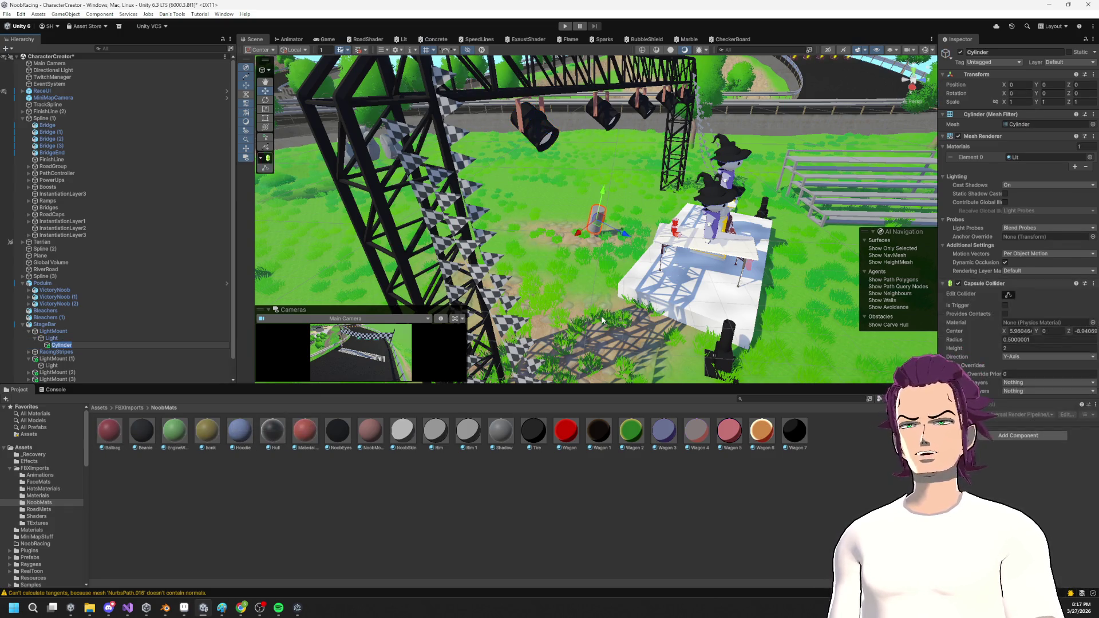
Raise the cylinder to truss height, tilt it and stretch it to about 18.2 on Y.
mouse_move(674, 233)
mouse_down()
mouse_move(465, 215)
mouse_move(320, 263)
mouse_up()
mouse_move(435, 225)
mouse_down()
mouse_move(440, 171)
mouse_move(477, 181)
mouse_move(430, 115)
mouse_up()
key(e)
key(f)
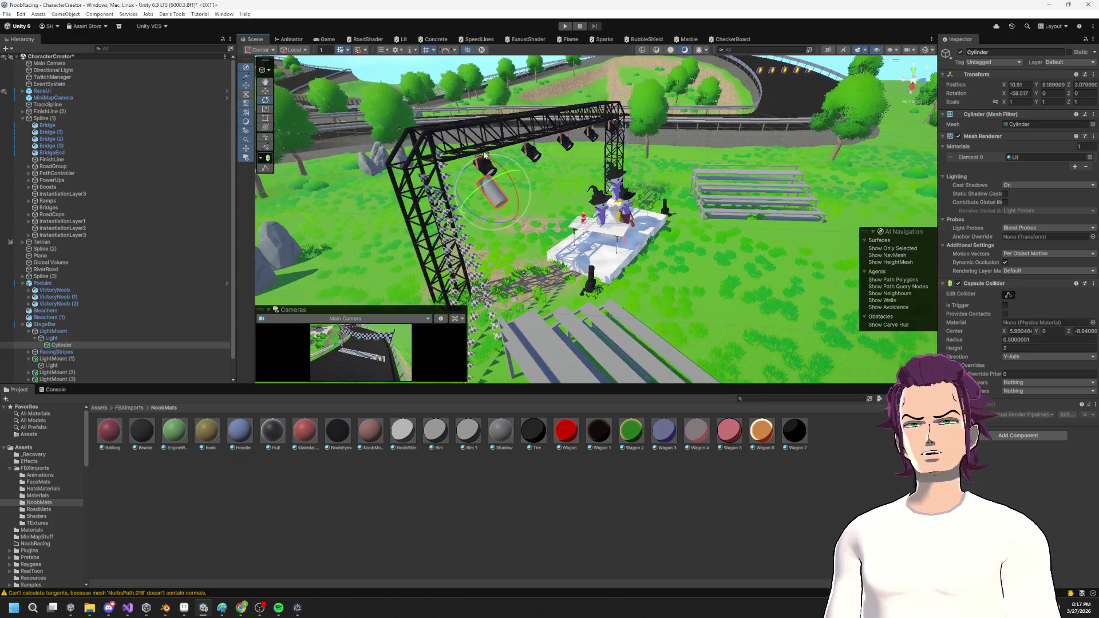
key(r)
mouse_move(471, 169)
mouse_down()
mouse_move(538, 183)
mouse_move(738, 146)
mouse_move(592, 207)
mouse_move(675, 193)
mouse_move(613, 164)
mouse_move(621, 168)
mouse_up()
key(e)
key(r)
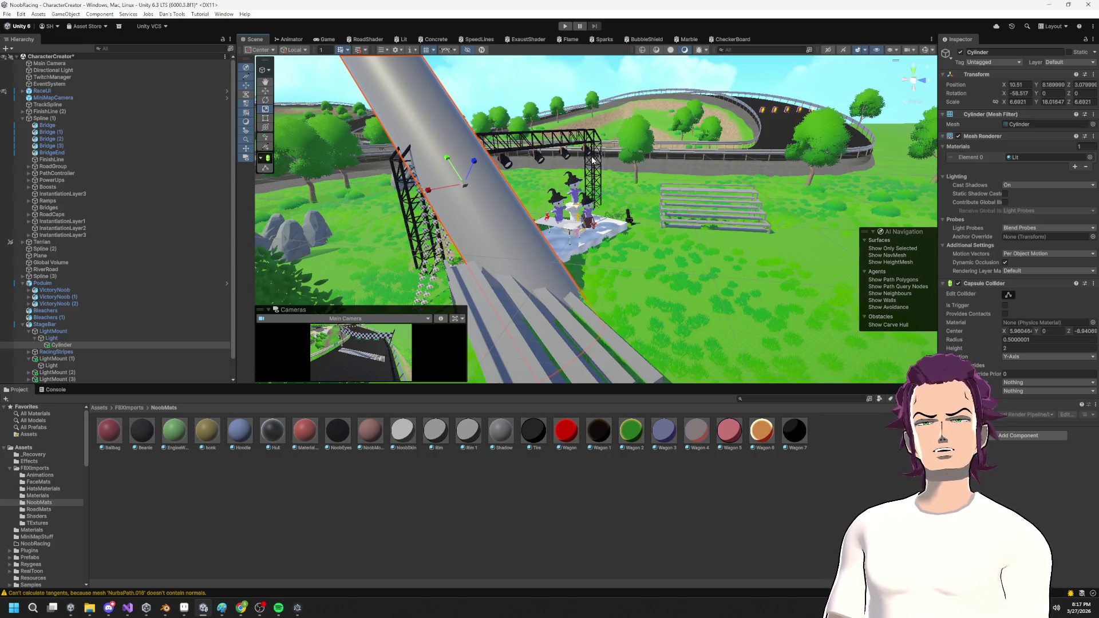
Check the console, then go back to the NoobMats materials folder.
click(60, 391)
click(21, 391)
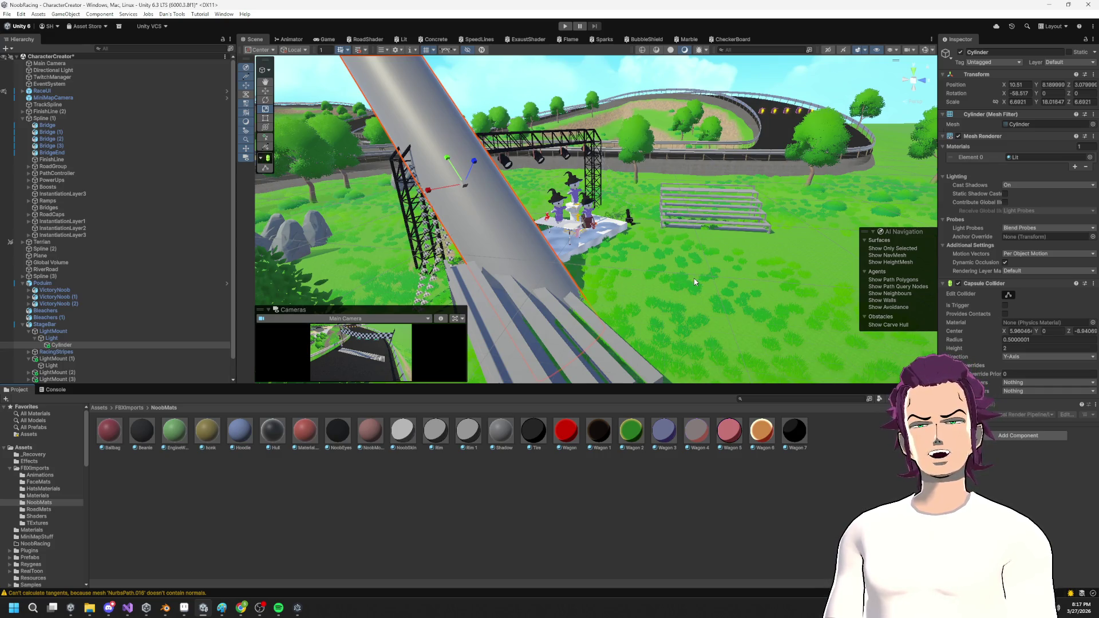
scroll(696, 273, up, 2)
scroll(643, 227, up, 2)
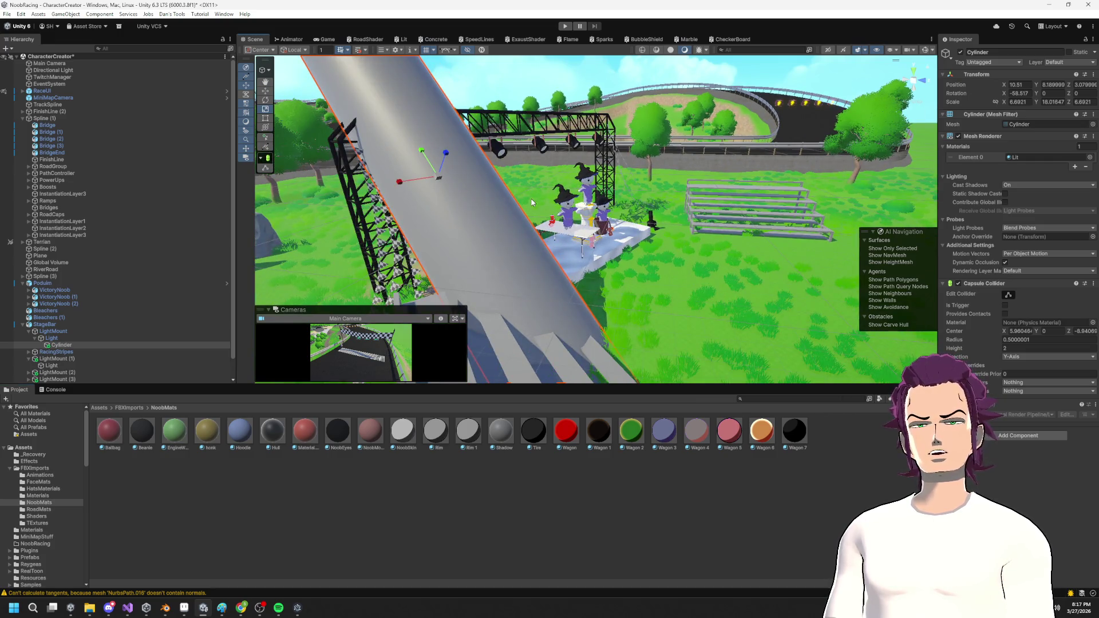
right_click(396, 480)
Create an unlit URP shader graph named LightBeam in NoobMats and open it.
mouse_move(441, 240)
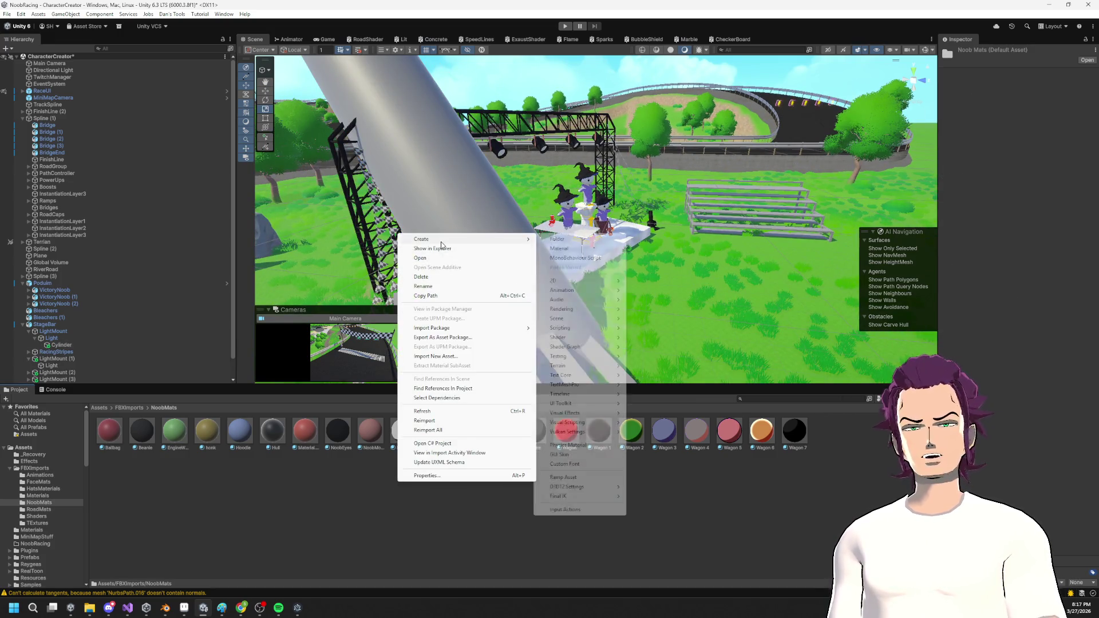
mouse_move(588, 347)
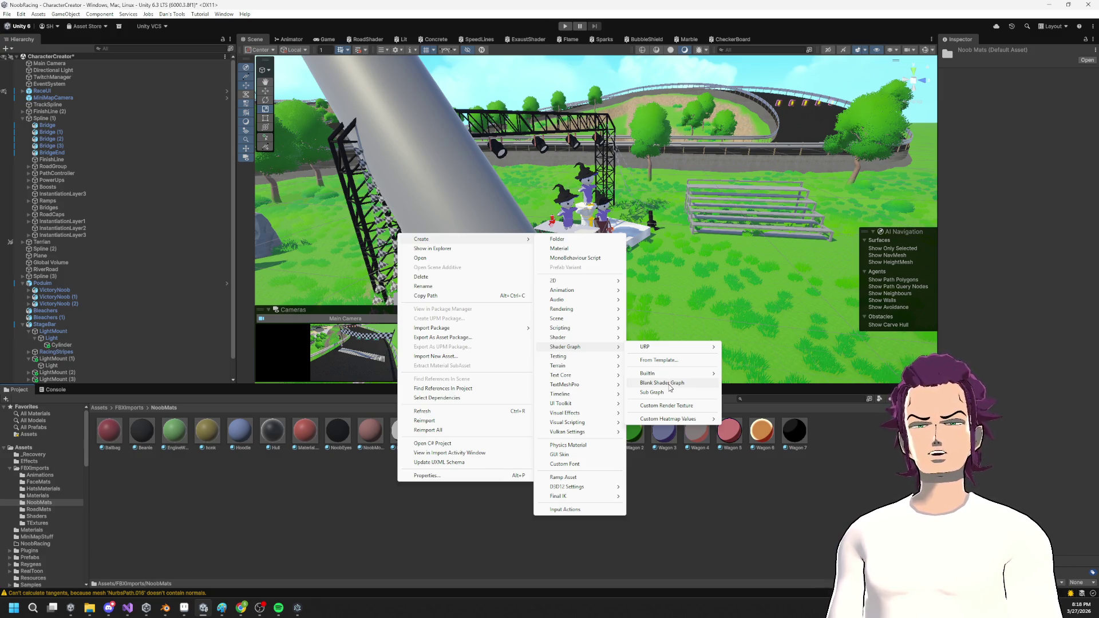
mouse_move(676, 347)
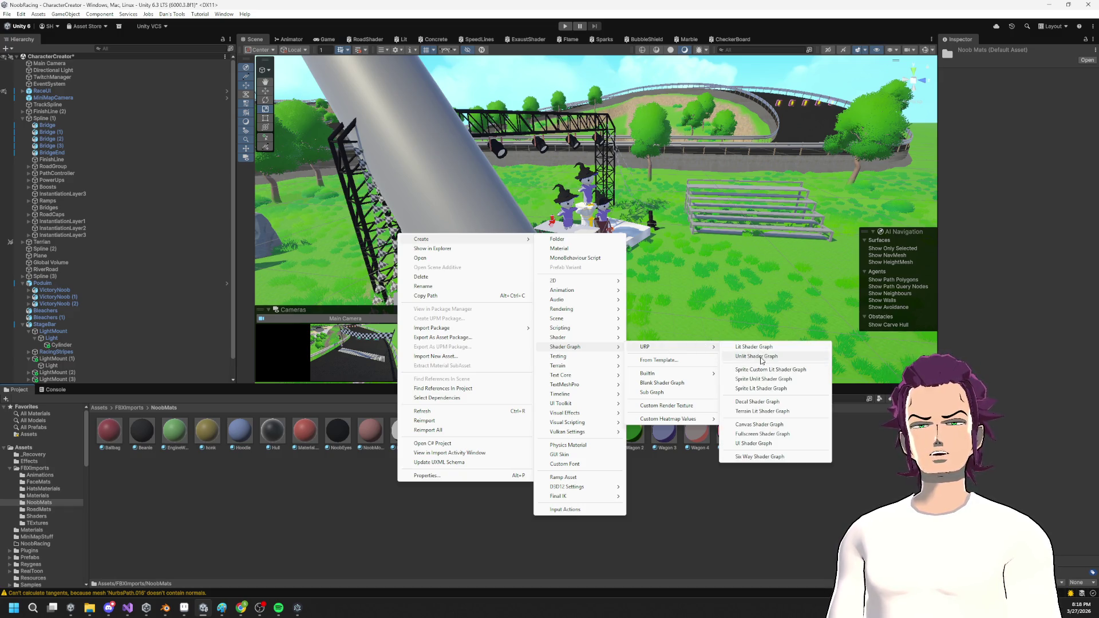
click(756, 356)
key(BackSpace)
text(M)
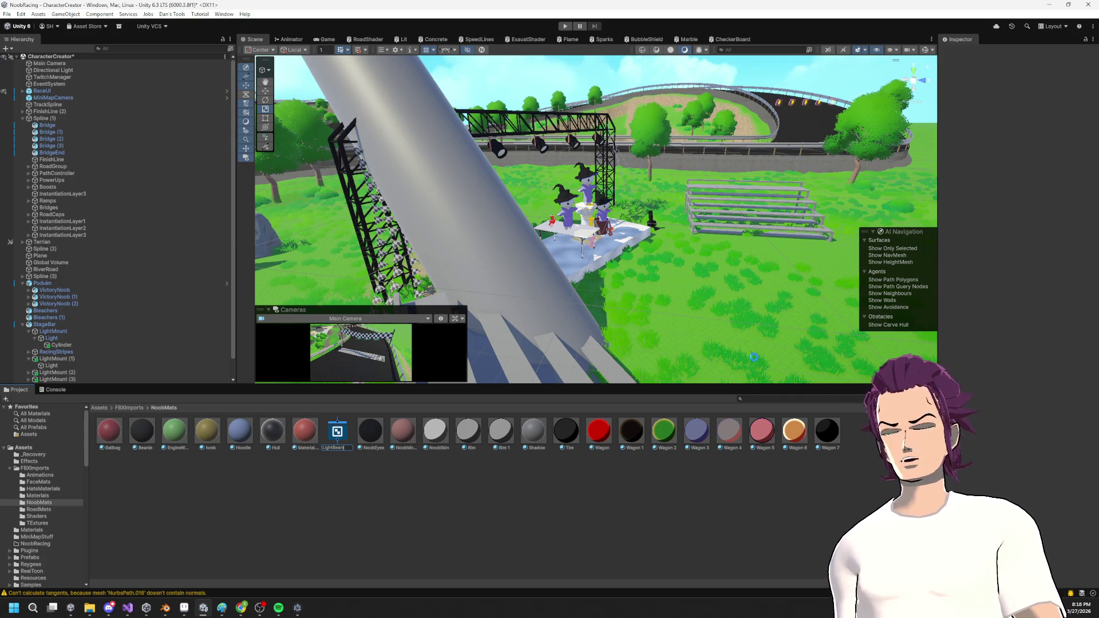
key(Return)
Add a URP Sample Buffer node set to Blit Source and move it higher up.
right_click(408, 209)
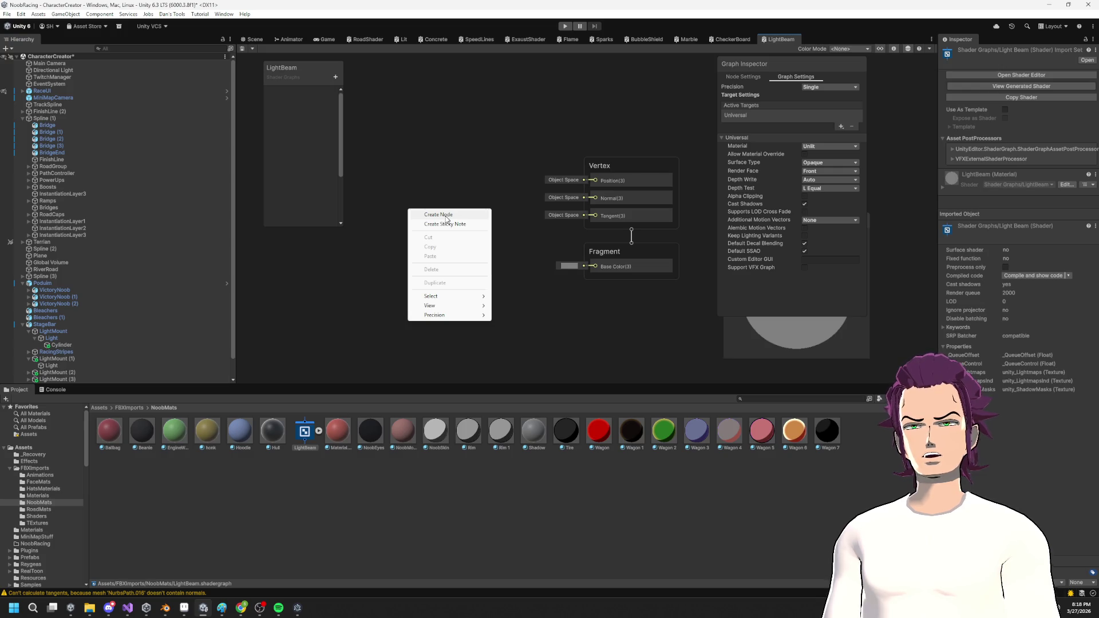
right_click(404, 114)
click(424, 115)
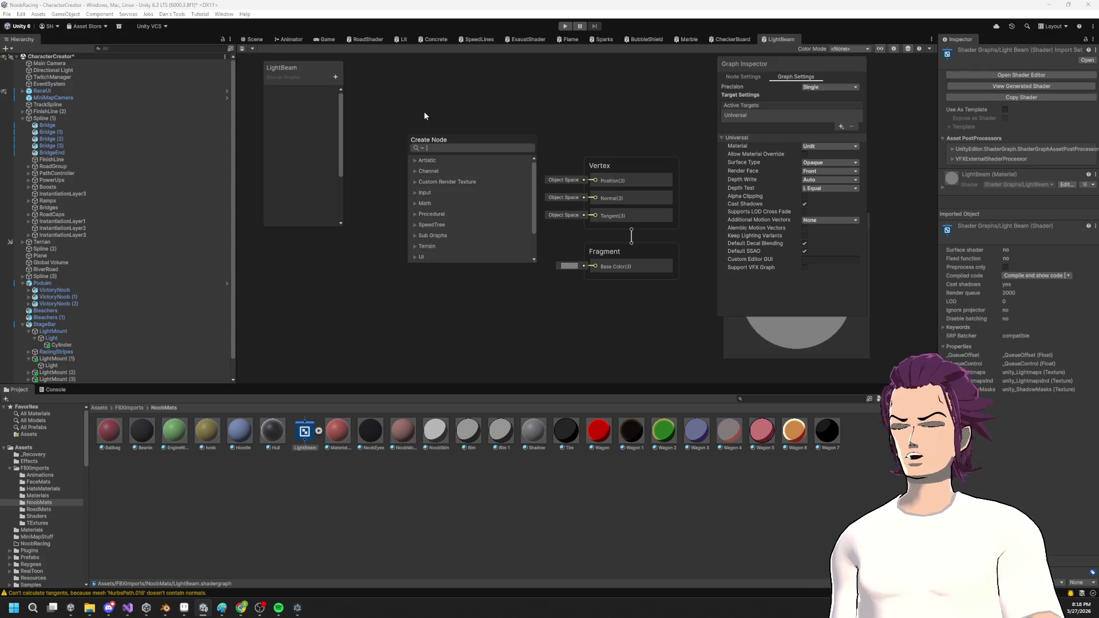
text(ur)
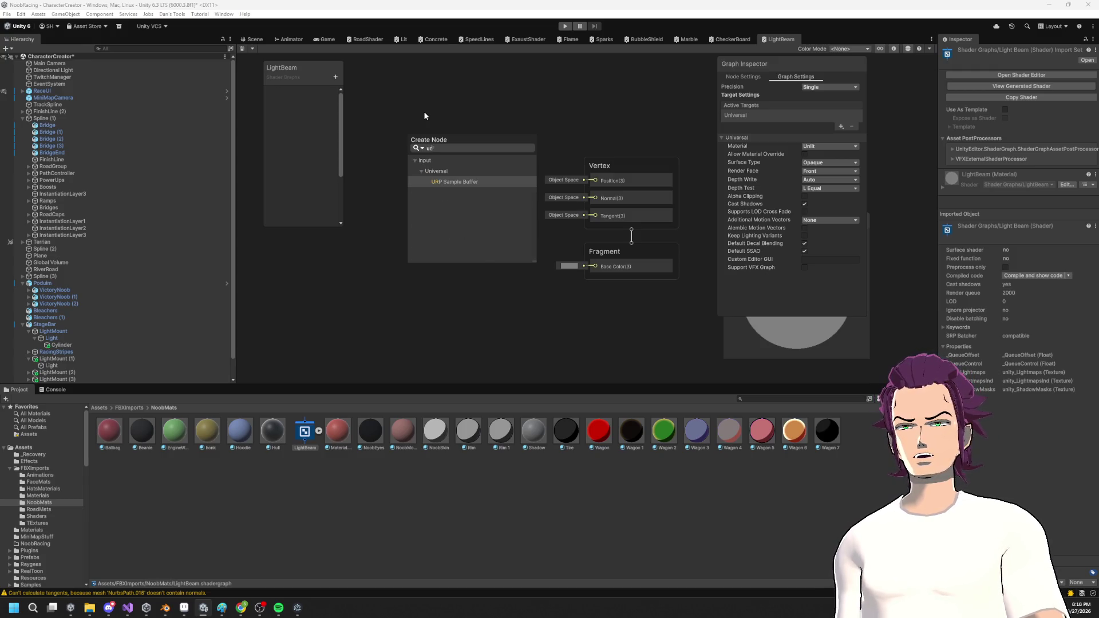
key(Return)
click(474, 257)
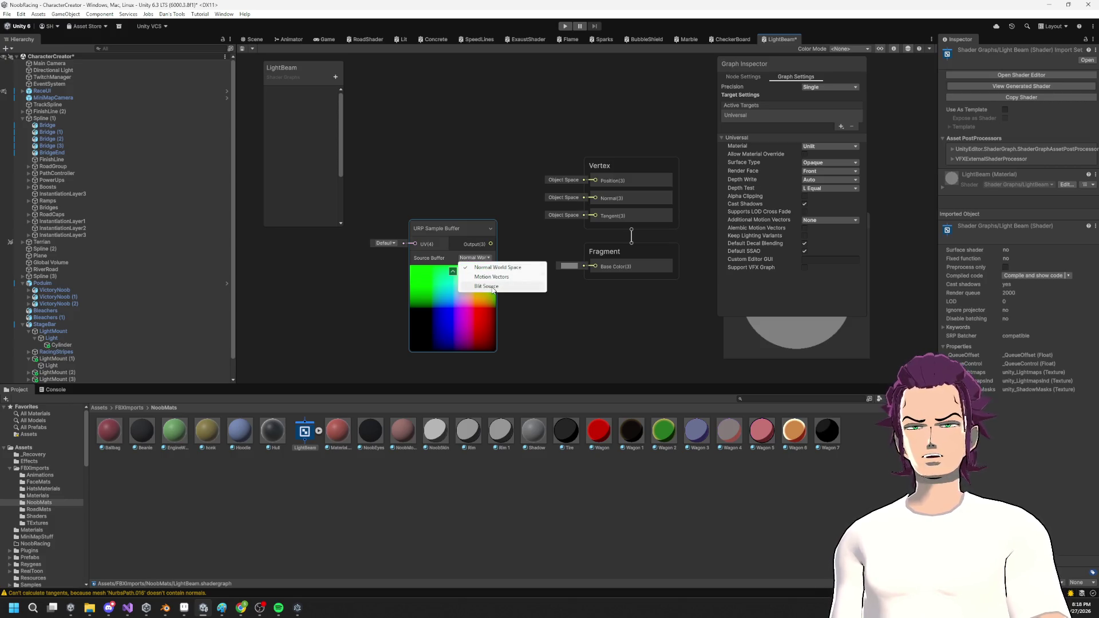
click(492, 286)
mouse_move(449, 228)
mouse_down()
mouse_move(403, 67)
mouse_move(419, 68)
mouse_up()
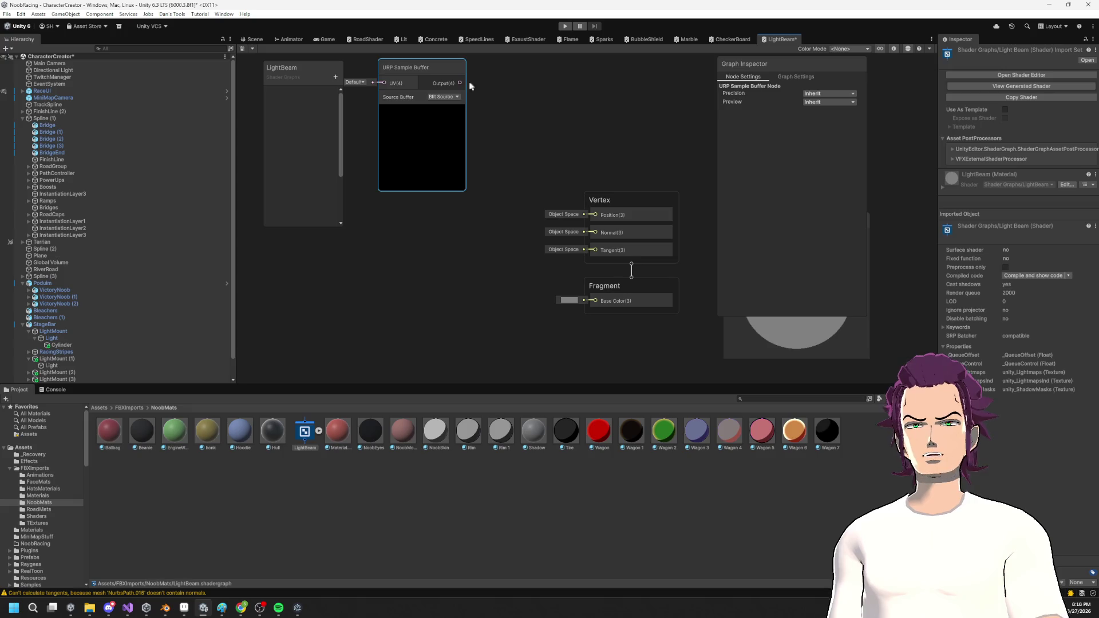
click(333, 75)
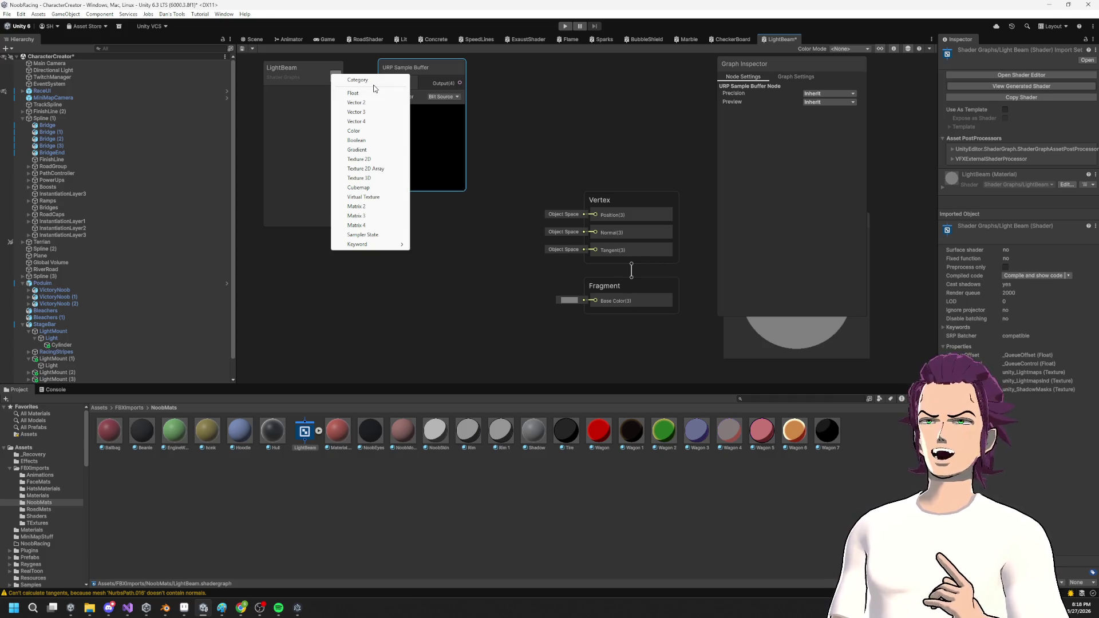
Remove the URP Sample Buffer node from the LightBeam graph.
click(522, 129)
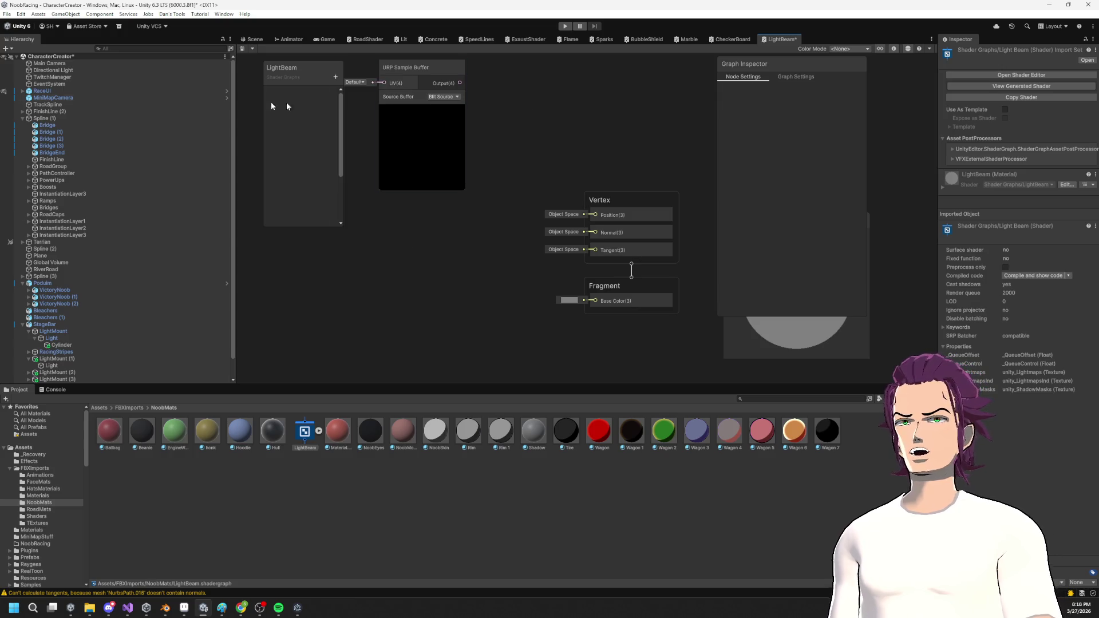
click(74, 70)
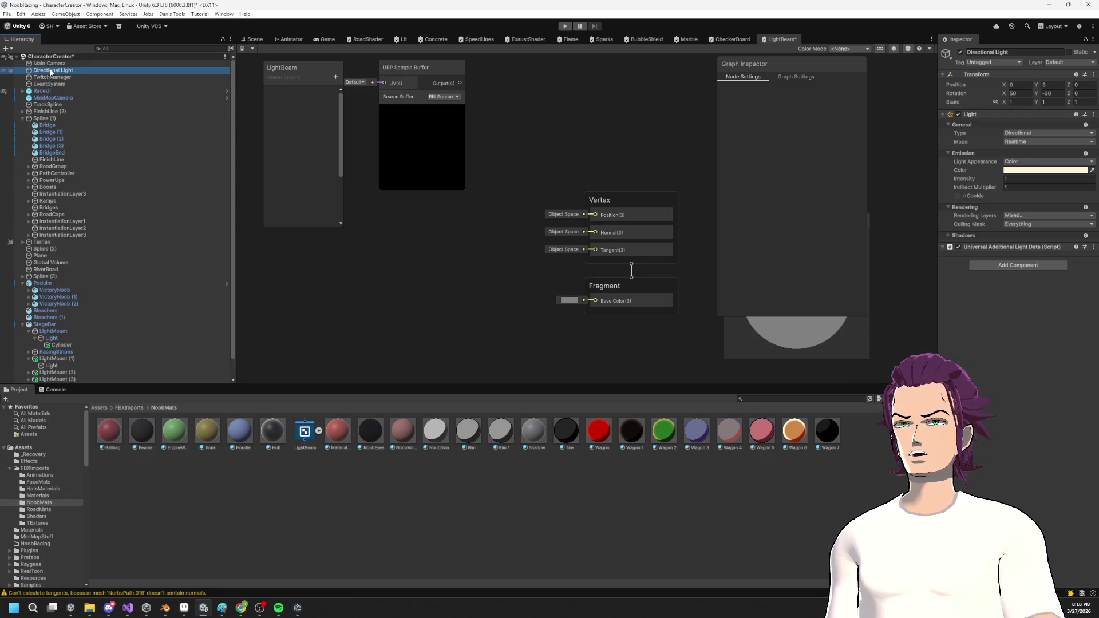
click(47, 64)
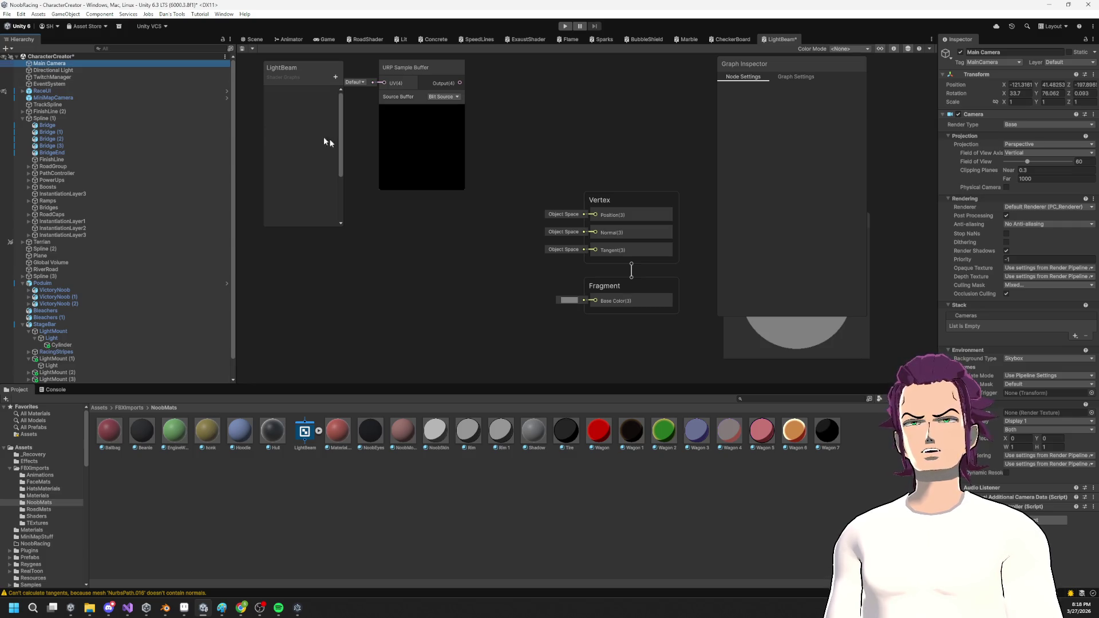
click(401, 131)
key(Delete)
right_click(381, 143)
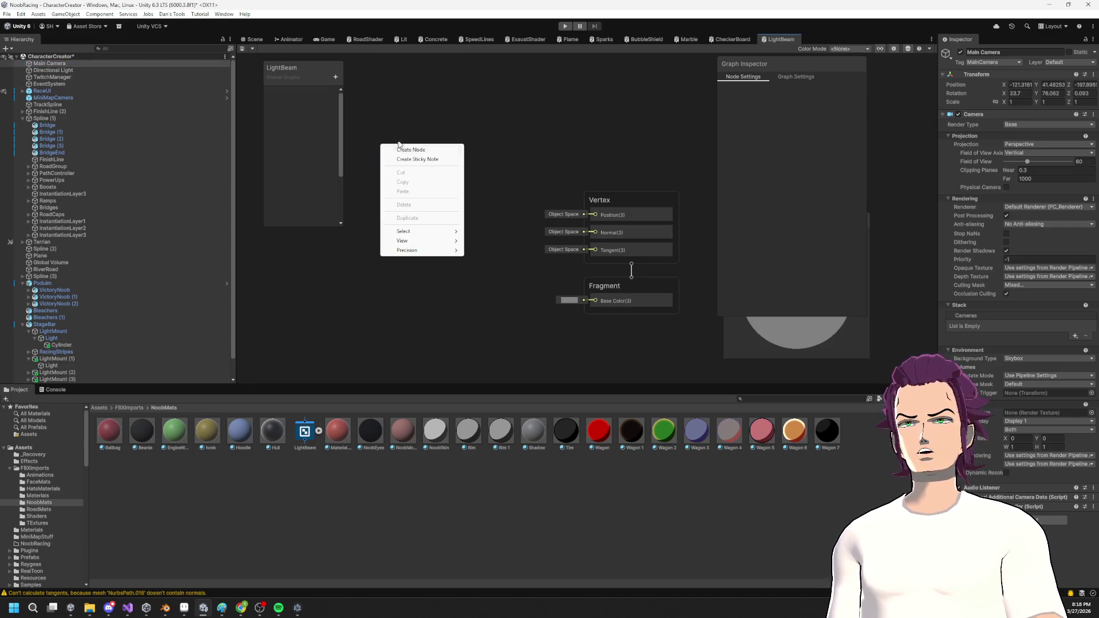
Set the graph's Surface Type to Transparent in Graph Settings.
click(394, 151)
click(759, 131)
click(796, 77)
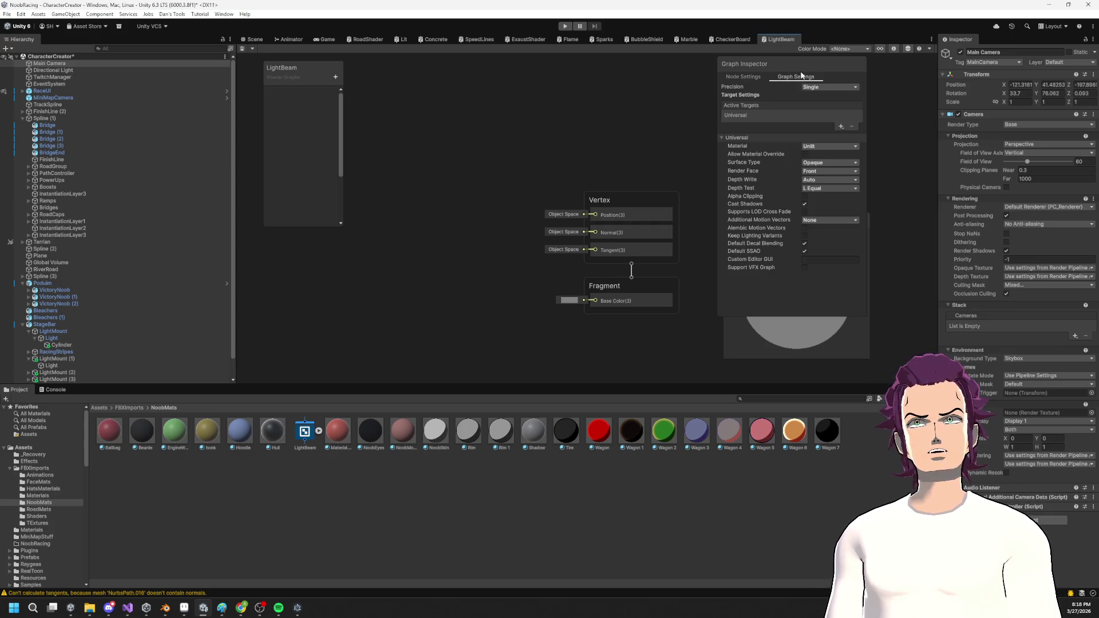
click(833, 162)
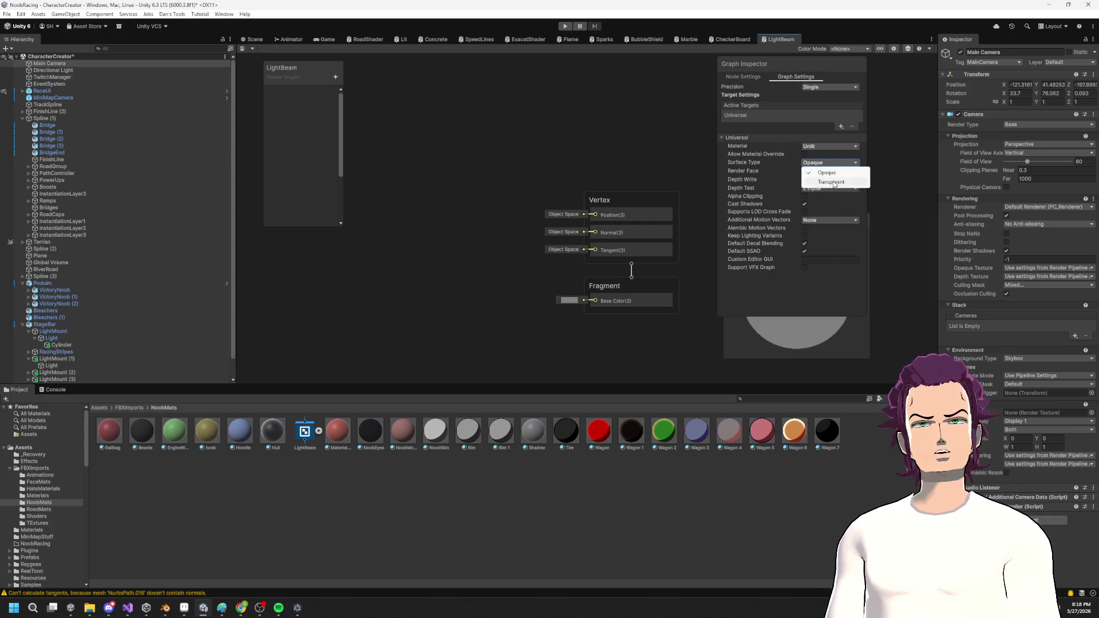
click(824, 182)
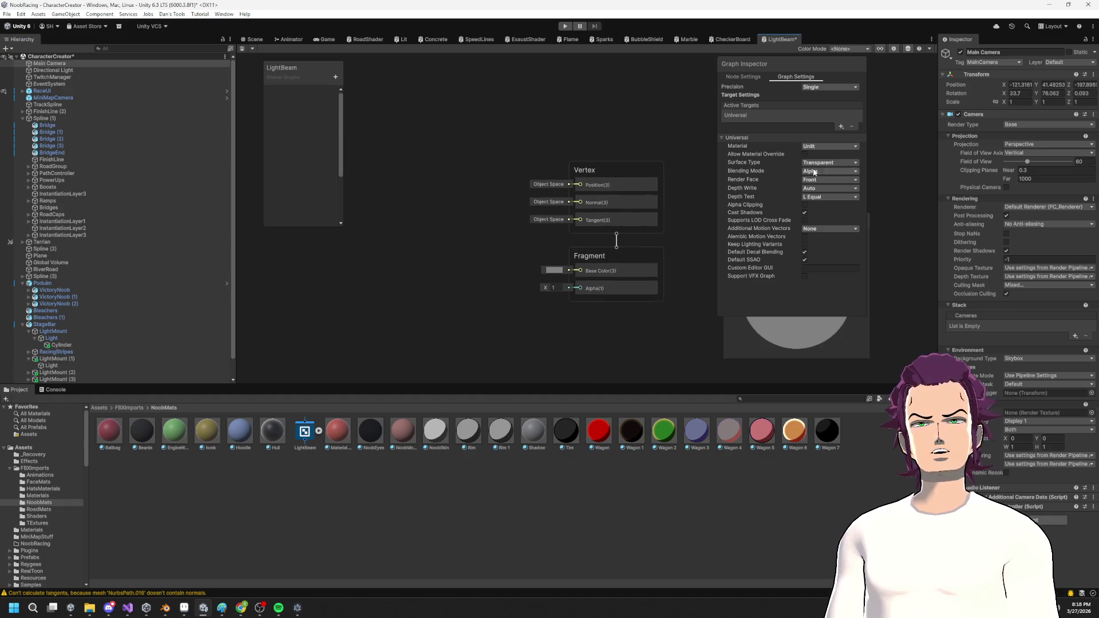
click(815, 165)
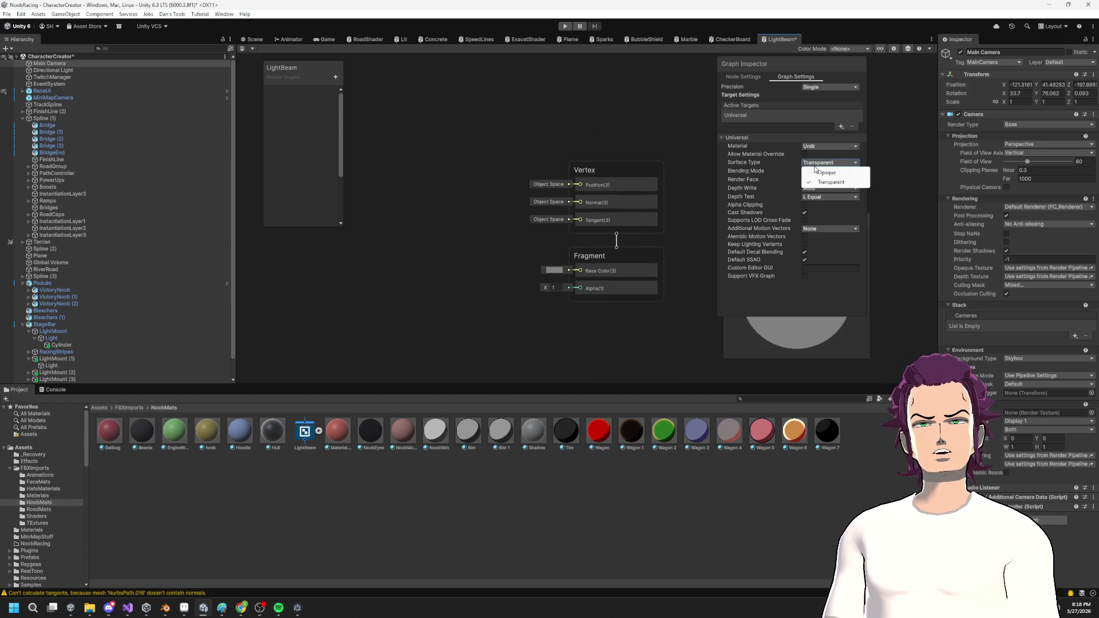
Search the node list for a screen node.
right_click(387, 150)
click(396, 155)
text(sc)
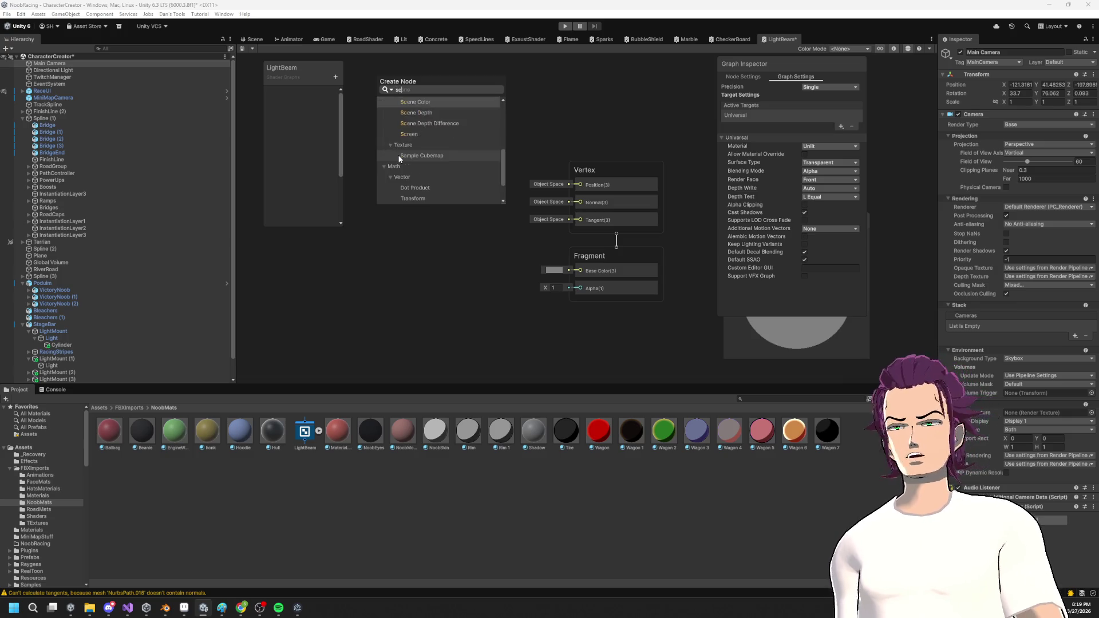
text(re)
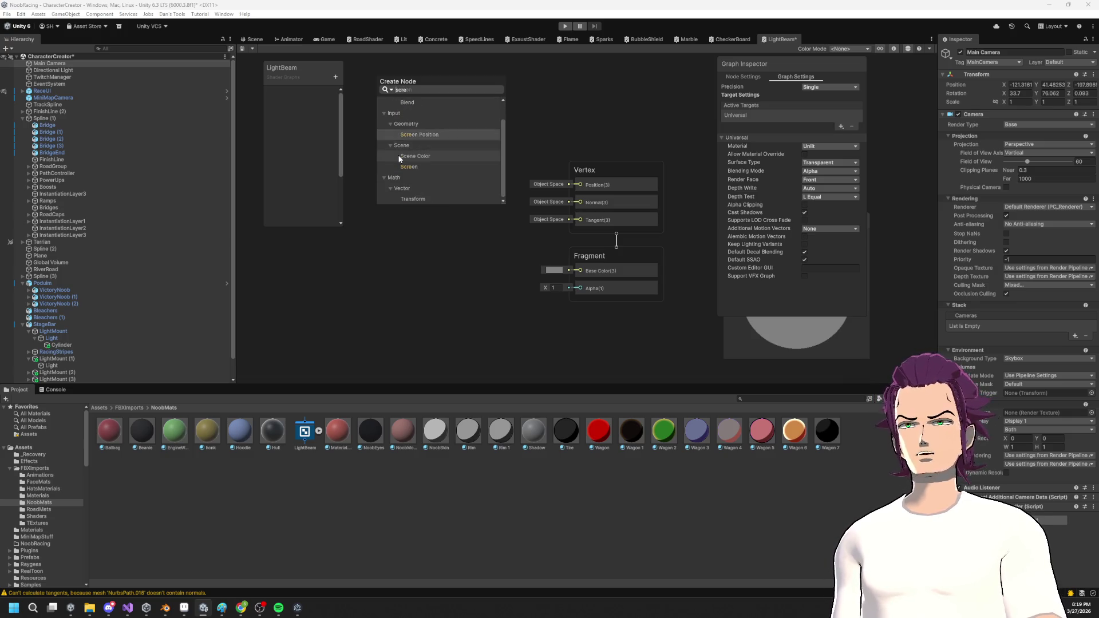
Add a Screen Position node and an Add node fed by it.
key(Return)
mouse_move(493, 197)
mouse_down()
mouse_move(461, 148)
mouse_move(417, 115)
mouse_move(473, 157)
mouse_up()
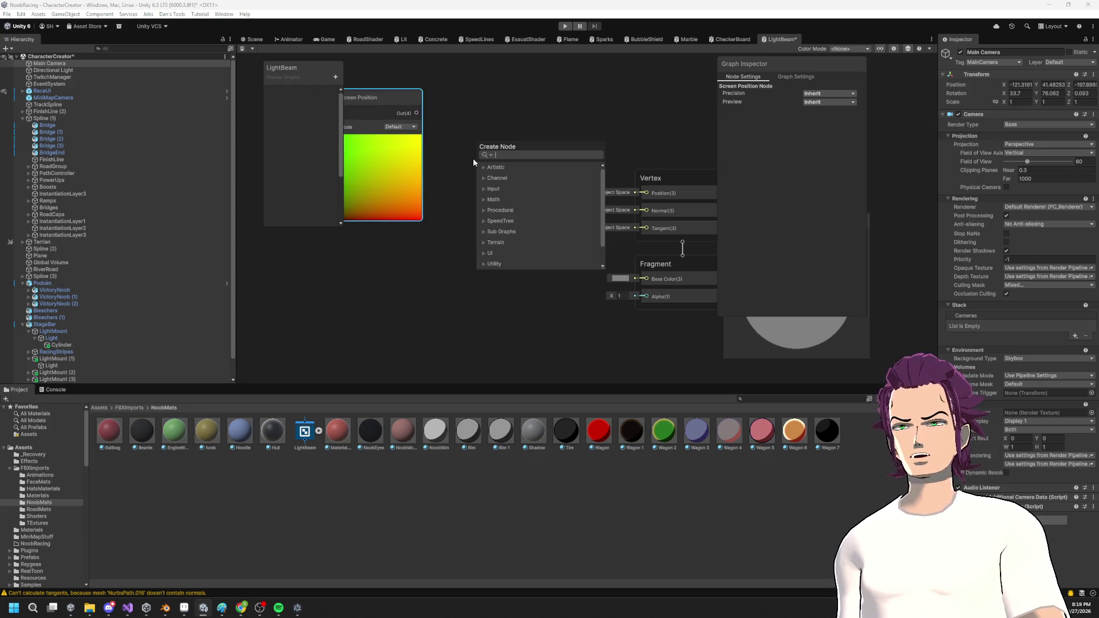
text(add)
key(BackSpace)
key(BackSpace)
key(BackSpace)
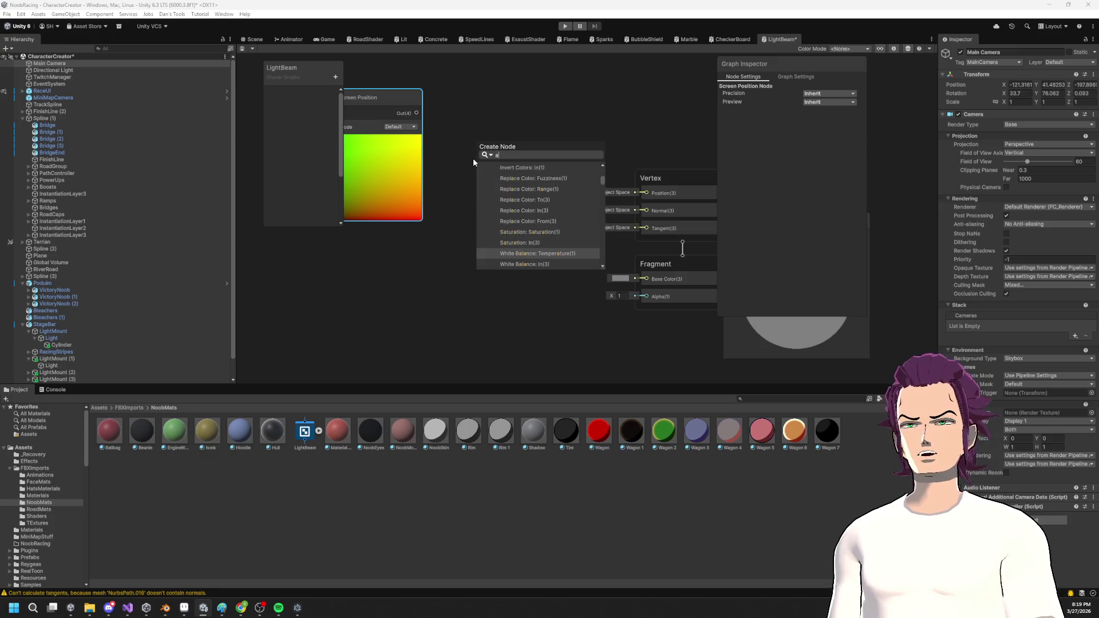
text(add)
key(Return)
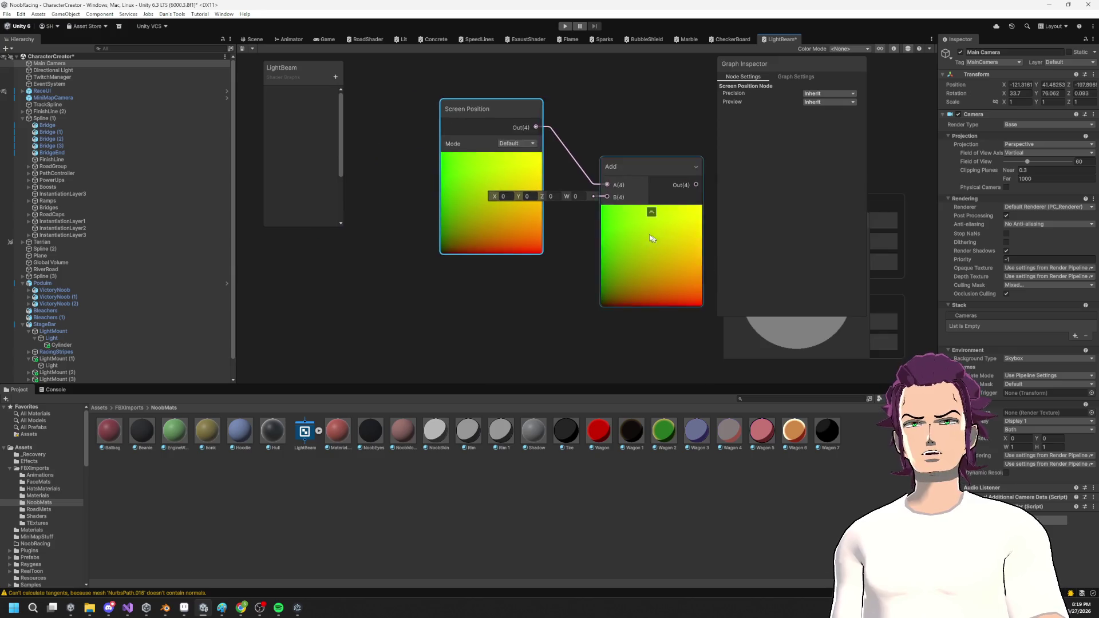
scroll(480, 229, down, 1)
drag(542, 246, 478, 182)
Add a blackboard property named Color and place it in the graph.
click(594, 244)
click(336, 77)
click(362, 96)
text(Color)
key(Return)
mouse_move(280, 93)
mouse_down()
mouse_move(410, 275)
mouse_move(401, 282)
mouse_move(514, 200)
mouse_up()
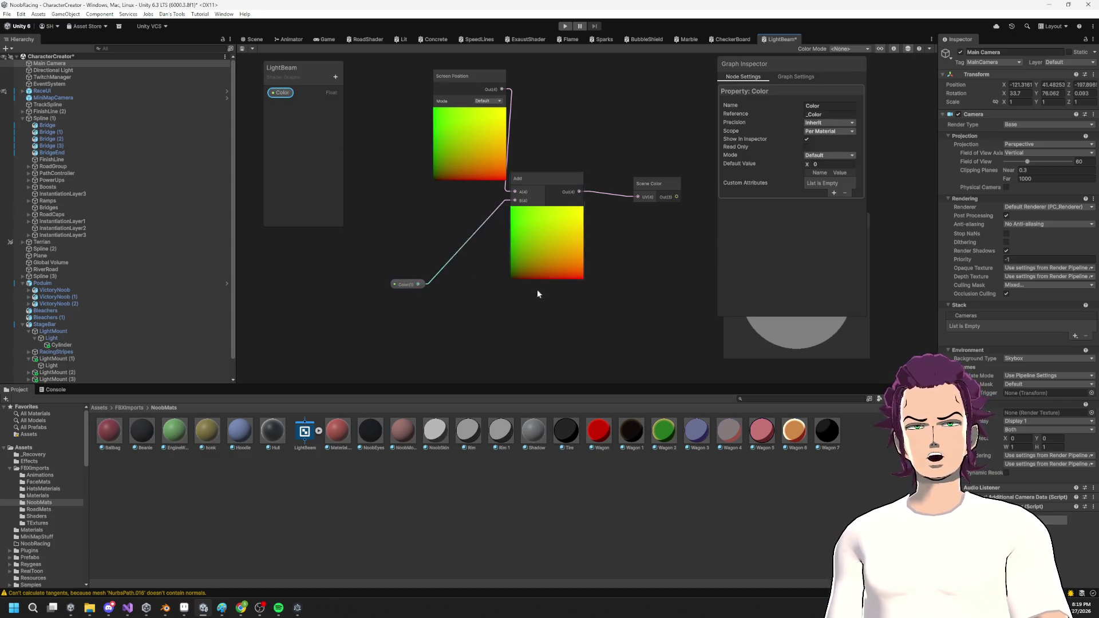
Connect Scene Color to Fragment Base Color and delete the Color node.
scroll(493, 235, down, 3)
scroll(572, 188, up, 4)
right_click(572, 188)
mouse_move(540, 164)
mouse_down()
mouse_move(625, 277)
mouse_move(617, 283)
mouse_up()
drag(241, 133, 356, 122)
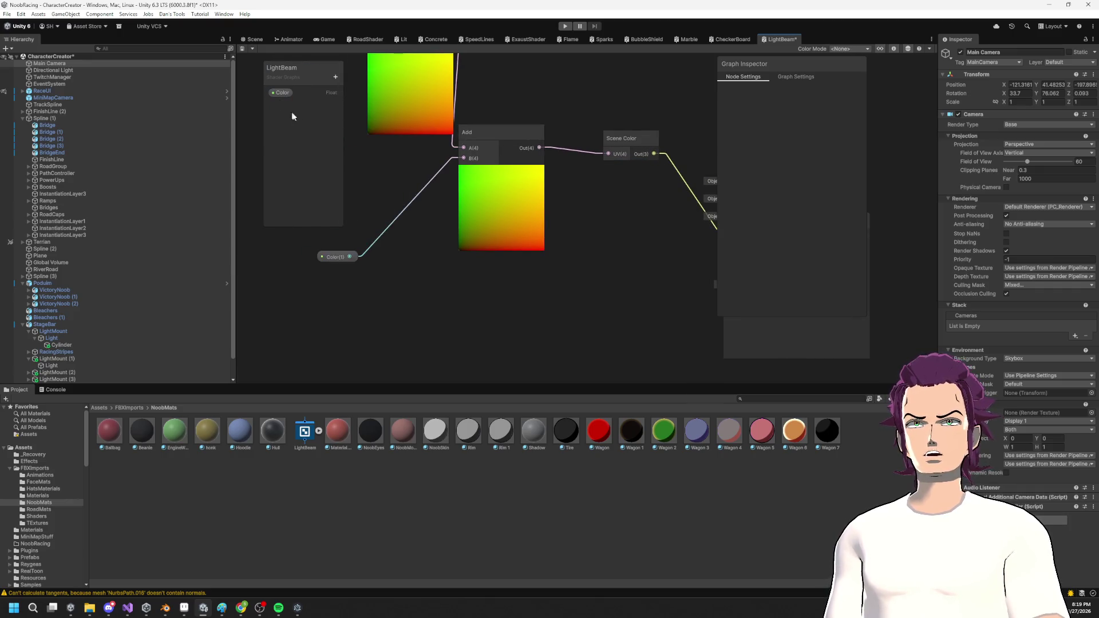
click(329, 257)
drag(329, 257, 343, 274)
key(Delete)
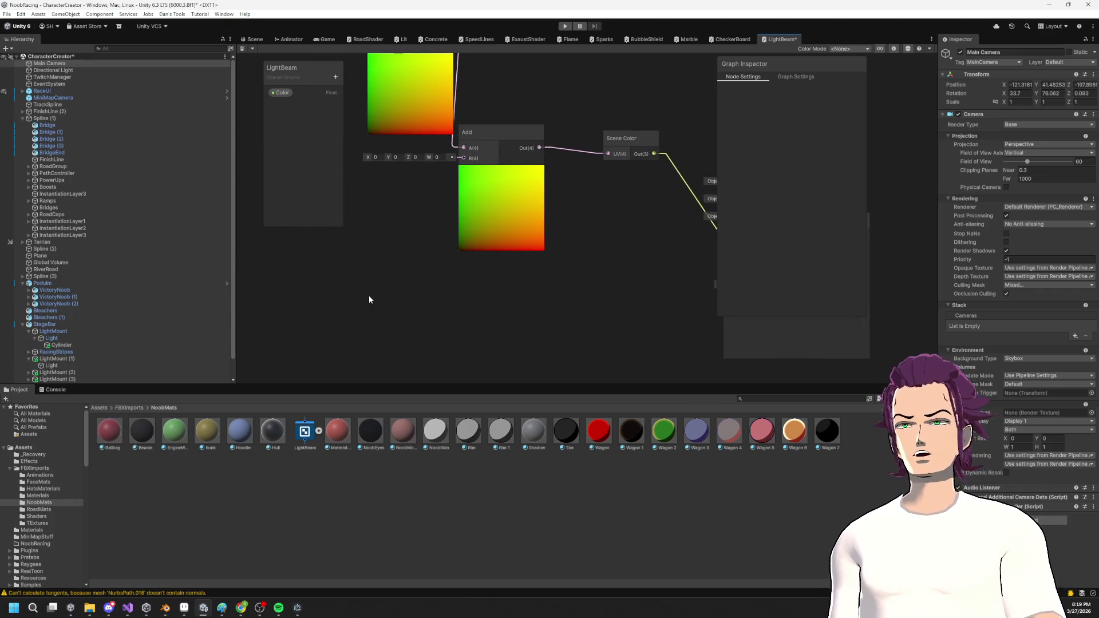
click(335, 77)
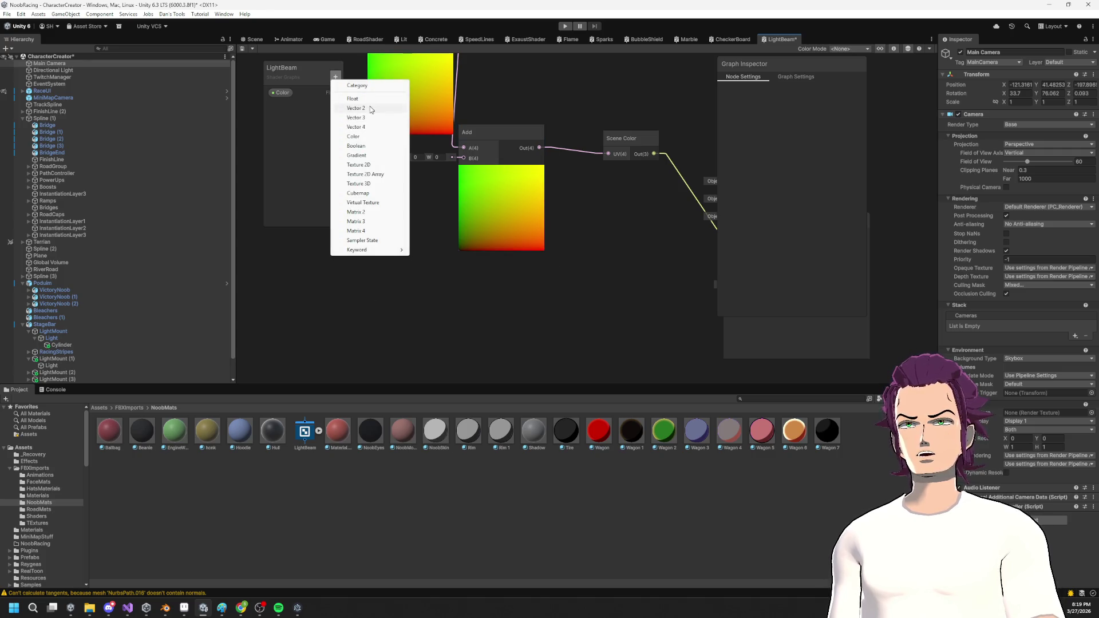
Replace the old property with a red Color (1) property wired into the Add node.
click(366, 138)
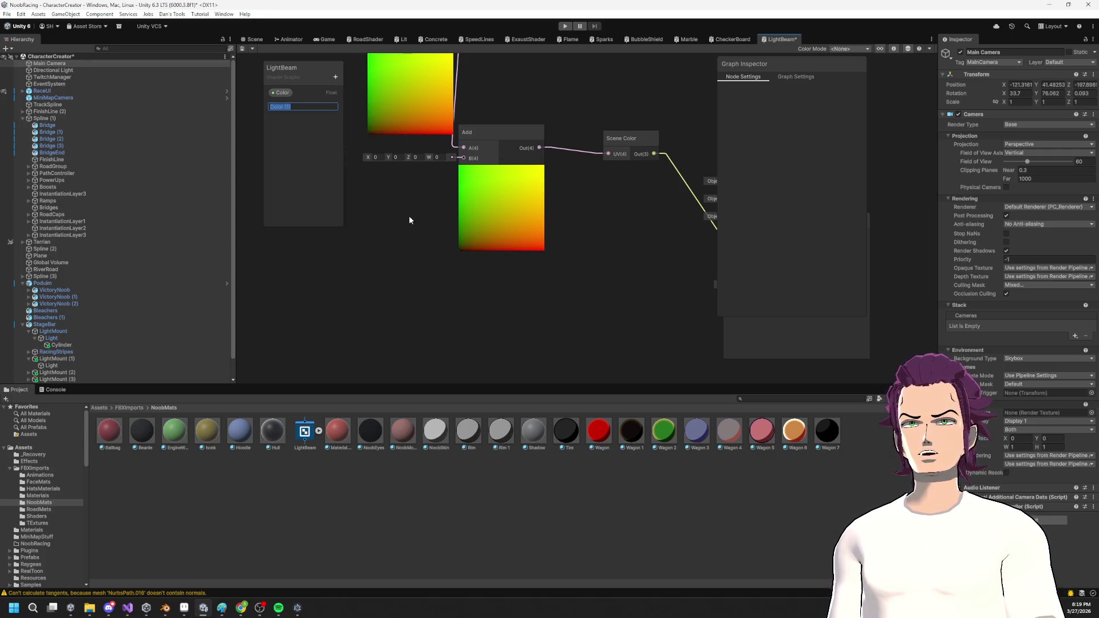
click(311, 125)
drag(286, 107, 389, 278)
click(280, 97)
key(Delete)
click(284, 96)
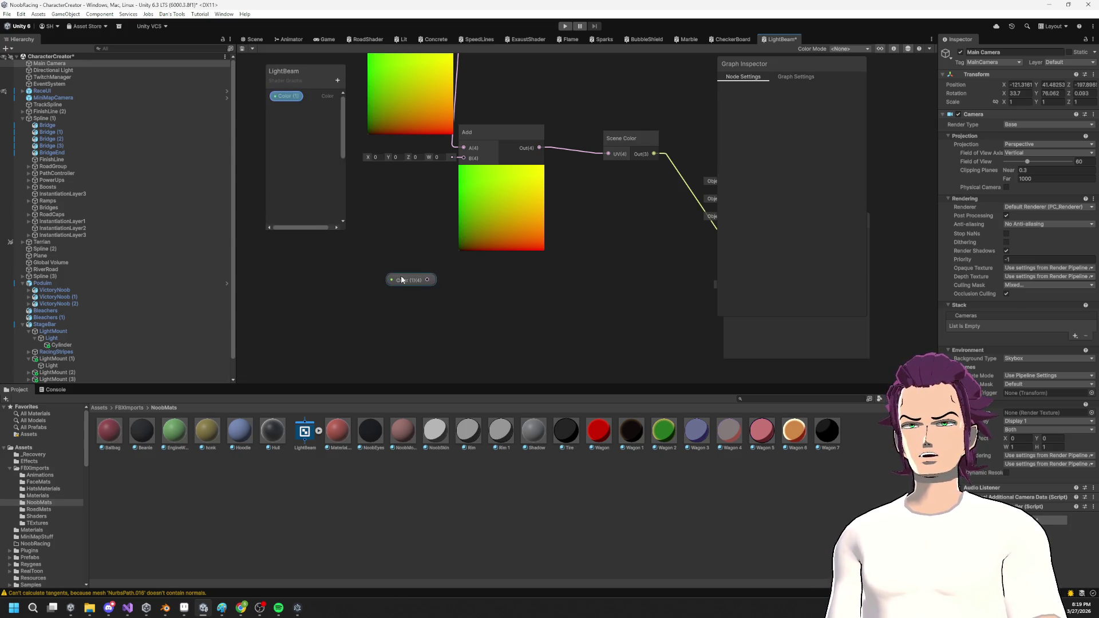
click(830, 163)
click(842, 363)
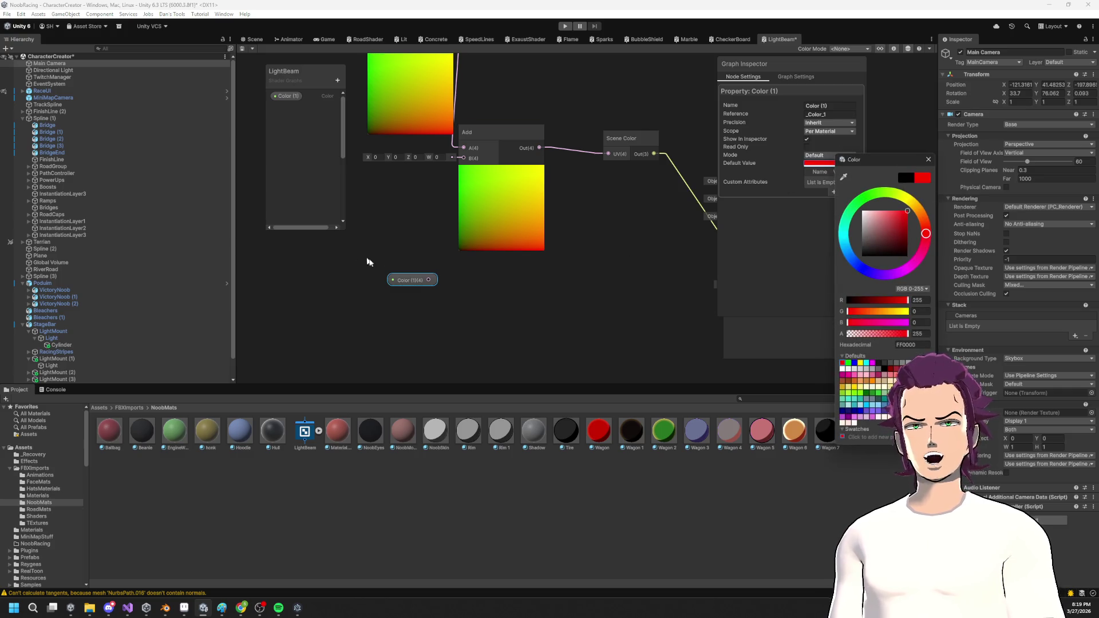
drag(428, 280, 464, 156)
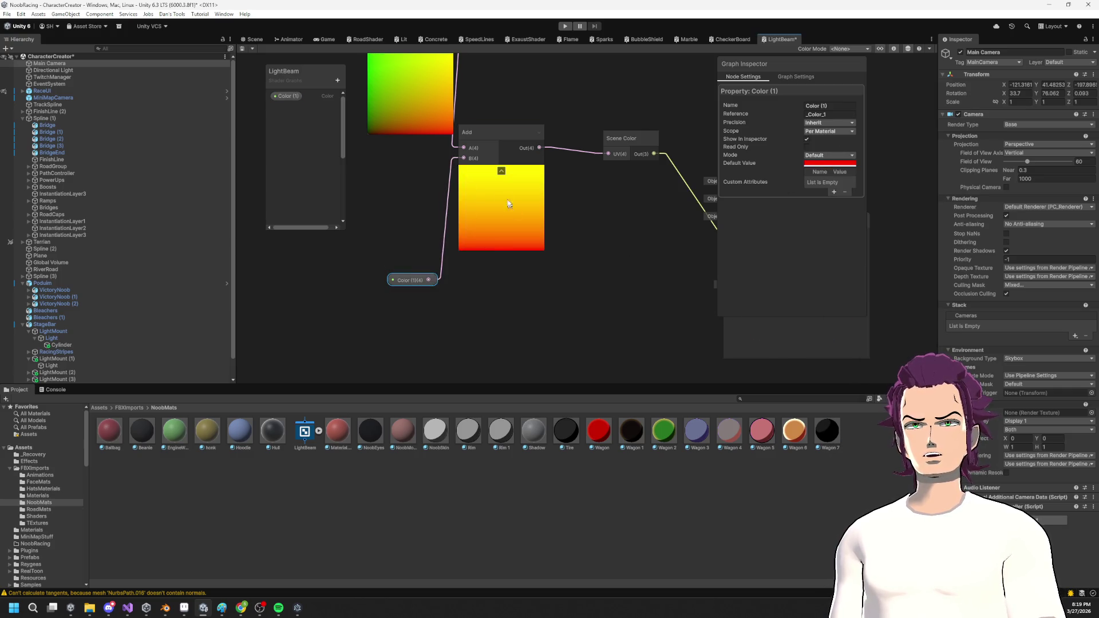
Replace the Add node with a Multiply node.
click(510, 203)
key(Delete)
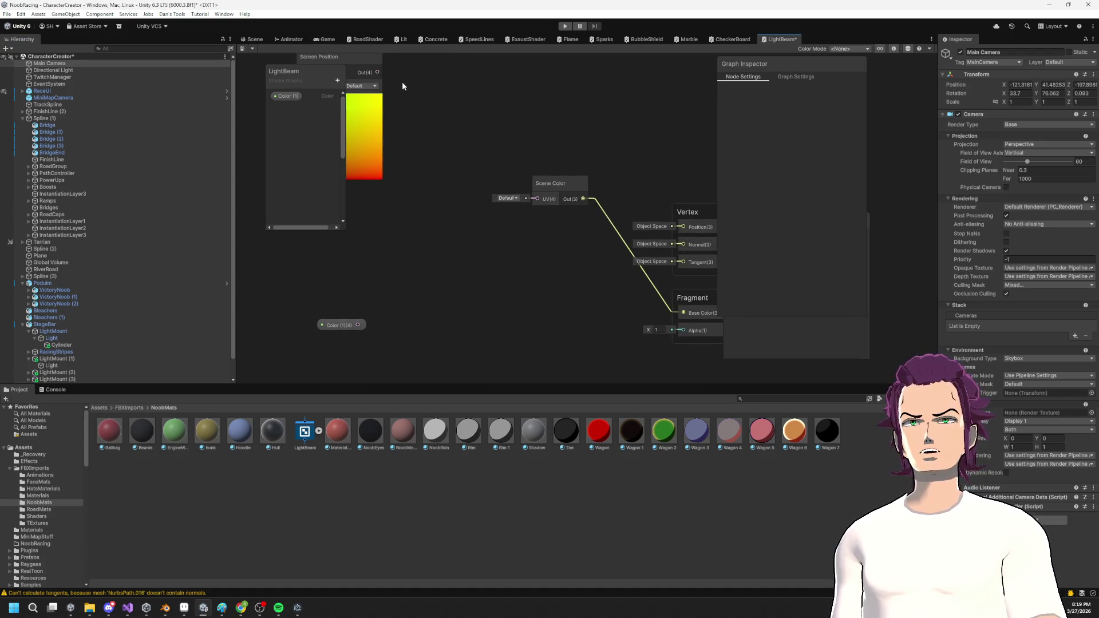
key(space)
text(add)
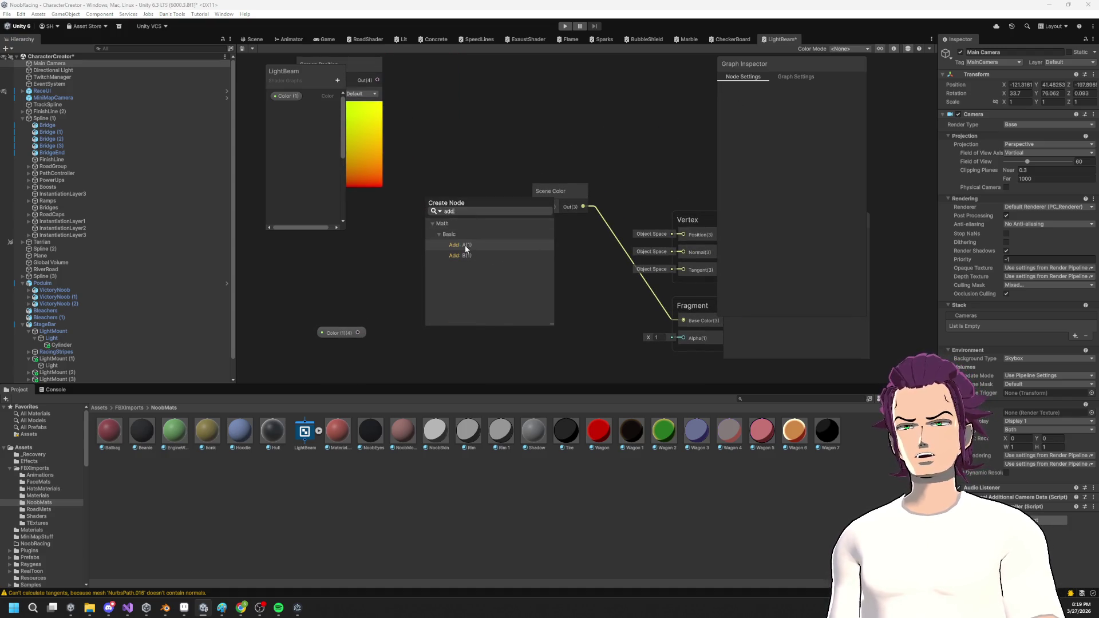
key(BackSpace)
key(BackSpace)
key(BackSpace)
text(mul)
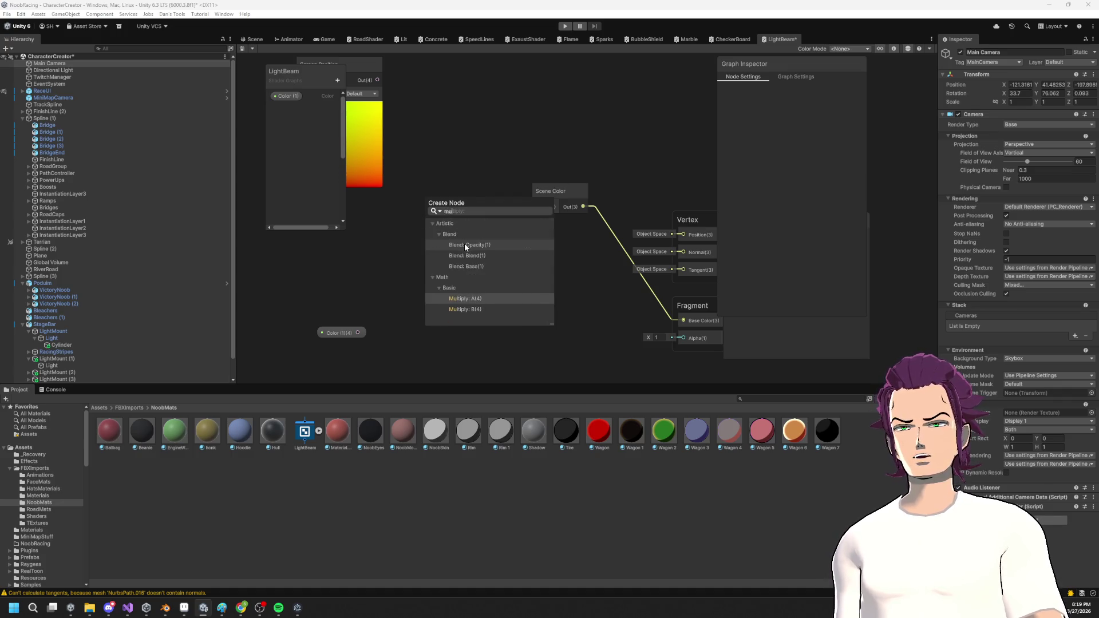
key(Return)
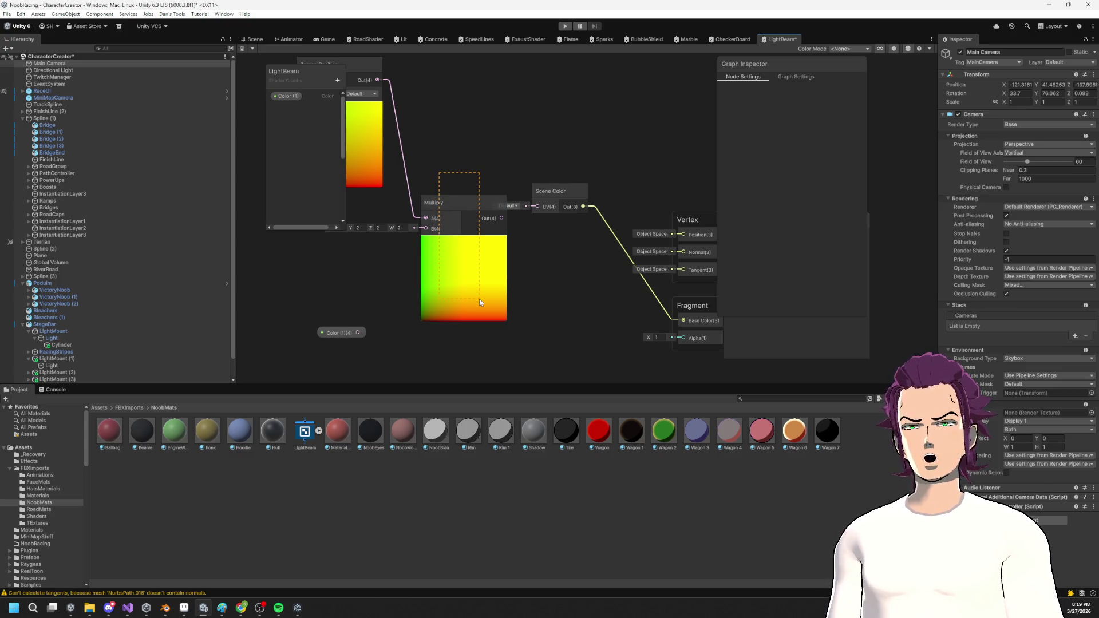
Wire Color (1) into Multiply, Multiply into Scene Color UV, and save the graph.
drag(479, 299, 479, 299)
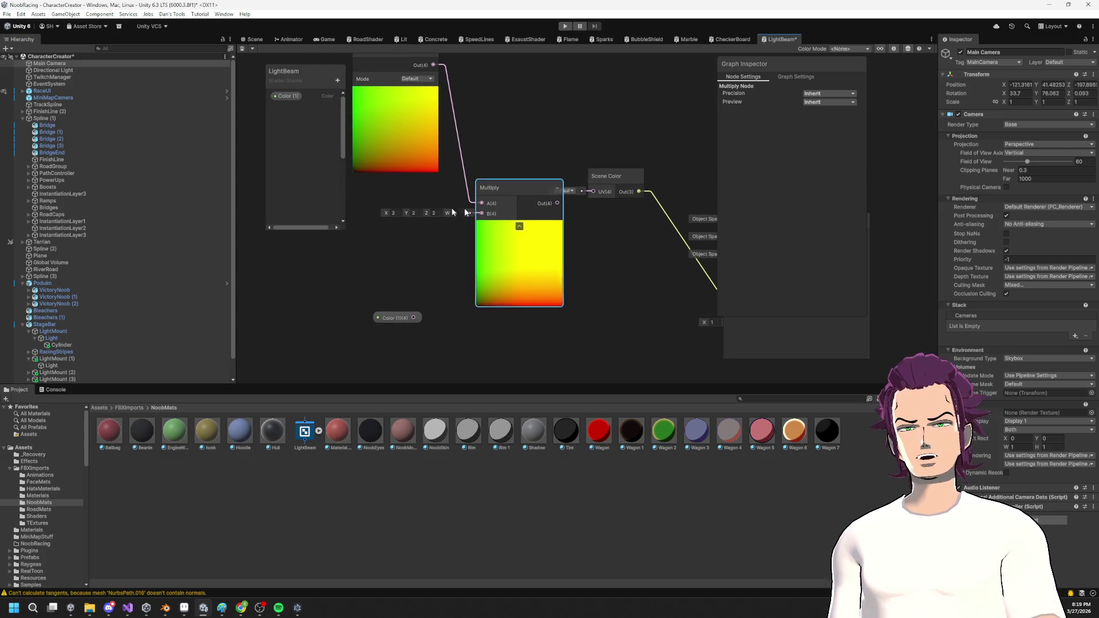
drag(410, 172, 380, 171)
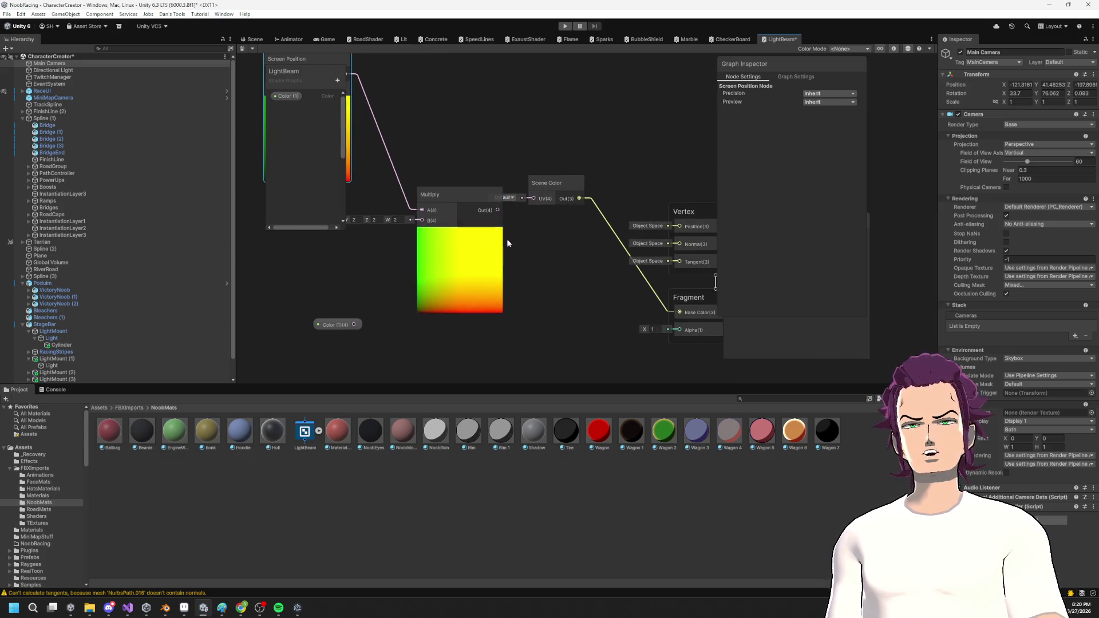
click(369, 318)
drag(370, 318, 439, 213)
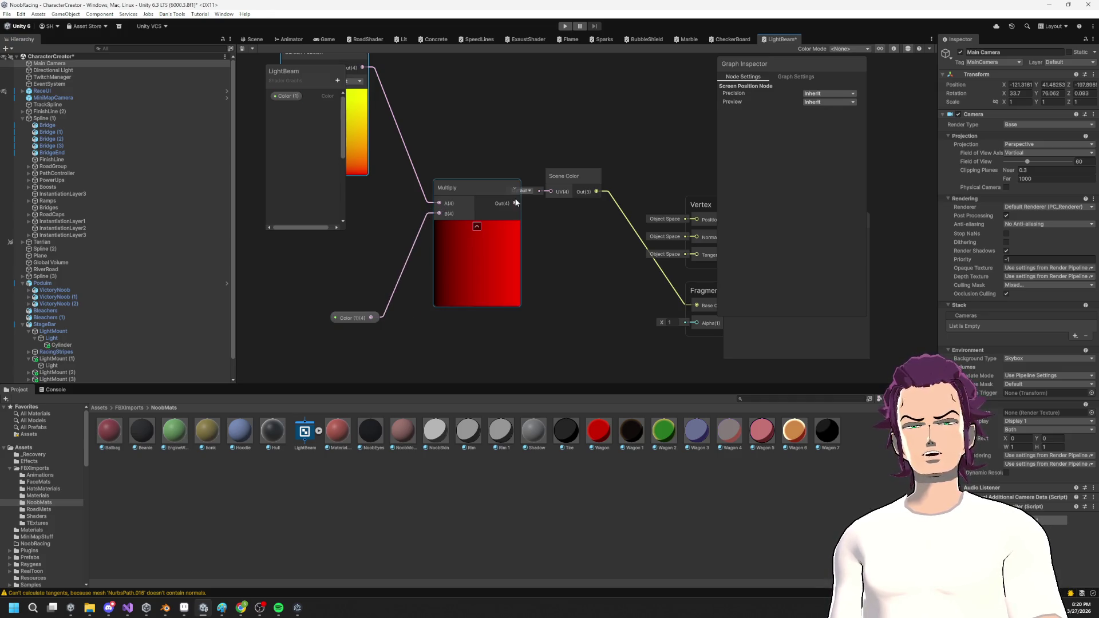
drag(516, 204, 551, 192)
key(ctrl+s)
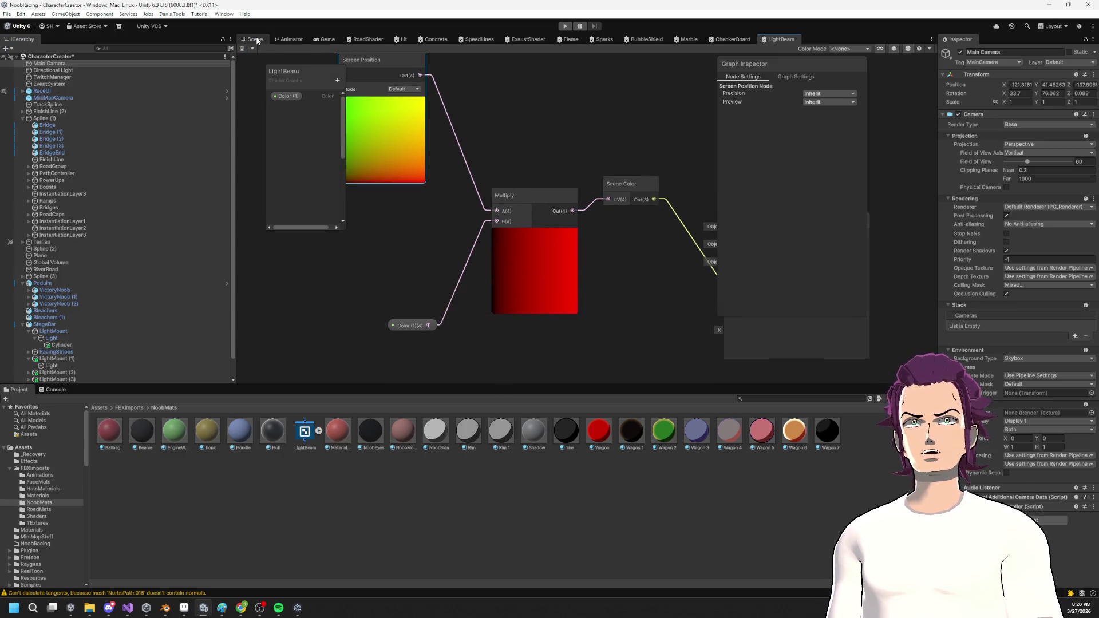
Create a LightBeam material in NoobMats using the Shader Graphs/LightBeam shader.
click(255, 39)
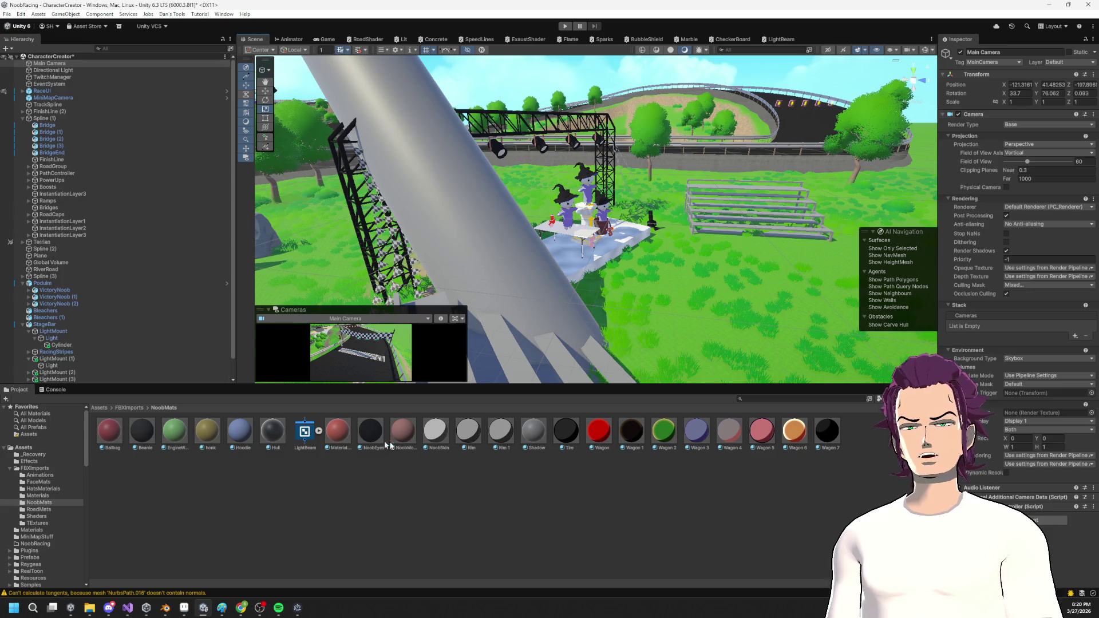
right_click(414, 497)
mouse_move(479, 252)
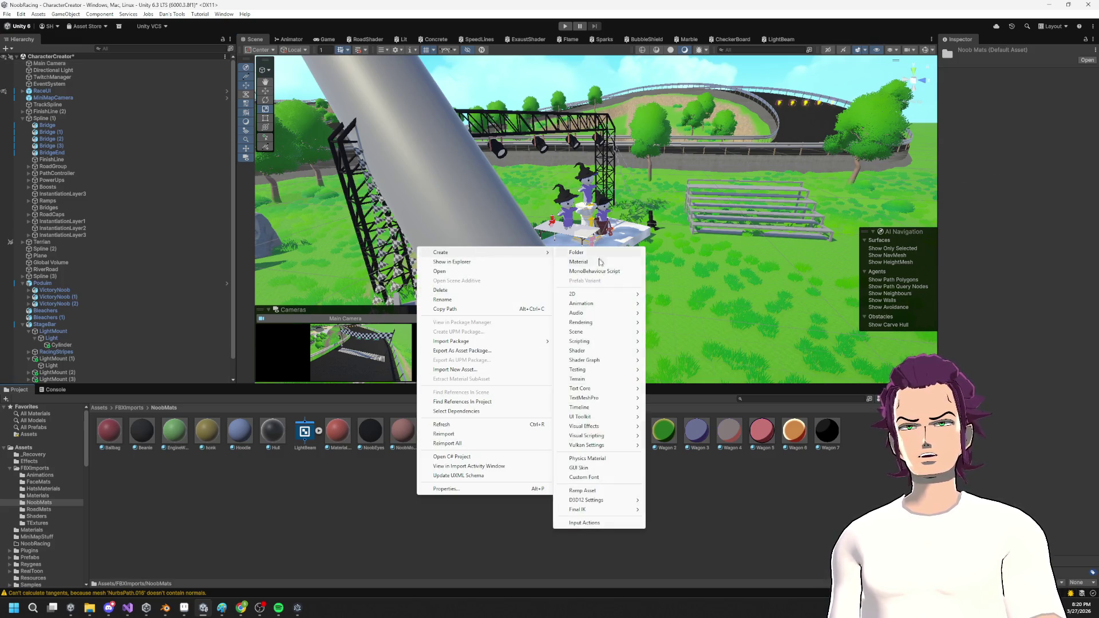
click(595, 262)
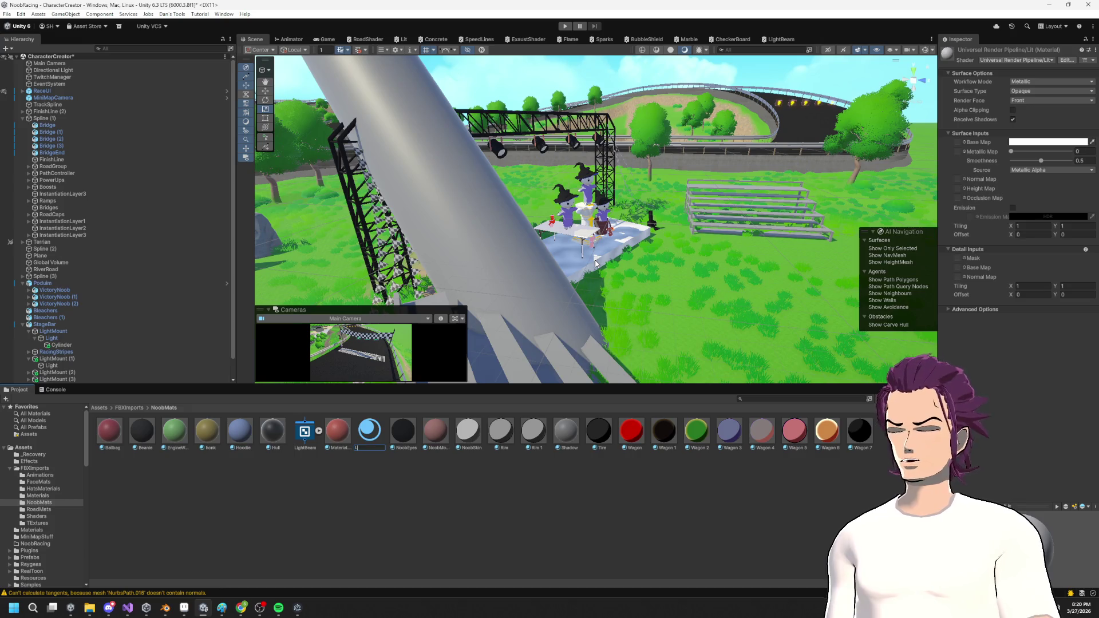
text(LightBeam)
key(Return)
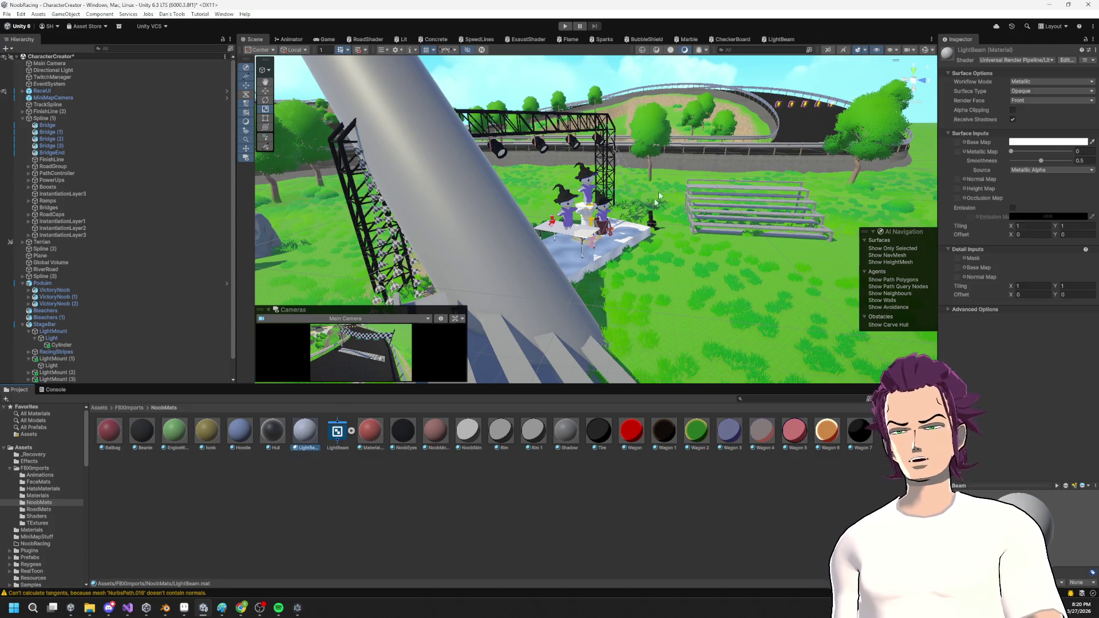
mouse_move(337, 432)
mouse_down()
mouse_move(306, 434)
mouse_move(454, 240)
mouse_move(503, 215)
mouse_move(584, 209)
mouse_up()
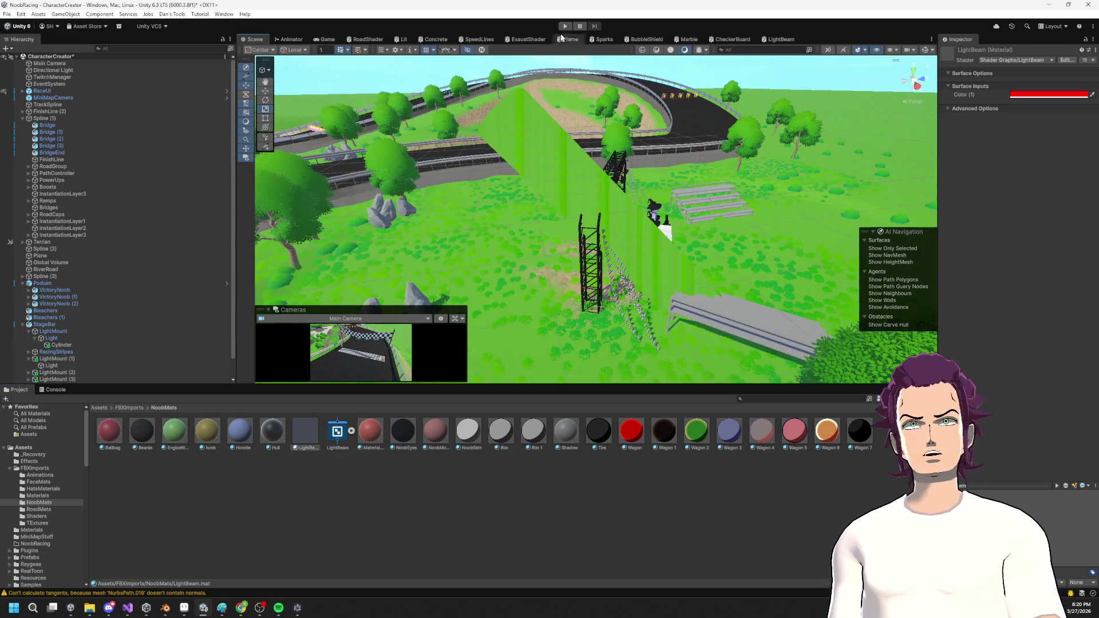
click(779, 39)
scroll(588, 253, down, 2)
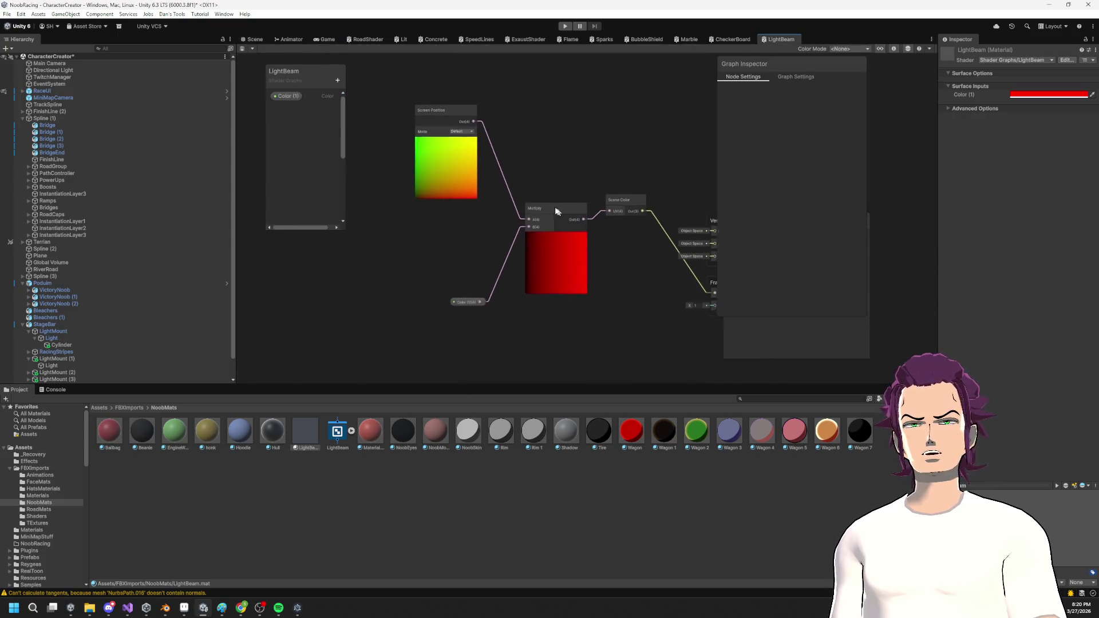
Wire the Color (1) property directly into the Fragment Base Color input.
click(544, 234)
scroll(431, 237, down, 3)
drag(452, 239, 688, 230)
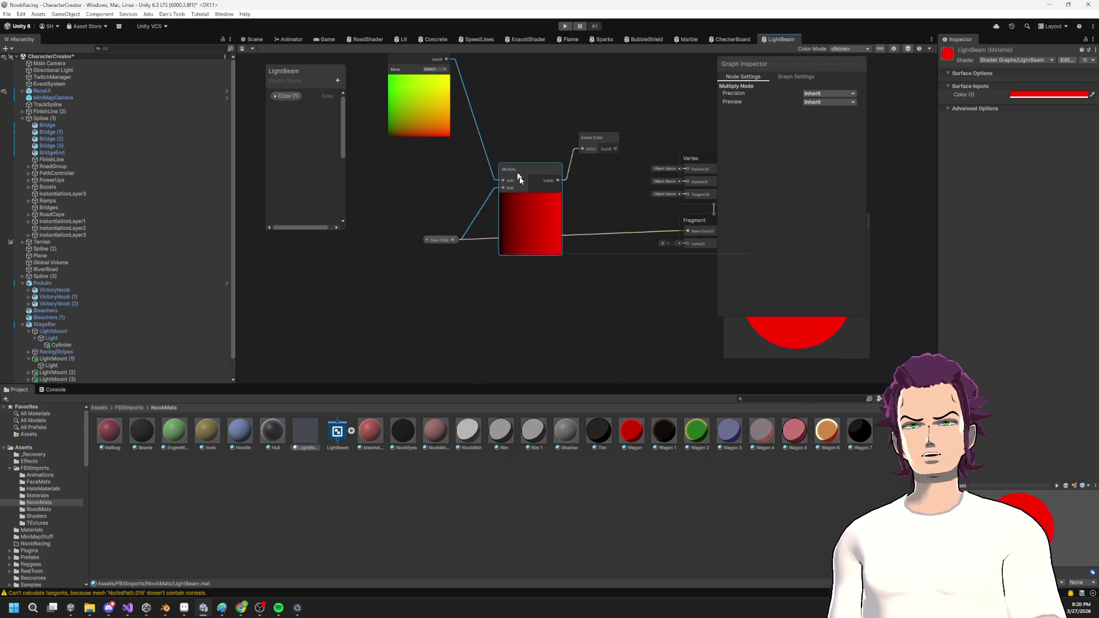
Delete the unused Screen Position, Multiply and Scene Color nodes and show the Graph Settings.
drag(515, 177, 515, 159)
click(383, 110)
drag(383, 110, 612, 184)
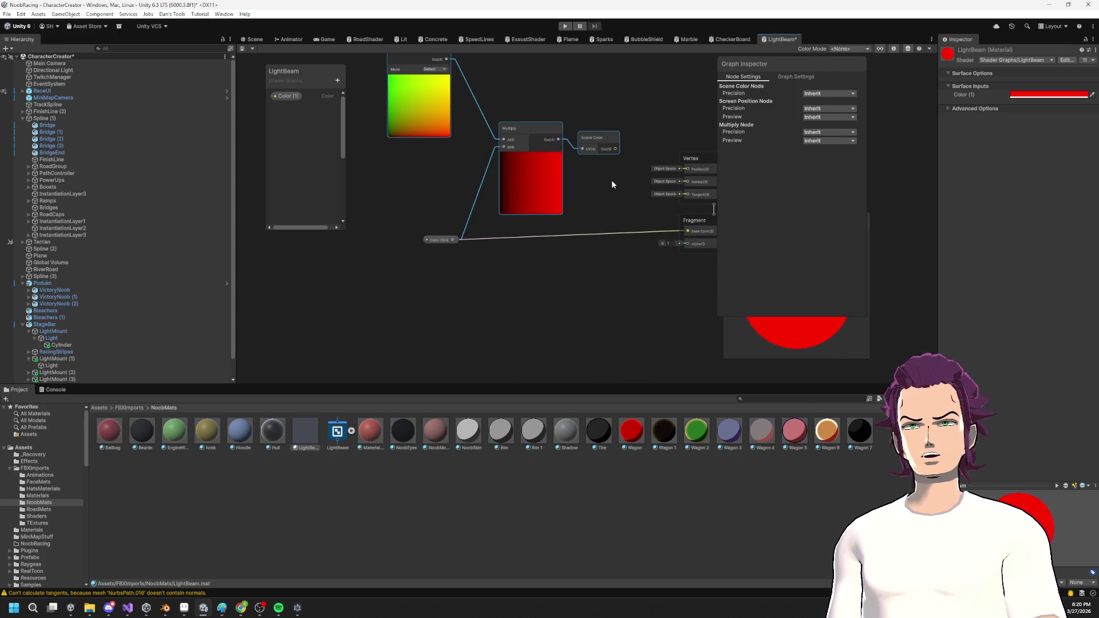
key(Delete)
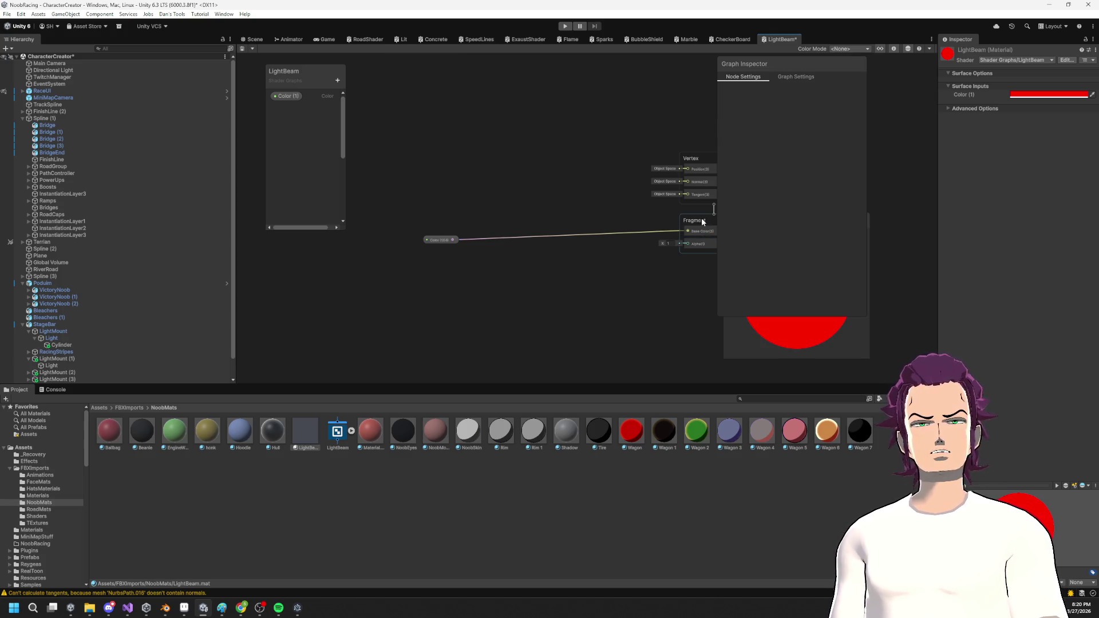
click(795, 77)
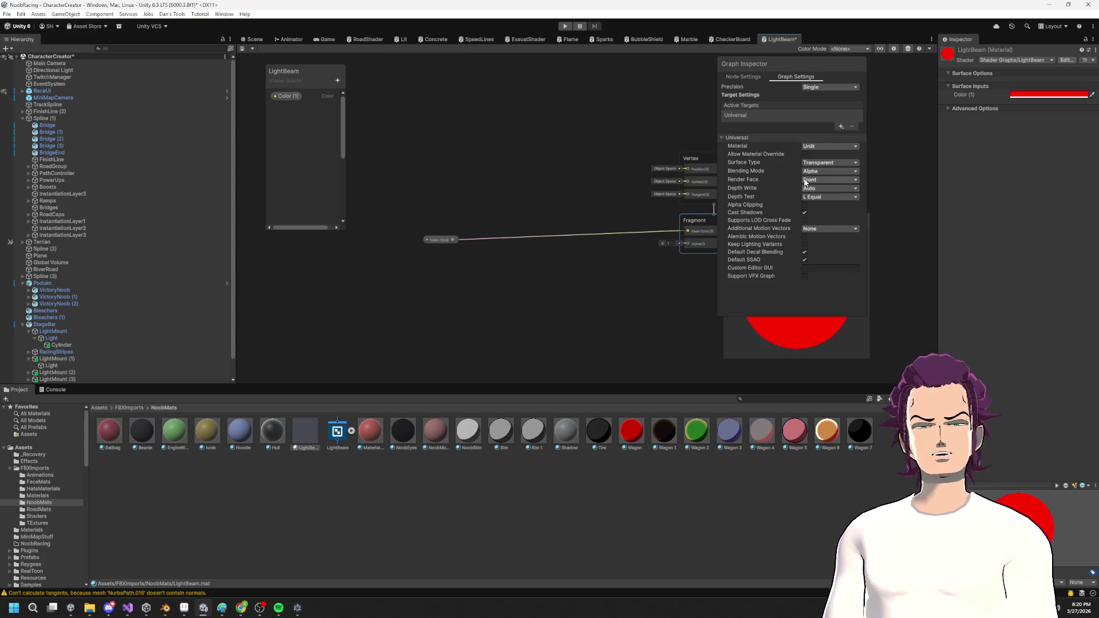
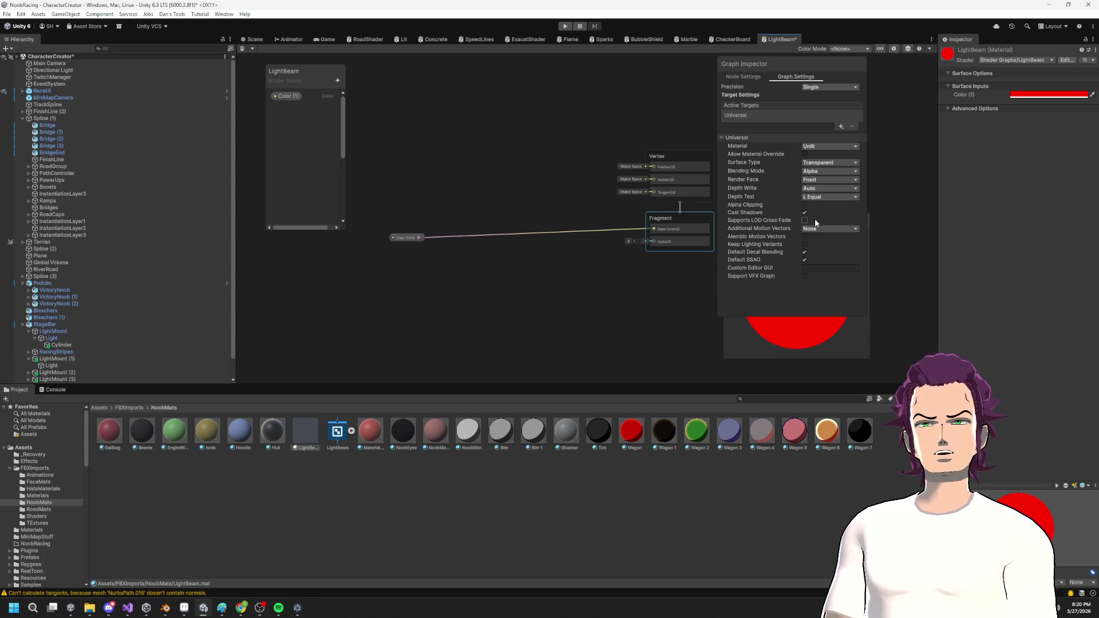
Lower the LightBeam shader's Fragment Alpha to 0.01, then return to the stage in the Scene view.
click(632, 244)
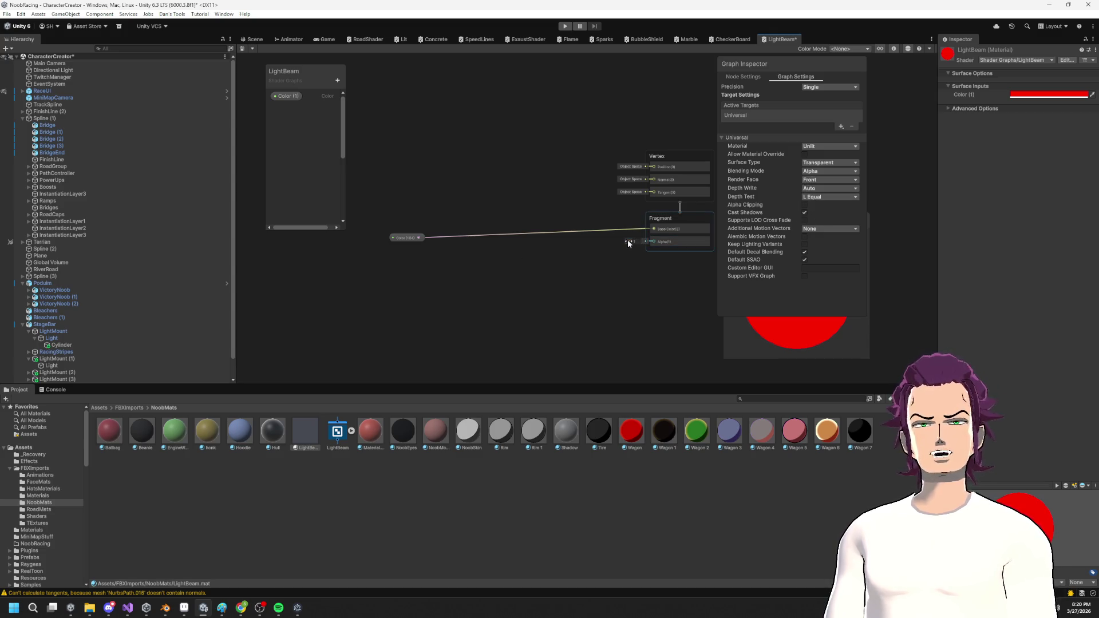
mouse_move(617, 242)
mouse_down()
mouse_move(597, 244)
mouse_move(624, 244)
mouse_move(613, 242)
mouse_up()
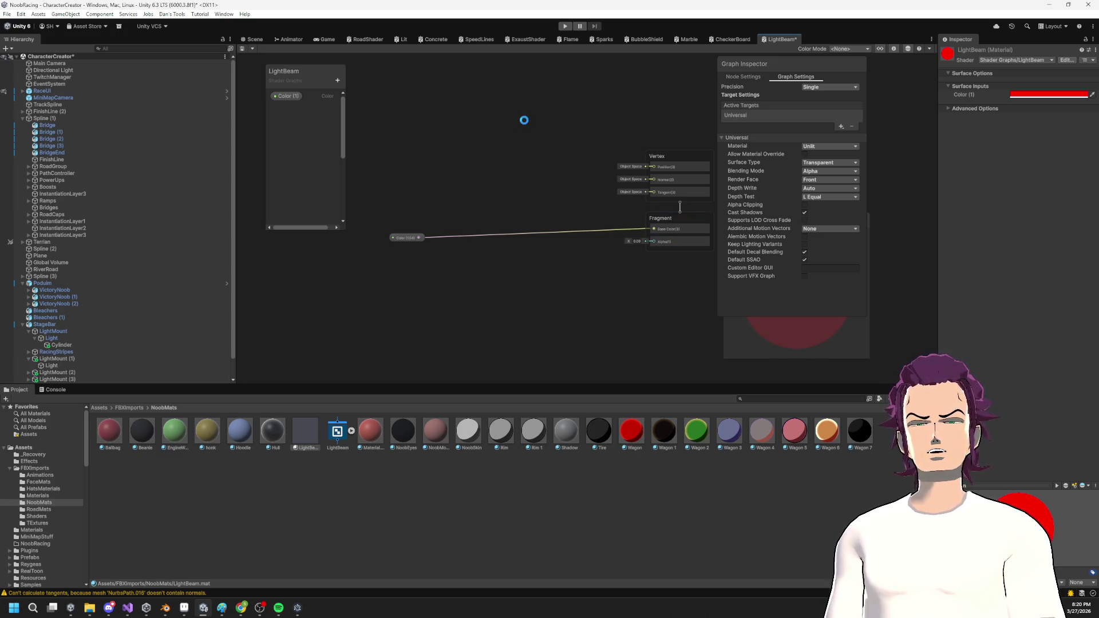
click(261, 42)
mouse_move(579, 175)
mouse_down()
mouse_move(639, 171)
mouse_move(613, 177)
mouse_move(700, 195)
mouse_move(624, 165)
mouse_up()
Shrink the light-beam Cylinder to about 1.66 × 4.48 × 1.66 in place, then switch to Blender.
scroll(623, 165, up, 3)
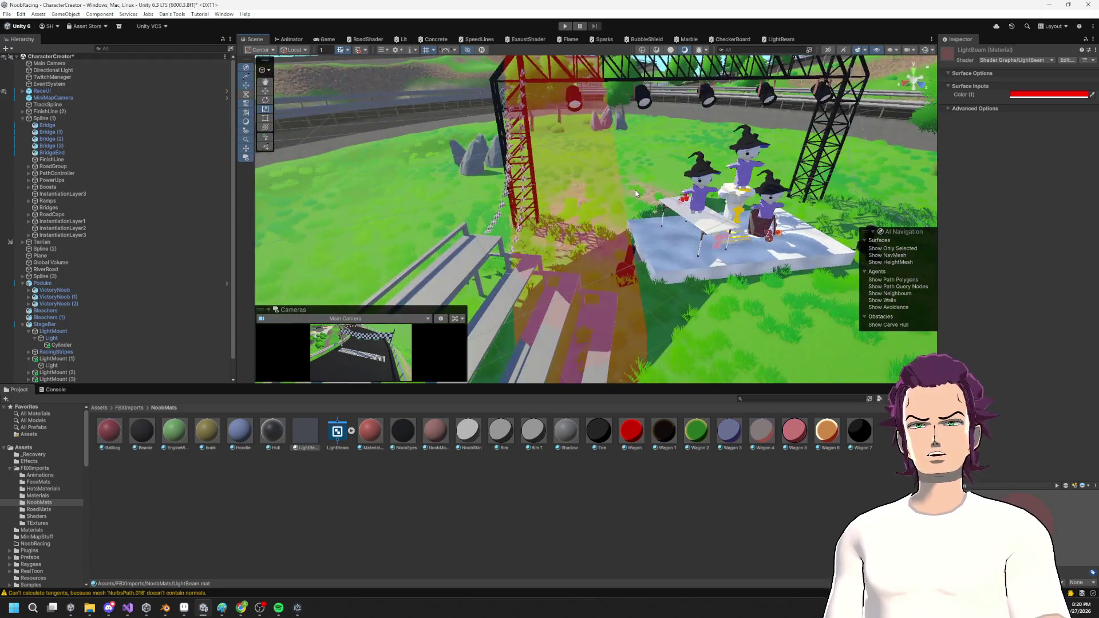
click(589, 207)
drag(560, 124, 535, 129)
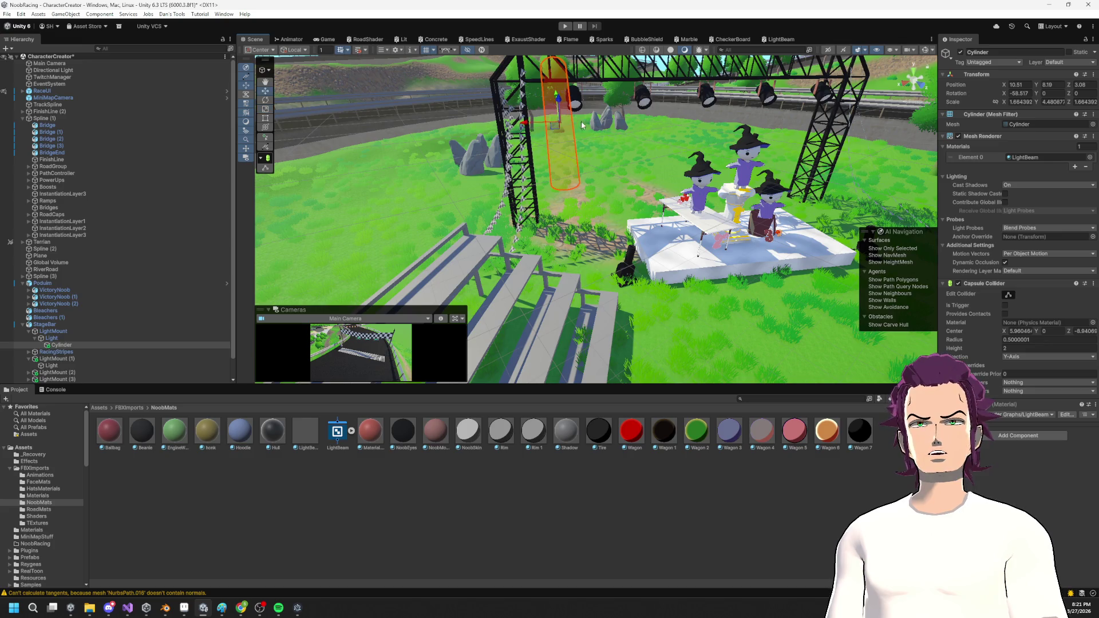
mouse_move(531, 125)
mouse_down()
mouse_move(582, 117)
mouse_move(571, 173)
mouse_move(501, 182)
mouse_move(519, 203)
mouse_move(544, 192)
mouse_move(520, 147)
mouse_move(383, 139)
mouse_move(440, 119)
mouse_up()
key(ctrl+z)
click(578, 159)
key(alt+Tab)
mouse_move(532, 153)
mouse_down()
mouse_move(615, 229)
mouse_move(673, 254)
mouse_up()
In Edit Mode on the spotlight, select the lens ring edge loop.
click(530, 230)
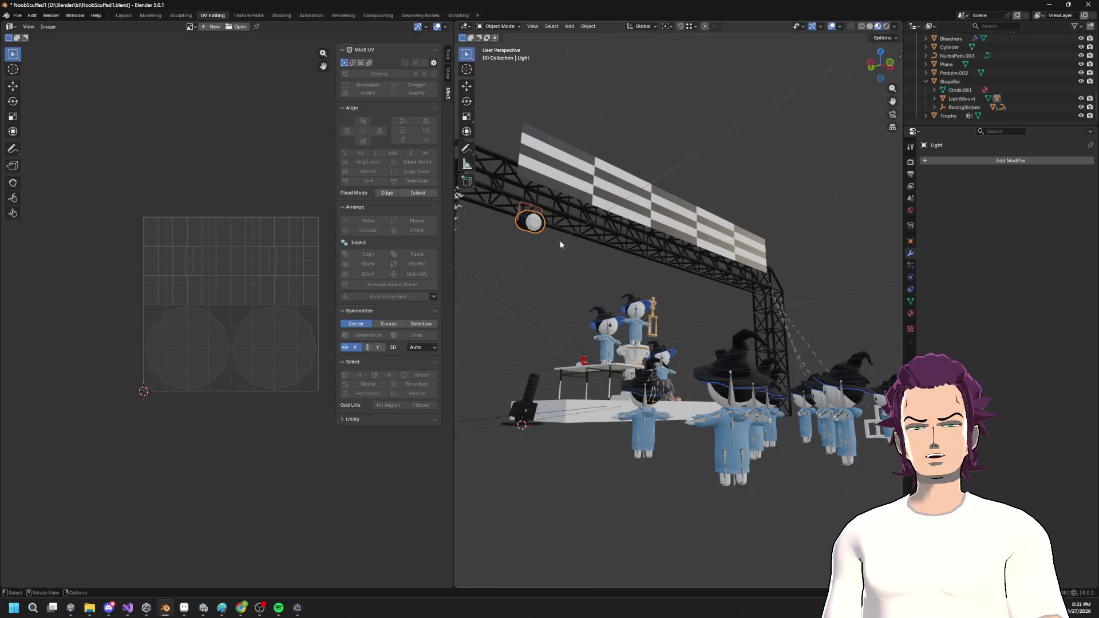
drag(530, 230, 569, 261)
key(Tab)
scroll(511, 267, up, 3)
scroll(657, 248, up, 4)
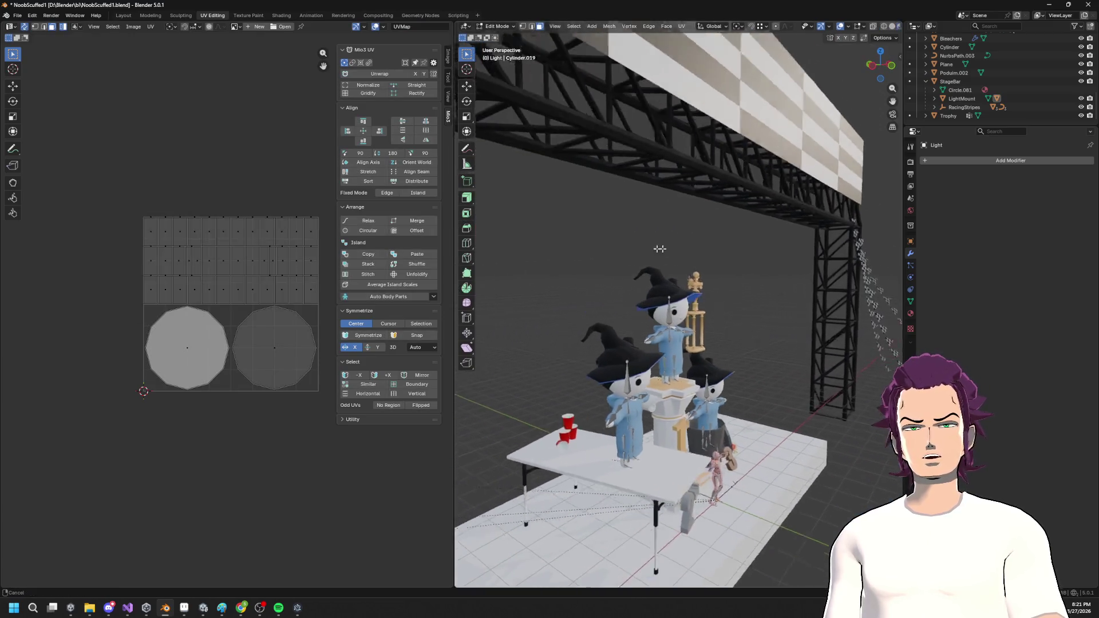
alt+click(750, 263)
key(2)
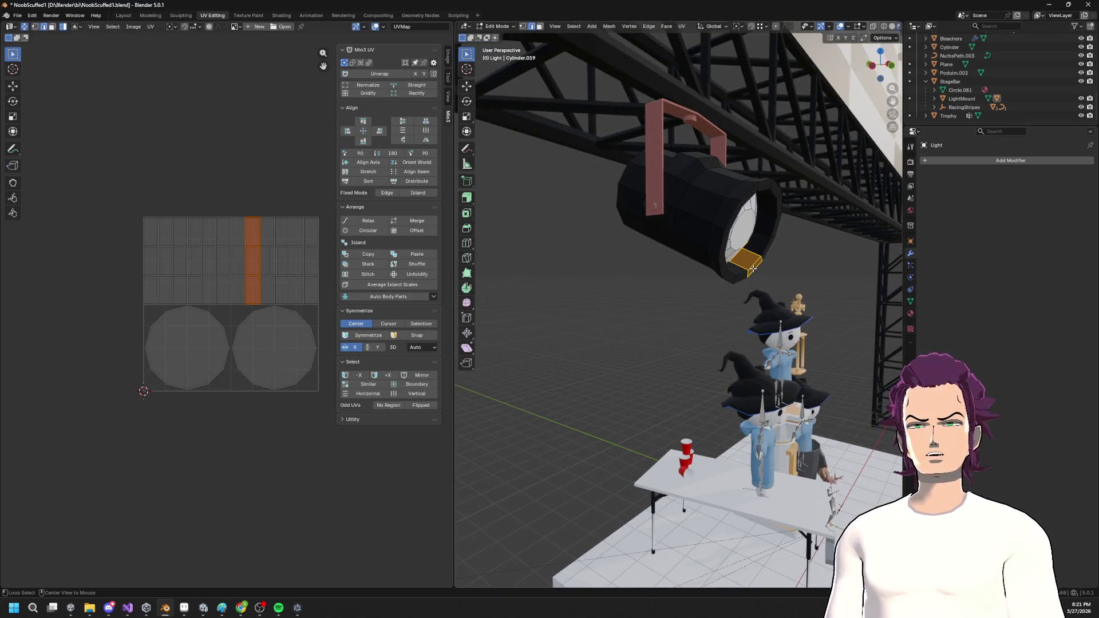
alt+click(749, 263)
scroll(702, 272, down, 5)
scroll(702, 272, up, 4)
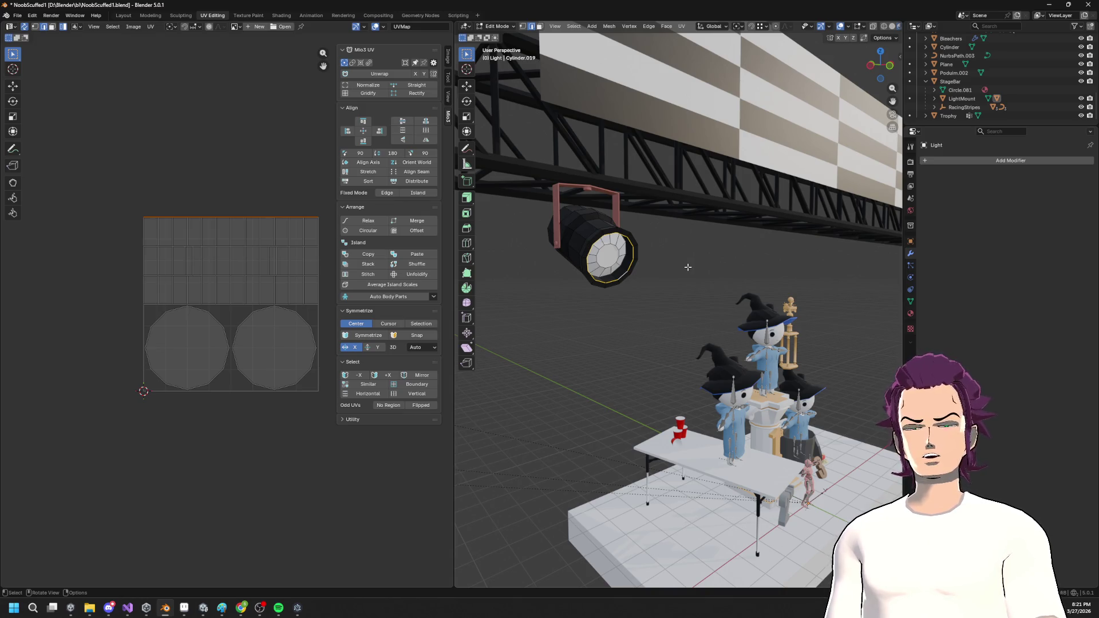
Duplicate the lens ring and separate it into its own object, Light.001.
key(shift+d)
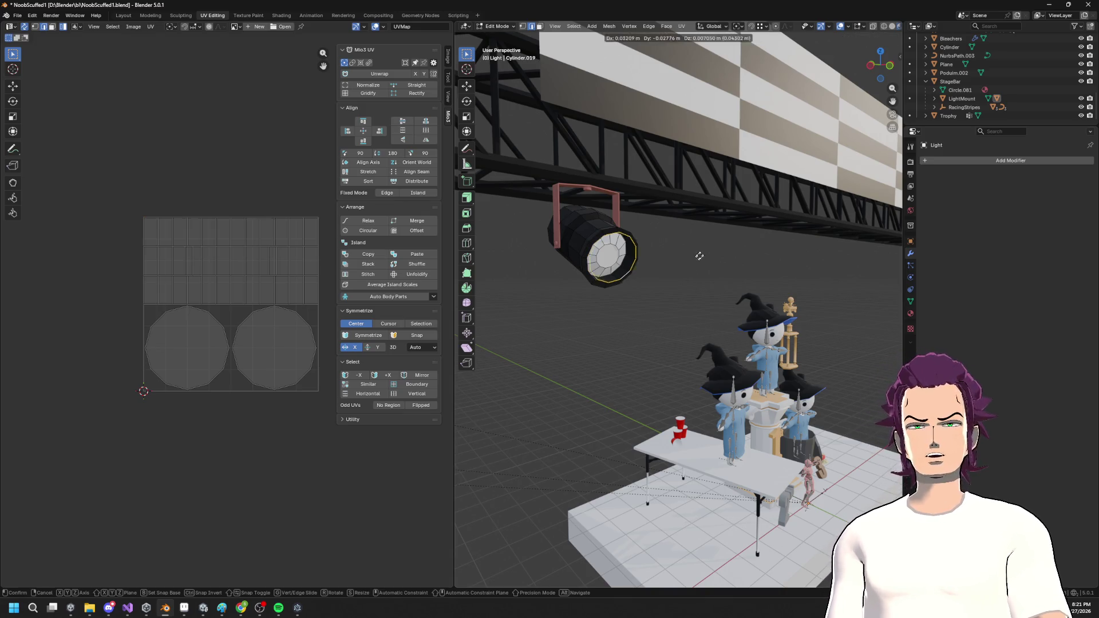
right_click(719, 263)
key(F3)
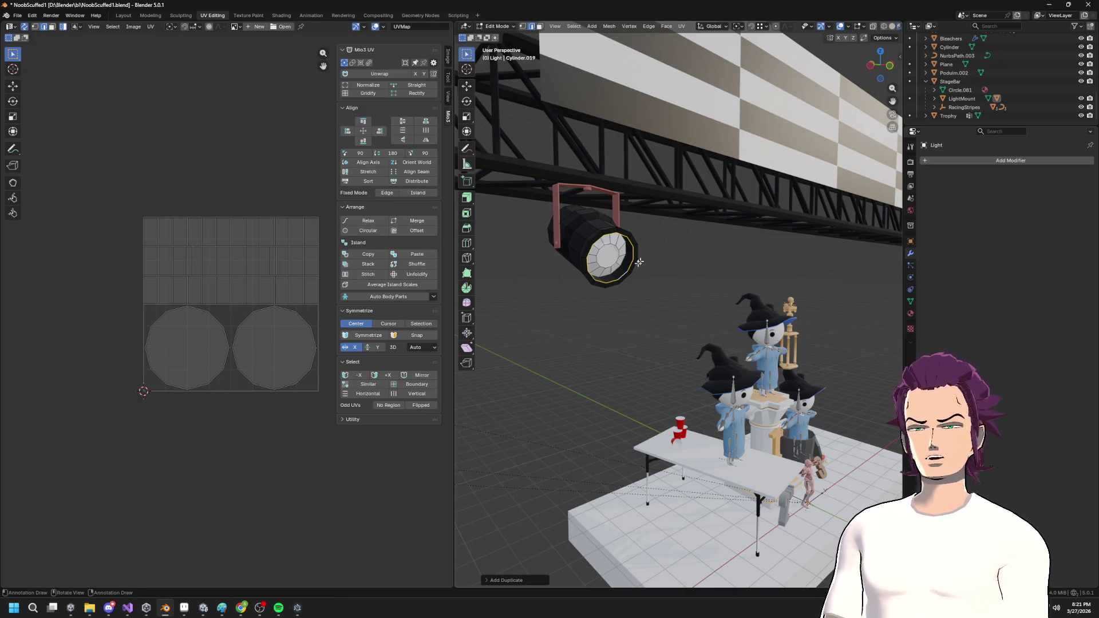
key(F3)
text(sep)
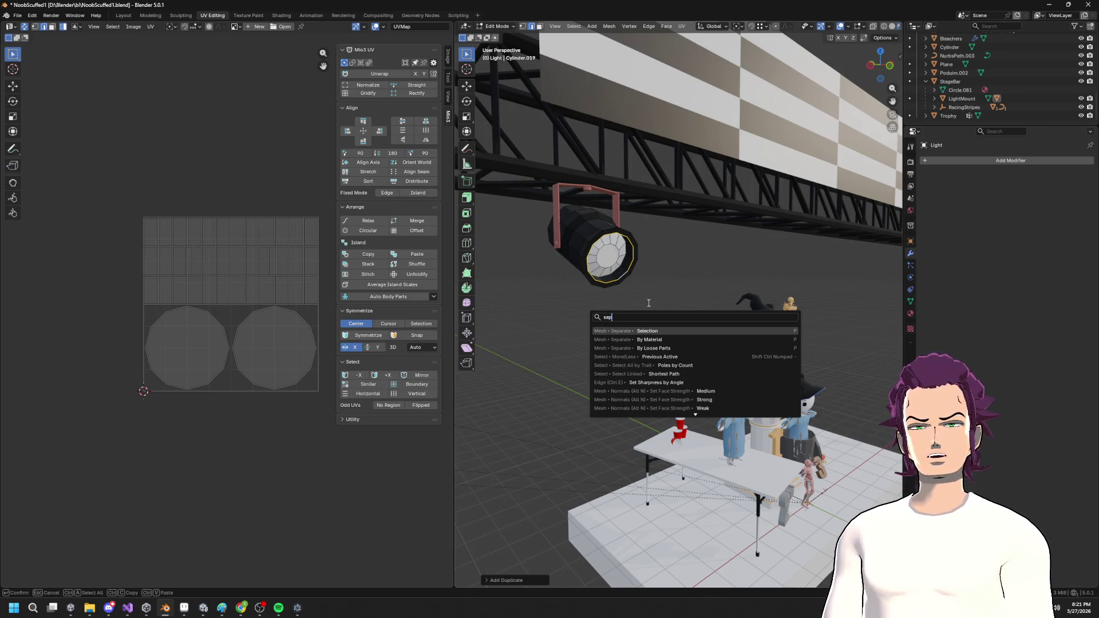
key(Return)
key(Tab)
click(624, 278)
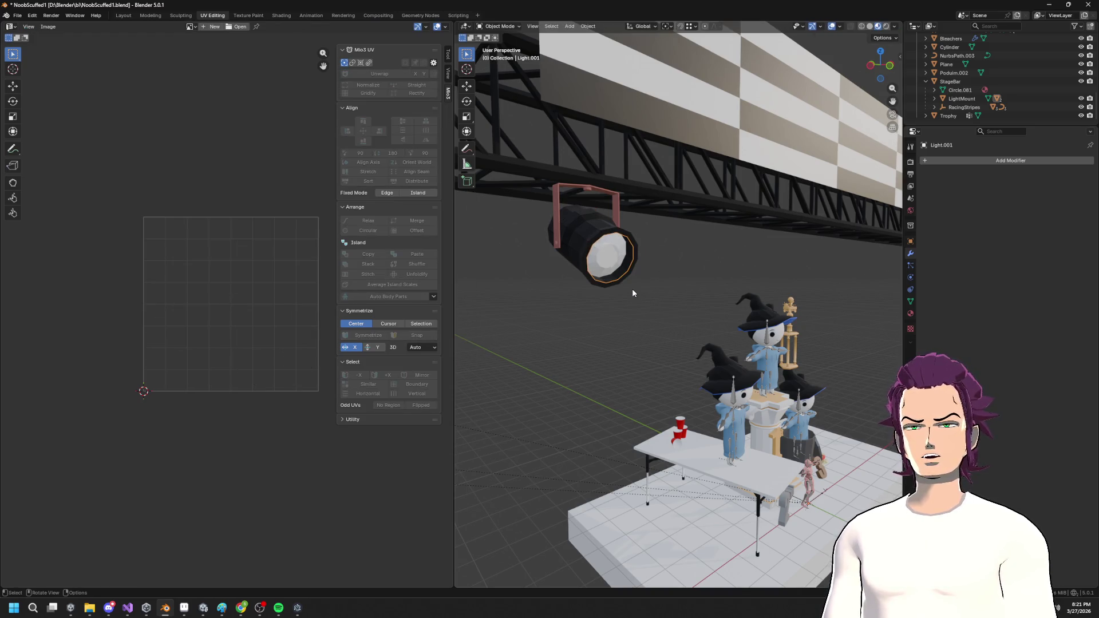
Extrude the separated ring's edges and scale the extruded ring larger.
key(Tab)
key(g)
key(x)
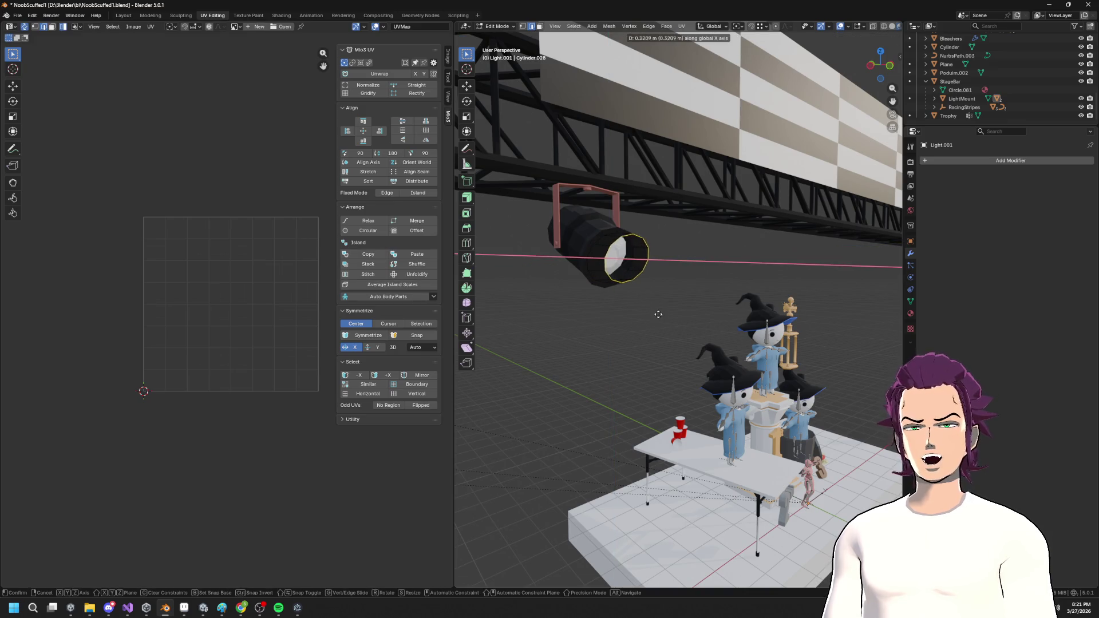
key(z)
key(x)
click(672, 321)
drag(673, 321, 720, 300)
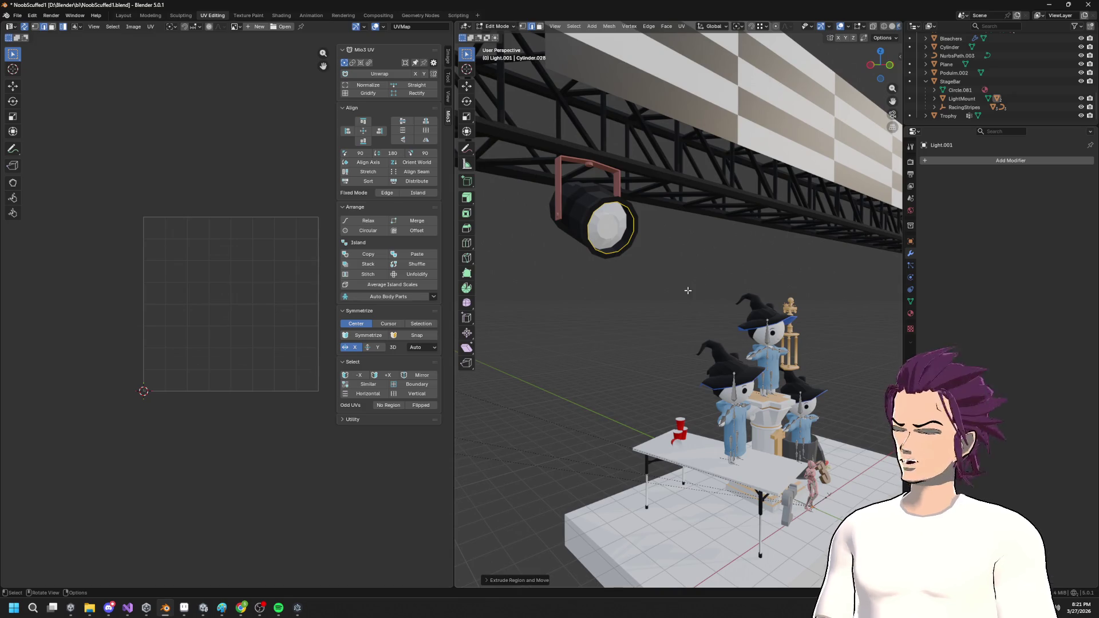
scroll(693, 277, down, 3)
key(s)
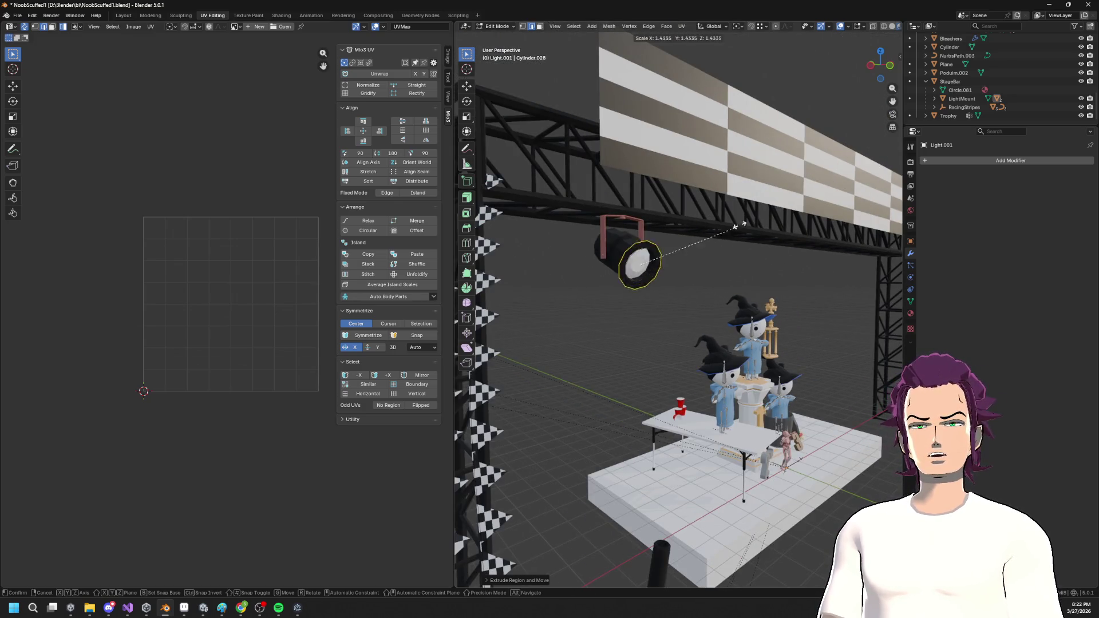
click(798, 148)
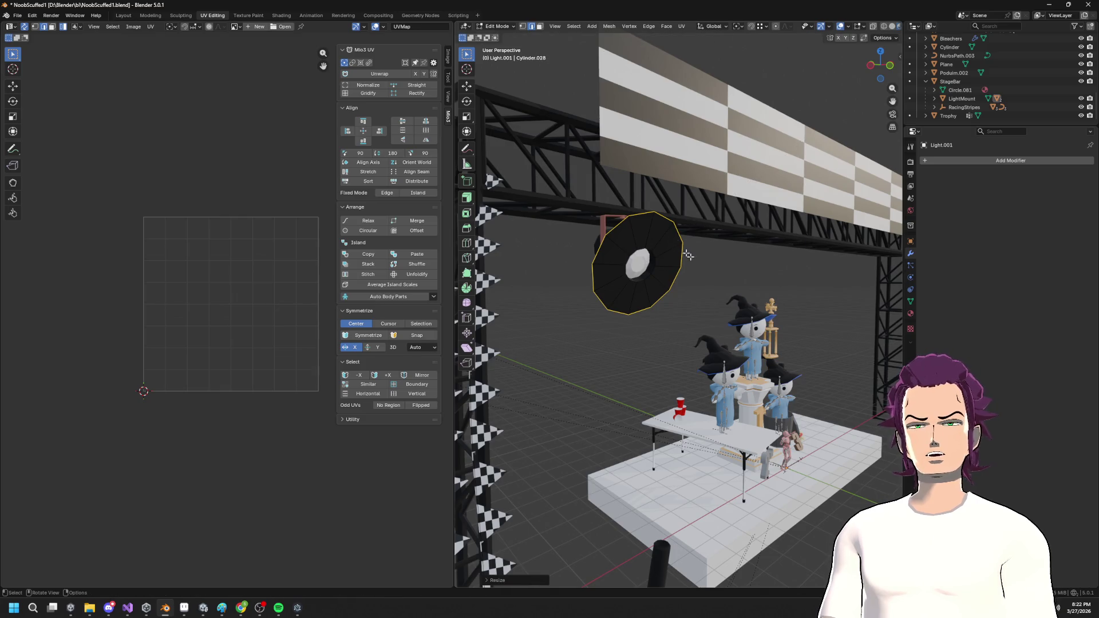
In the Layout workspace, frame the light and stretch the ring's edge along Y.
click(123, 15)
scroll(595, 215, down, 3)
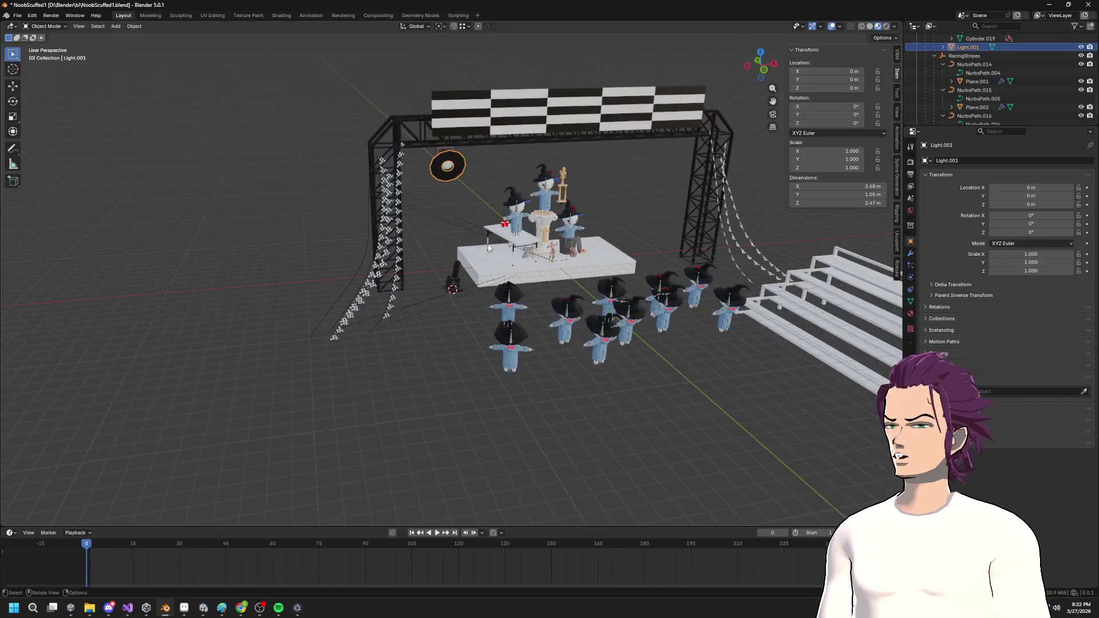
key(grave)
click(595, 214)
scroll(499, 262, down, 5)
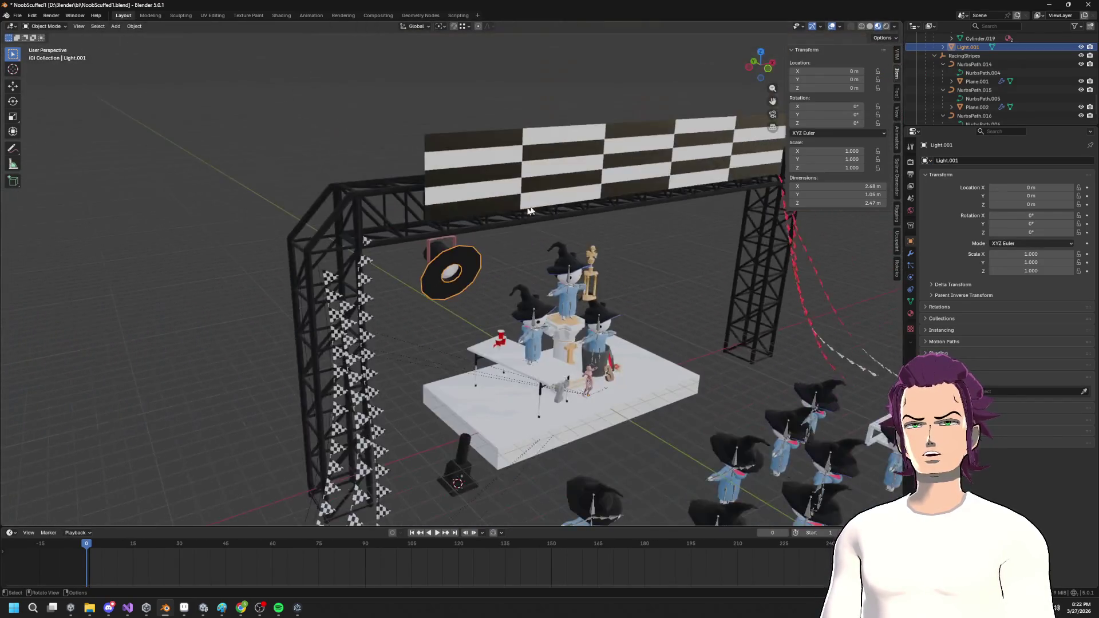
key(g)
key(y)
key(Escape)
key(Tab)
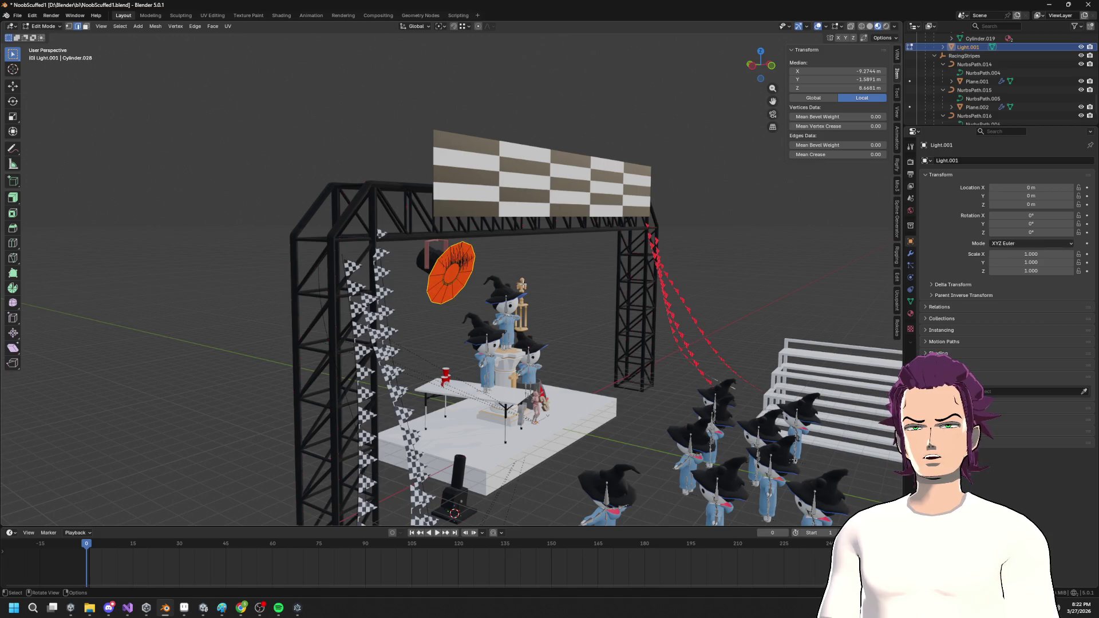
key(g)
key(y)
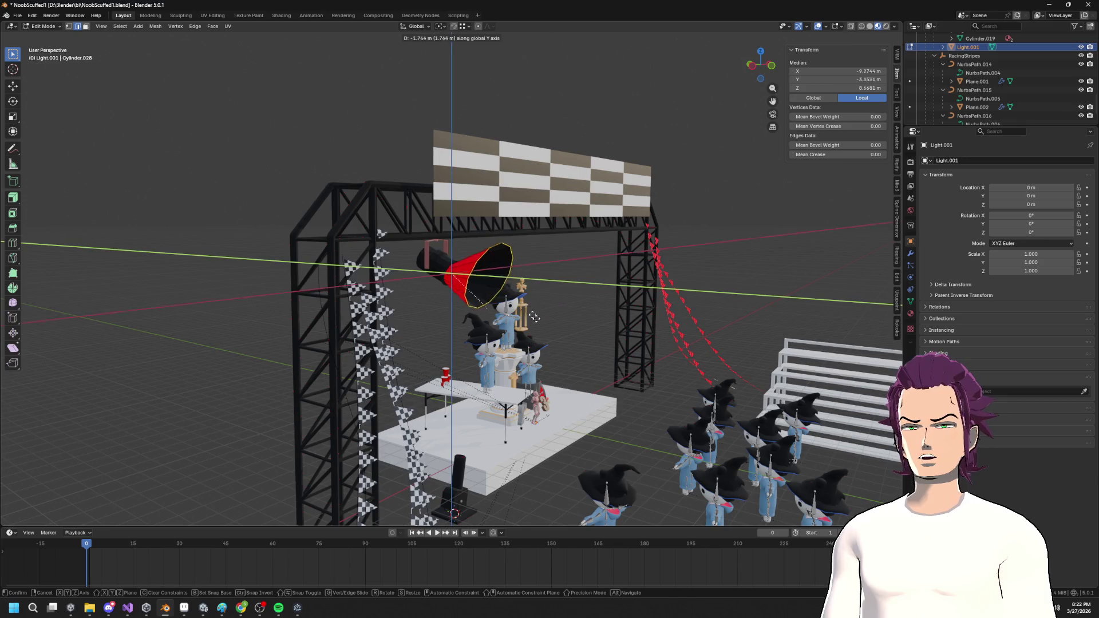
click(511, 307)
Create a Vertex transform orientation, then lengthen the cone along its Z and widen its end.
click(416, 27)
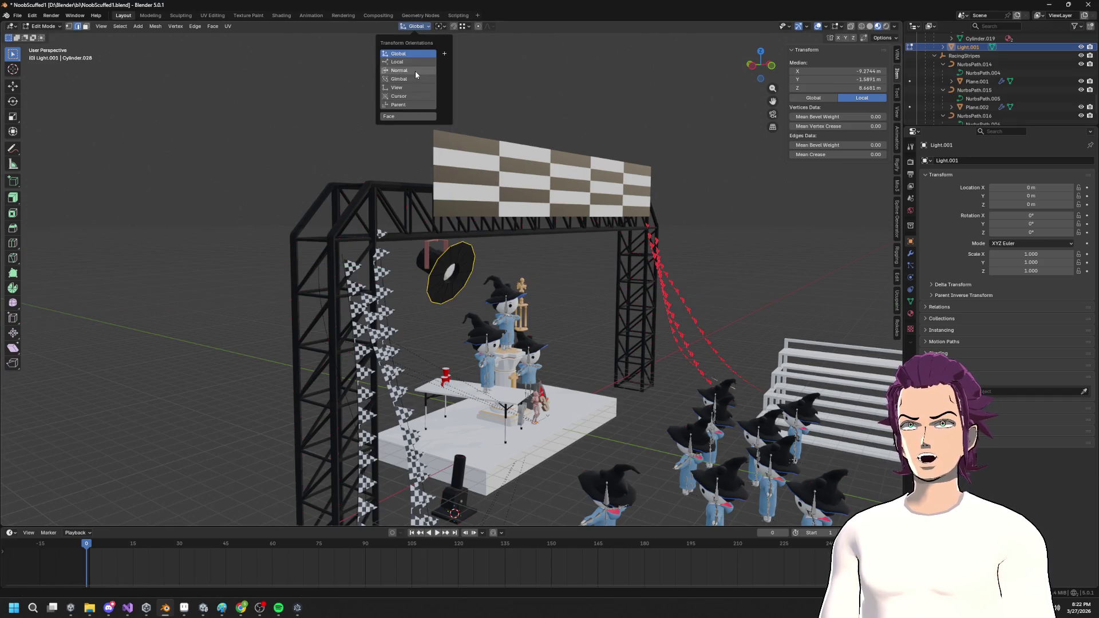
mouse_move(440, 26)
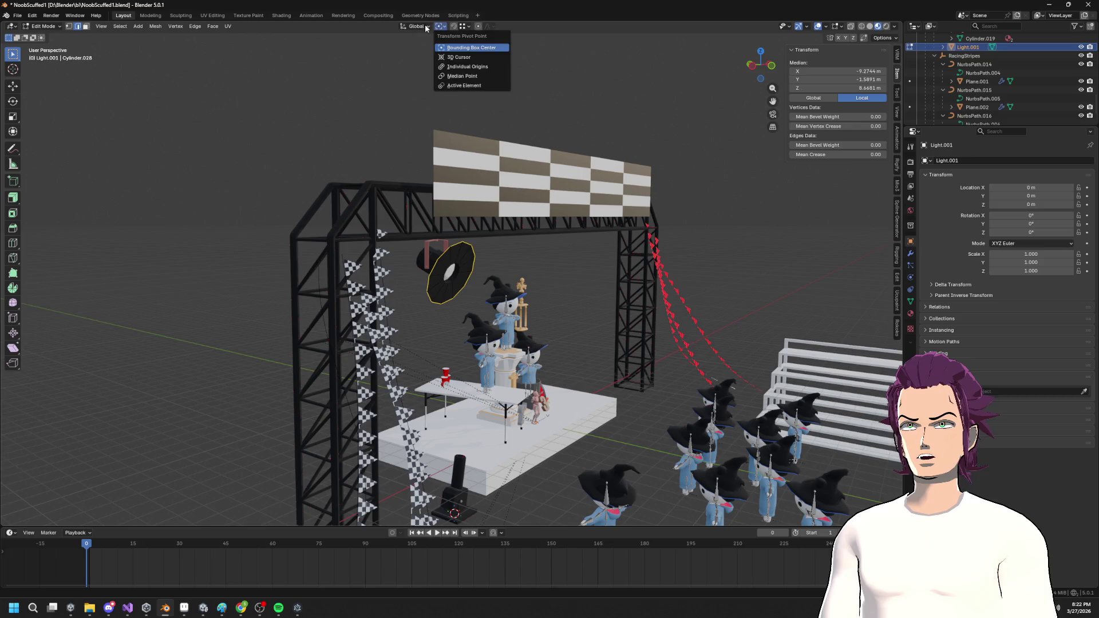
click(444, 54)
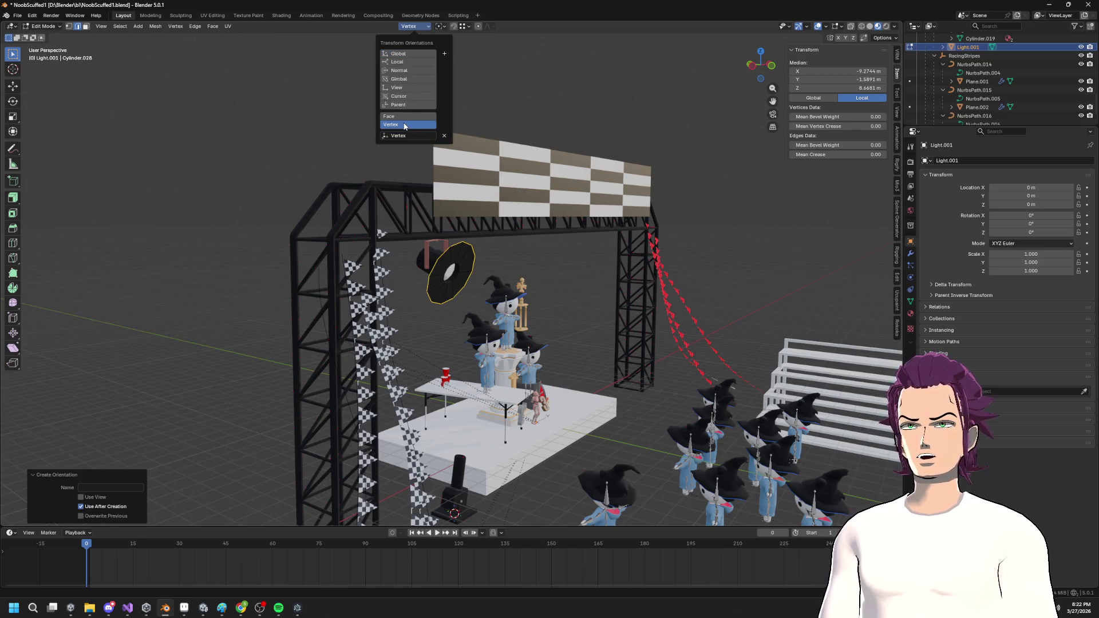
key(g)
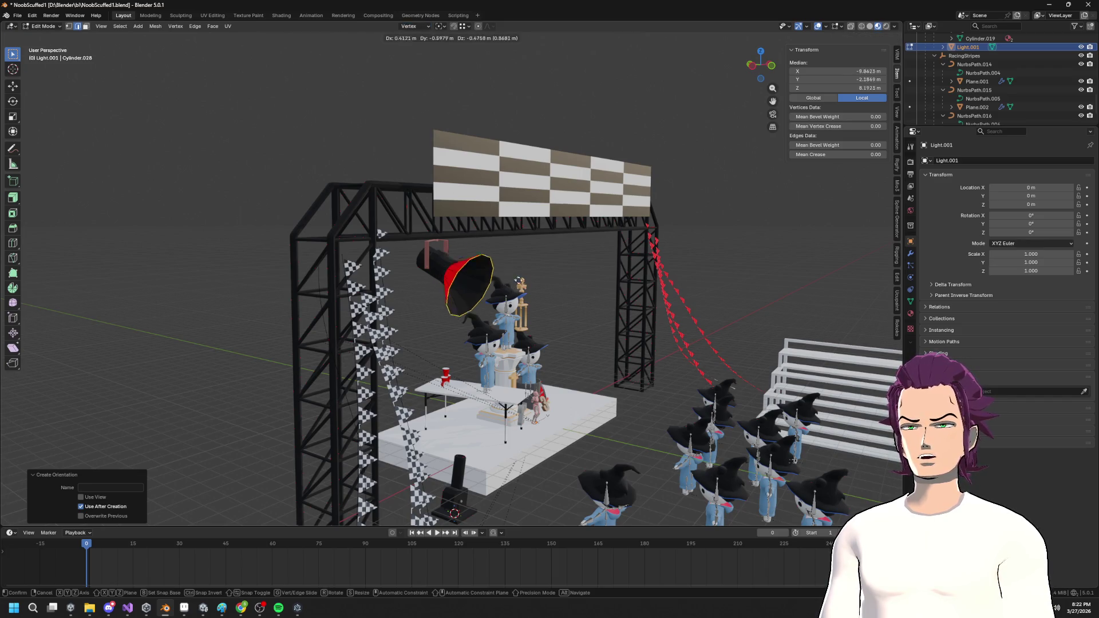
key(z)
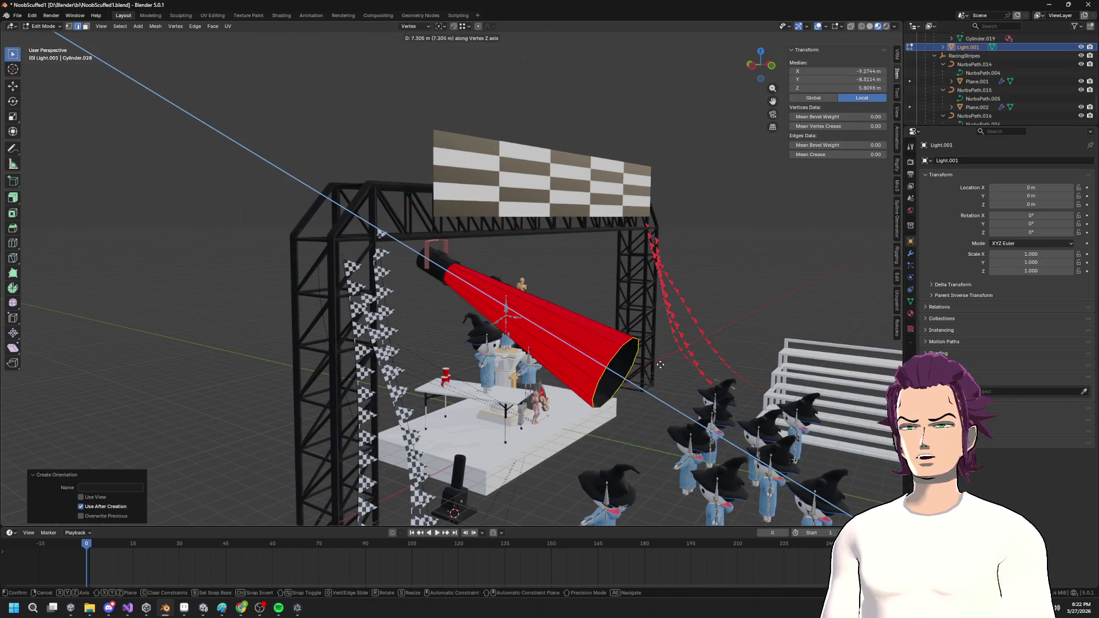
click(658, 364)
key(s)
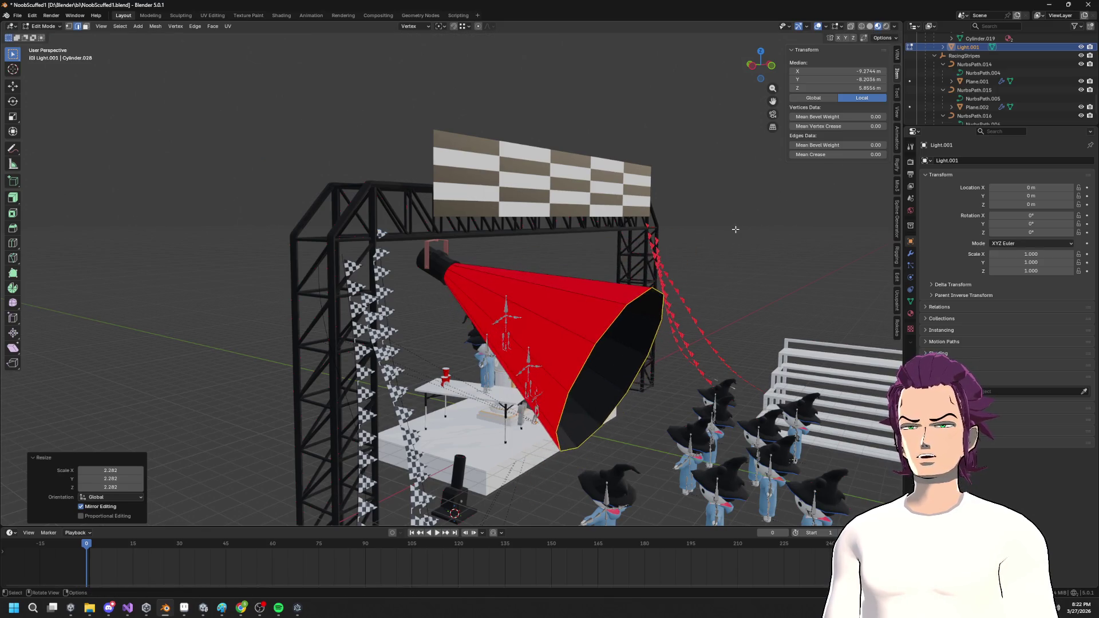
click(731, 228)
Keep lengthening and widening the cone end into a long, wide beam.
key(g)
key(z)
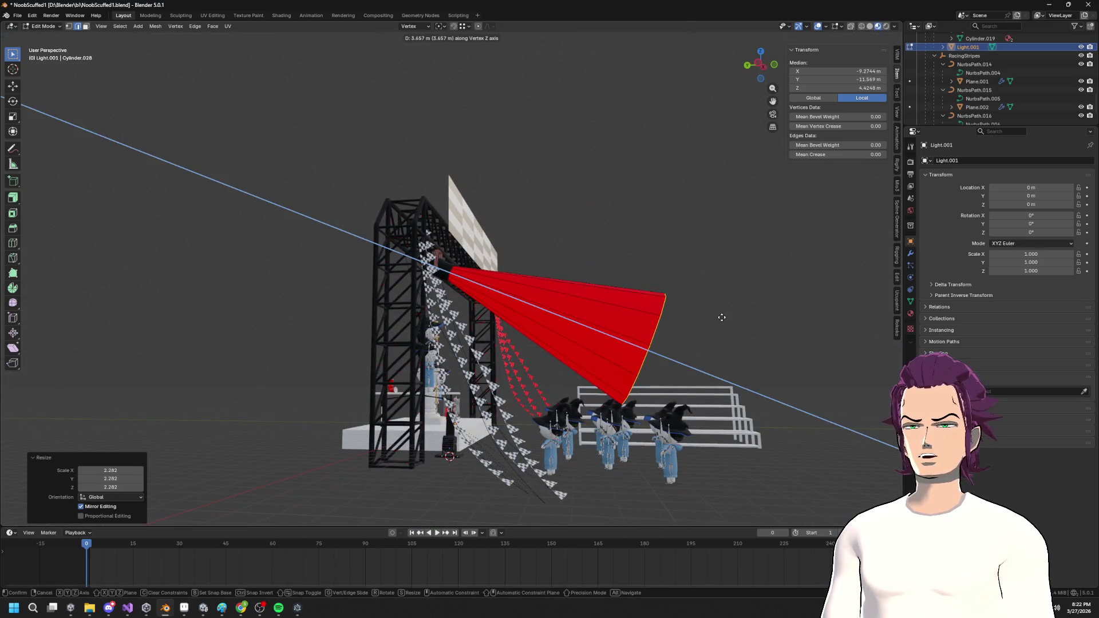
click(722, 314)
key(s)
click(765, 240)
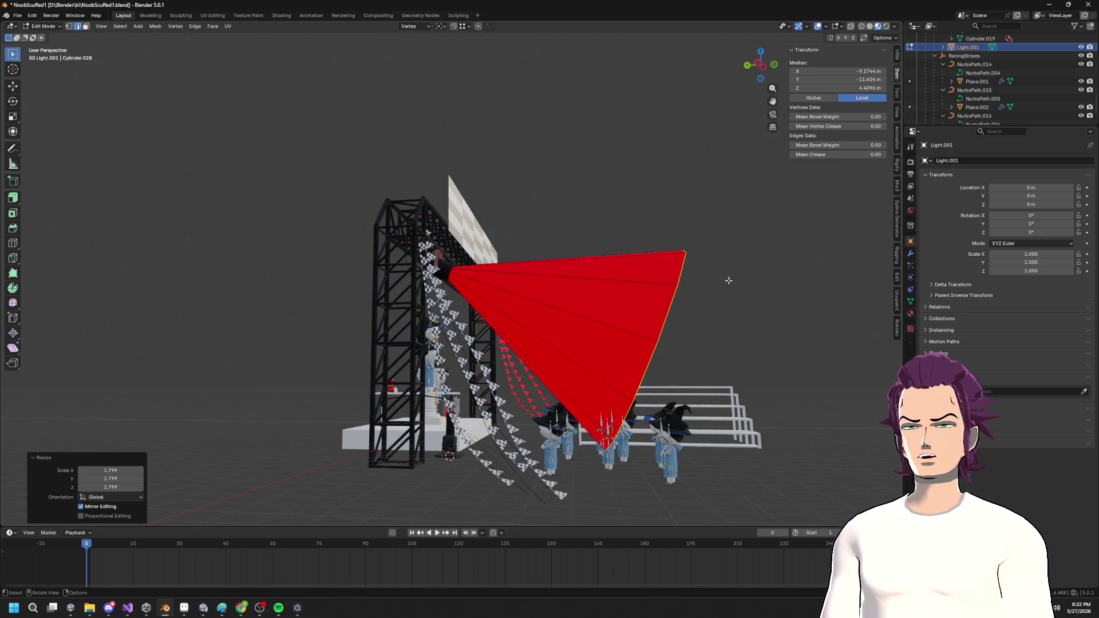
key(g)
key(z)
key(z)
click(735, 308)
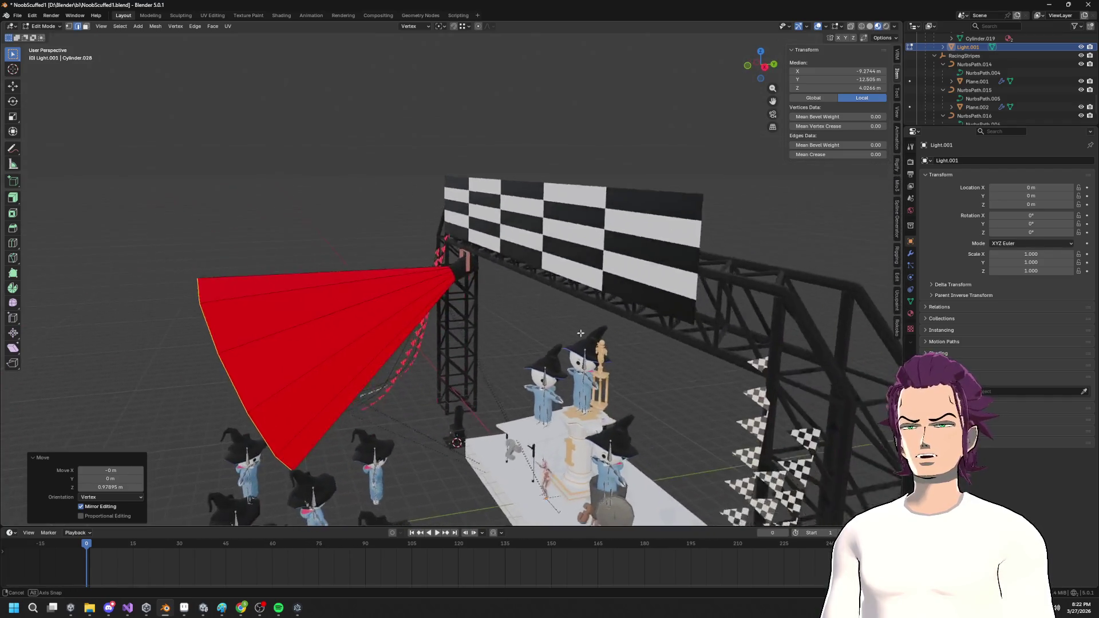
key(s)
click(610, 295)
key(g)
key(x)
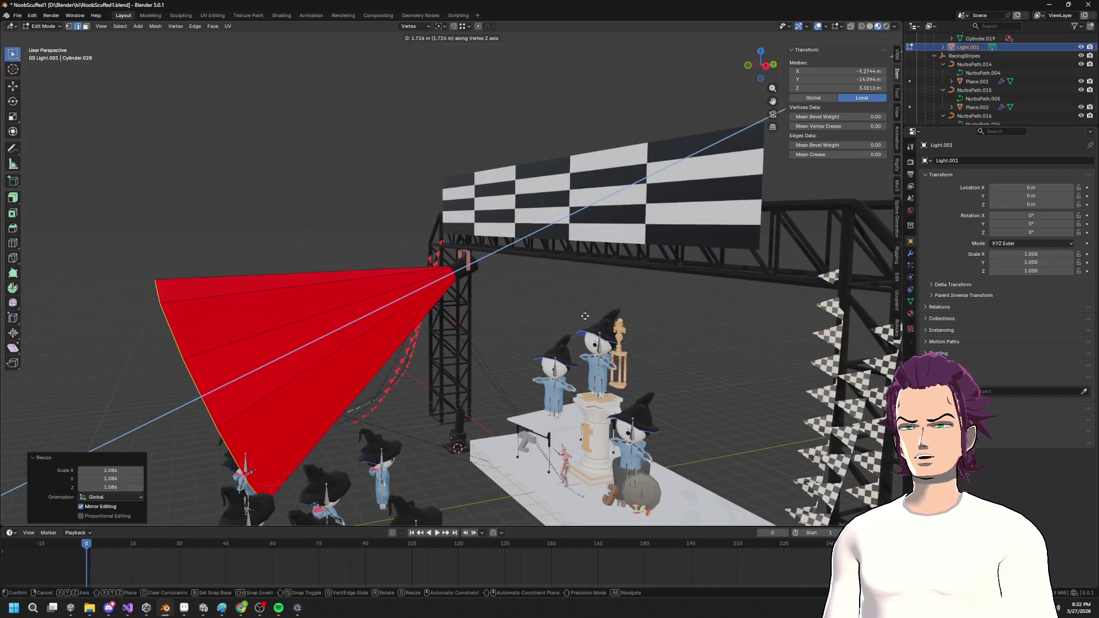
click(610, 297)
key(F3)
text(reca)
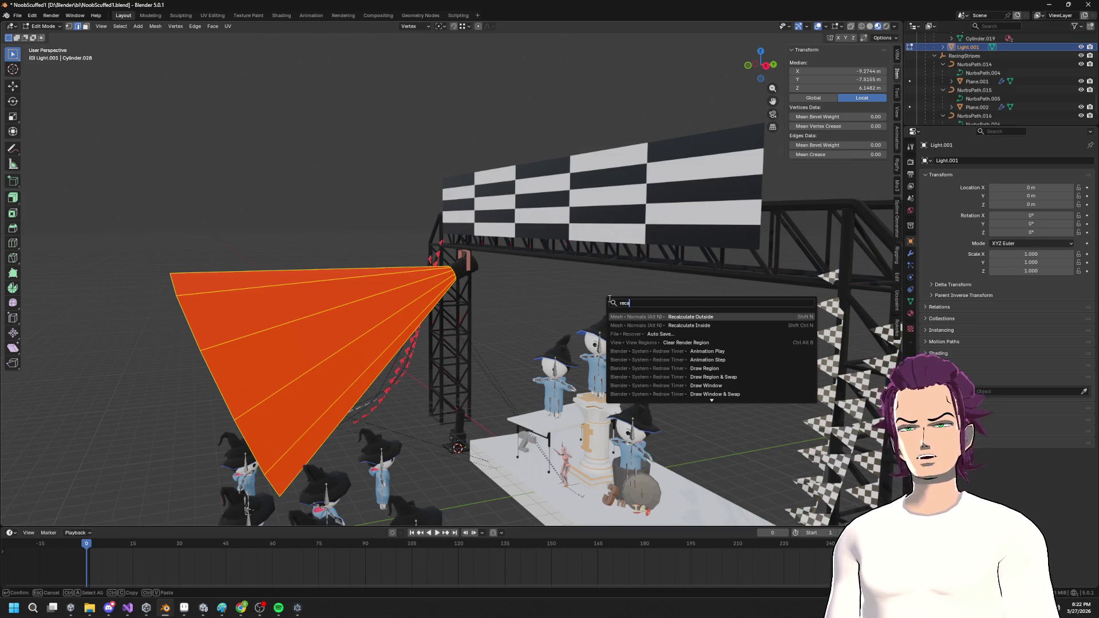
Recalculate the cone's normals outward and assign it a new material named LightBeam.
key(Return)
click(911, 314)
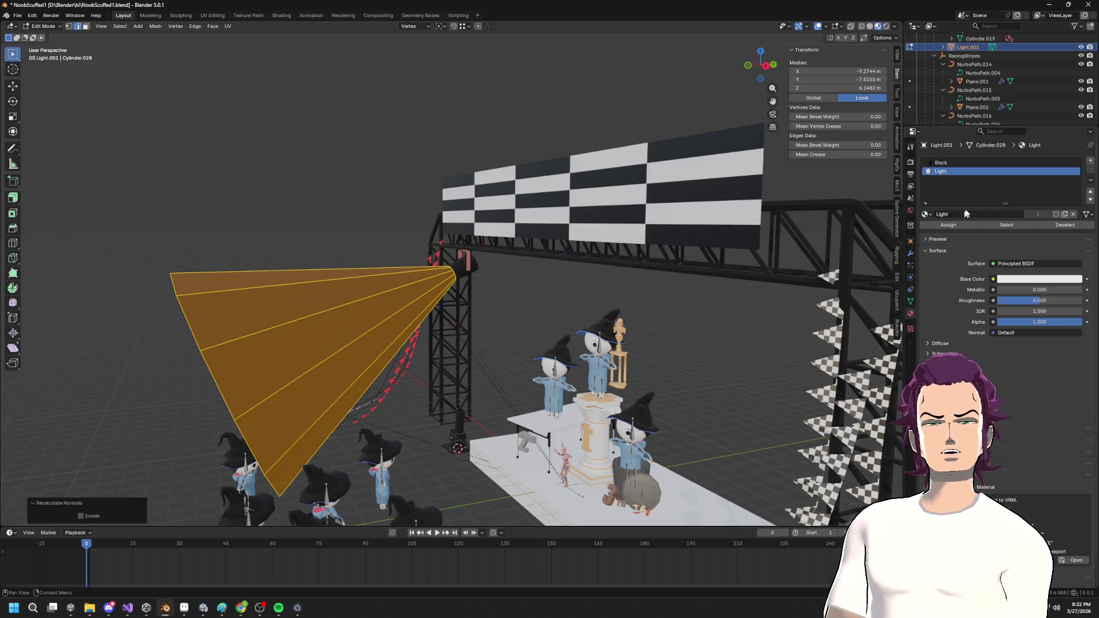
click(1090, 161)
click(957, 214)
double_click(962, 214)
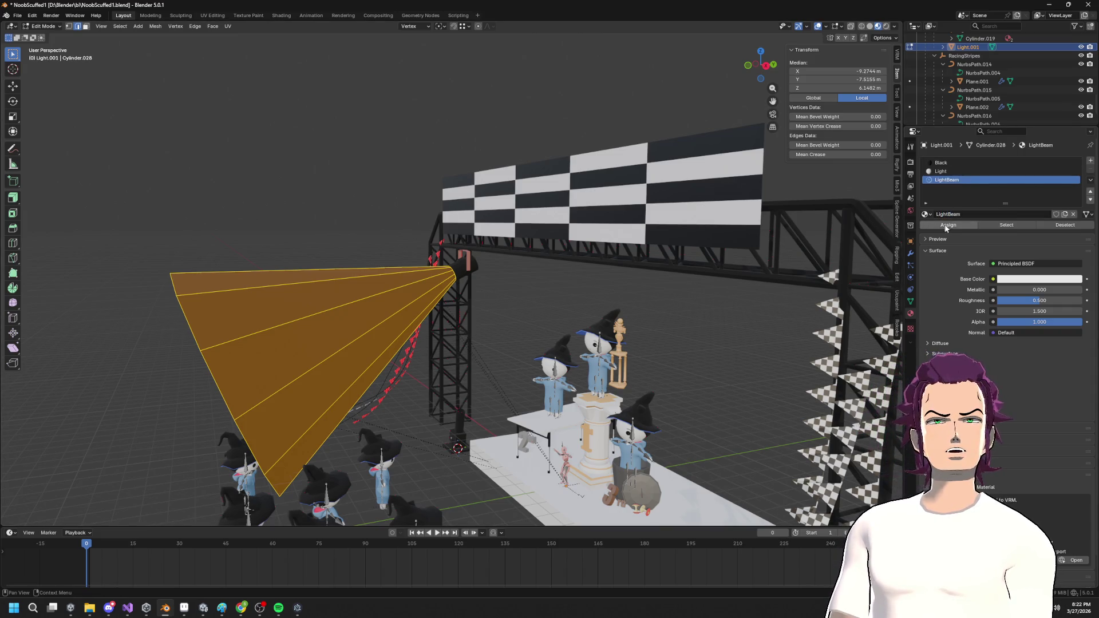
click(949, 226)
Remove the old Light and Black material slots from the cone.
click(1001, 171)
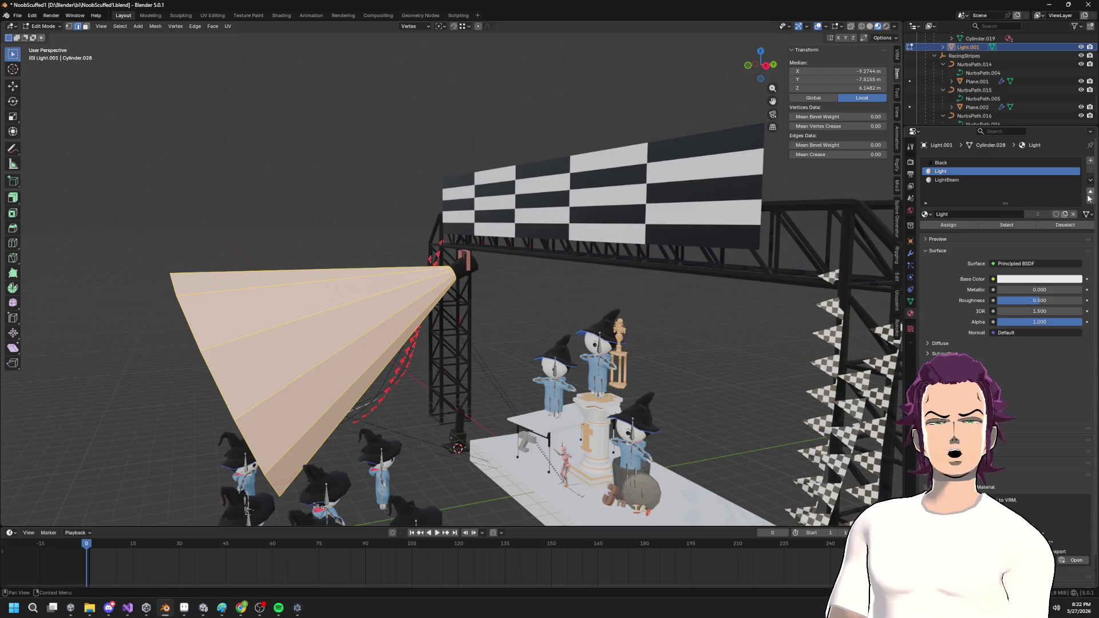
key(Tab)
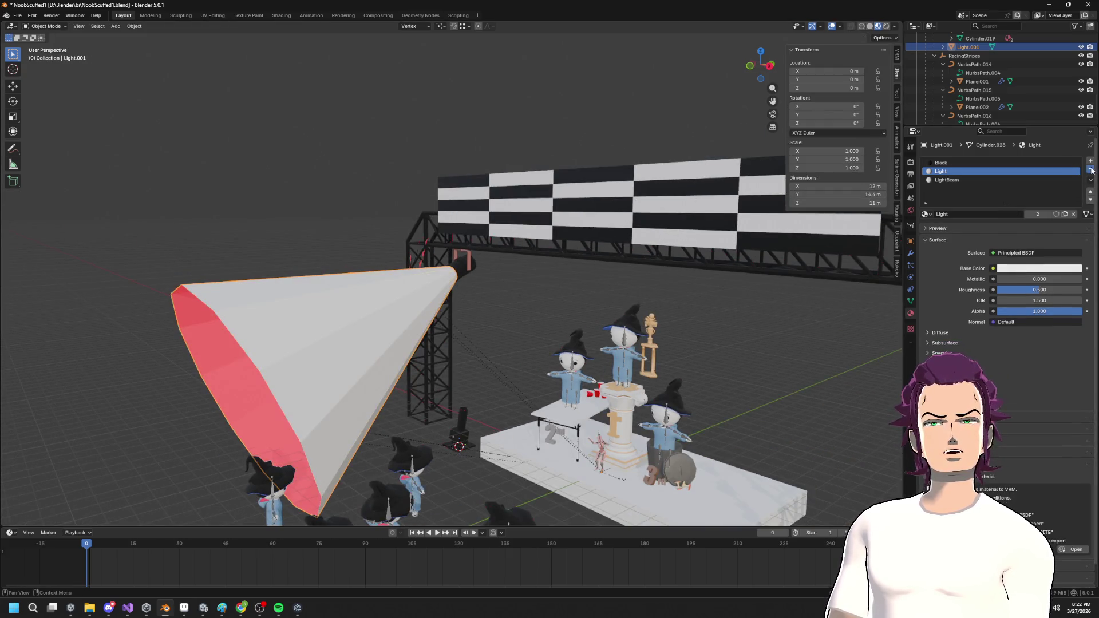
click(1090, 170)
click(1090, 171)
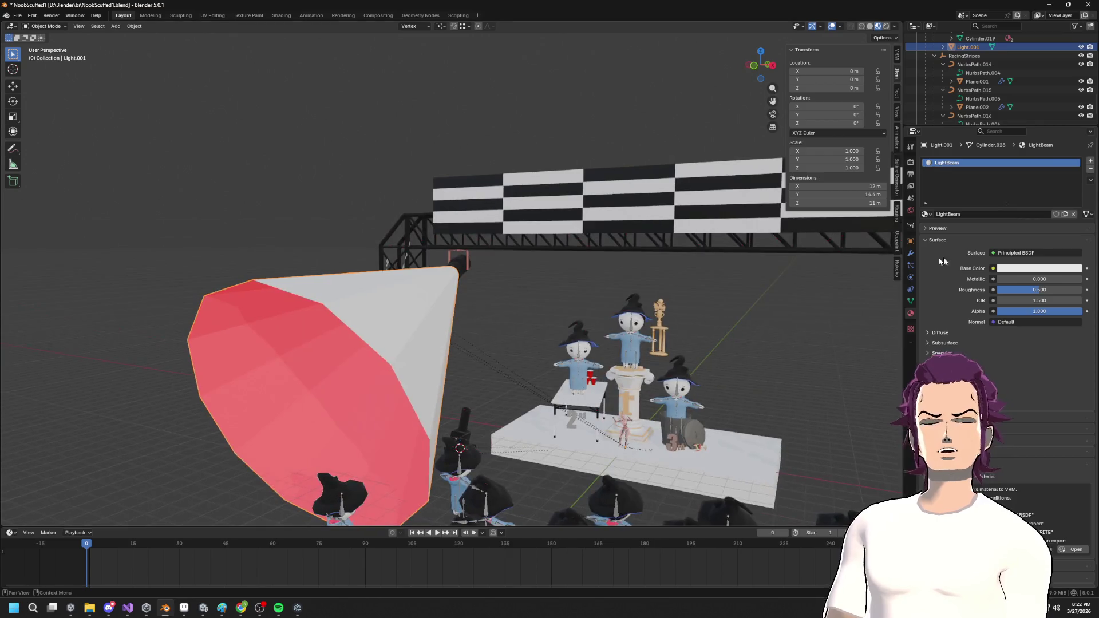
Make the LightBeam material red with alpha about 0.21.
mouse_move(1064, 311)
mouse_down()
mouse_move(1023, 311)
mouse_move(1034, 309)
mouse_up()
click(1025, 267)
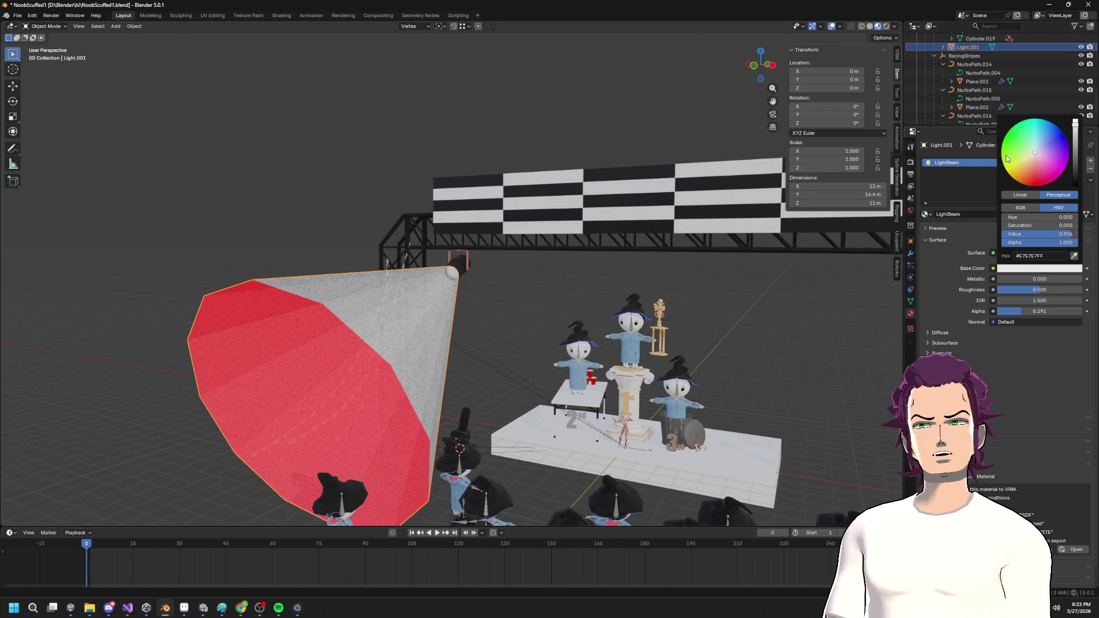
drag(1040, 155, 1035, 186)
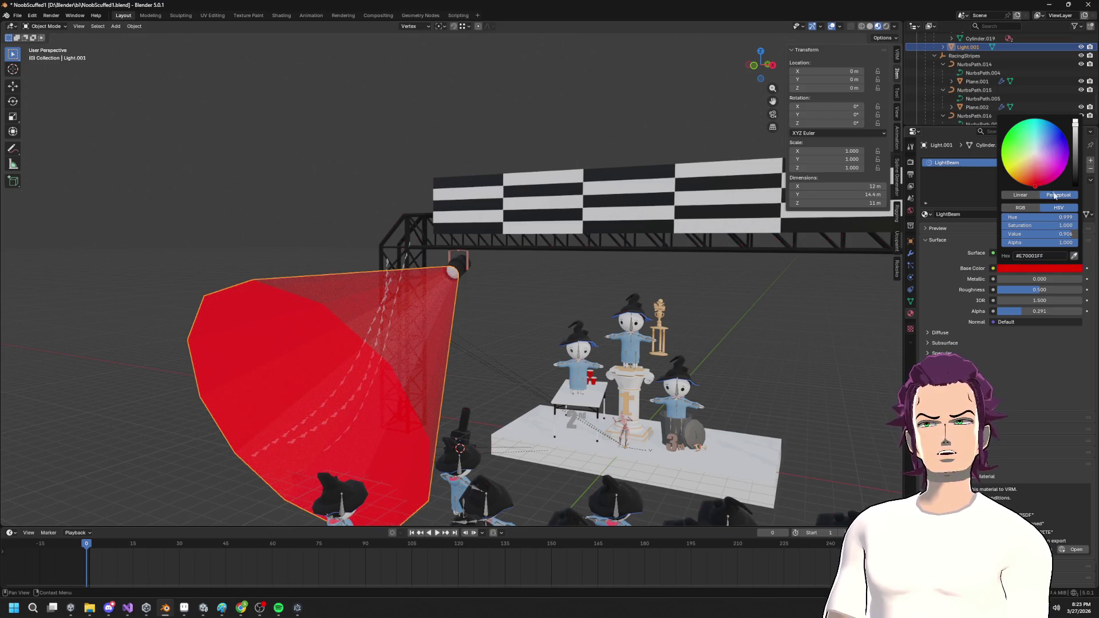
mouse_move(1028, 315)
mouse_down()
mouse_move(1000, 315)
mouse_move(1017, 315)
mouse_up()
mouse_move(682, 241)
mouse_down()
mouse_move(627, 261)
mouse_move(637, 224)
mouse_move(578, 213)
mouse_move(601, 228)
mouse_move(657, 337)
mouse_move(608, 305)
mouse_up()
key(Tab)
key(Tab)
drag(450, 252, 537, 187)
click(968, 55)
scroll(977, 81, up, 8)
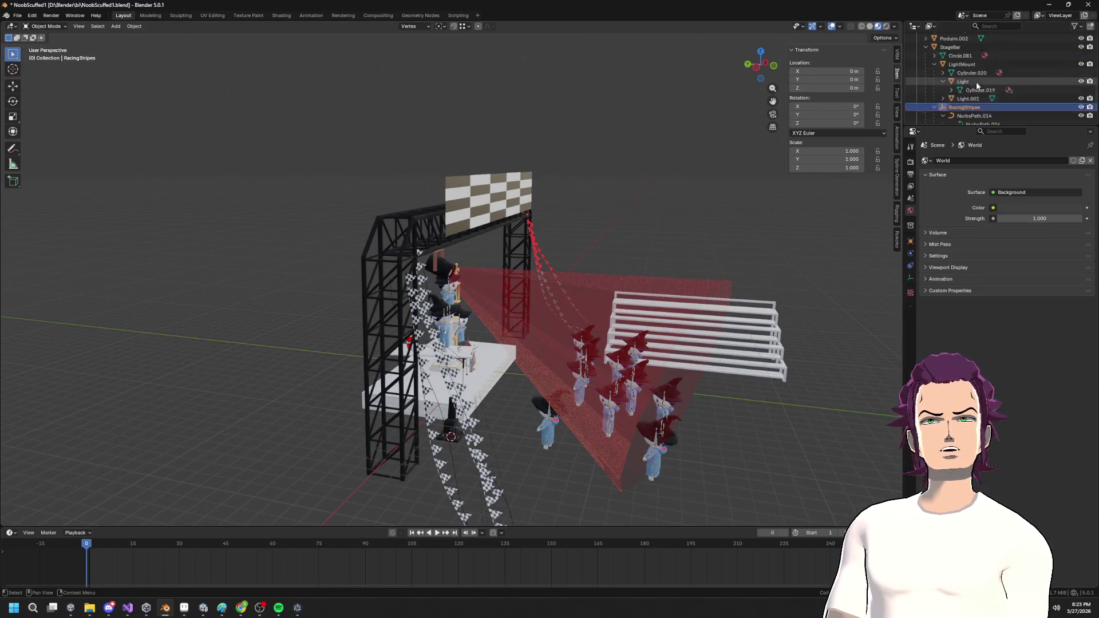
Select the StageBar with its whole hierarchy and frame it in the view.
scroll(956, 80, down, 10)
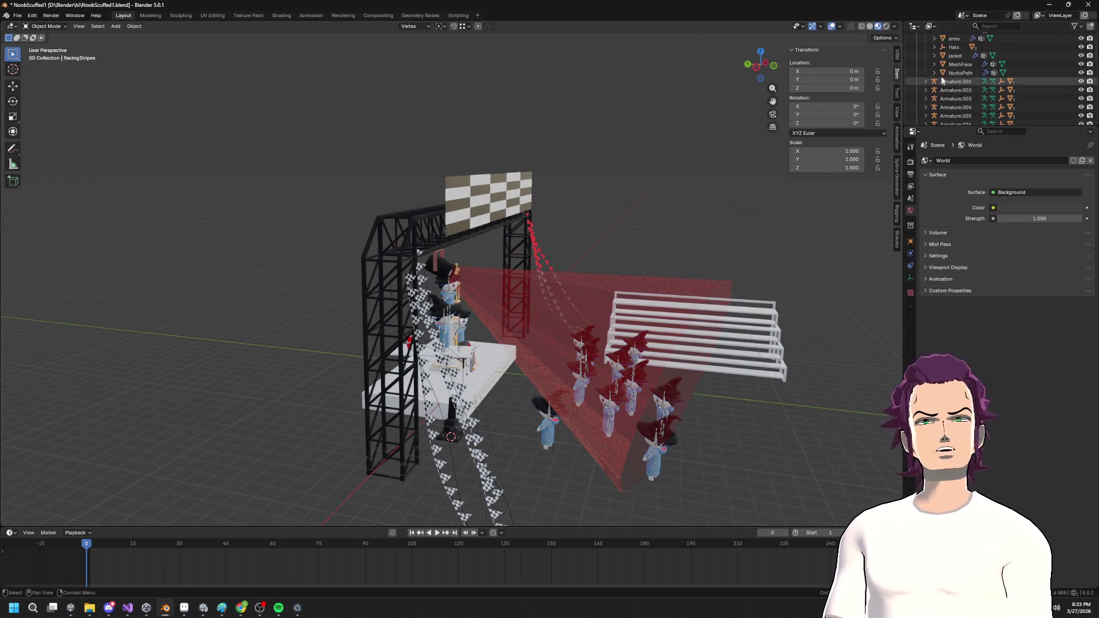
scroll(964, 104, up, 5)
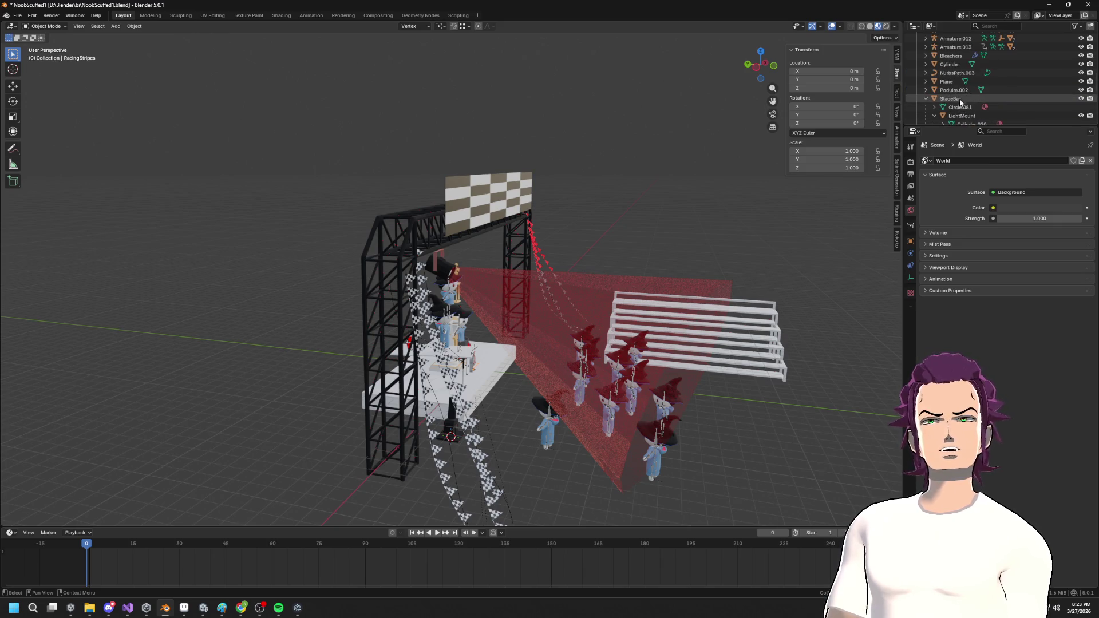
right_click(957, 102)
click(953, 103)
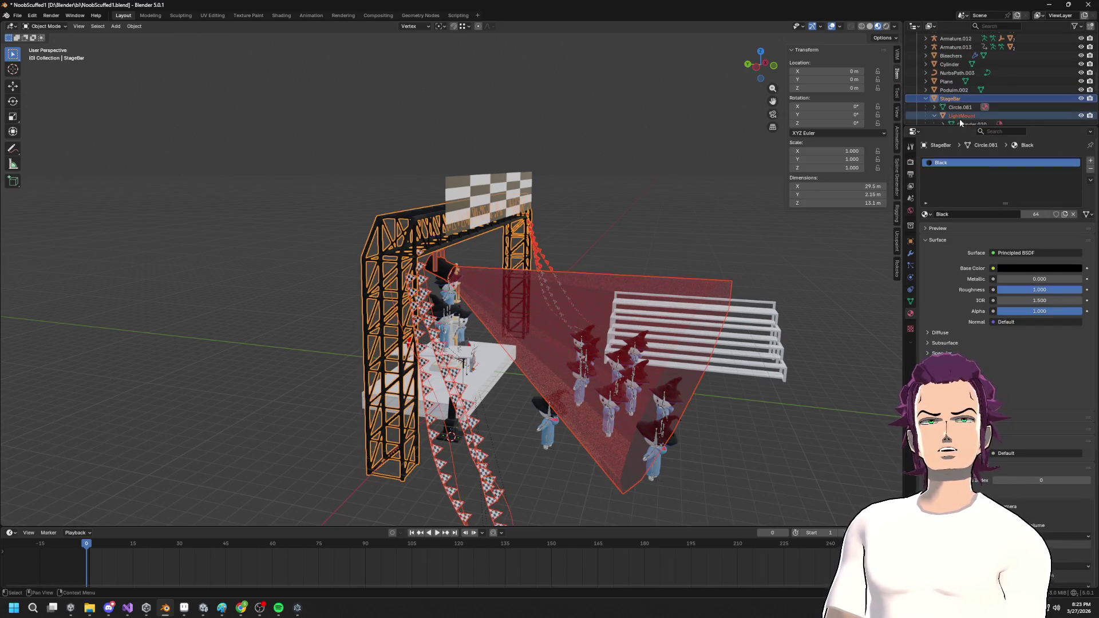
key(KP_Decimal)
Export the selection as an FBX file and switch to Unity to select Light.001.
click(15, 17)
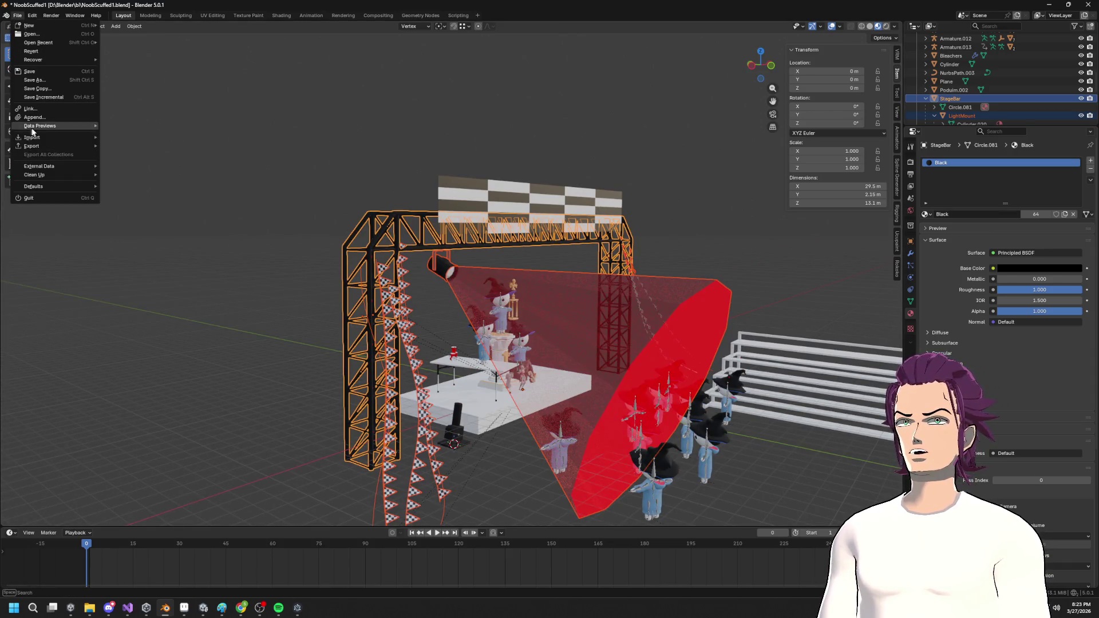
mouse_move(36, 147)
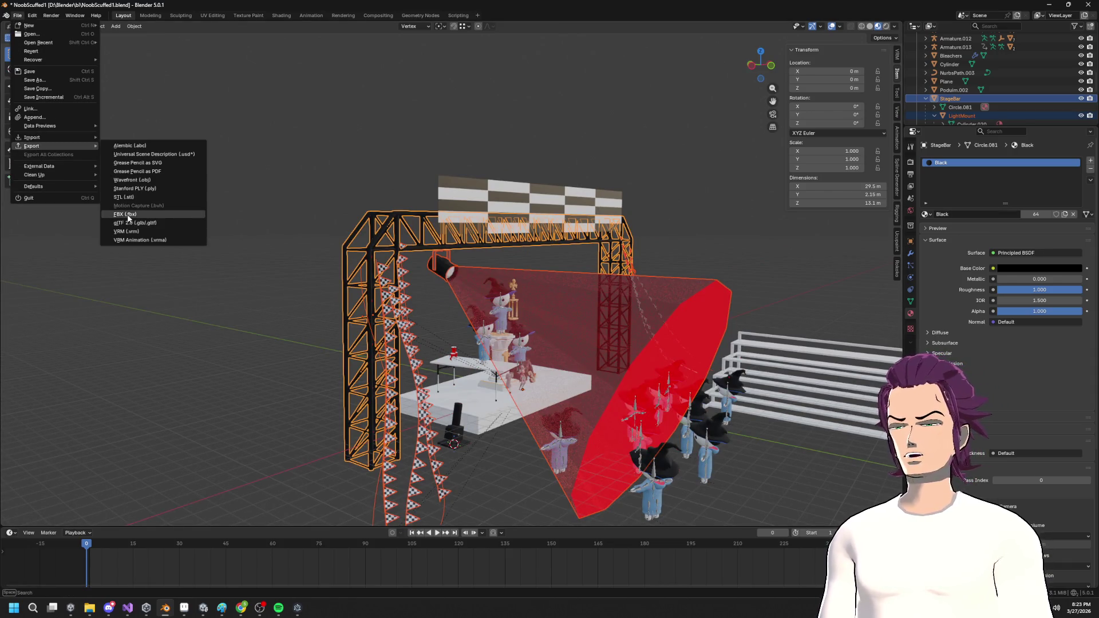
click(139, 214)
click(426, 458)
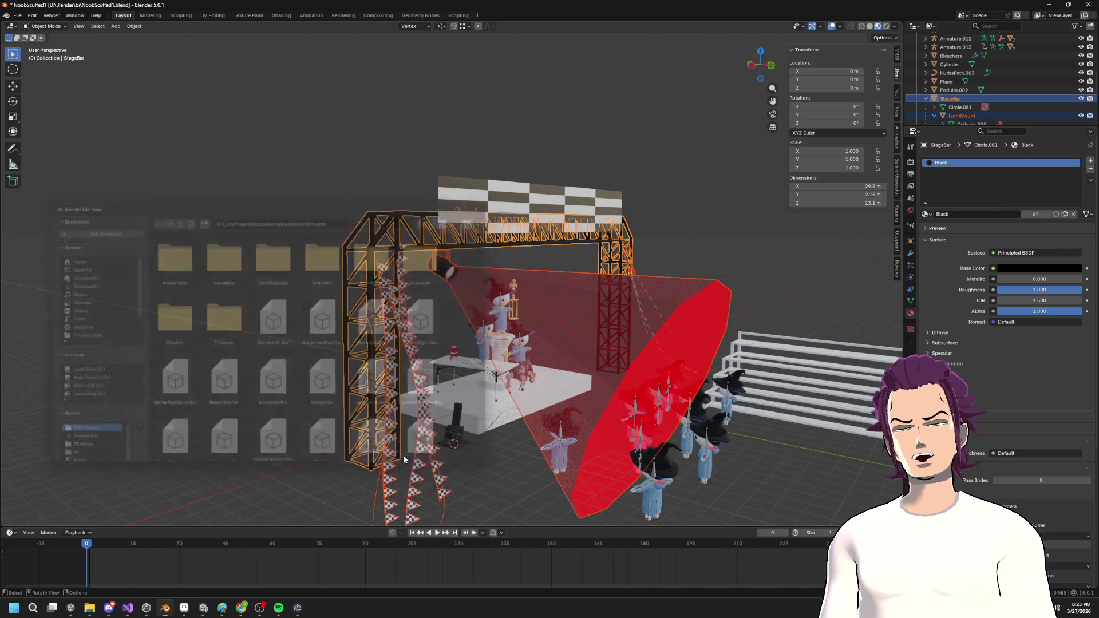
drag(541, 384, 552, 389)
key(alt+Tab)
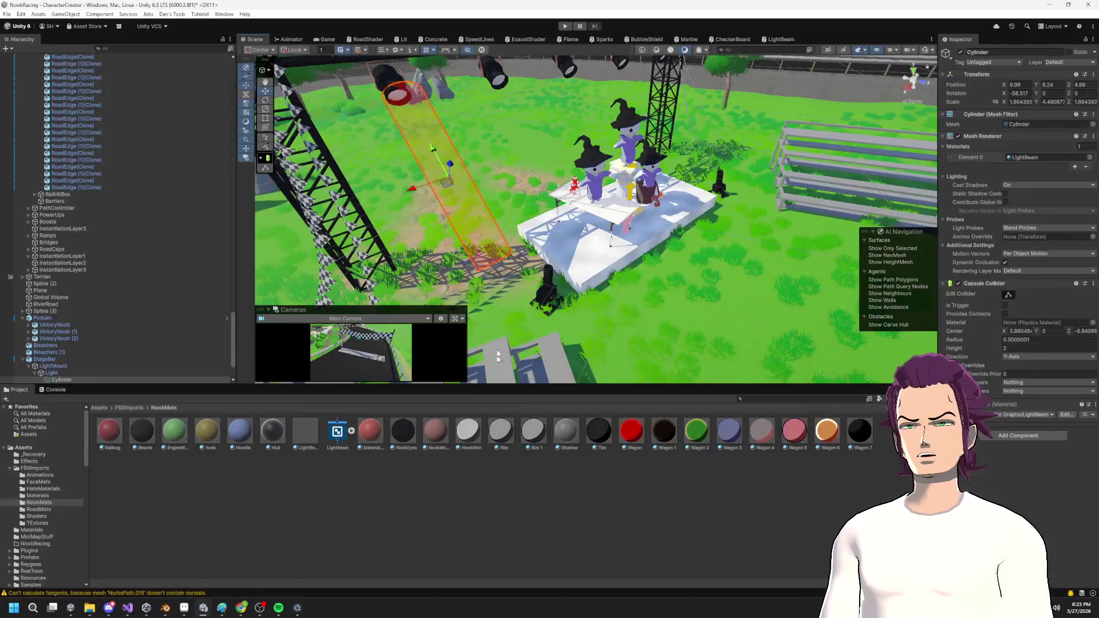
scroll(137, 290, down, 3)
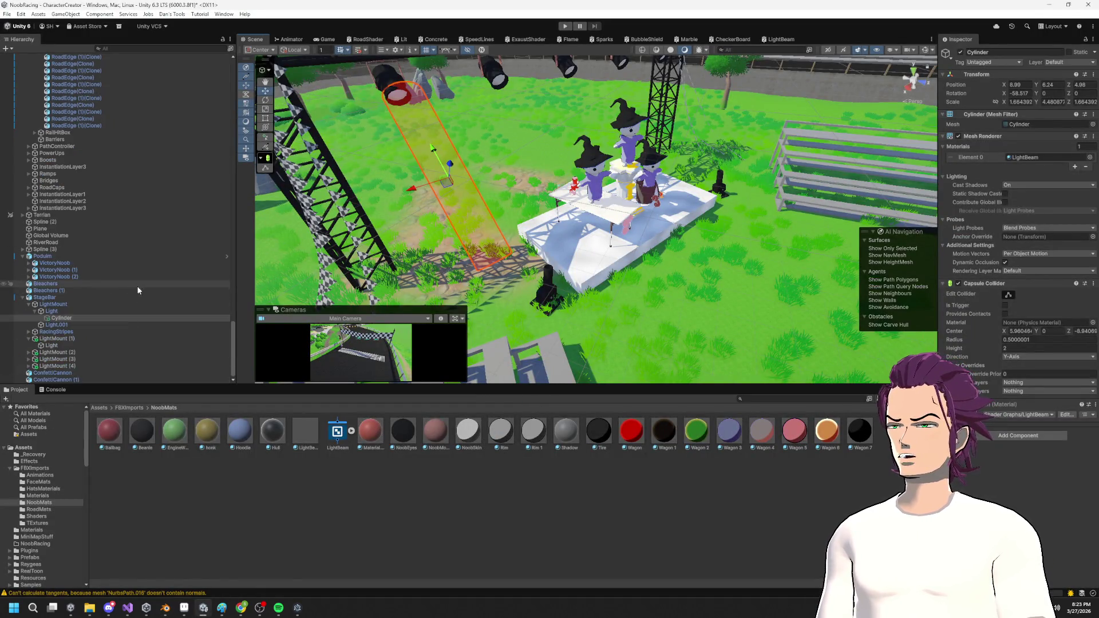
click(70, 325)
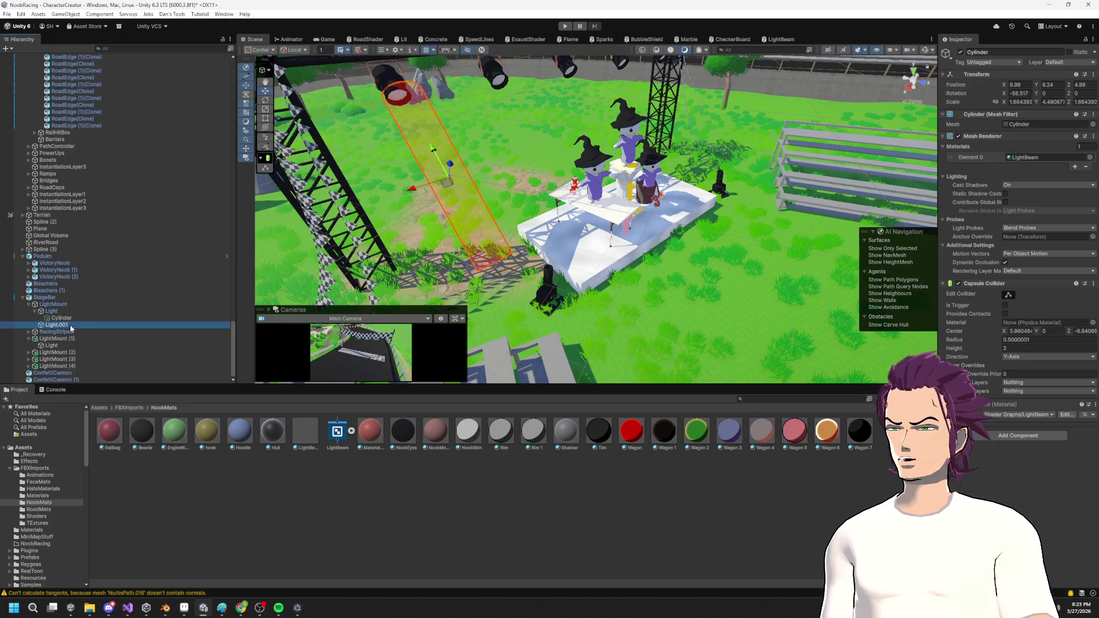
Delete the old Cylinder beam and focus the scene view on Light.001.
click(70, 318)
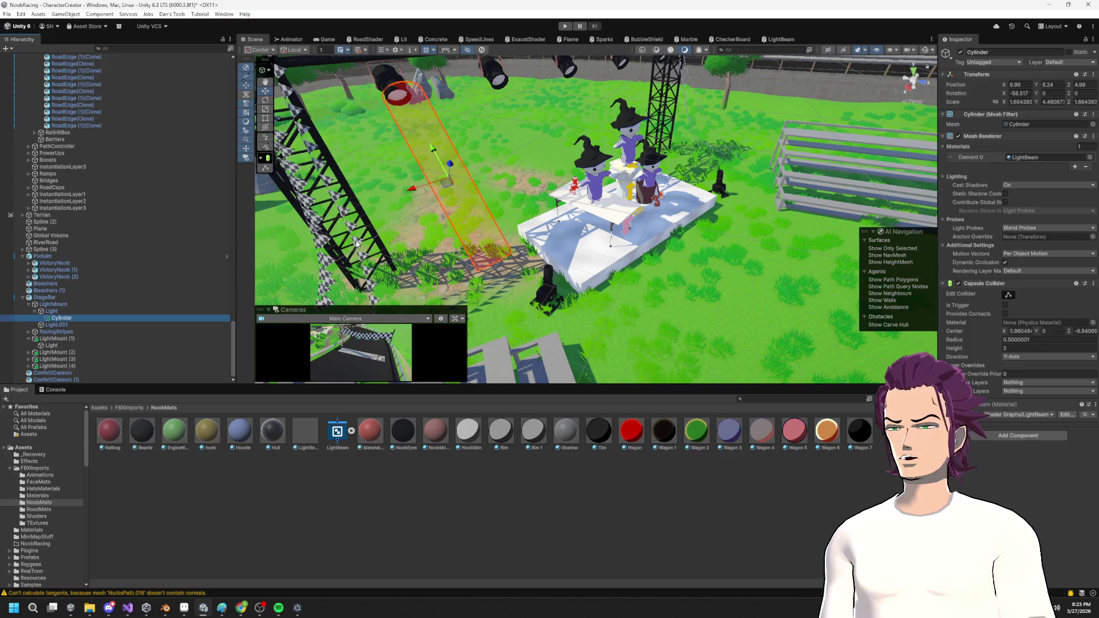
key(Delete)
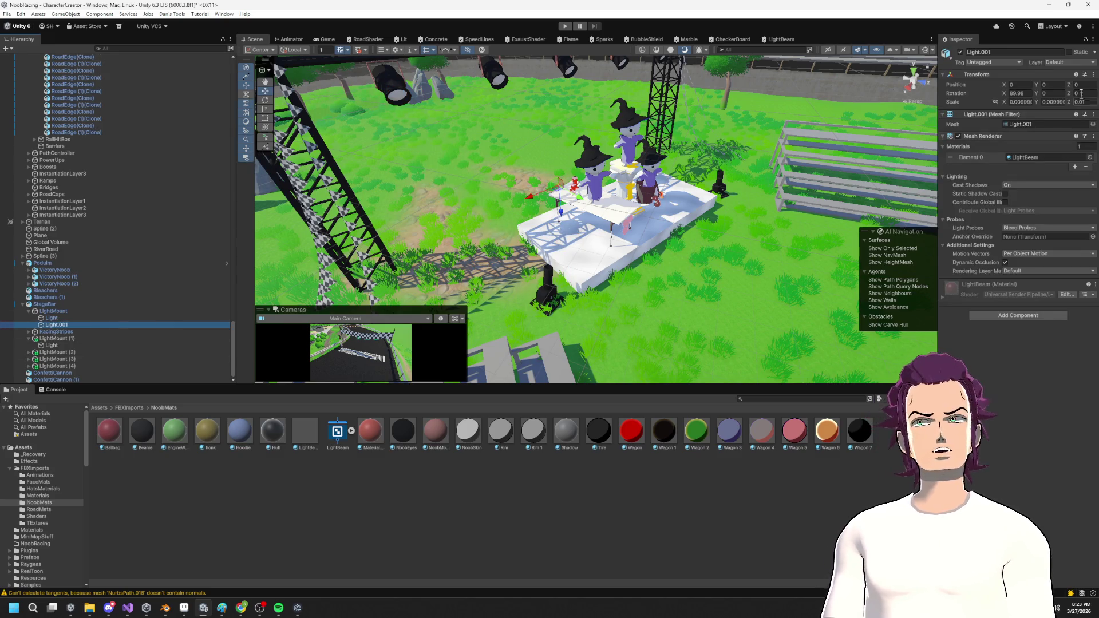
drag(584, 205, 638, 166)
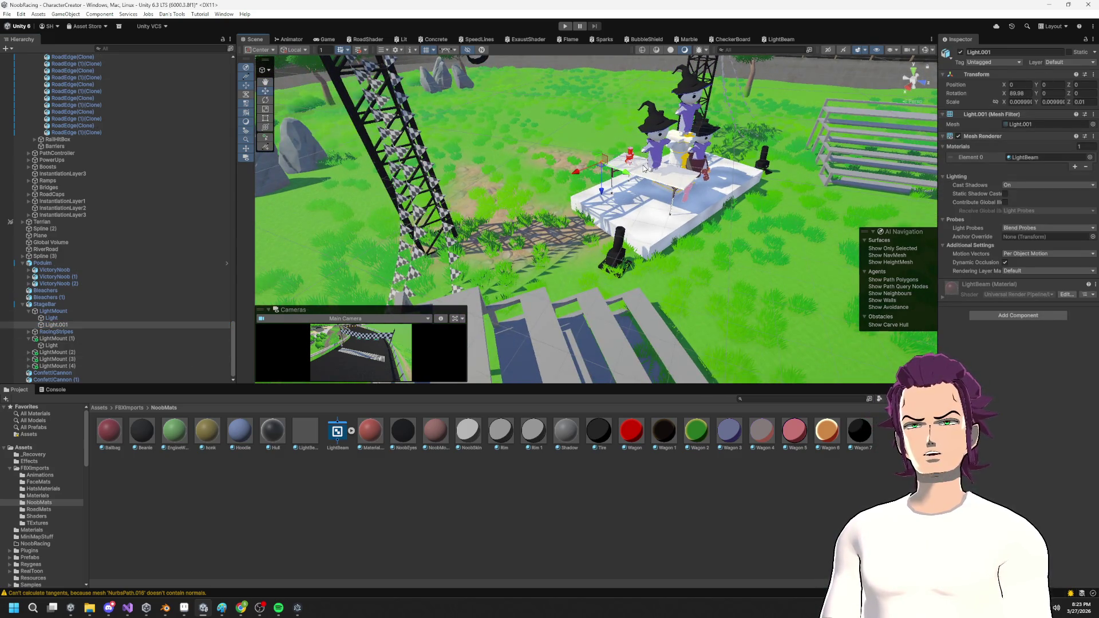
key(f)
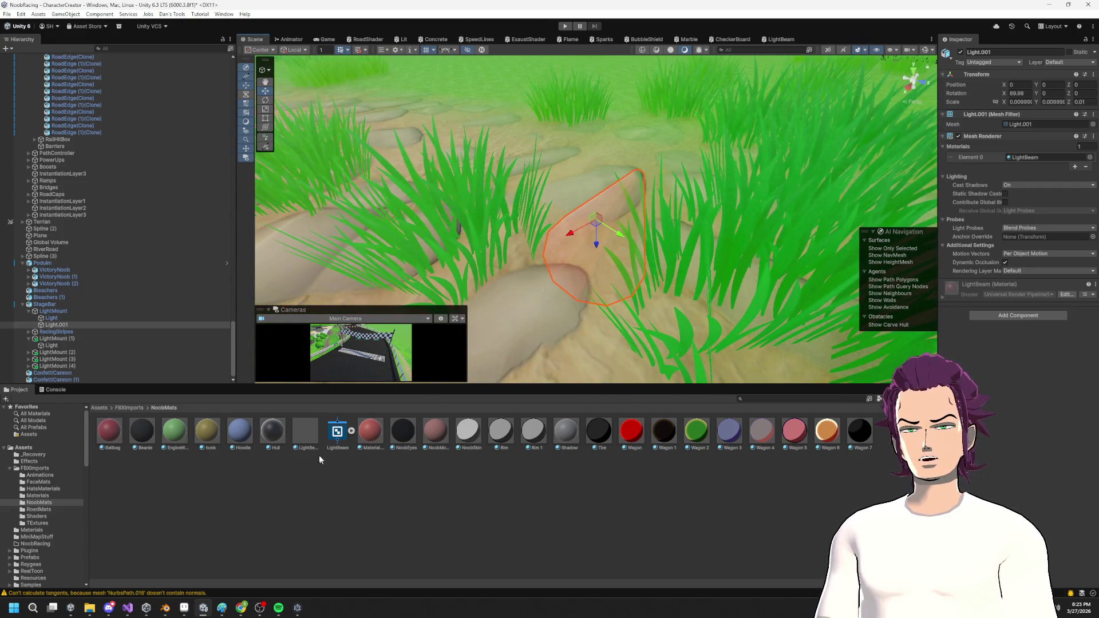
drag(544, 298, 540, 237)
scroll(540, 237, up, 5)
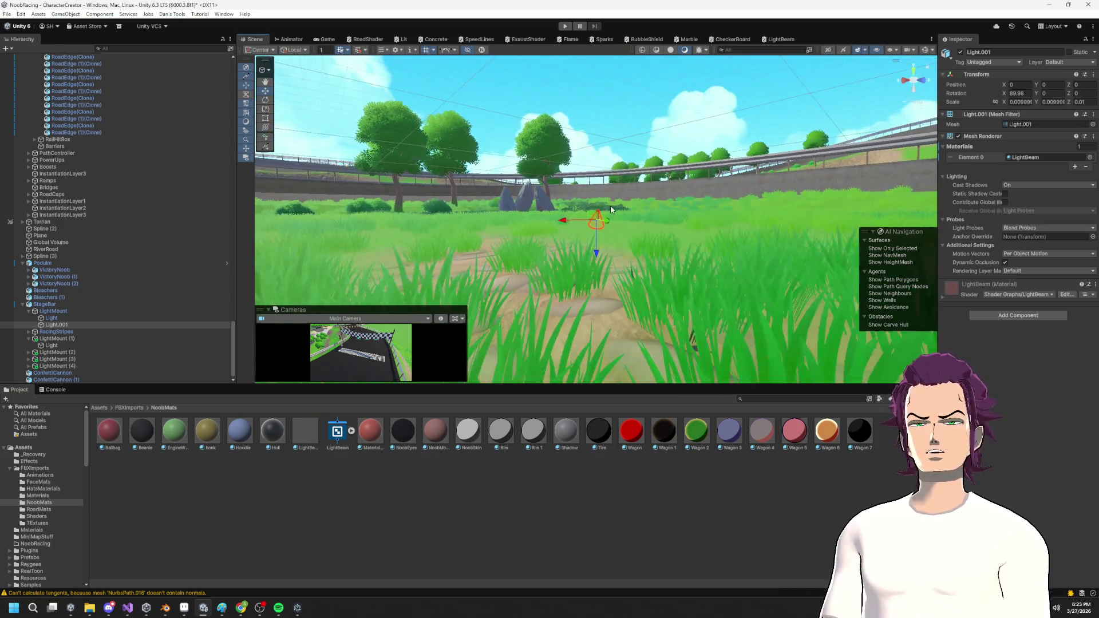
scroll(609, 220, up, 3)
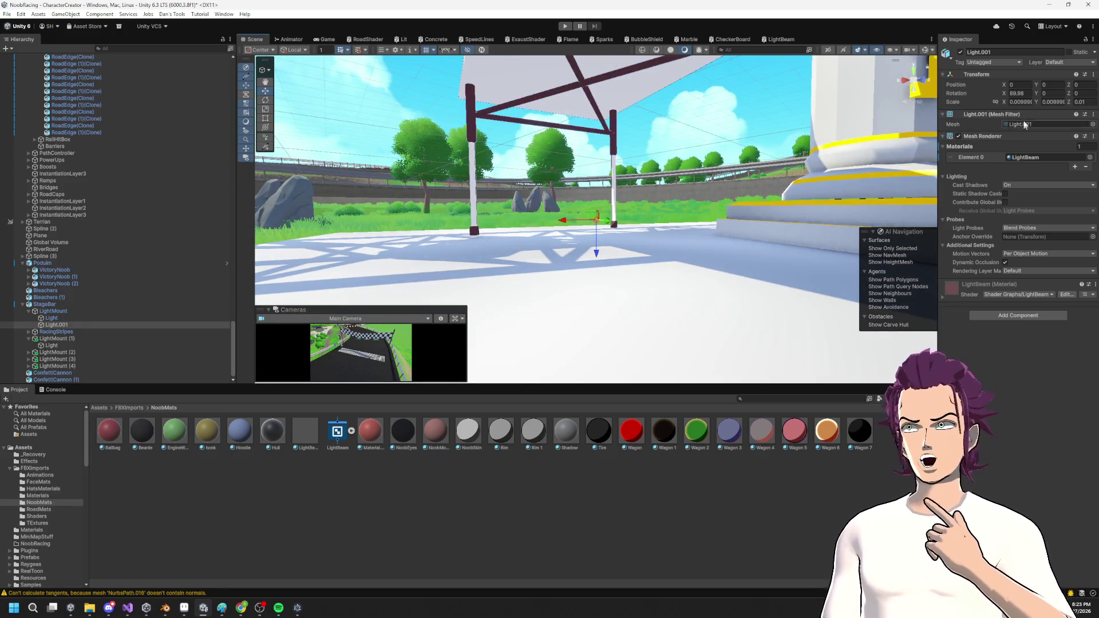
Set Light.001's Transform Scale to 1 on X, Y and Z.
click(53, 318)
click(59, 325)
click(1022, 102)
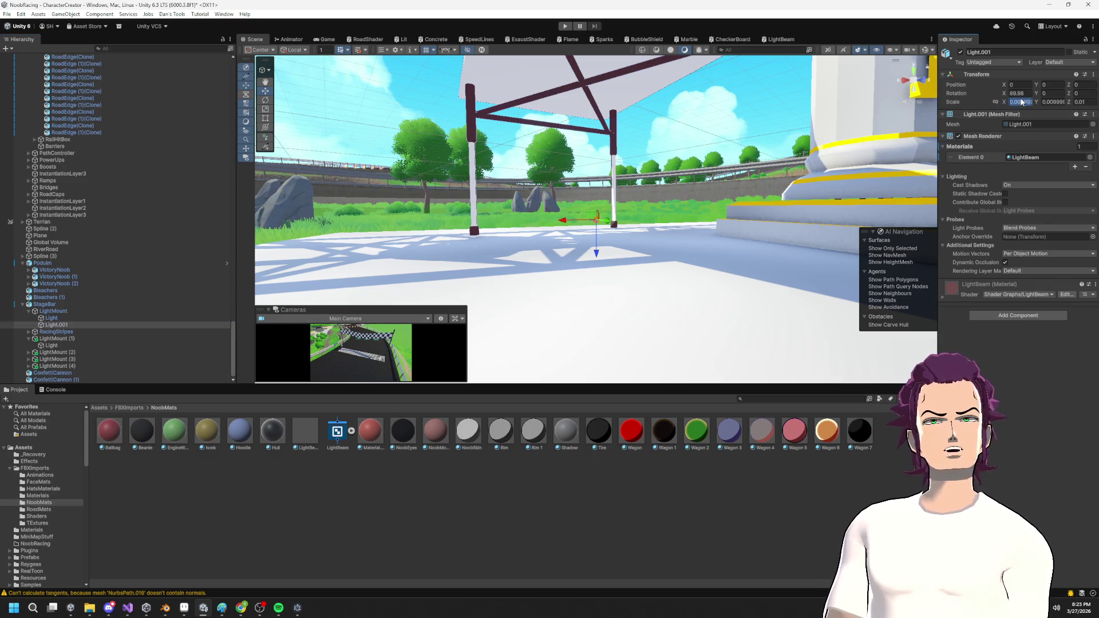
click(1080, 102)
text(1)
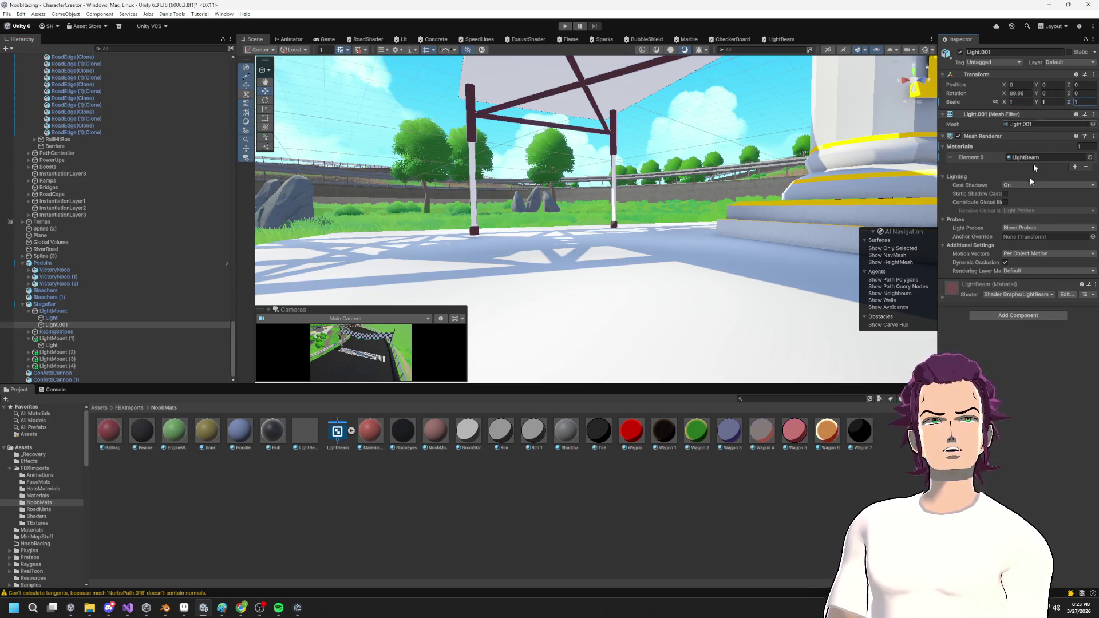
drag(522, 242, 721, 304)
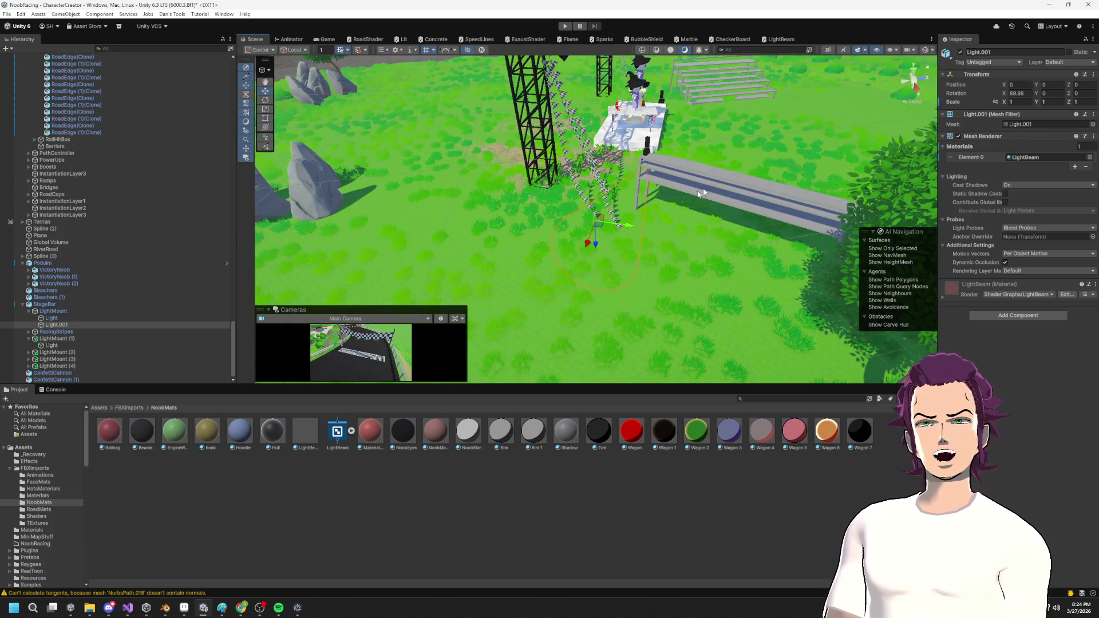
Raise the Light.001 beam to Position Y 12.89 under the gantry.
click(77, 310)
click(81, 318)
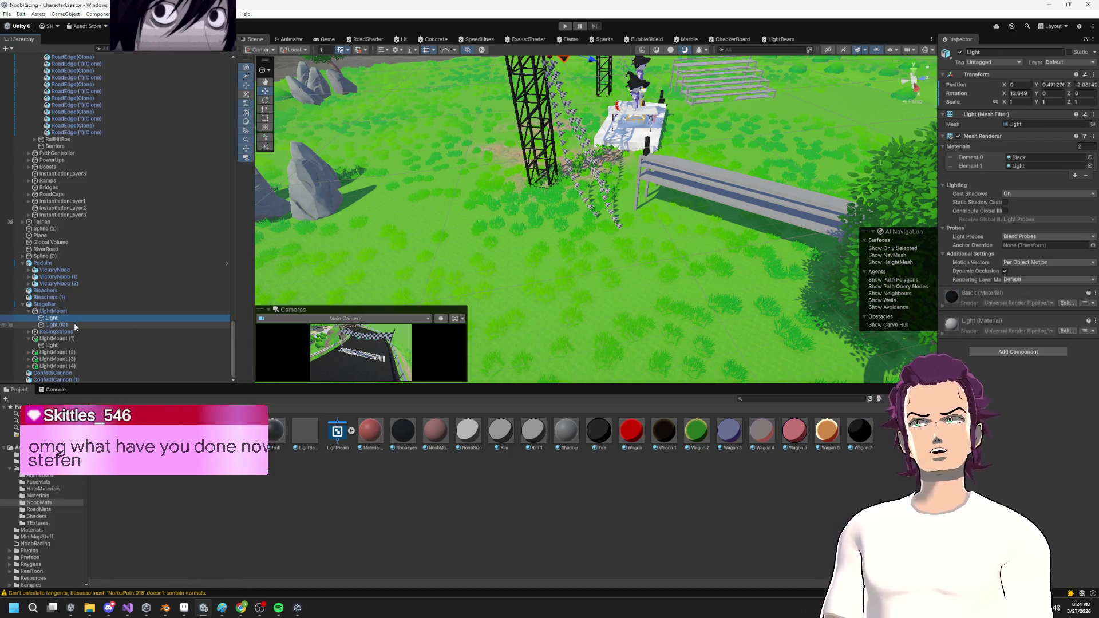
click(74, 325)
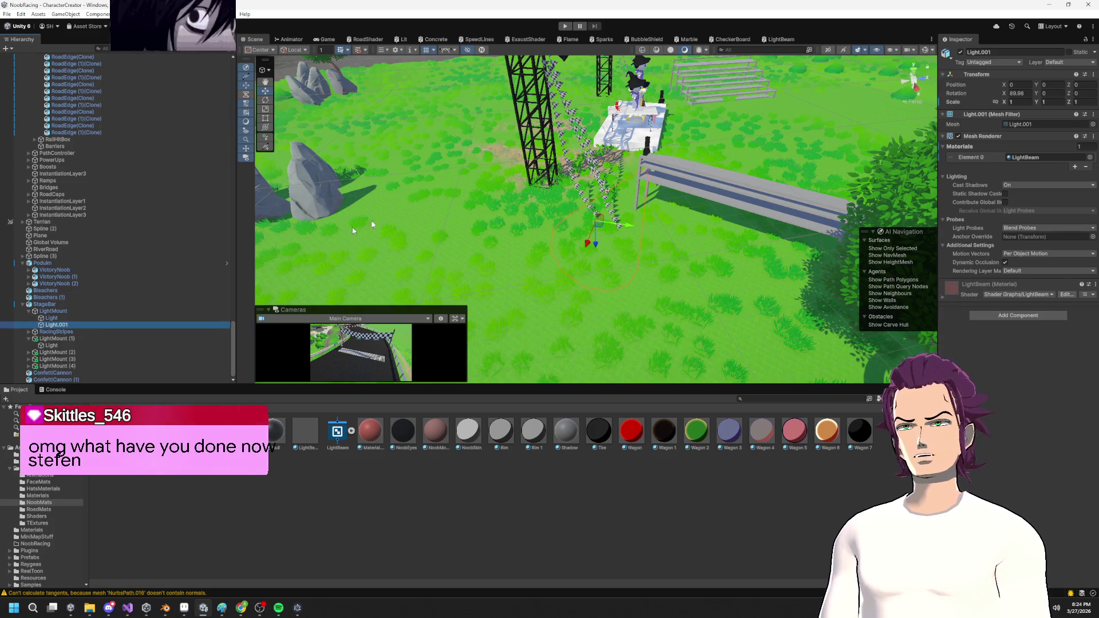
drag(590, 223, 629, 226)
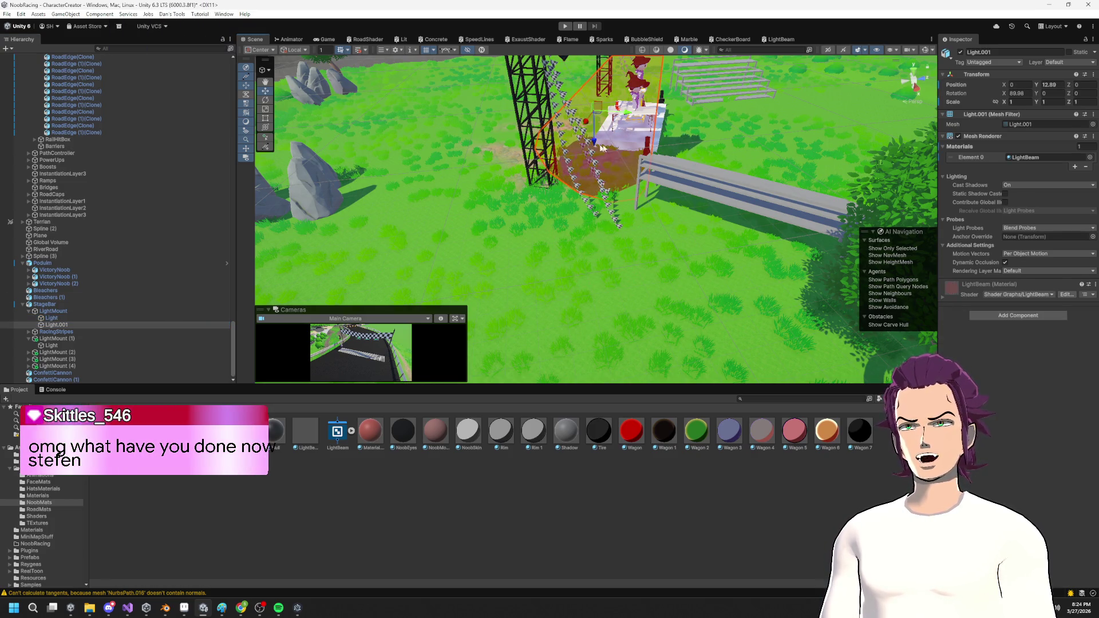
key(f)
scroll(664, 229, down, 5)
scroll(630, 258, up, 5)
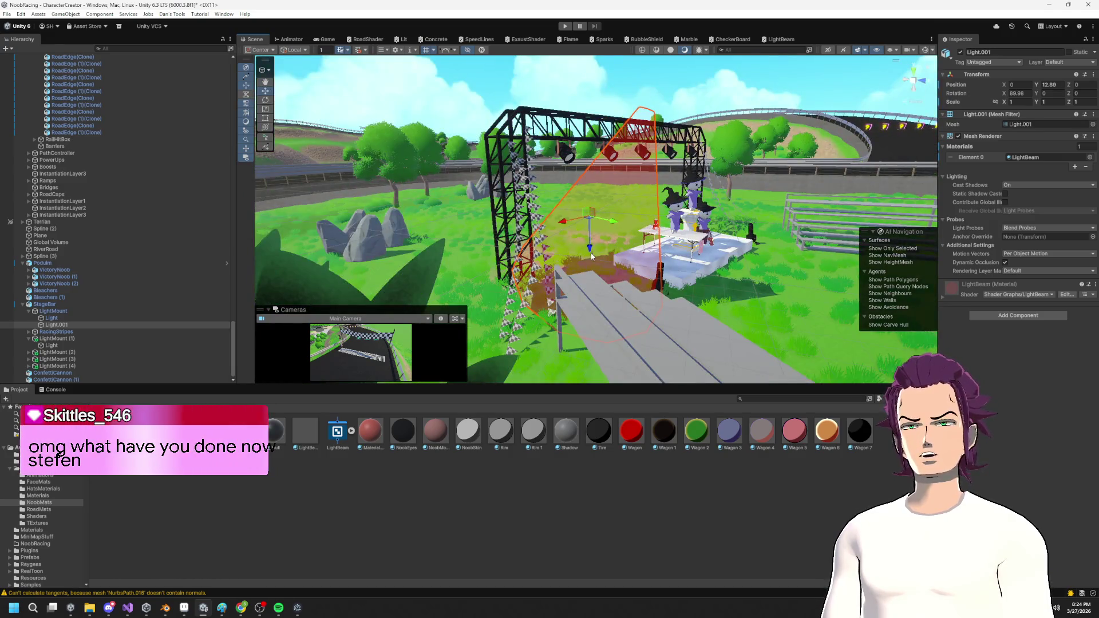
Undo a trial rotation so the beam stays upright, then return to Blender.
key(e)
drag(606, 237, 420, 175)
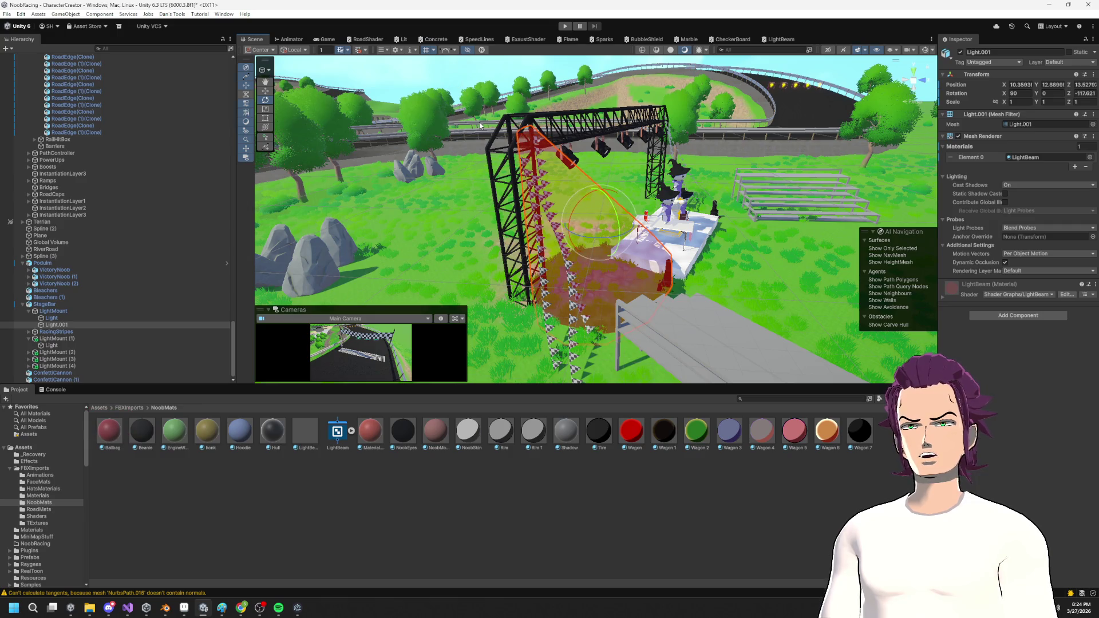
key(ctrl+z)
key(alt+Tab)
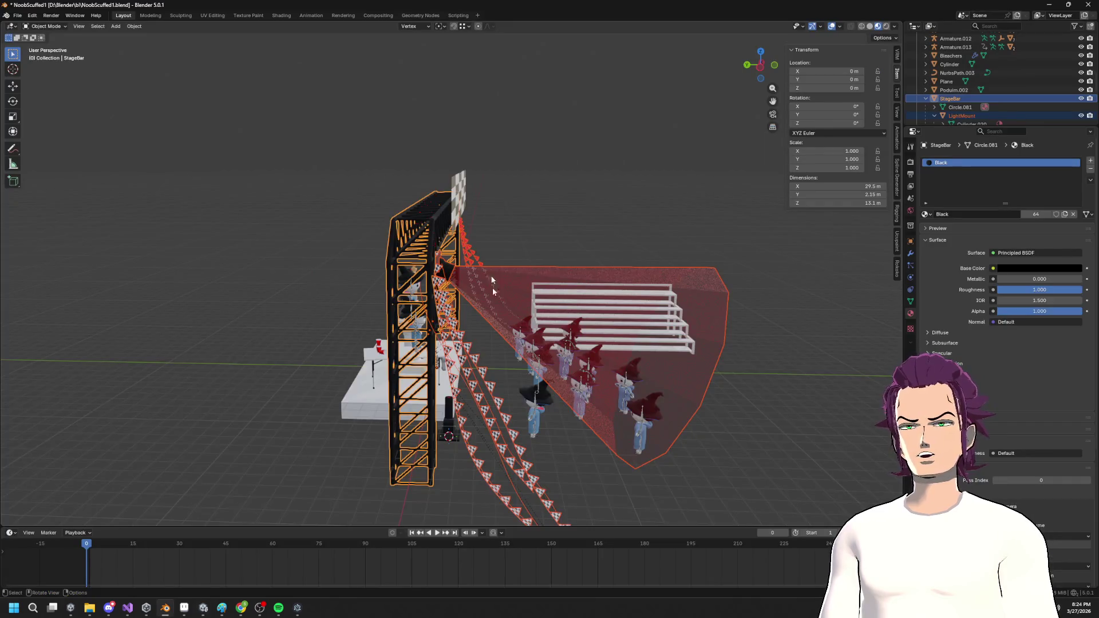
Join the light housing and beam cone into one object.
click(492, 288)
scroll(509, 288, up, 4)
click(422, 263)
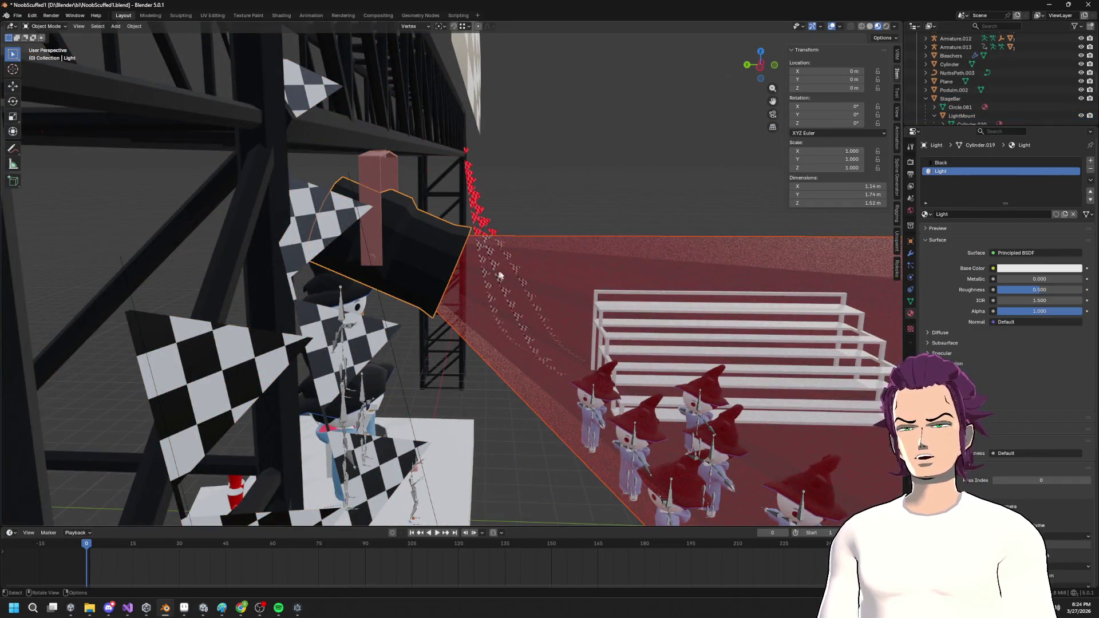
key(KP_Decimal)
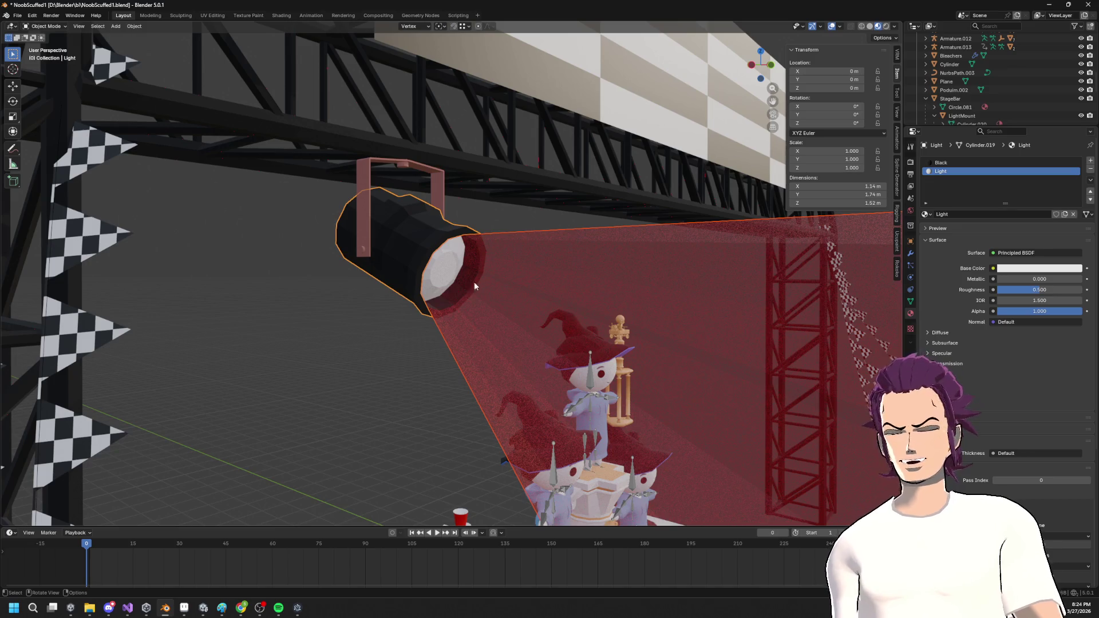
key(F3)
text(join)
click(533, 295)
key(KP_Decimal)
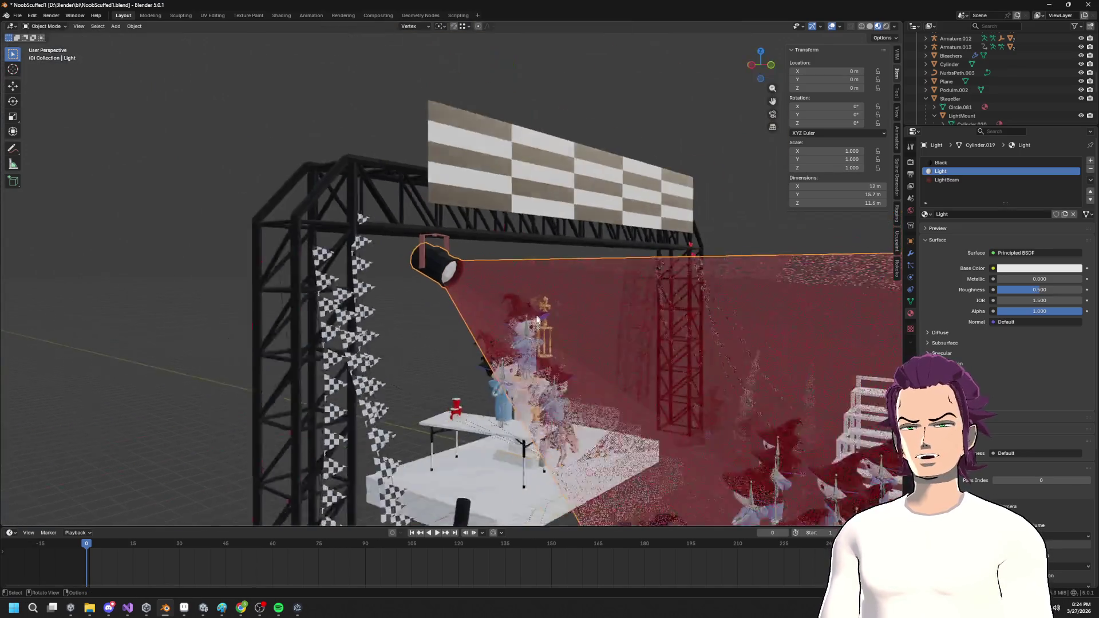
Select StageBar together with its whole hierarchy, including the lights.
scroll(547, 332, up, 3)
shift+click(429, 255)
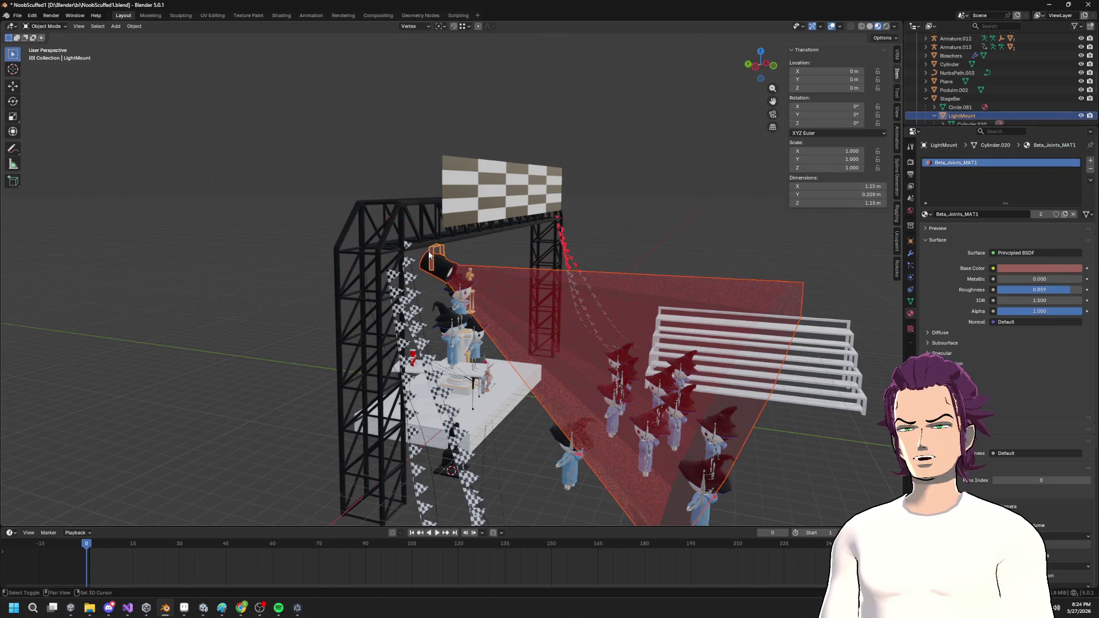
right_click(938, 98)
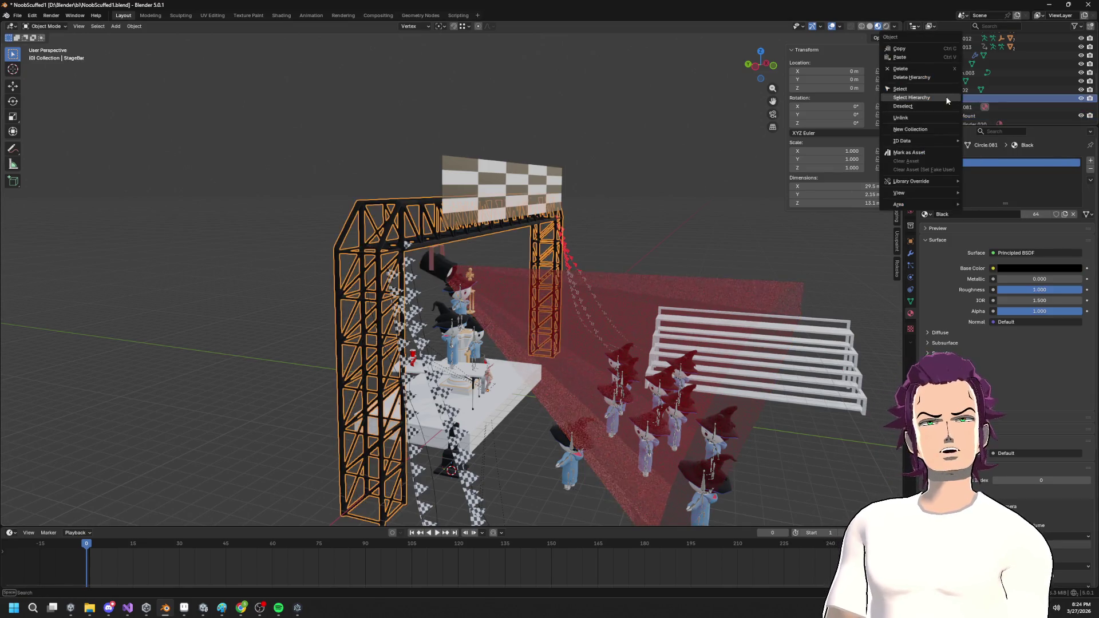
click(928, 98)
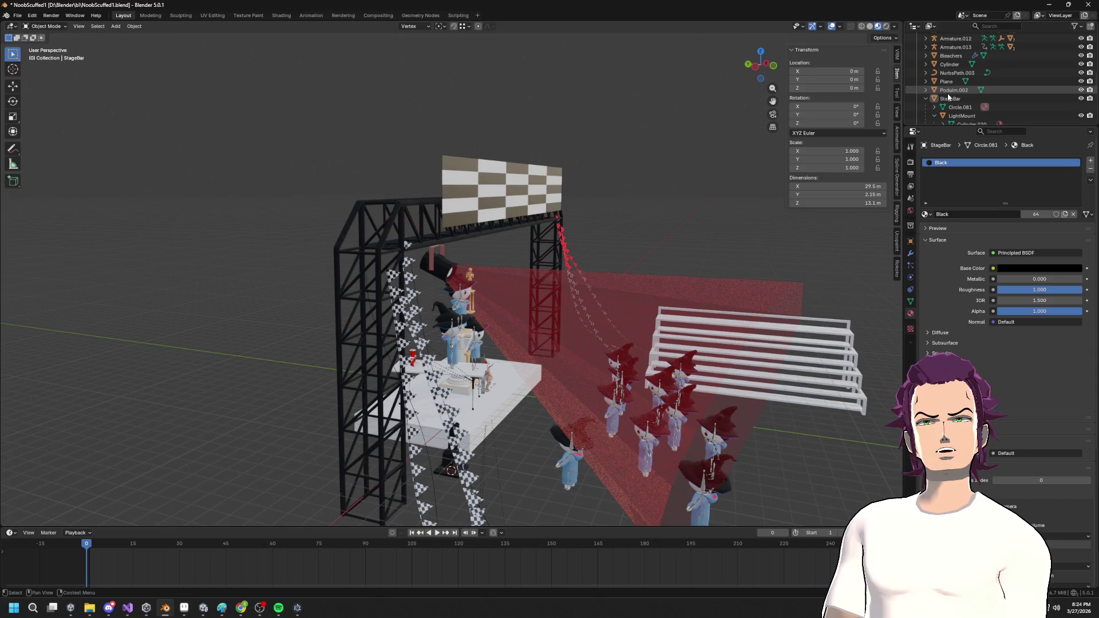
right_click(941, 99)
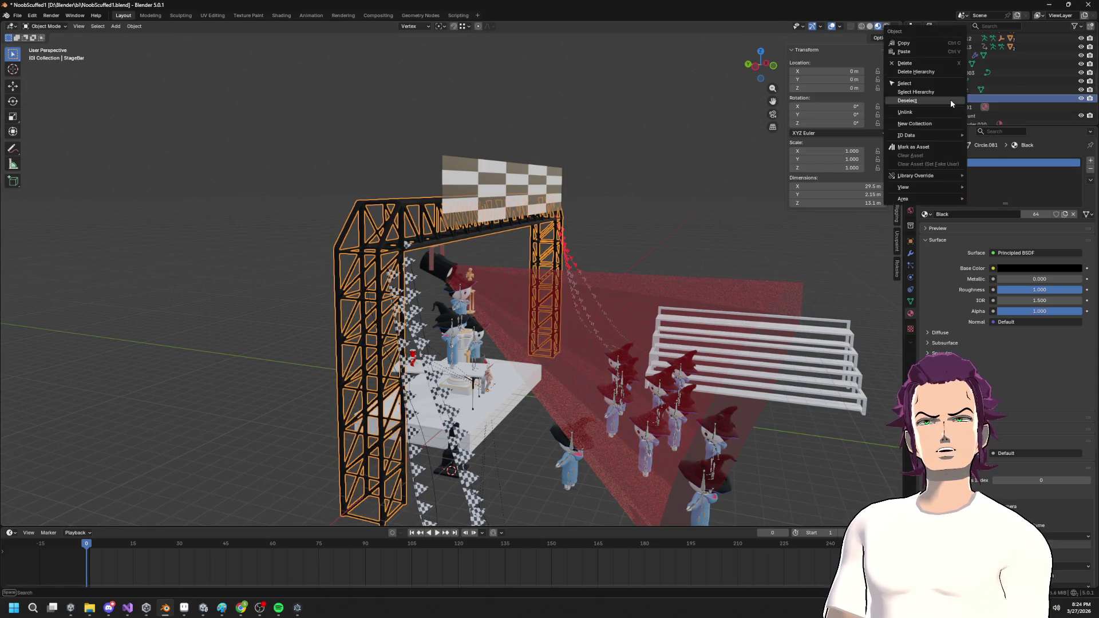
click(944, 99)
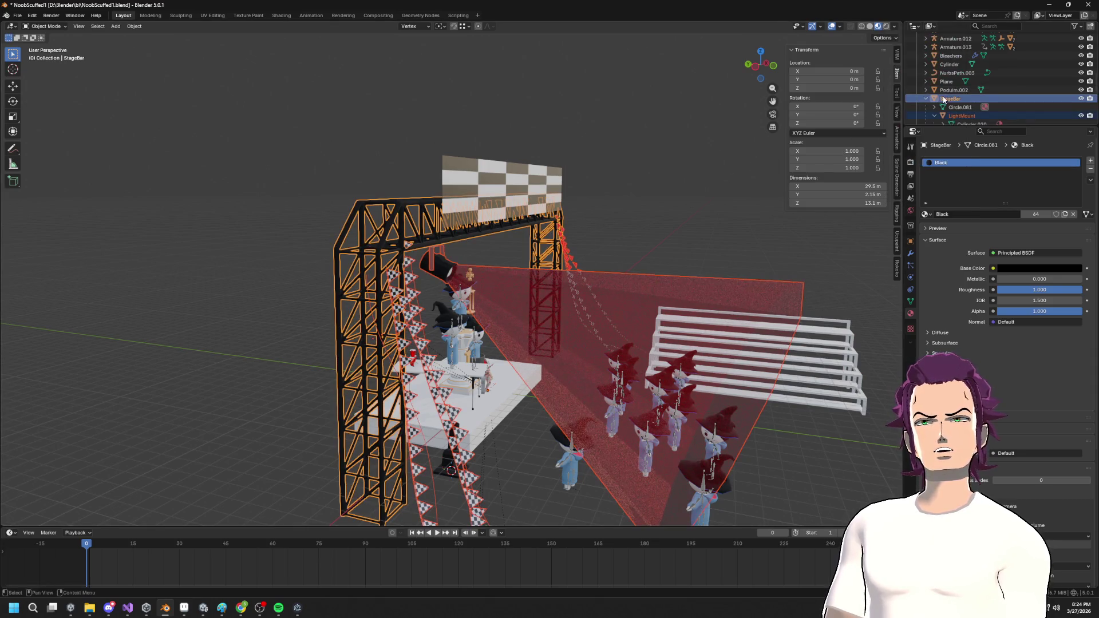
Export the stage bar as StageBar.fbx and return to Unity.
click(19, 16)
mouse_move(49, 147)
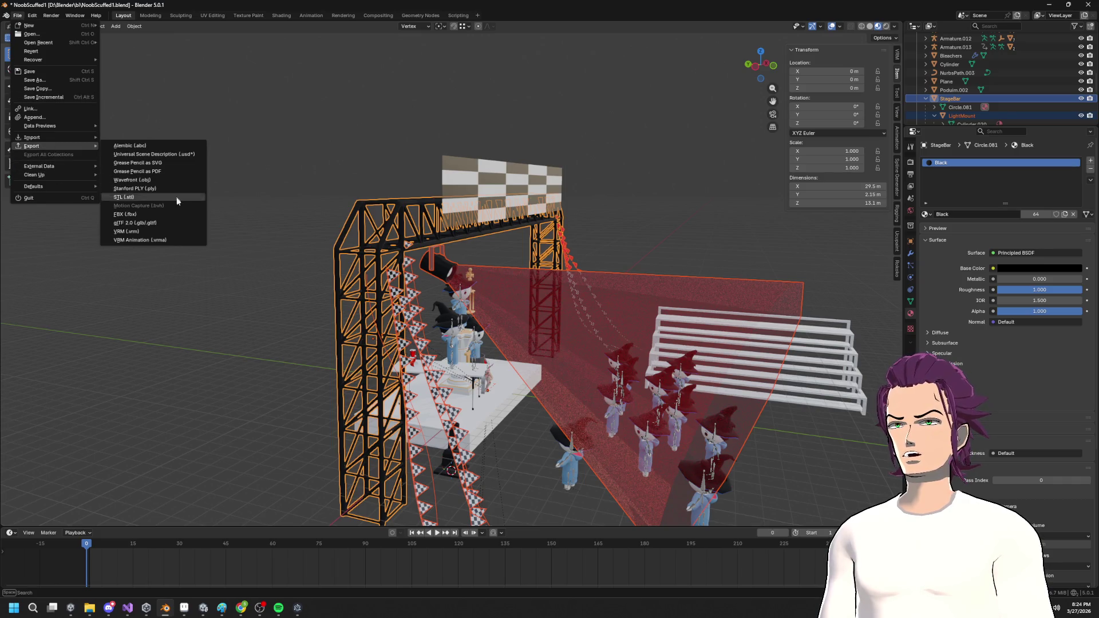
click(131, 216)
click(413, 458)
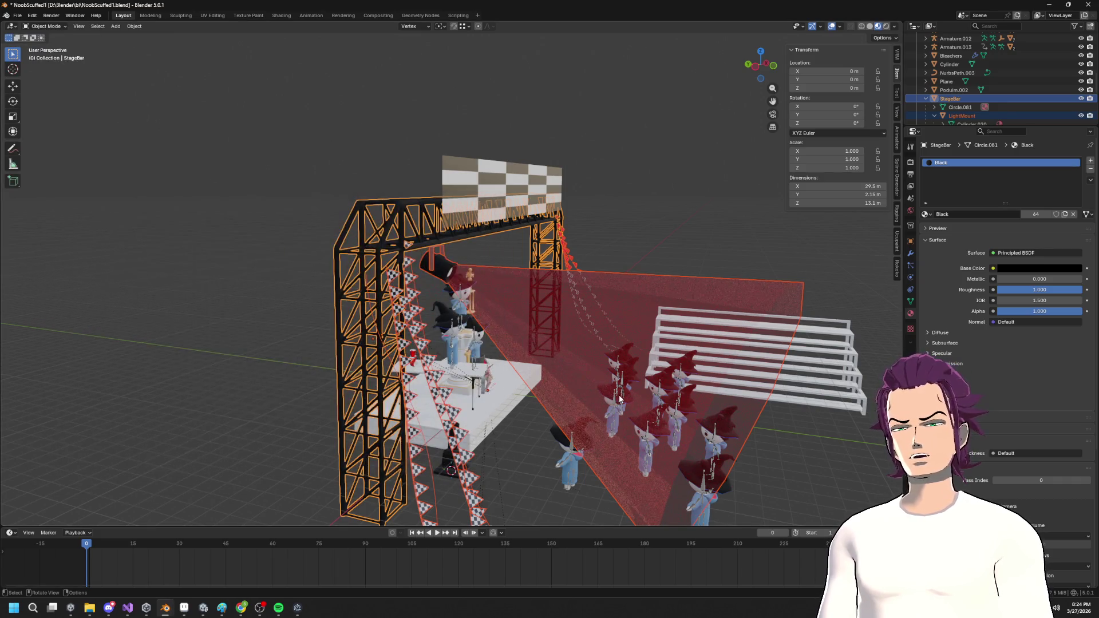
key(alt+Tab)
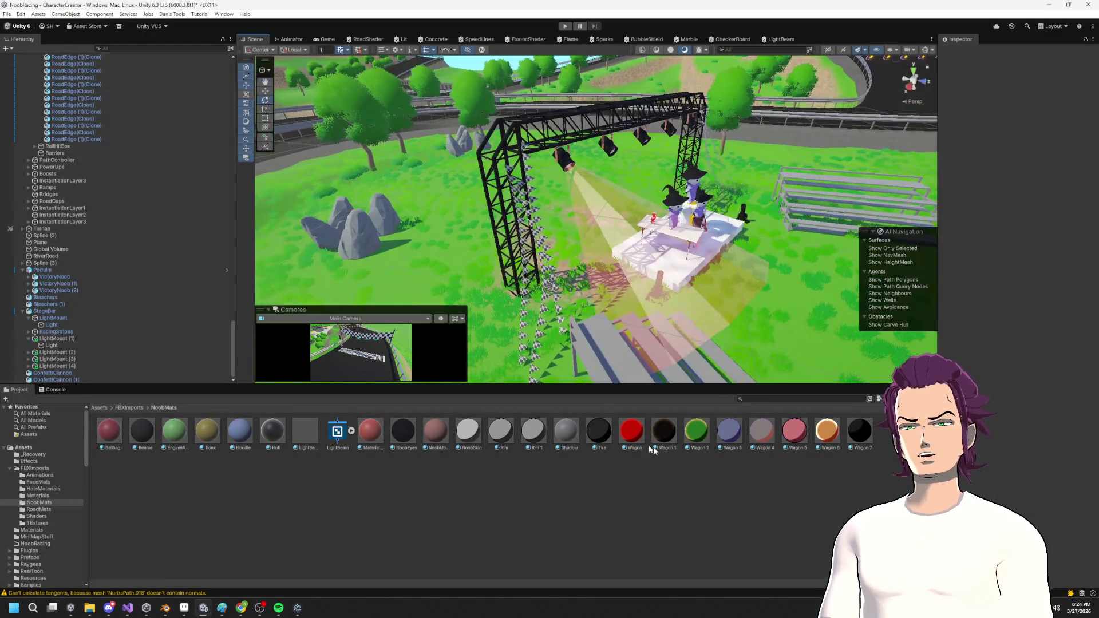
Orbit Unity's Scene view to a low angle on the stage and select StageBar.
mouse_move(486, 200)
mouse_down()
mouse_move(490, 238)
mouse_move(516, 219)
mouse_move(628, 250)
mouse_move(618, 233)
mouse_move(710, 243)
mouse_up()
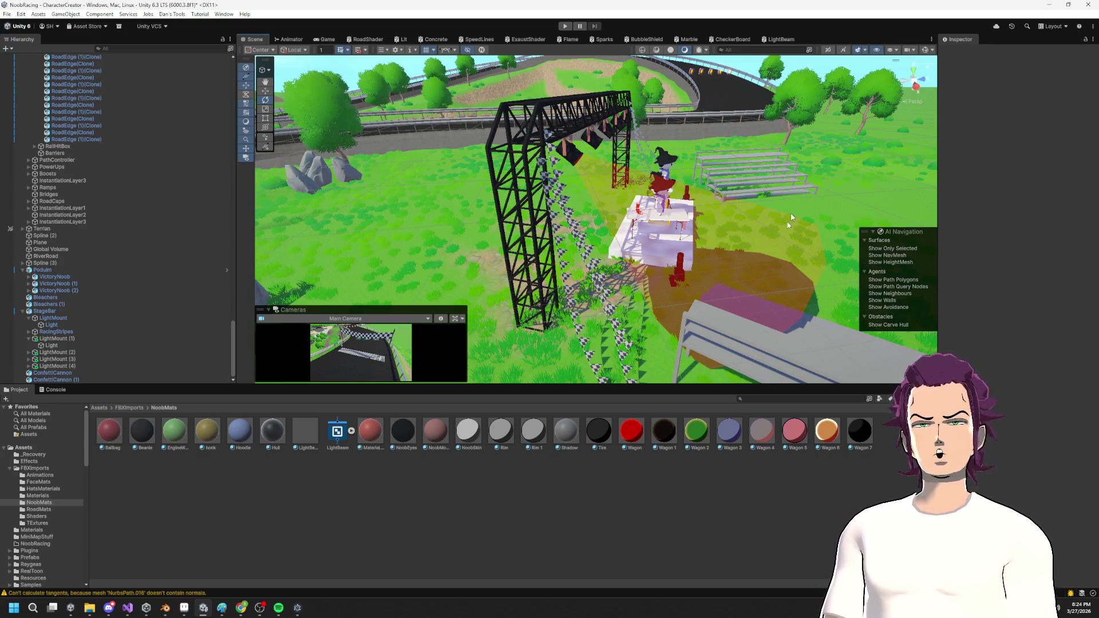
mouse_move(801, 252)
mouse_down()
mouse_move(830, 238)
mouse_move(647, 264)
mouse_up()
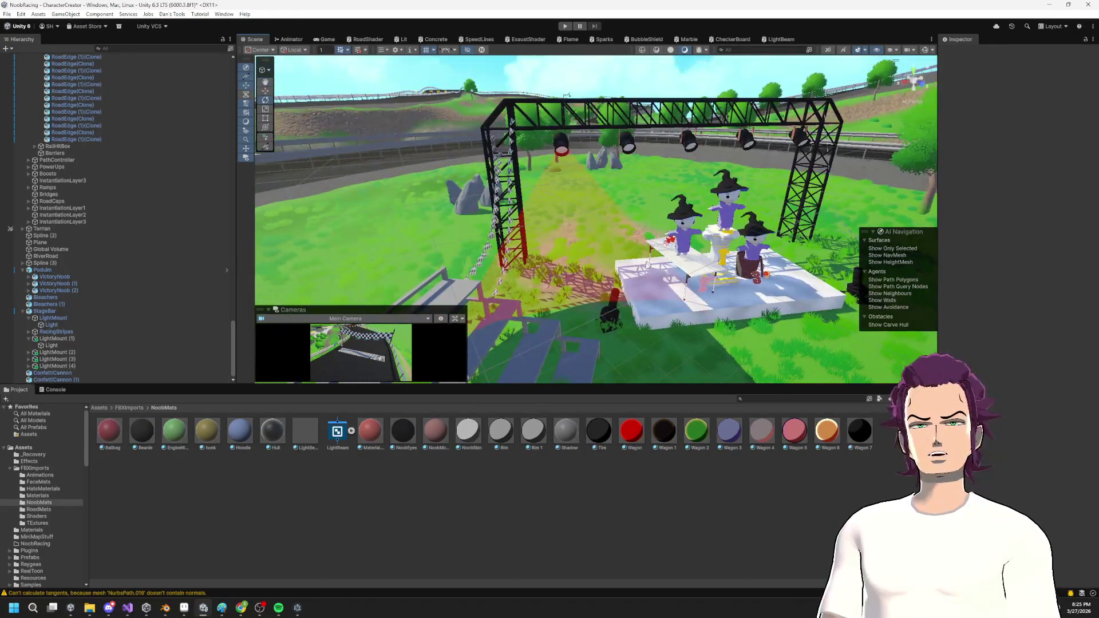
click(596, 245)
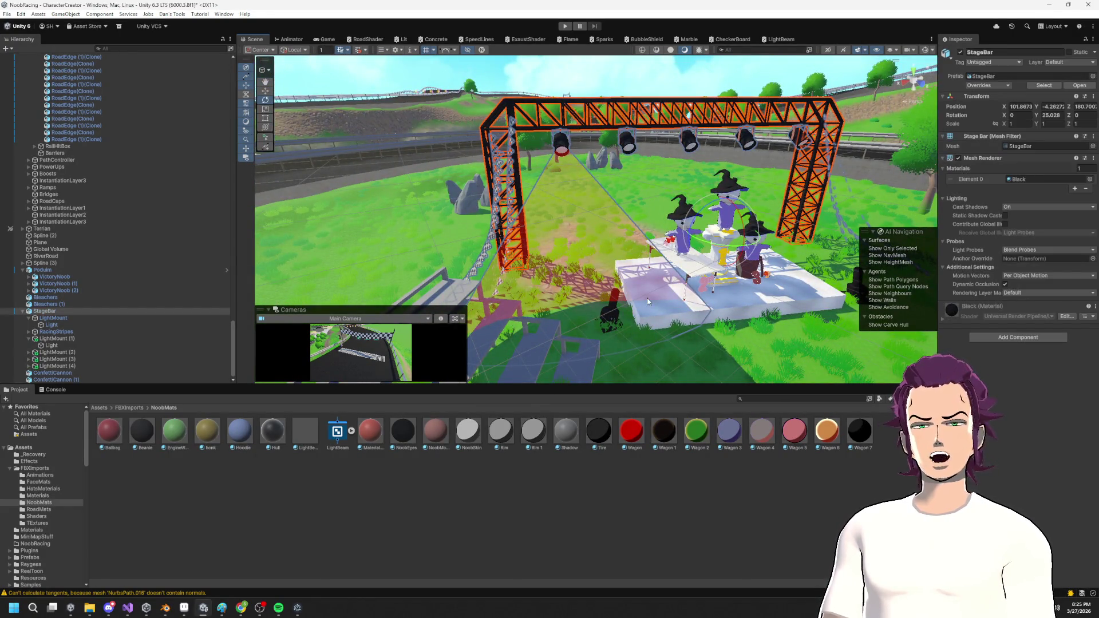
key(alt+Tab)
drag(735, 354, 679, 331)
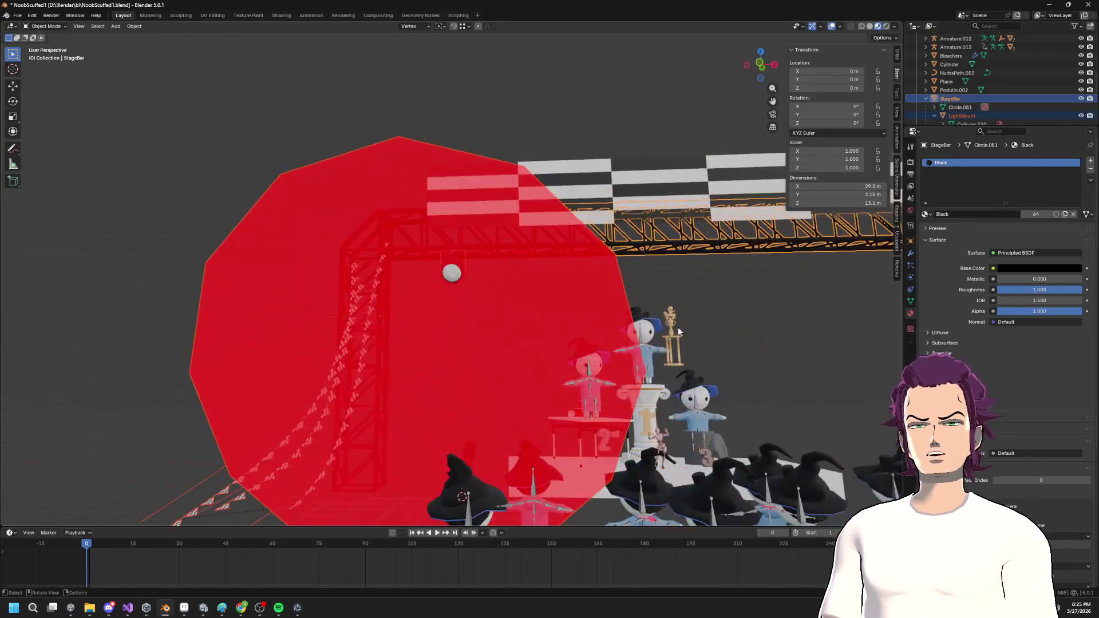
Select the red light-beam mesh and enter Edit Mode on it.
click(648, 319)
key(Tab)
click(664, 292)
click(675, 290)
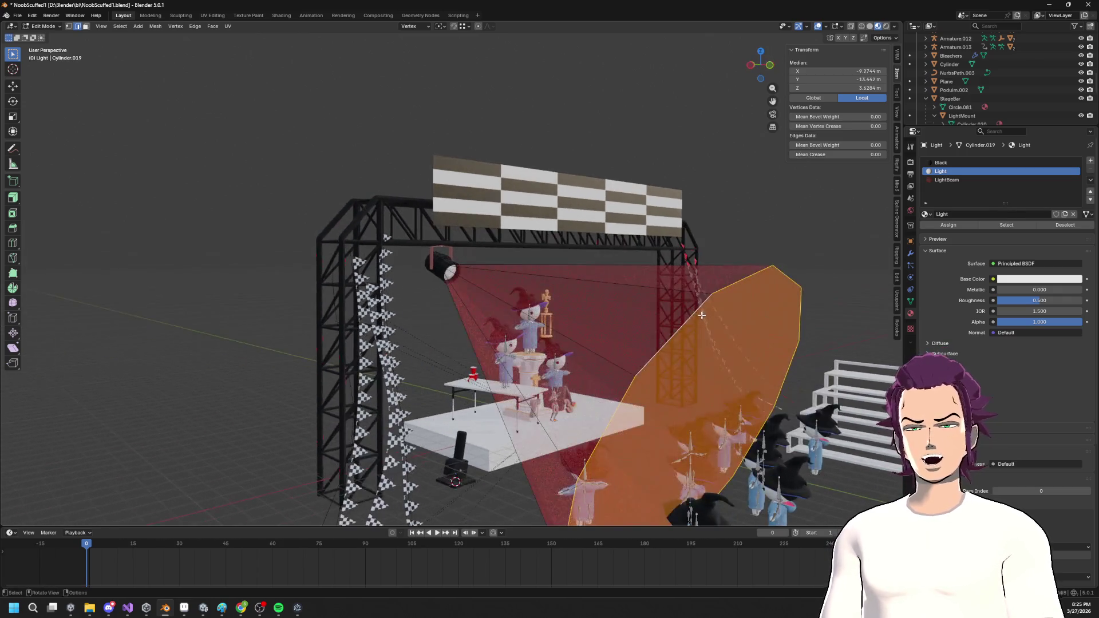
drag(702, 315, 708, 329)
mouse_move(615, 321)
mouse_down()
mouse_move(767, 301)
mouse_move(631, 294)
mouse_up()
click(634, 323)
scroll(634, 324, up, 1)
Mark the edge loop along the beam's edge as a UV seam.
key(2)
alt+click(772, 300)
key(u)
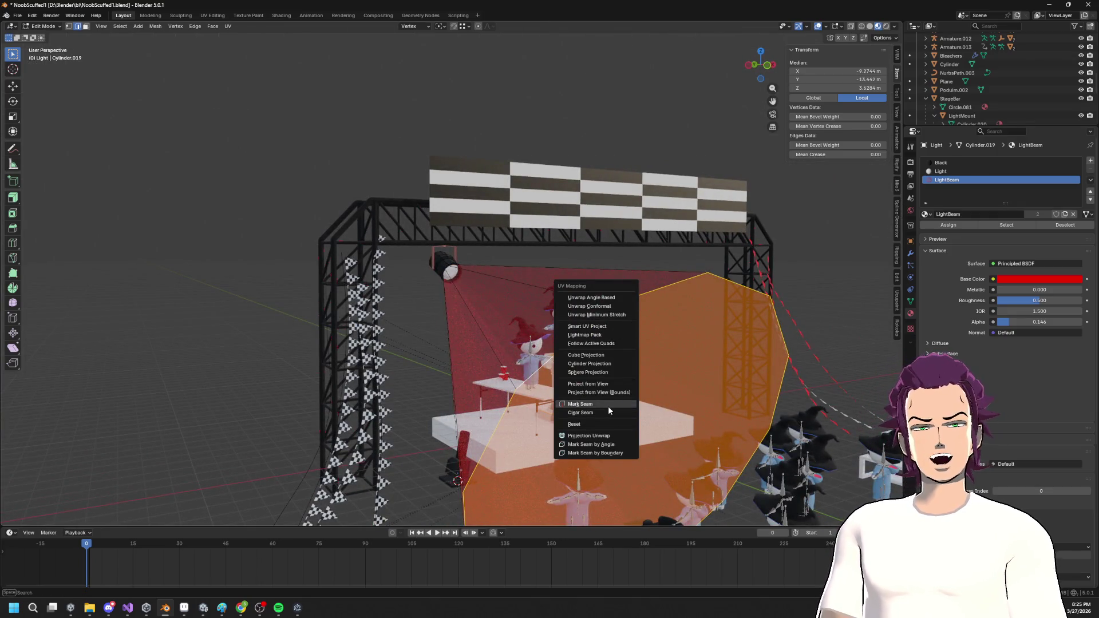
click(607, 406)
scroll(608, 406, down, 3)
scroll(435, 284, up, 6)
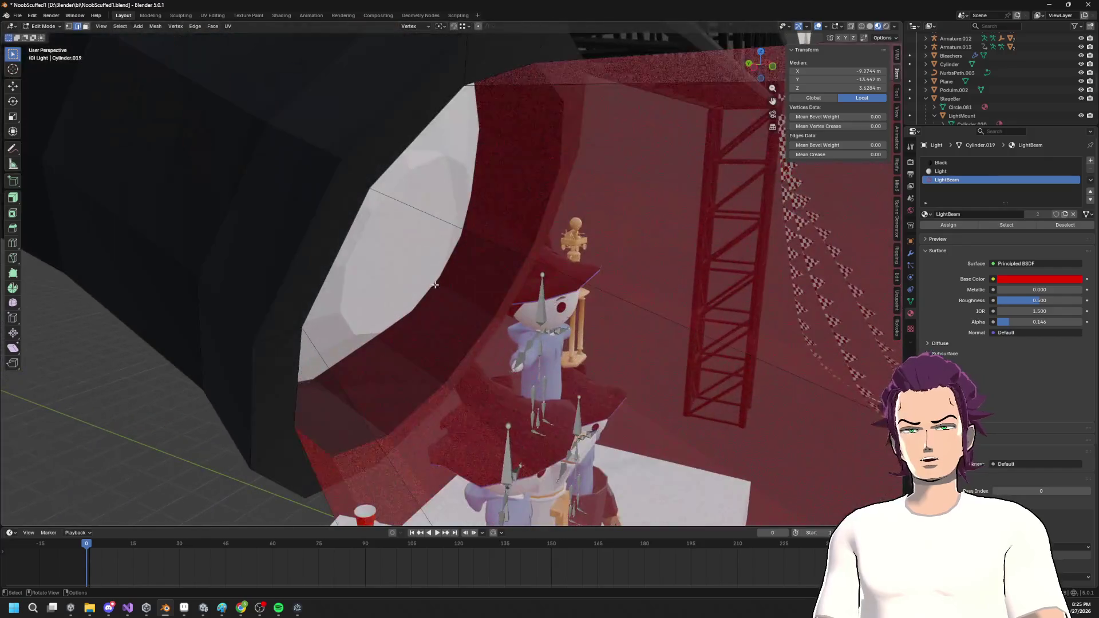
alt+click(322, 277)
Select all of the beam's faces.
mouse_move(401, 320)
mouse_down()
mouse_move(422, 326)
mouse_move(410, 316)
mouse_move(487, 289)
mouse_move(567, 281)
mouse_move(690, 350)
mouse_up()
right_click(413, 301)
drag(624, 394, 412, 295)
click(409, 294)
shift+click(432, 266)
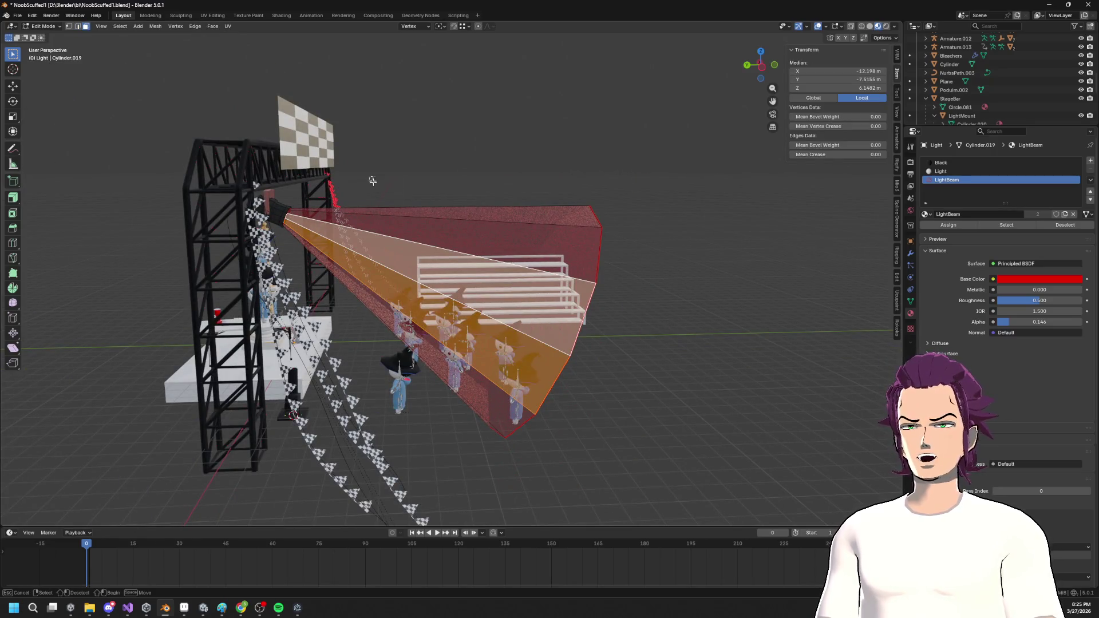
shift+click(383, 180)
drag(383, 181, 316, 308)
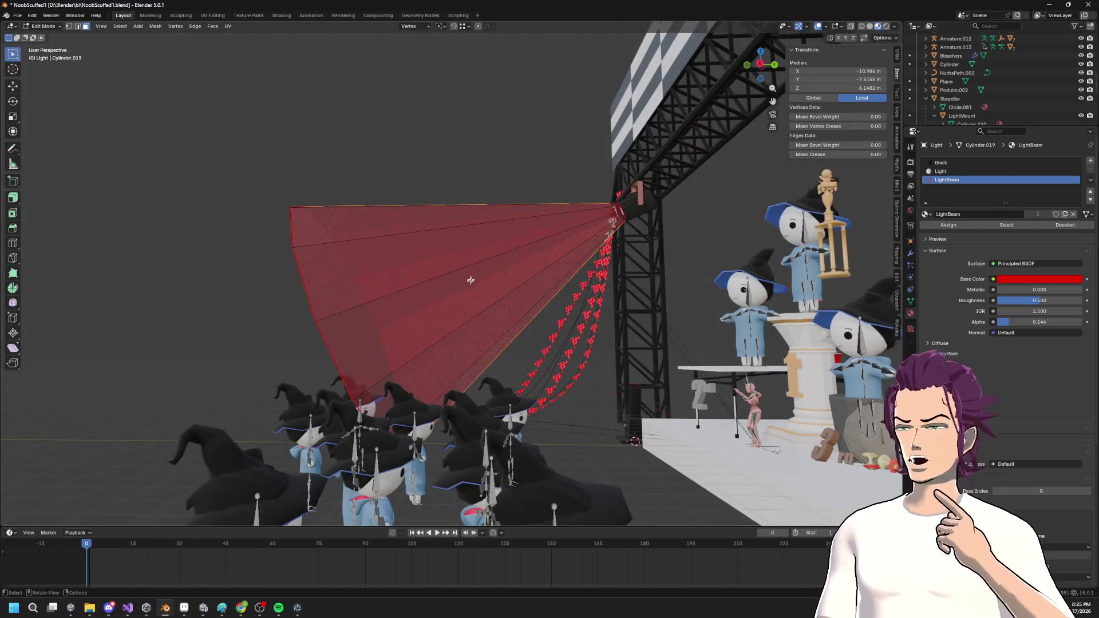
mouse_move(436, 164)
mouse_down()
mouse_move(532, 349)
mouse_move(561, 355)
mouse_move(724, 306)
mouse_move(546, 228)
mouse_up()
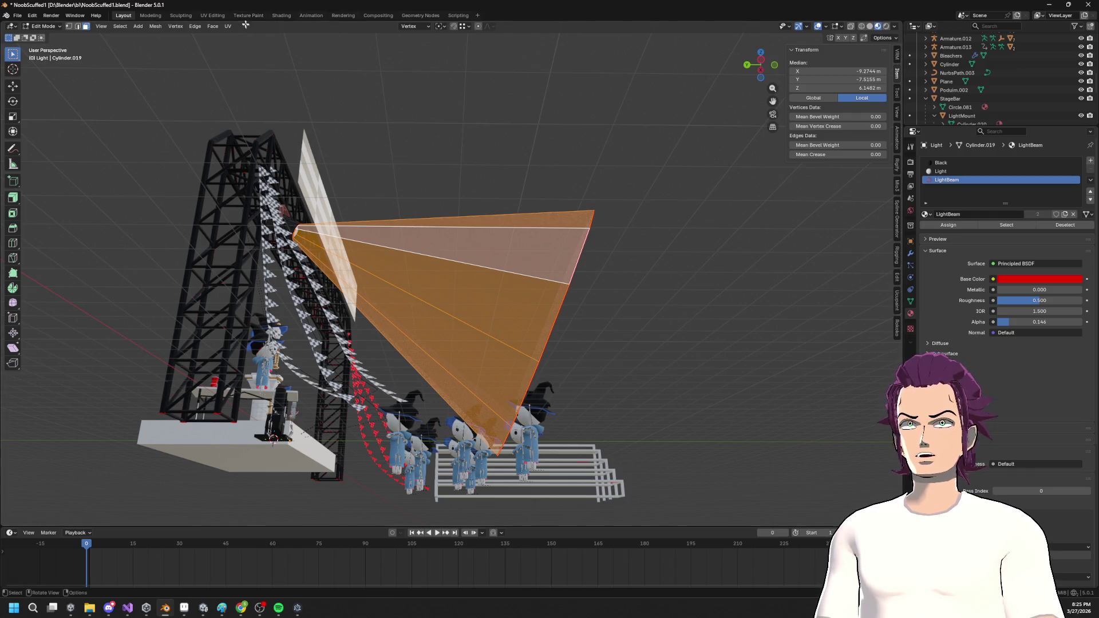
Switch to the UV Editing workspace with the stage and cone in view.
click(213, 17)
scroll(629, 287, down, 6)
drag(659, 246, 505, 223)
scroll(574, 274, up, 3)
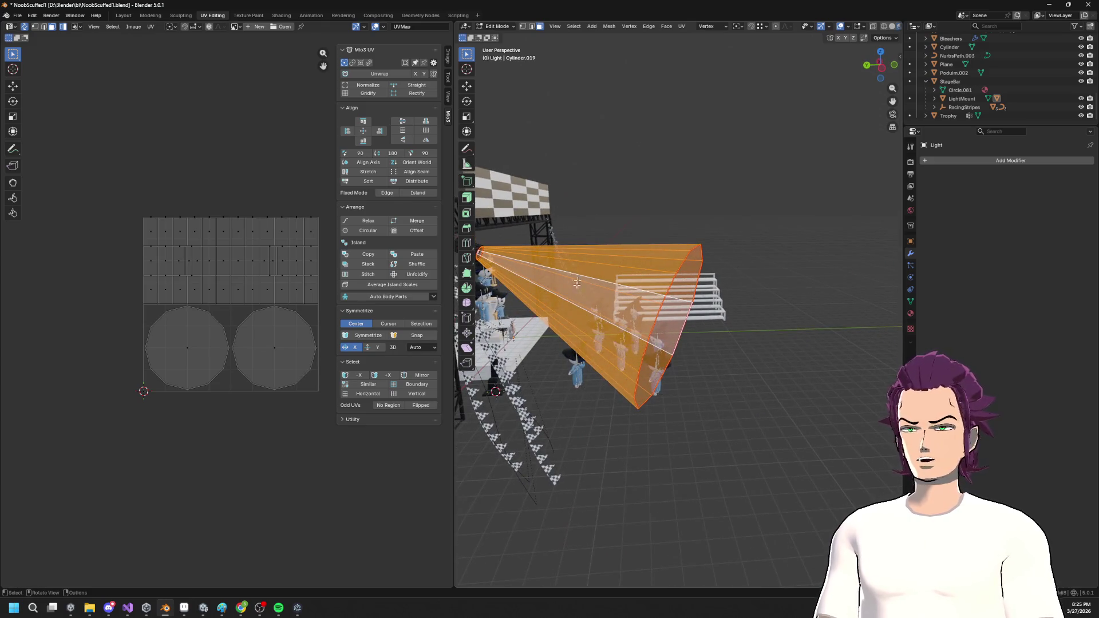
Unwrap the beam with Smart UV Project.
key(u)
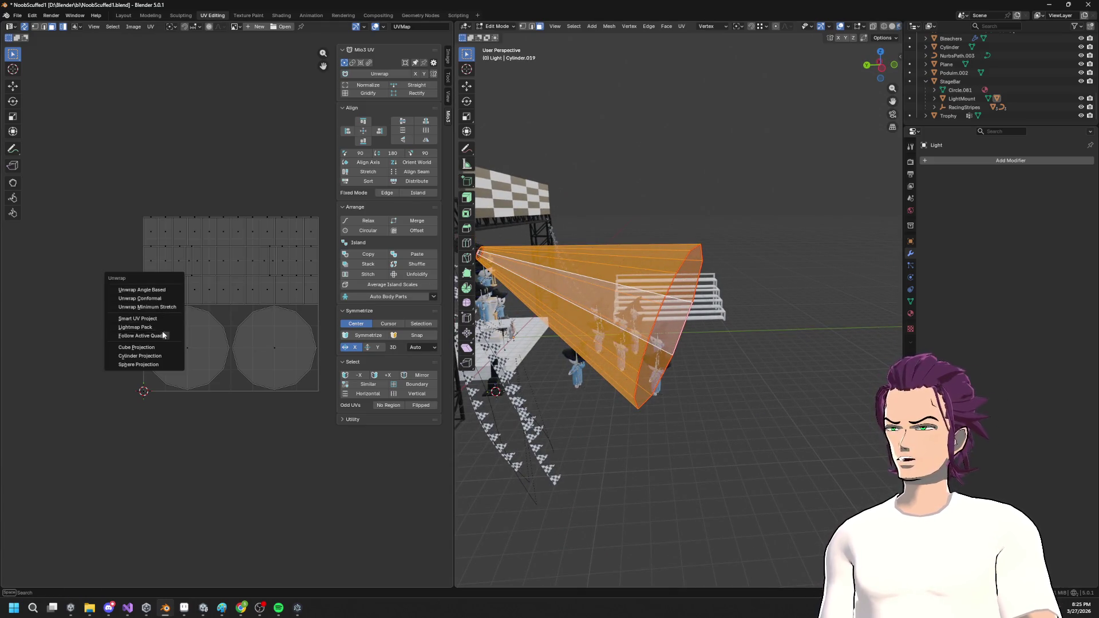
click(156, 318)
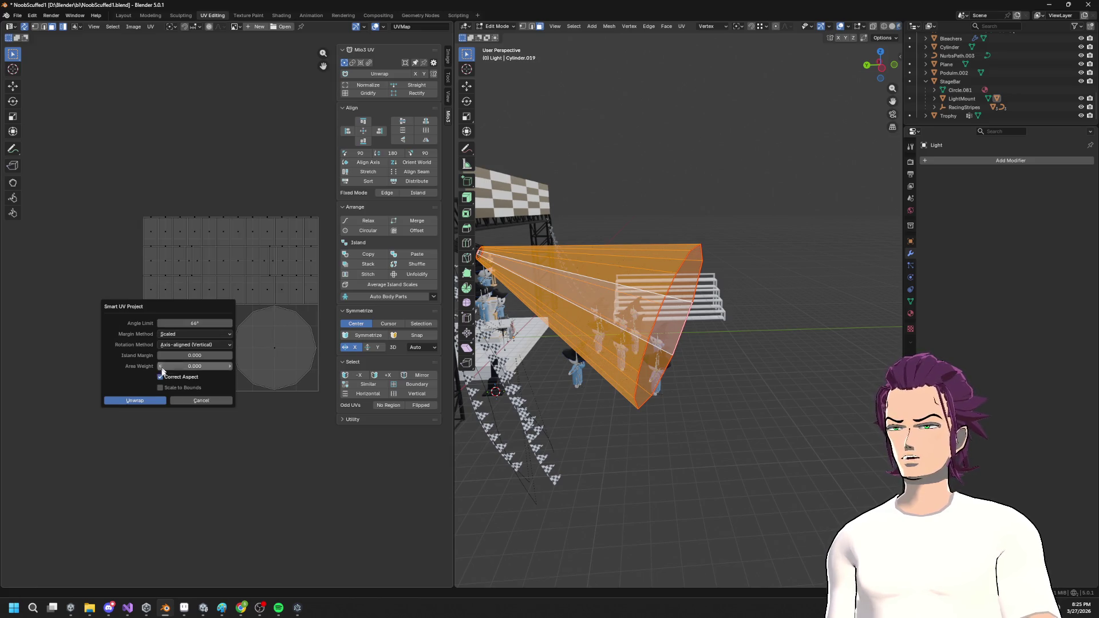
click(147, 401)
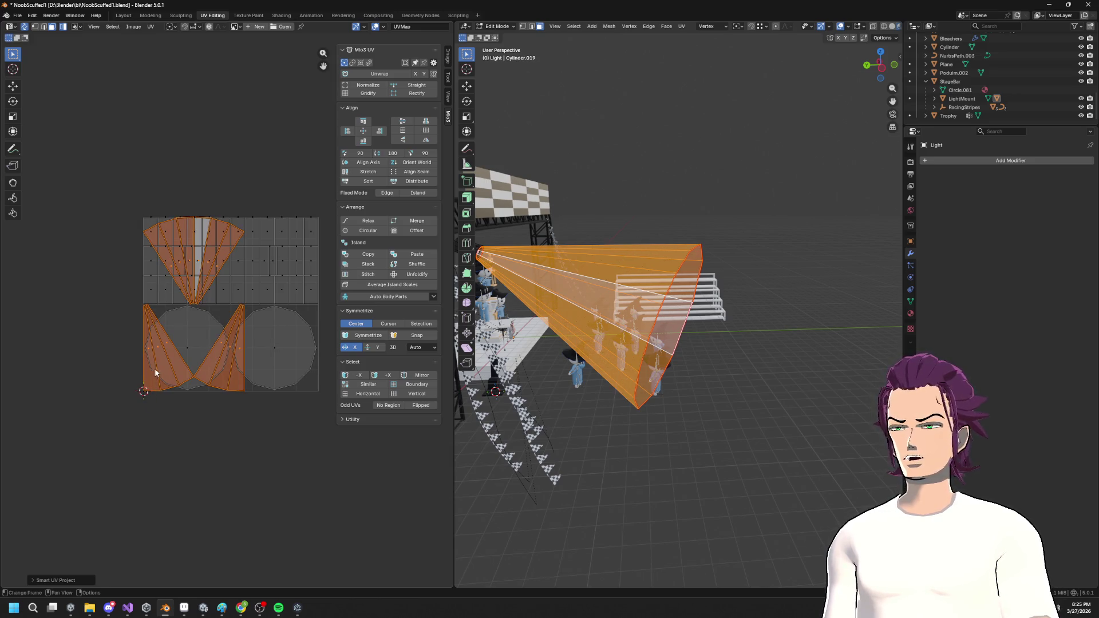
key(u)
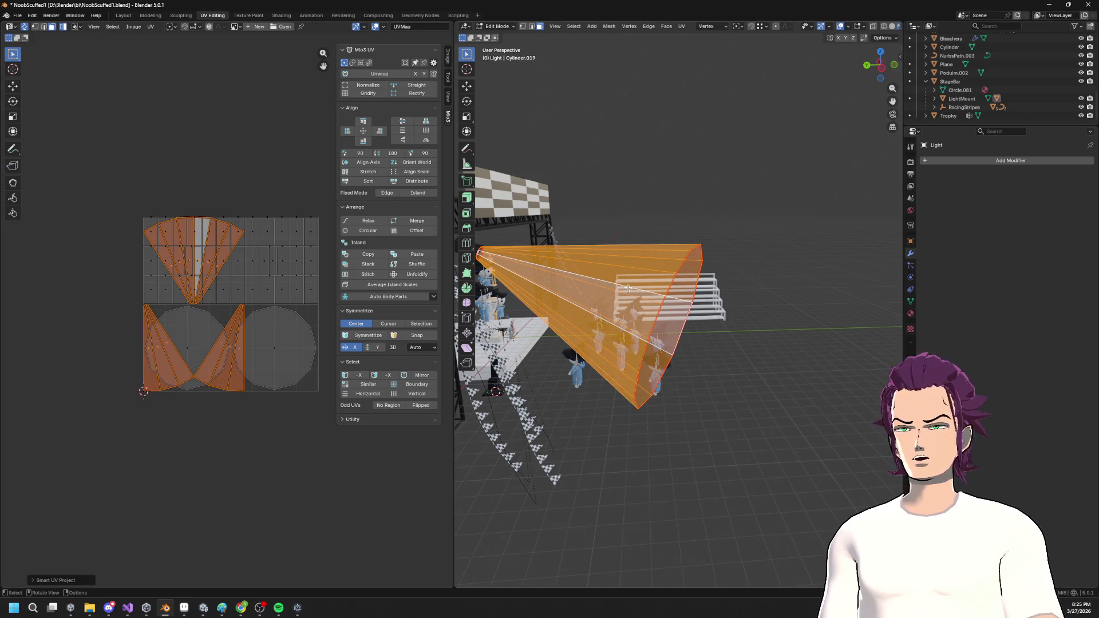
Switch to side views of the cone and select its edges.
click(636, 282)
drag(636, 282, 636, 283)
mouse_move(556, 149)
mouse_down()
mouse_move(624, 362)
mouse_move(617, 356)
mouse_up()
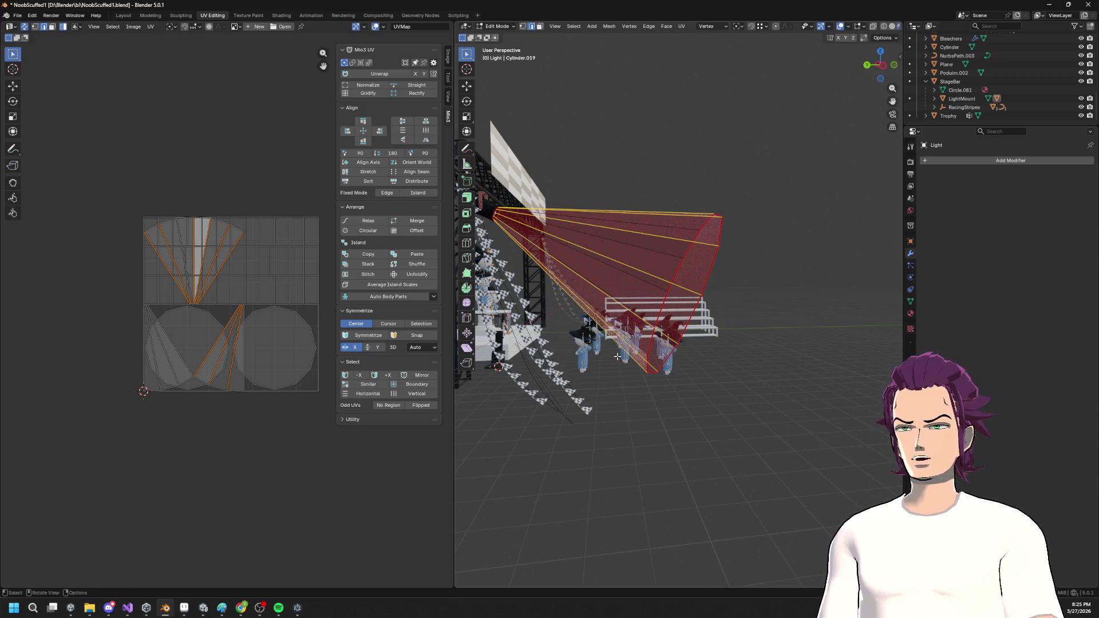
click(880, 65)
scroll(632, 275, down, 2)
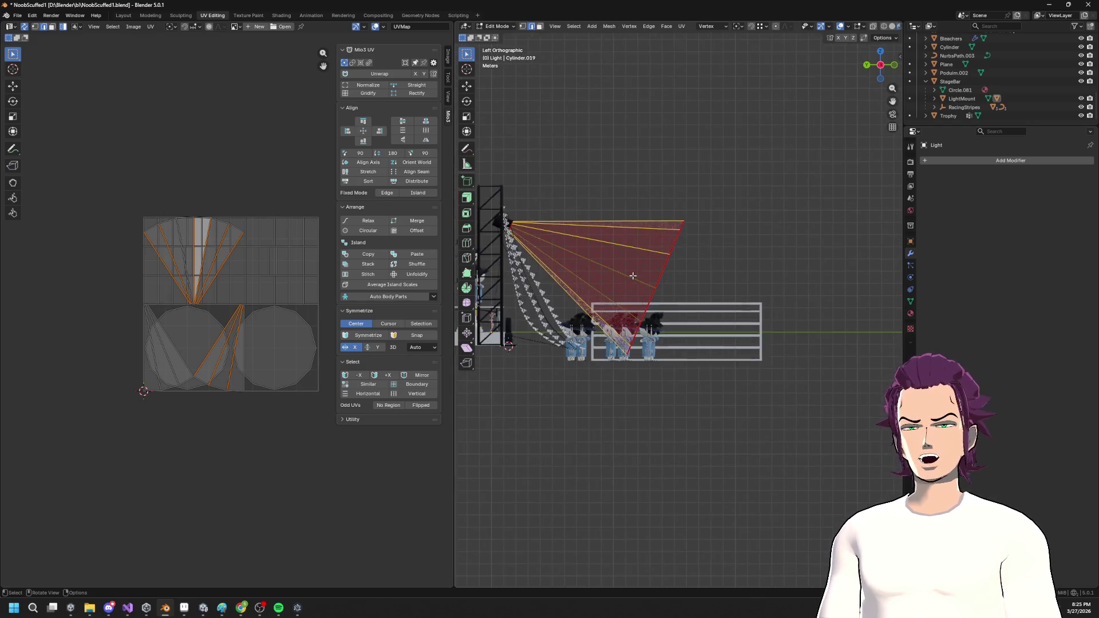
alt+click(661, 278)
drag(652, 313, 775, 390)
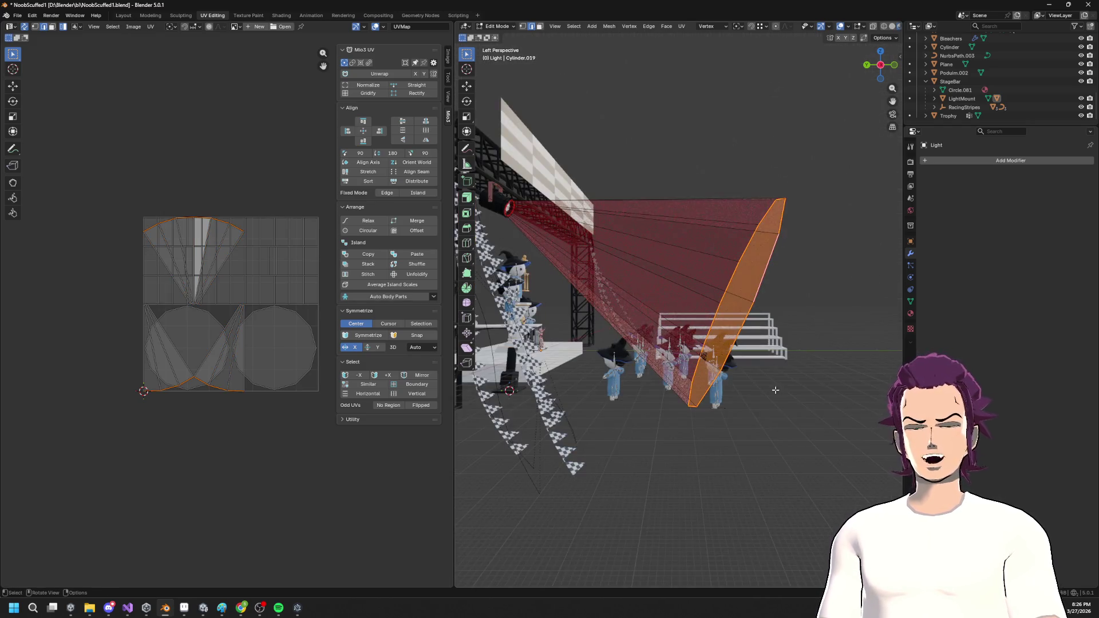
click(880, 65)
With X-ray on, select all cone faces and project their UVs from view.
drag(693, 195, 752, 343)
click(669, 210)
drag(670, 210, 736, 352)
mouse_move(597, 190)
mouse_down()
mouse_move(751, 441)
mouse_move(740, 426)
mouse_up()
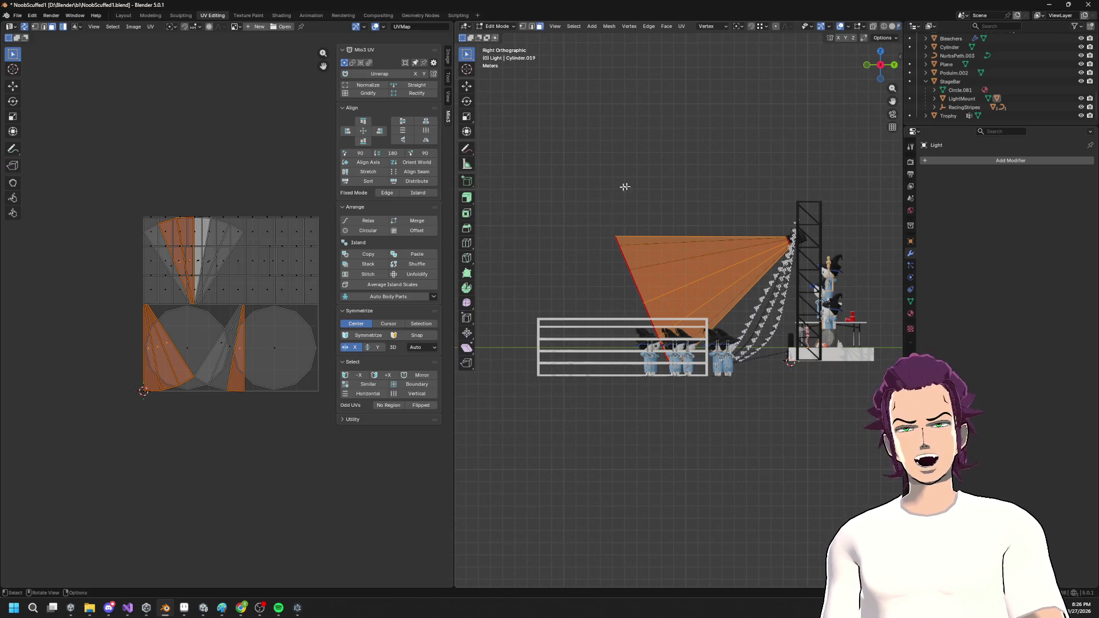
click(873, 27)
drag(557, 189, 761, 457)
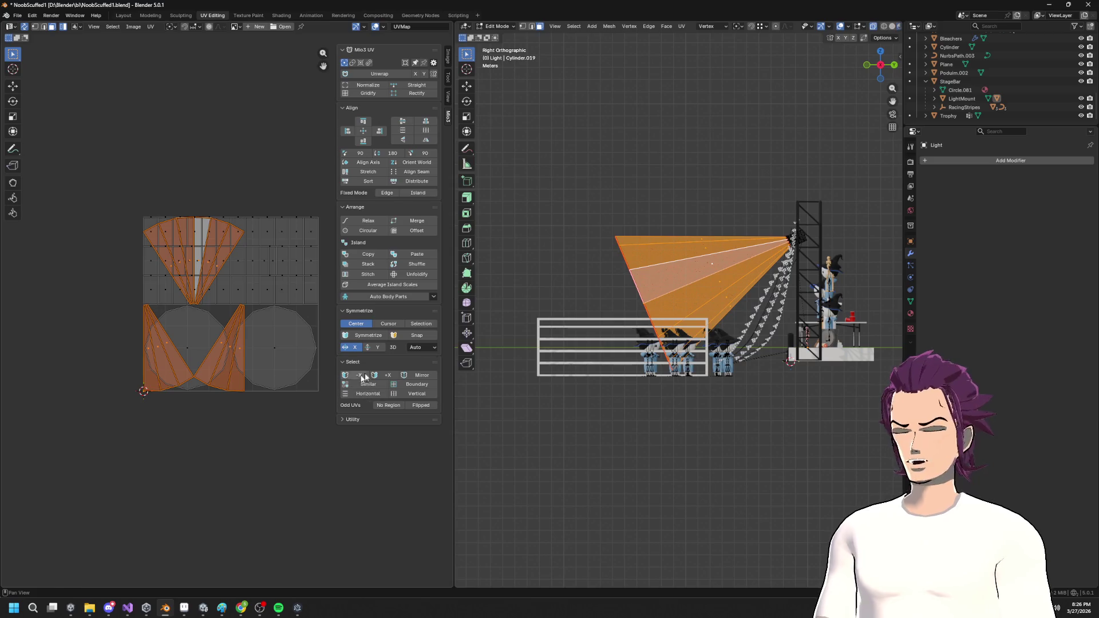
key(u)
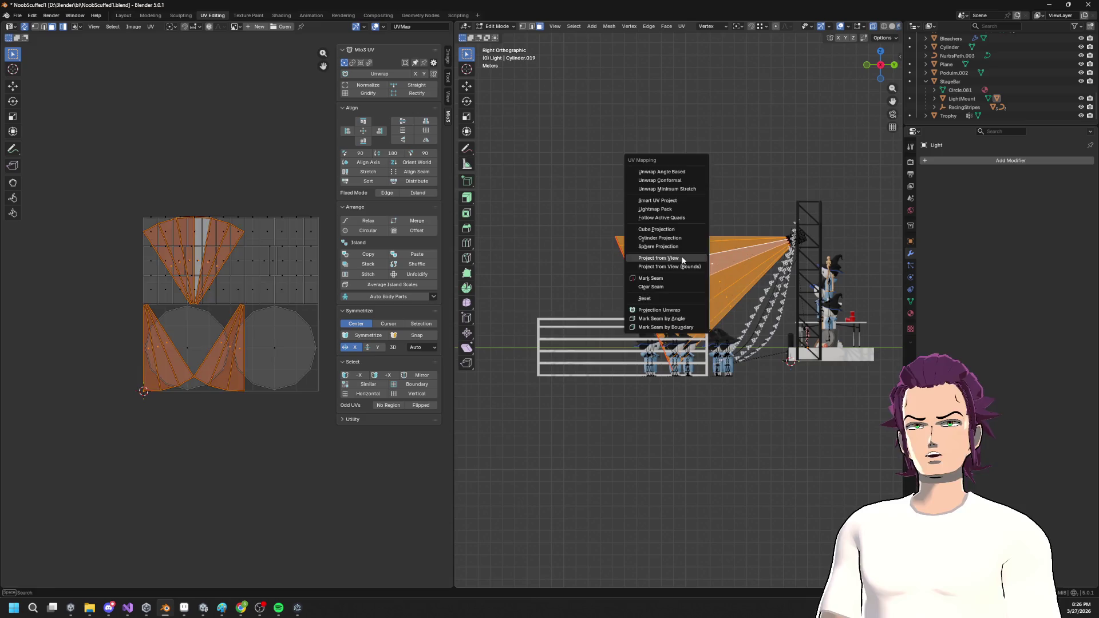
click(682, 259)
Rotate, enlarge and flip the cone's UV island upright to fill the grid.
key(r)
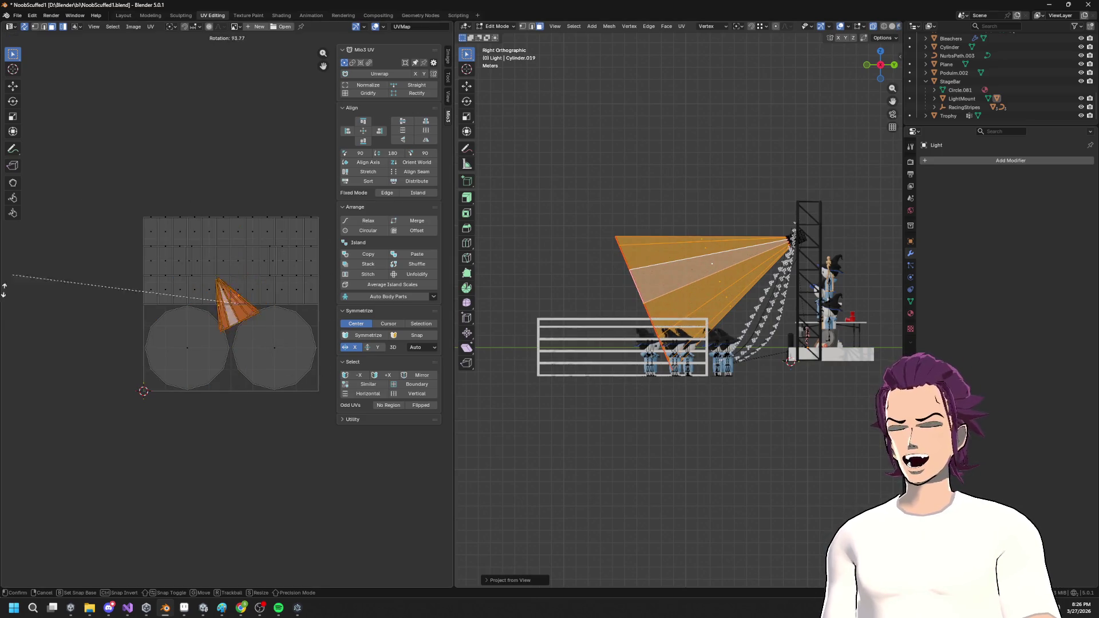
click(332, 367)
key(s)
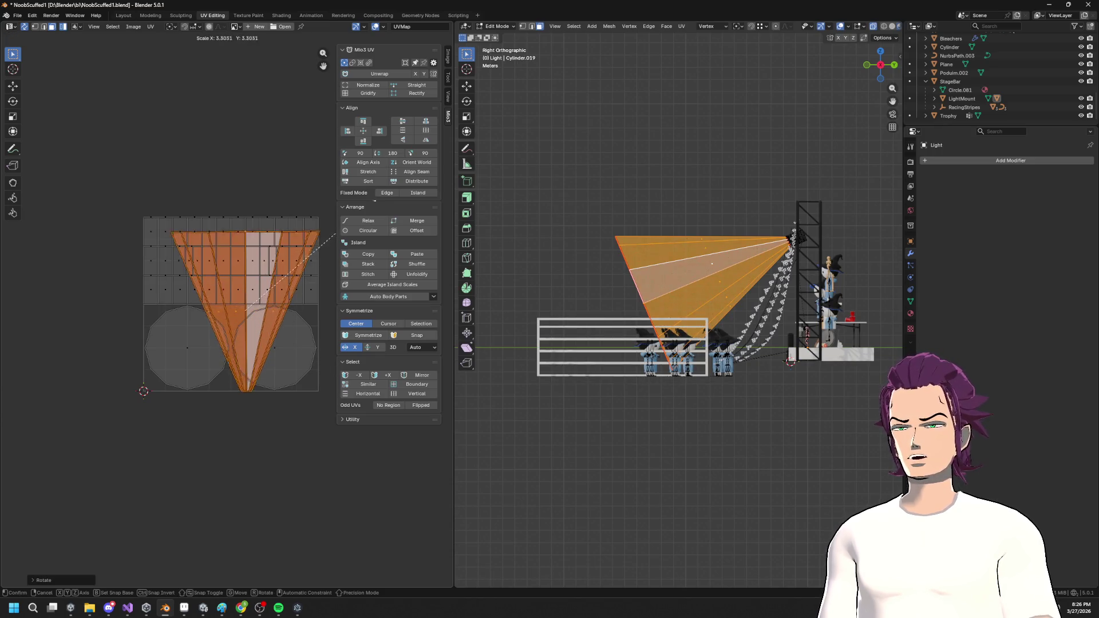
click(369, 212)
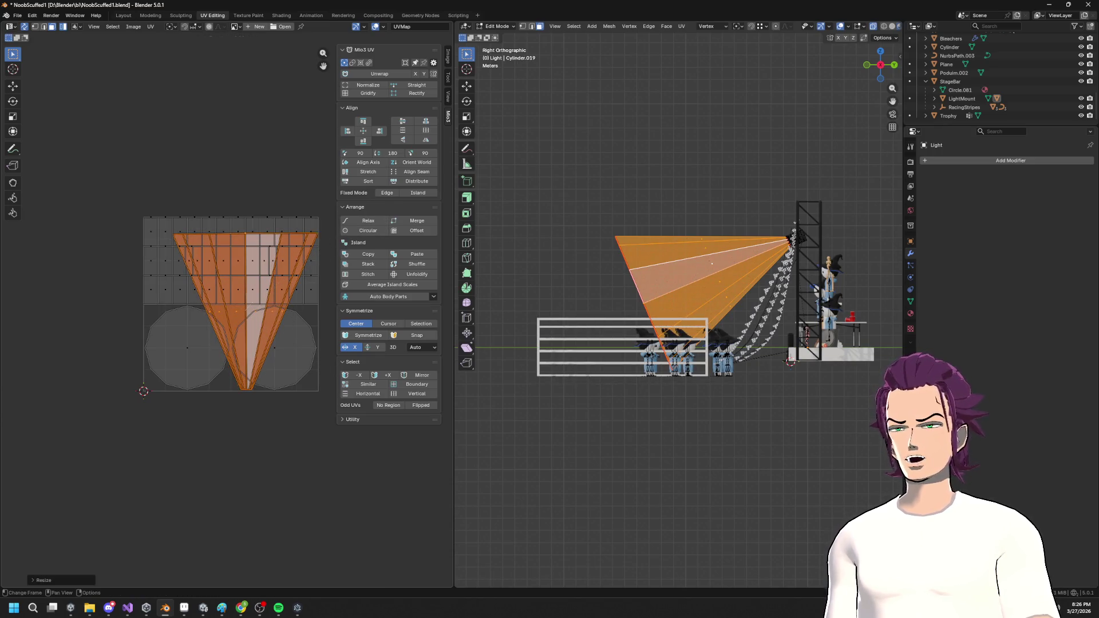
key(r)
click(126, 446)
key(g)
click(184, 420)
key(s)
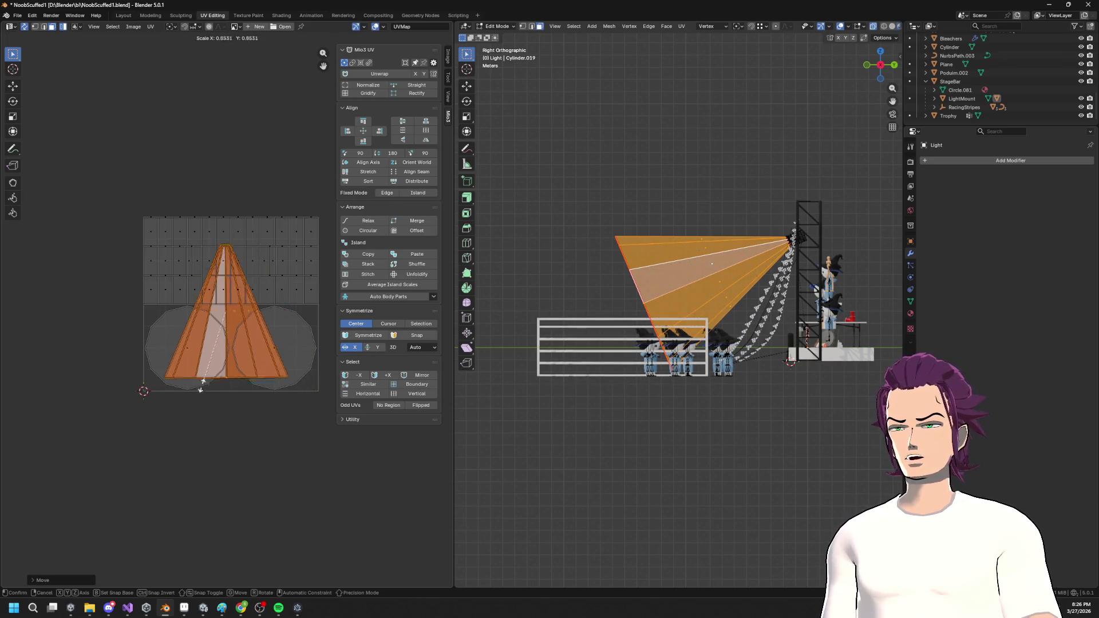
click(200, 392)
Centre the island horizontally along X and save NoobScuffed1.blend.
key(g)
key(x)
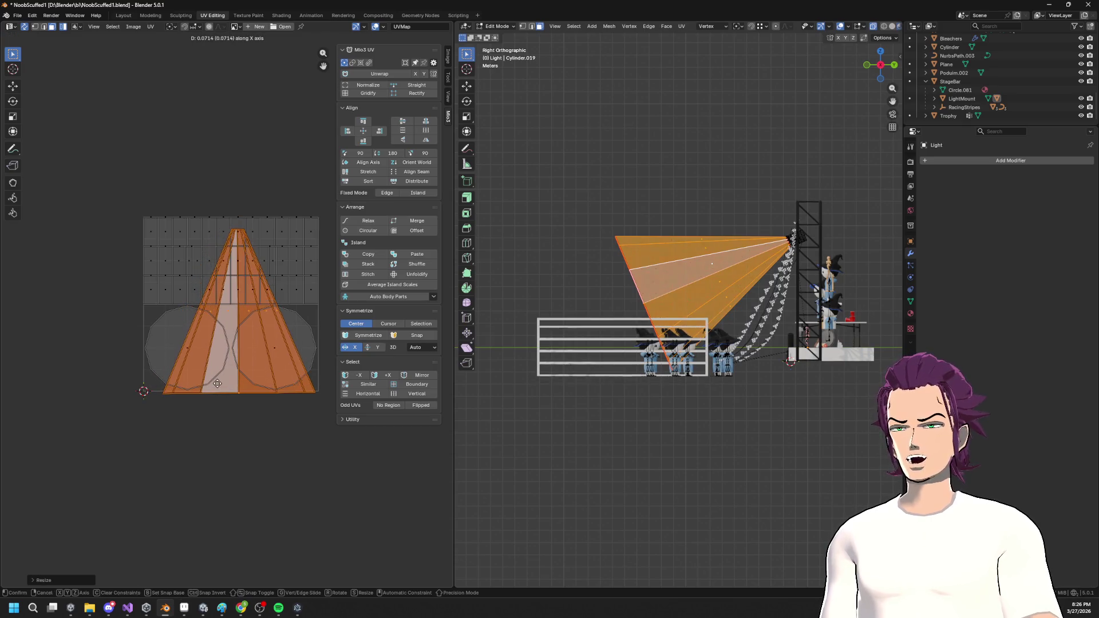
click(231, 378)
key(g)
key(x)
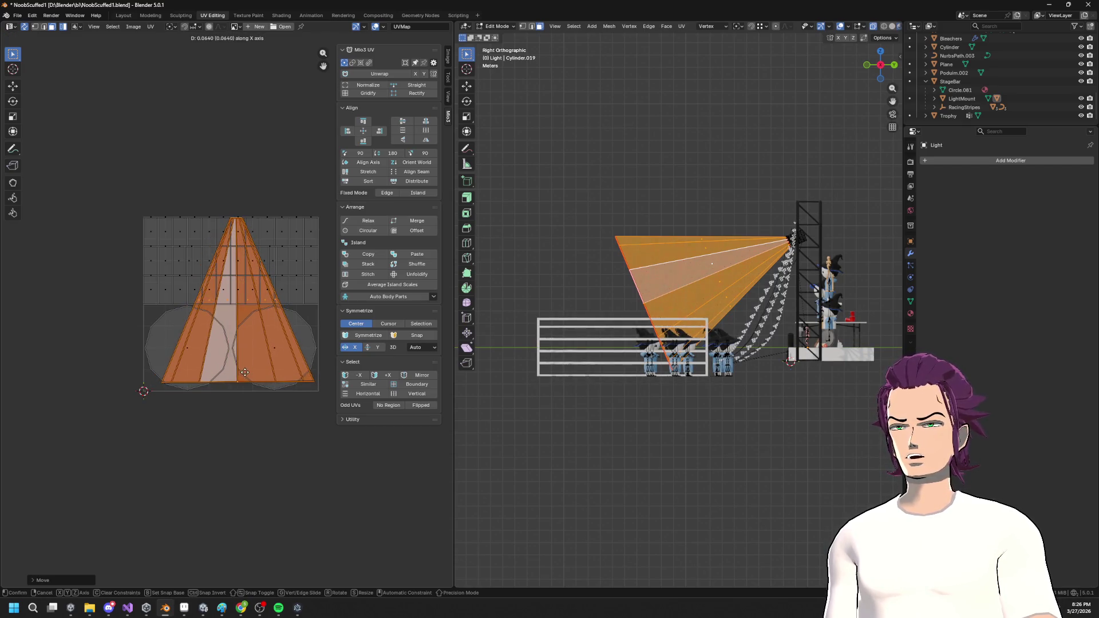
click(245, 364)
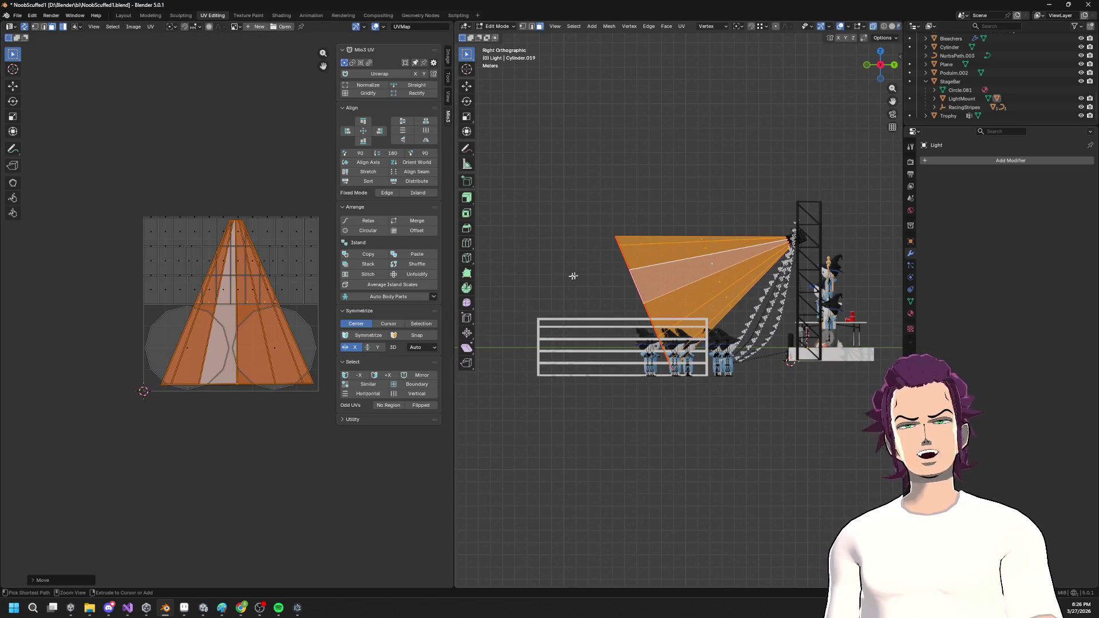
key(ctrl+s)
drag(573, 276, 731, 304)
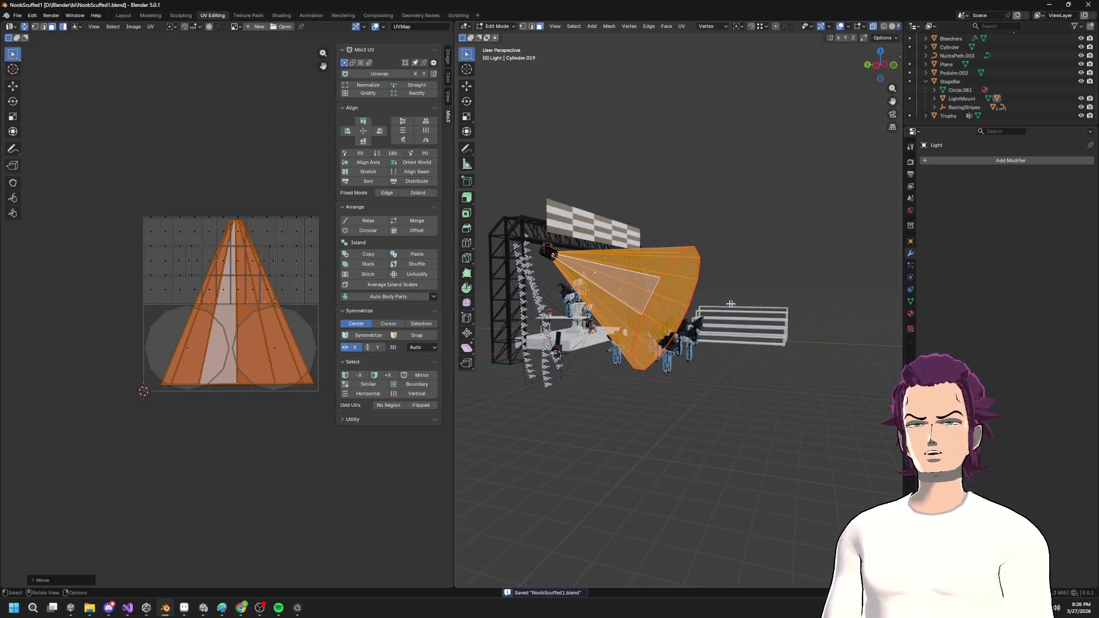
Select the StageBar hierarchy and export it as FBX.
right_click(924, 81)
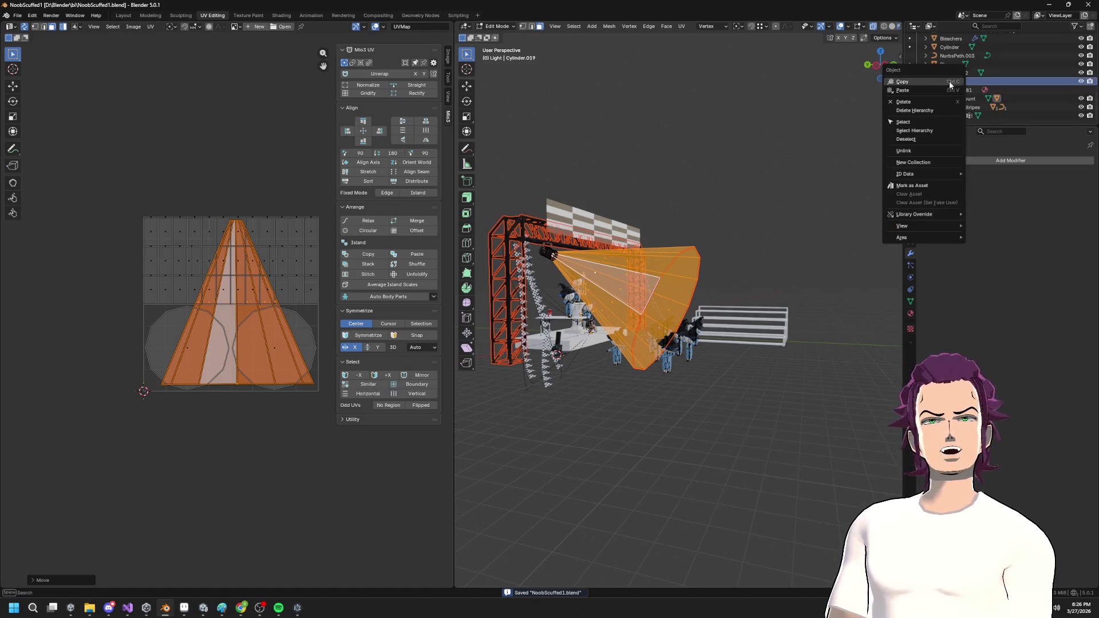
click(917, 131)
mouse_move(681, 200)
mouse_down()
mouse_move(652, 201)
mouse_move(668, 203)
mouse_up()
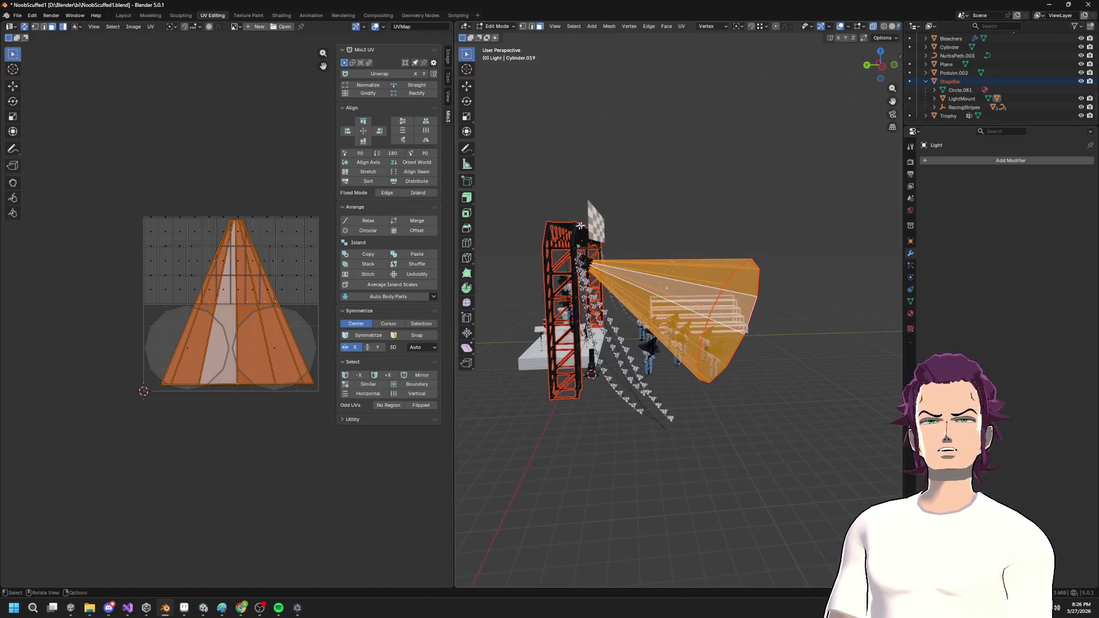
click(17, 16)
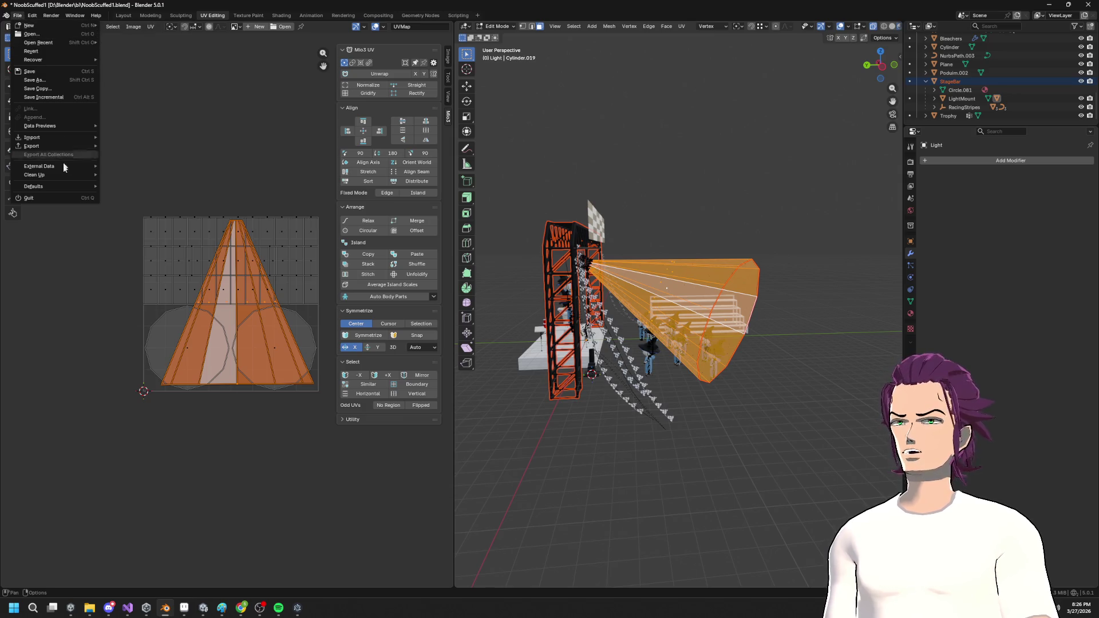
mouse_move(63, 145)
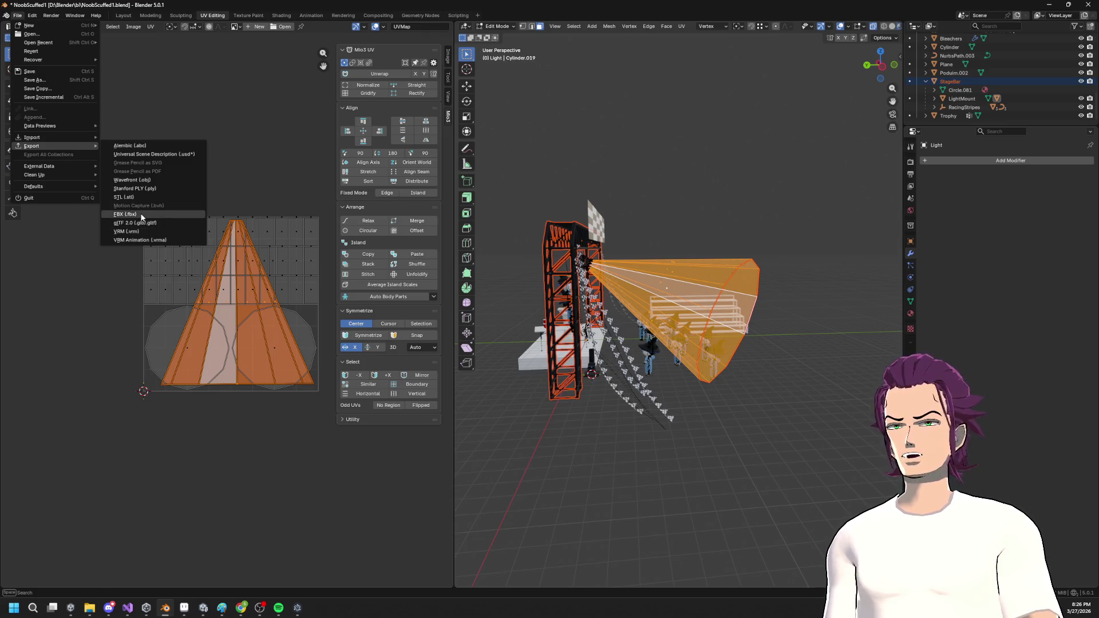
click(141, 215)
click(417, 459)
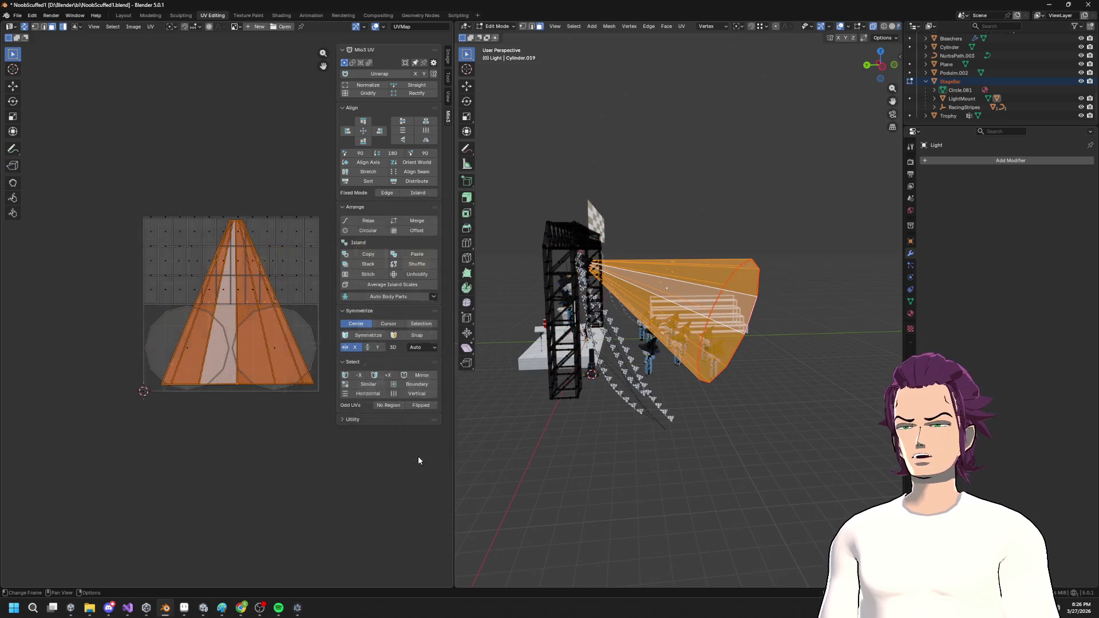
key(alt+Tab)
Inspect LightMount (1) in Unity, then return to Blender in Object Mode with StageBar selected.
mouse_move(541, 284)
mouse_down()
mouse_move(631, 263)
mouse_move(549, 238)
mouse_up()
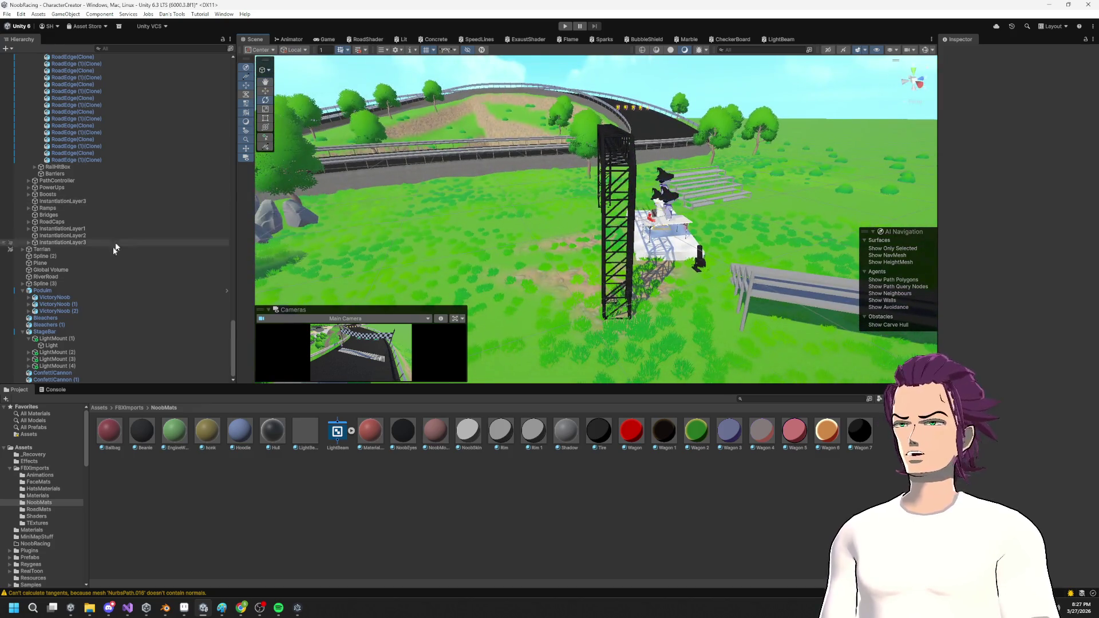
click(68, 338)
key(f)
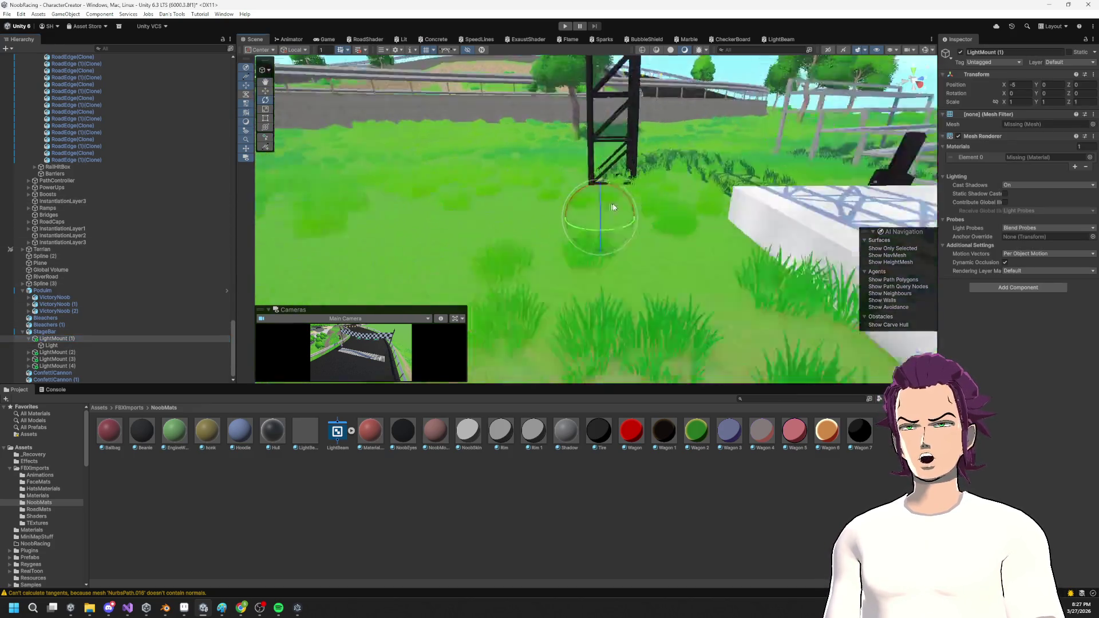
key(alt+Tab)
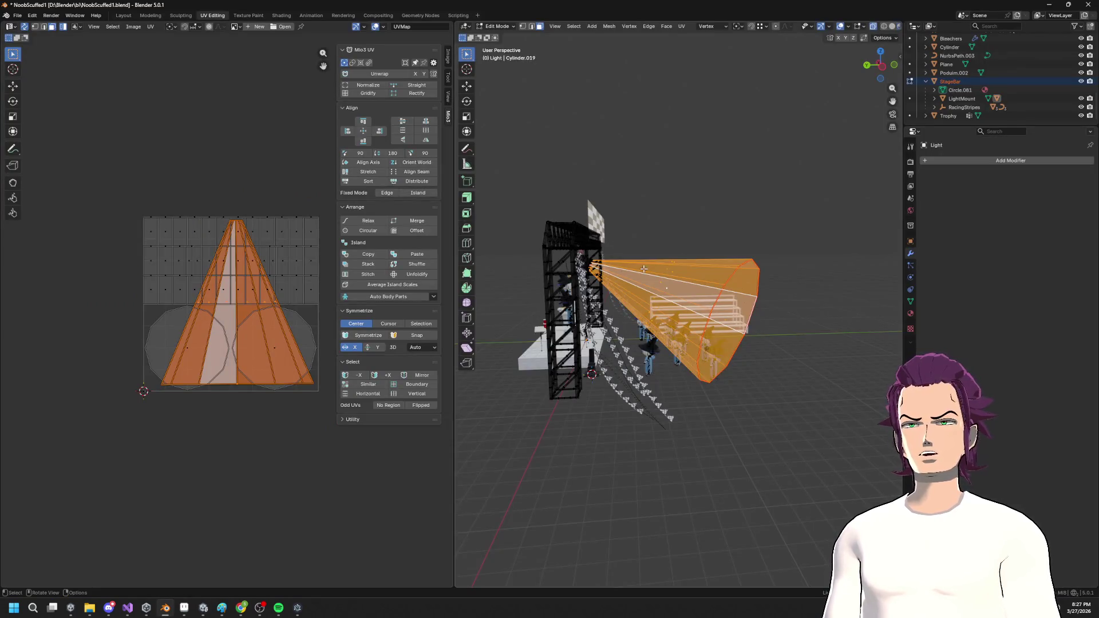
drag(644, 268, 576, 272)
key(Tab)
click(516, 261)
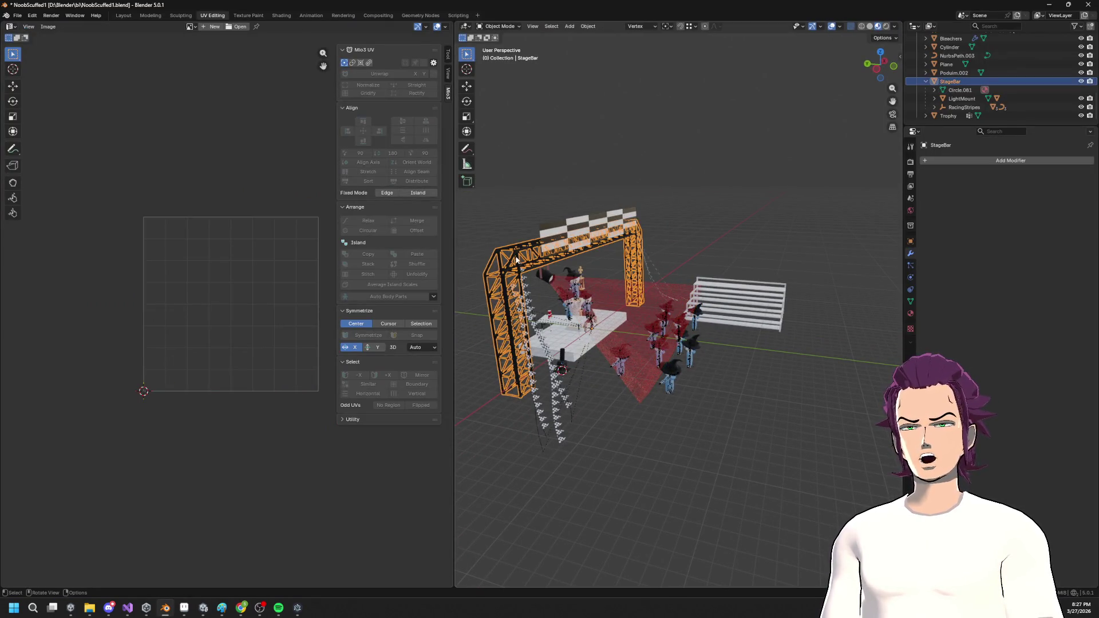
Re-export StageBar and its children as StageBar.fbx into Assets/FBXImports.
right_click(940, 88)
click(940, 85)
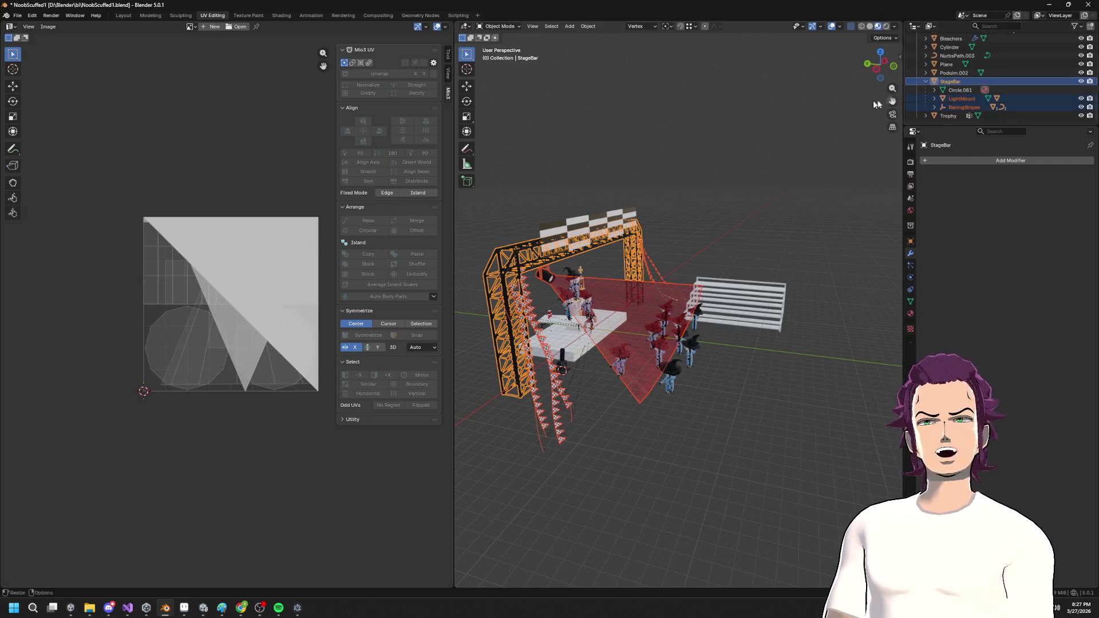
click(18, 15)
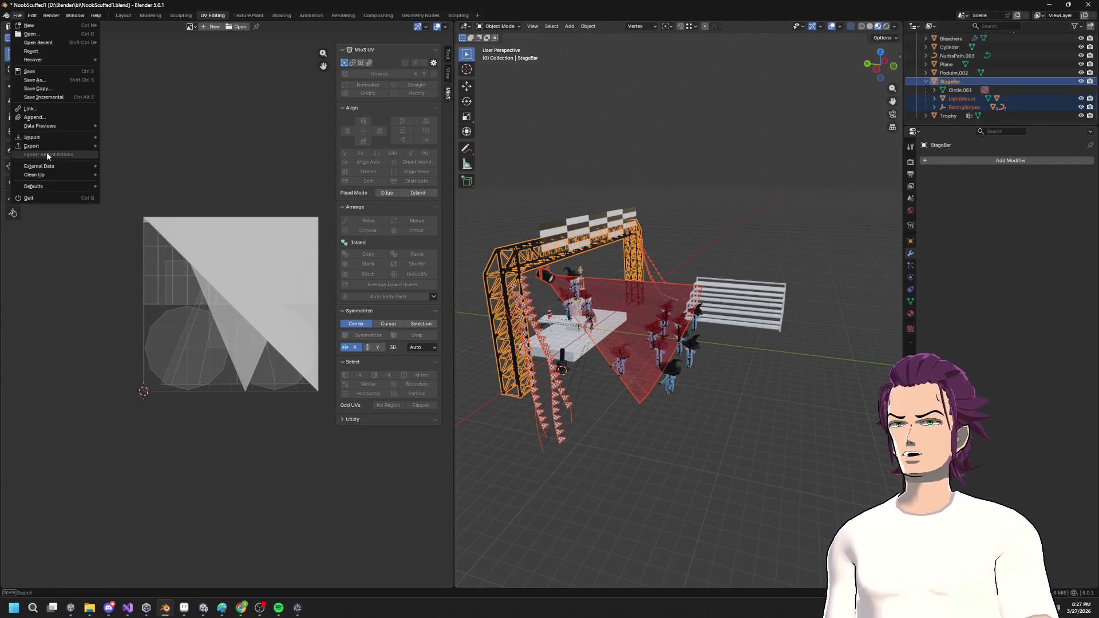
click(126, 215)
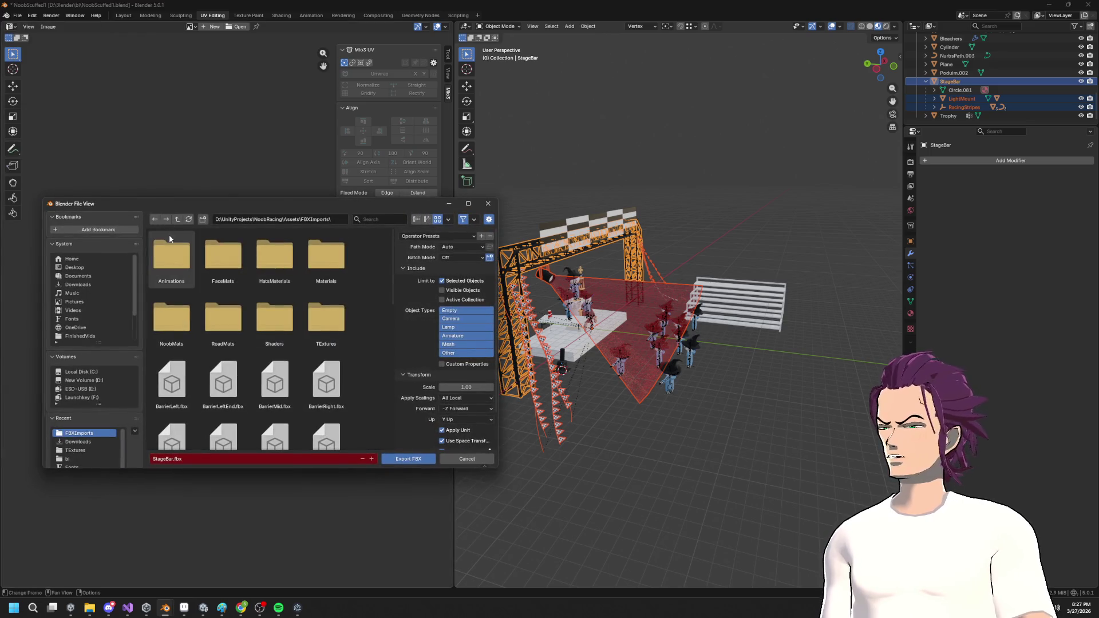
click(406, 459)
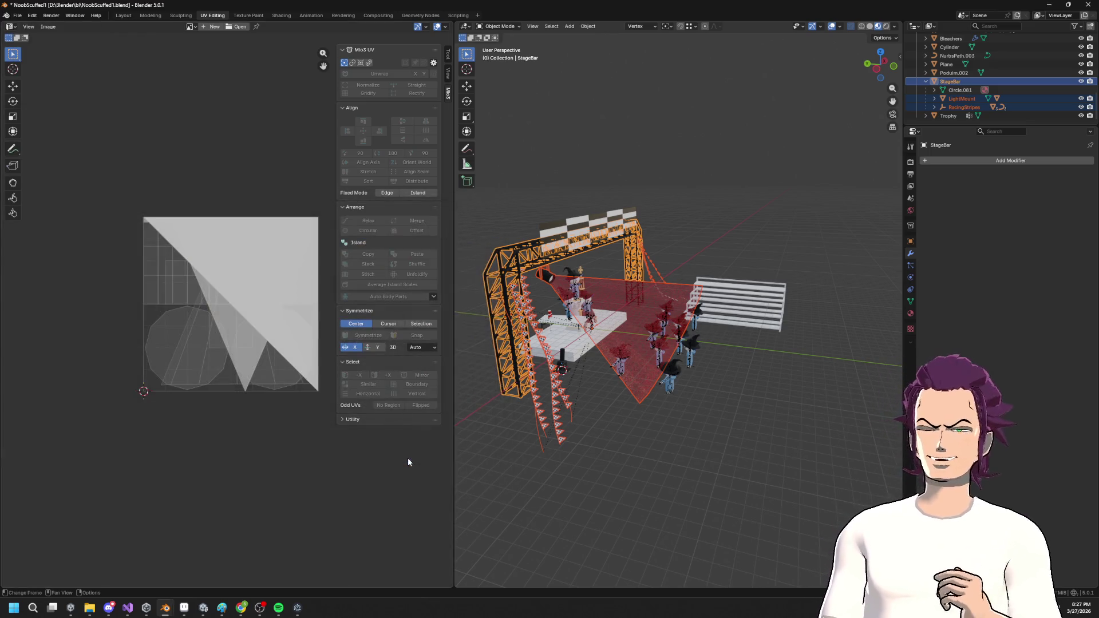
key(alt+Tab)
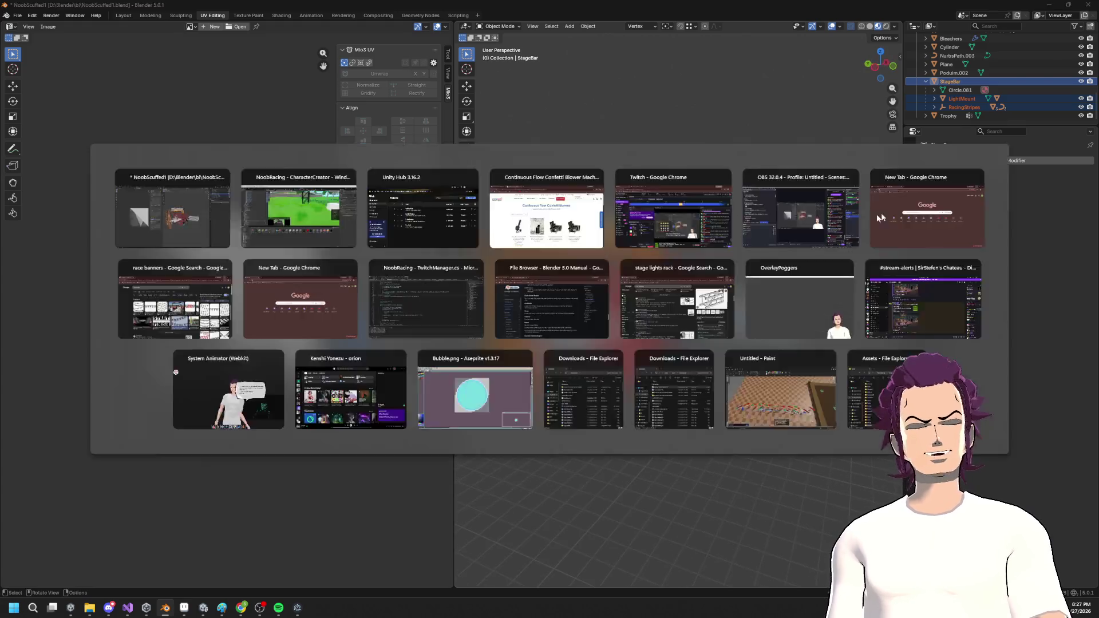
Inspect the re-imported truss over the podium, frame StageBar, and open the LightBeam graph.
scroll(742, 257, down, 10)
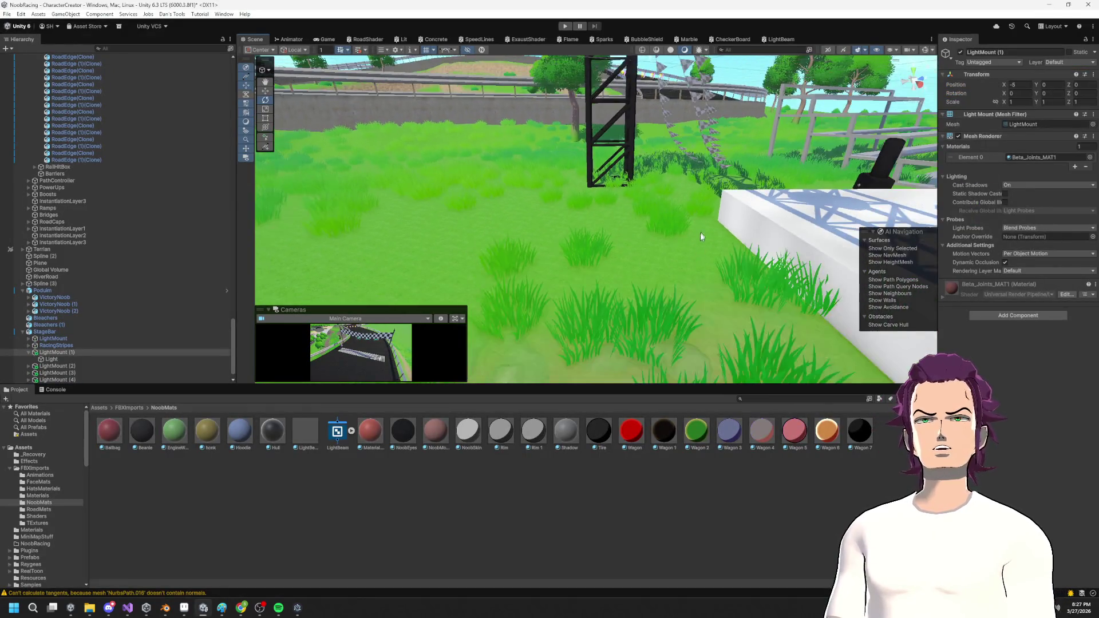
mouse_move(689, 242)
mouse_down()
mouse_move(534, 263)
mouse_move(677, 248)
mouse_move(716, 229)
mouse_move(722, 172)
mouse_up()
mouse_move(628, 208)
mouse_down()
mouse_move(445, 300)
mouse_move(663, 246)
mouse_move(701, 158)
mouse_move(505, 233)
mouse_up()
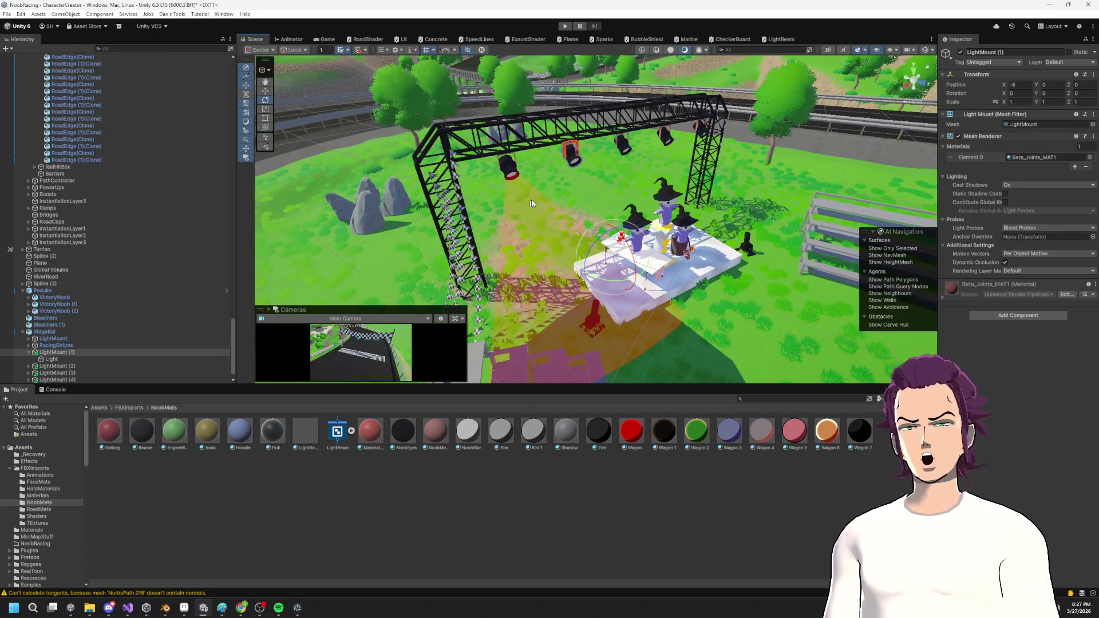
scroll(692, 275, down, 3)
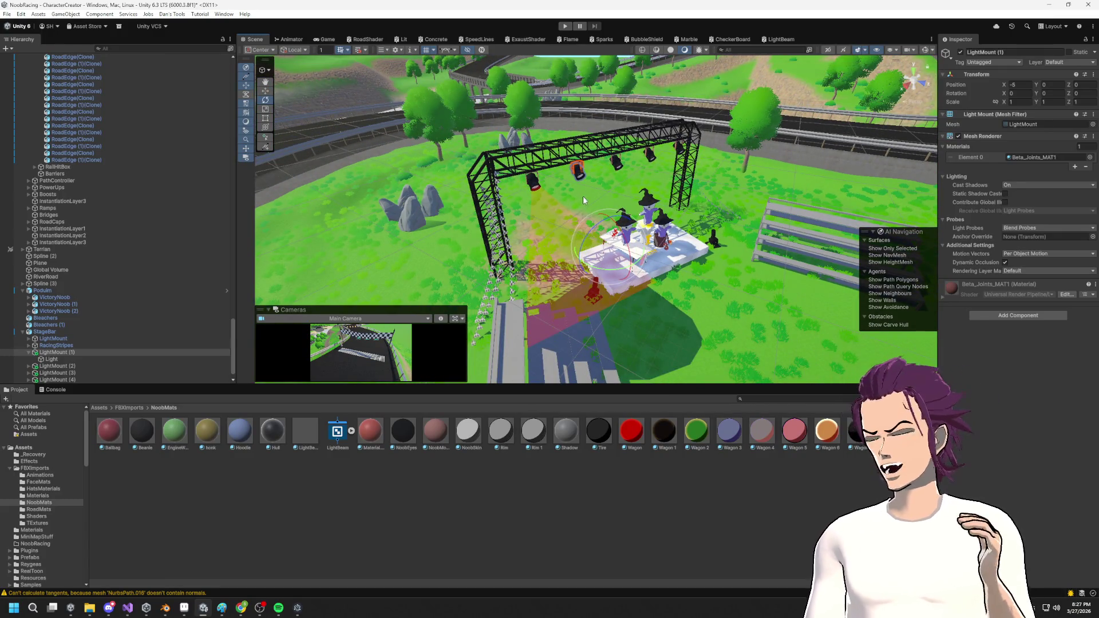
mouse_move(687, 264)
mouse_down()
mouse_move(622, 176)
mouse_move(583, 214)
mouse_up()
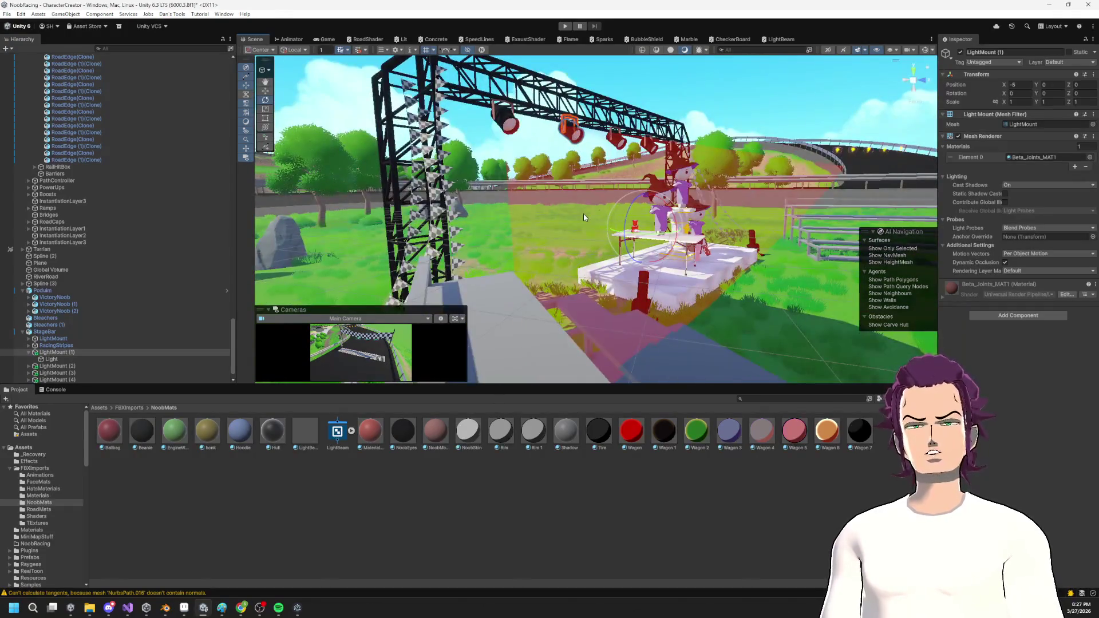
drag(518, 134, 629, 222)
click(566, 218)
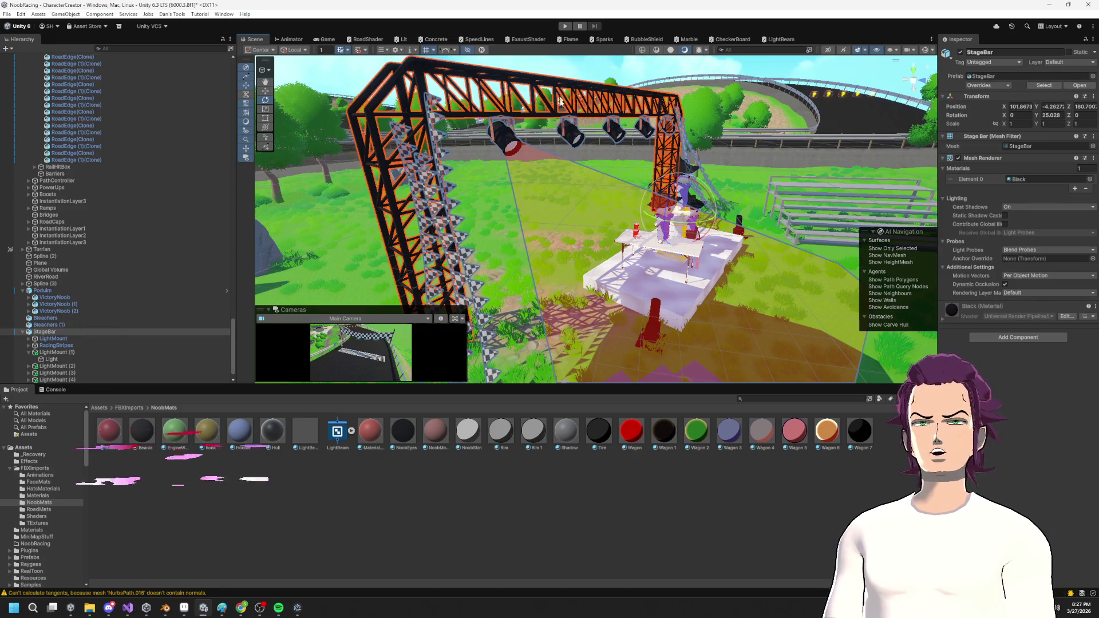
key(f)
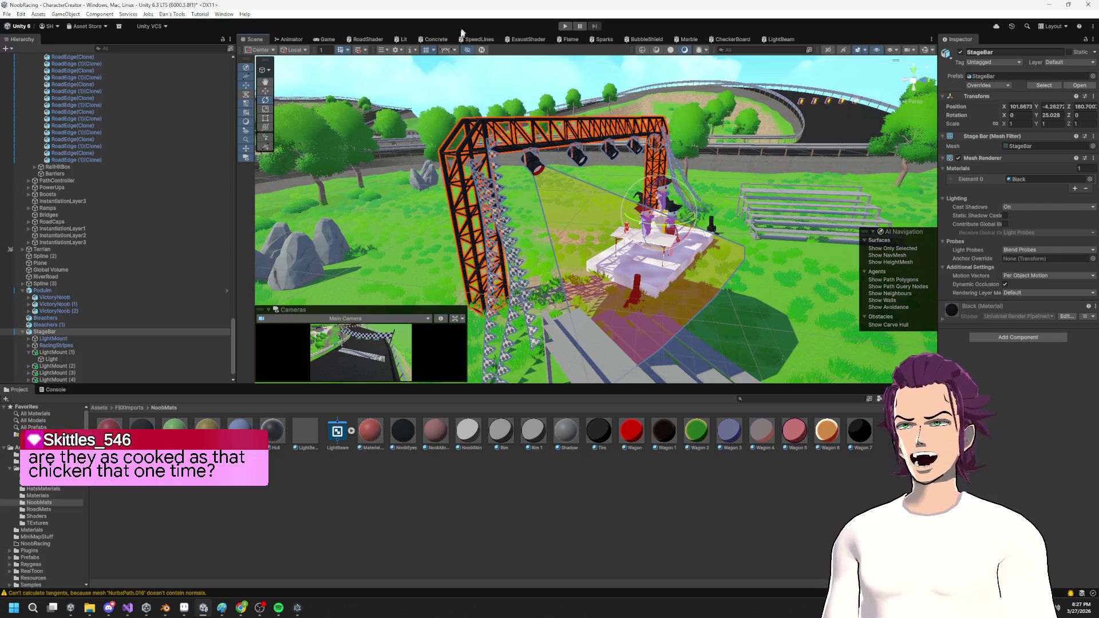
click(777, 40)
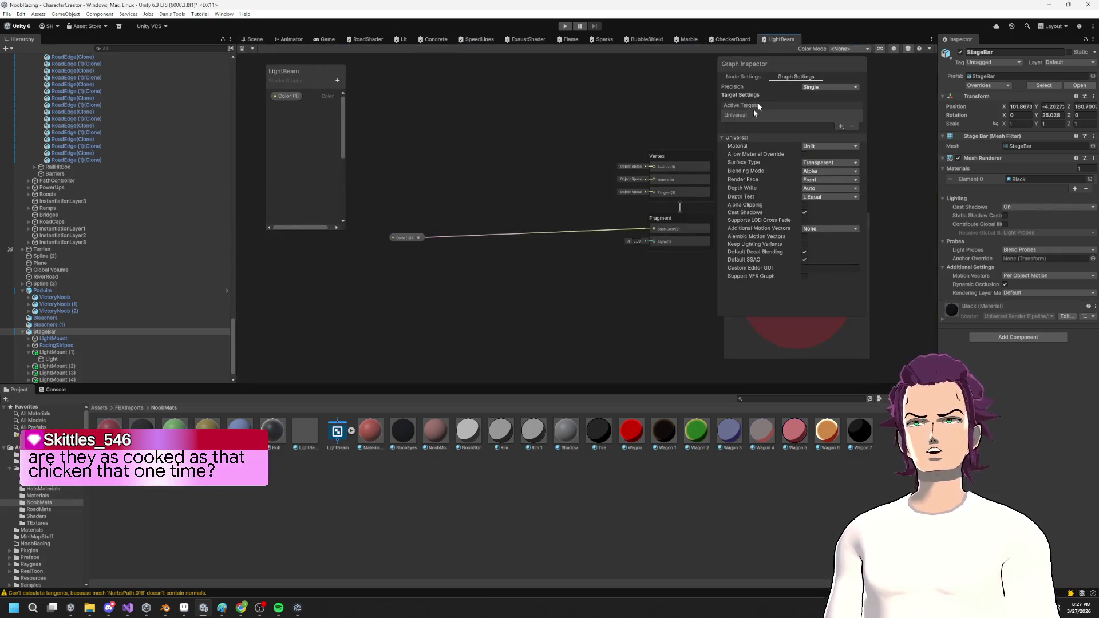
Add a UV node and connect its output to a new Split node.
right_click(470, 142)
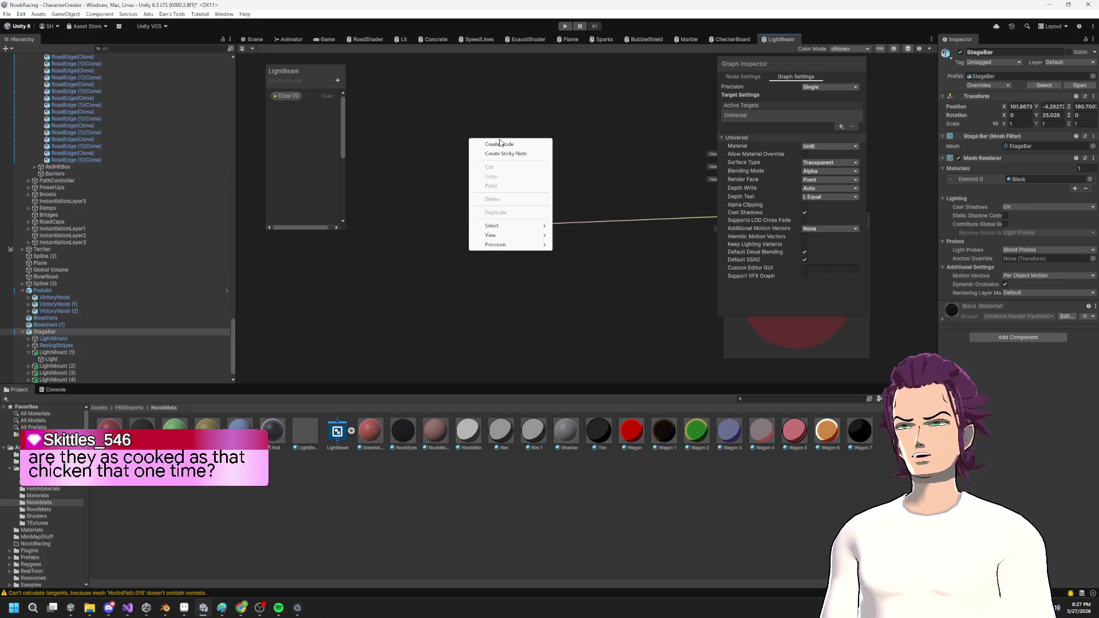
click(507, 144)
text(uv)
key(Return)
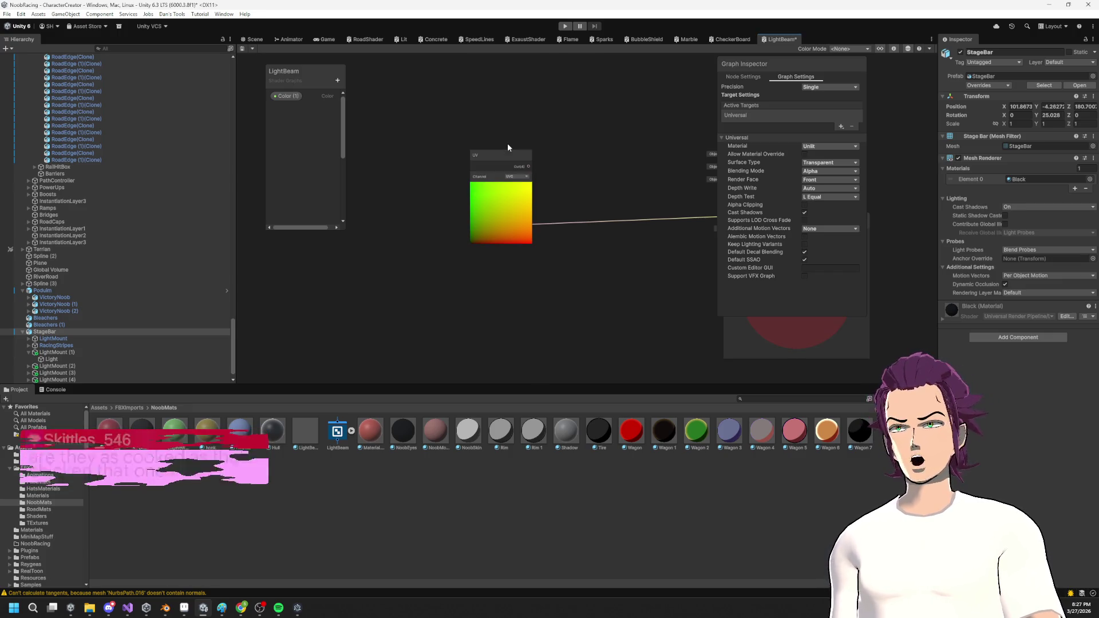
drag(583, 181, 578, 176)
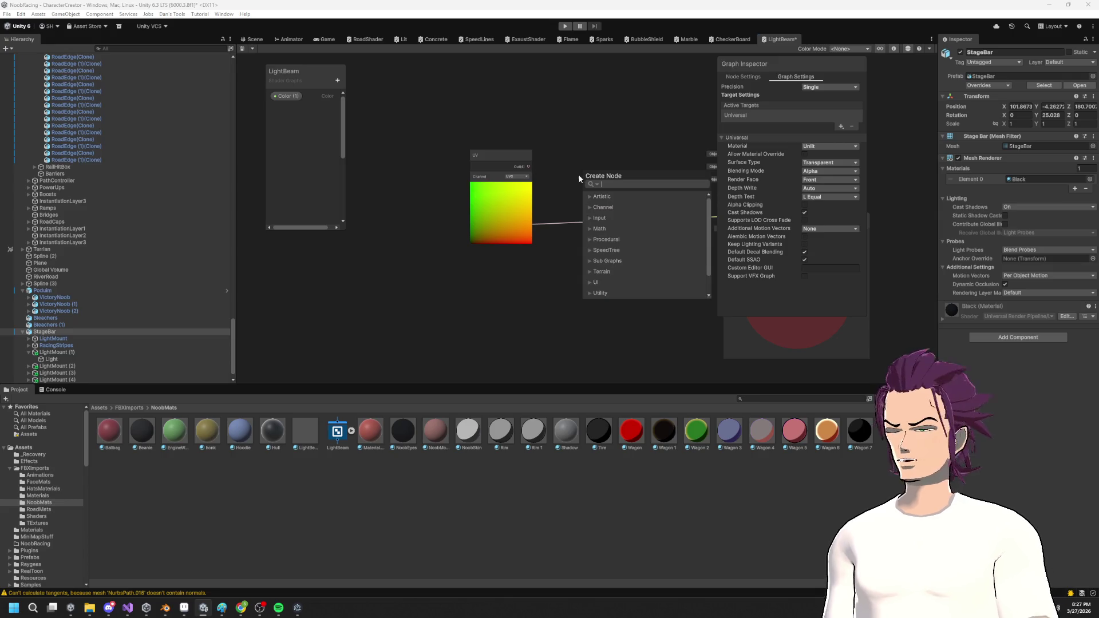
text(split)
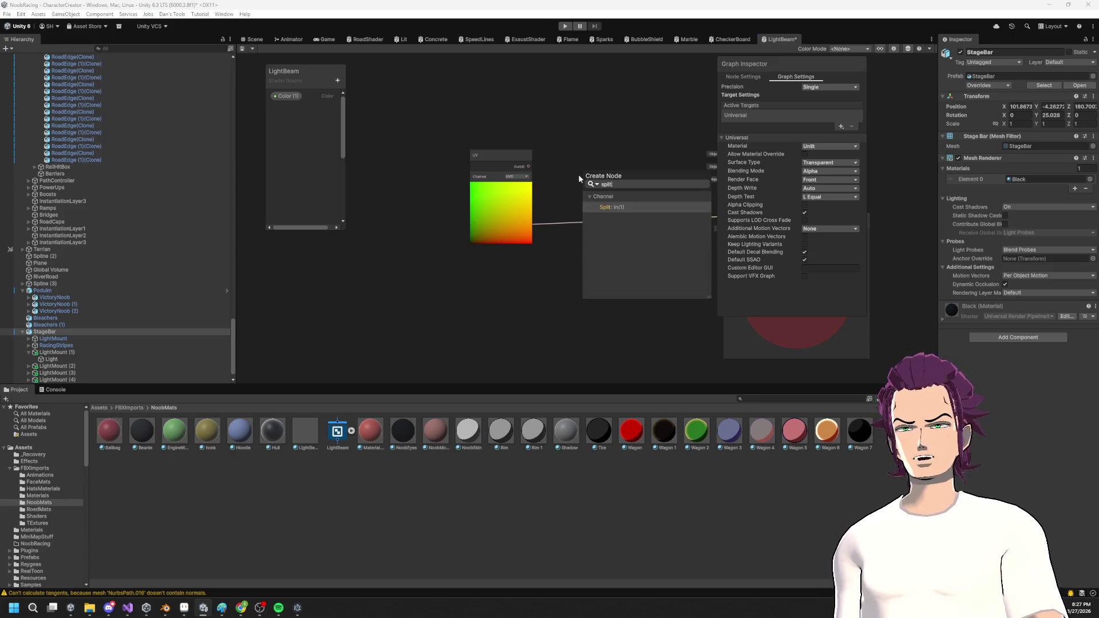
key(Return)
drag(484, 171, 421, 102)
Route Split's G output into a Preview node feeding a new Multiply node.
mouse_move(603, 256)
mouse_down()
mouse_move(595, 297)
mouse_move(540, 250)
mouse_up()
text(preview)
key(Return)
drag(619, 279, 622, 267)
text(mu)
key(Return)
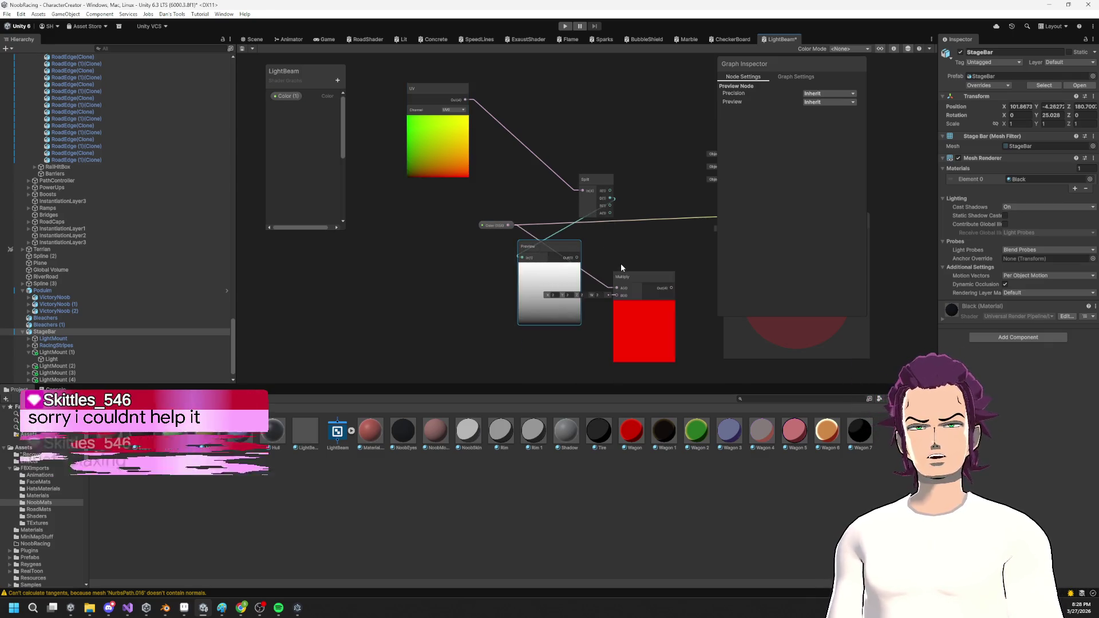
key(Delete)
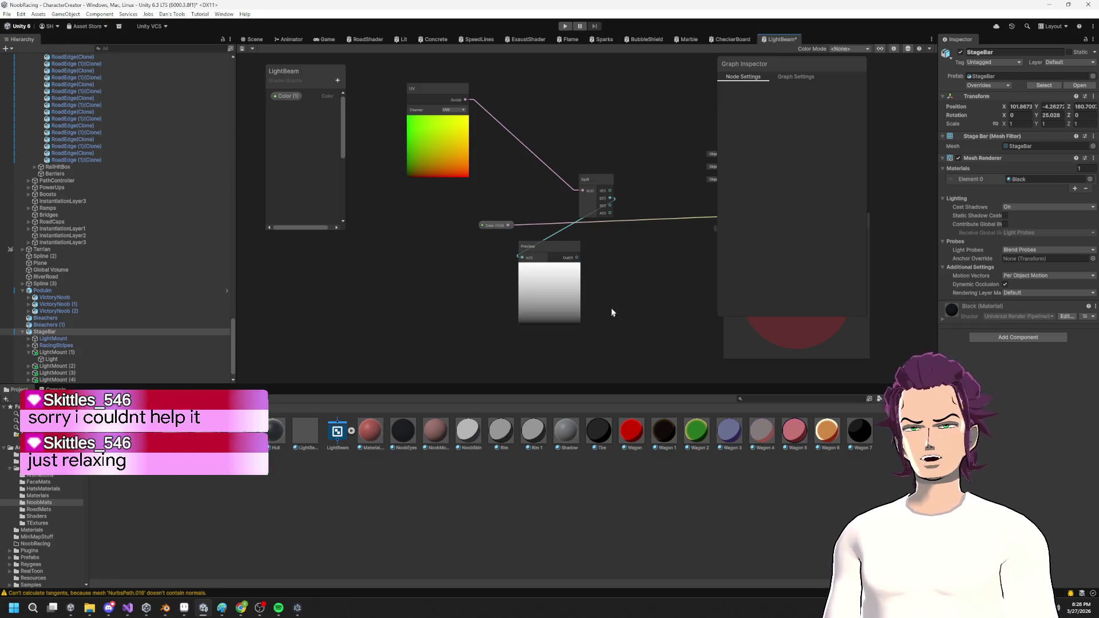
drag(610, 311, 505, 295)
mouse_move(471, 240)
mouse_down()
mouse_move(608, 241)
mouse_move(631, 211)
mouse_move(552, 241)
mouse_up()
text(mul)
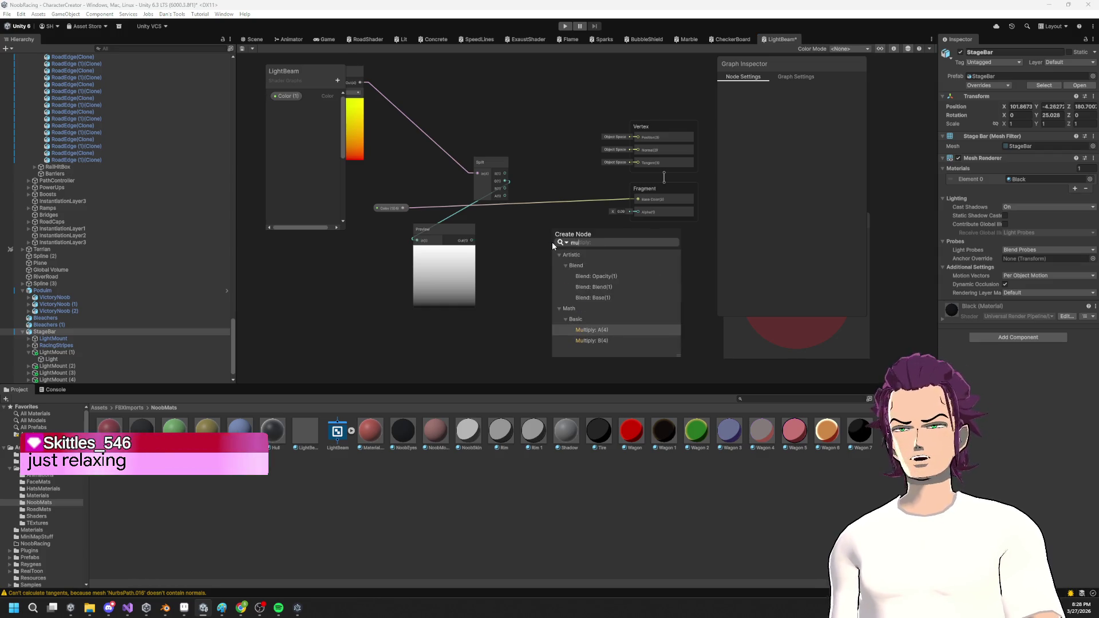
key(Return)
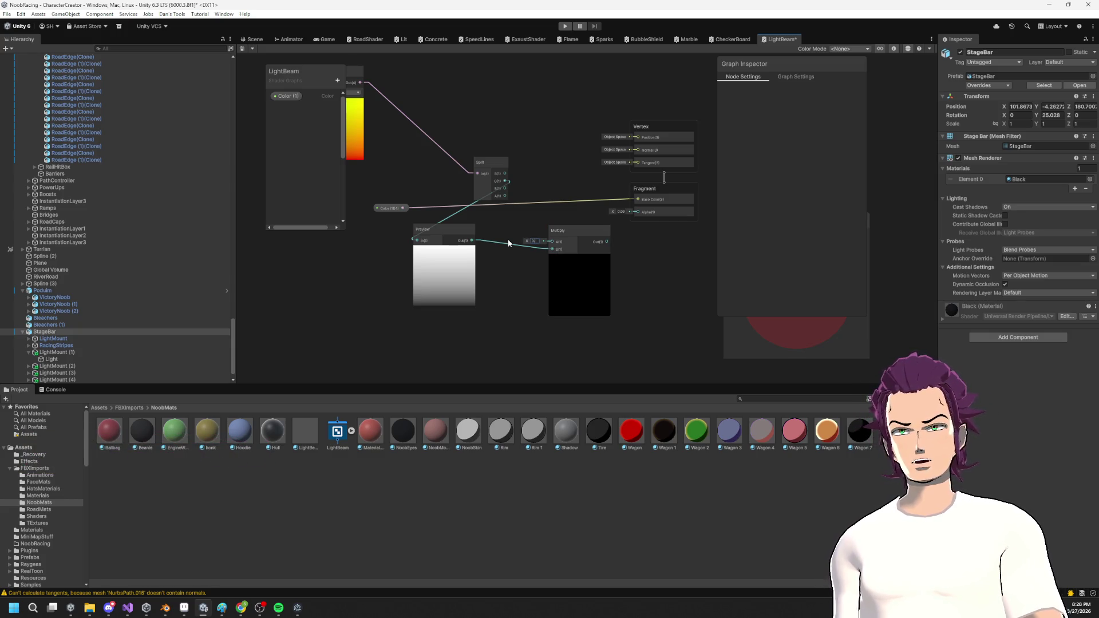
Add a Float property AlphaBase and connect it to the Multiply node's B input.
text(8)
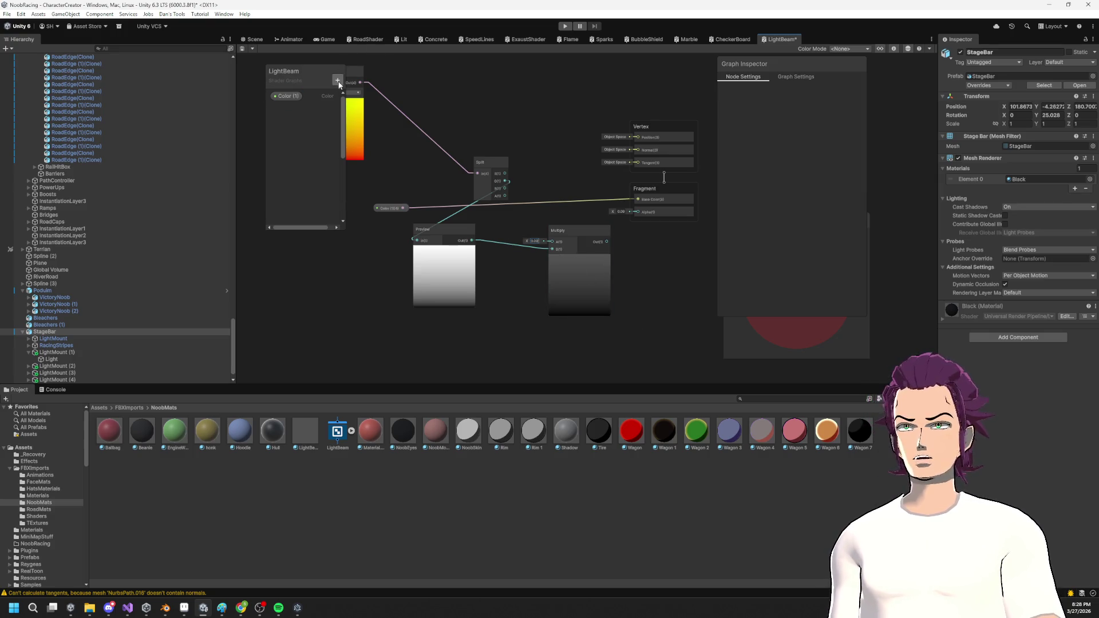
click(338, 81)
click(364, 101)
text(Alpha)
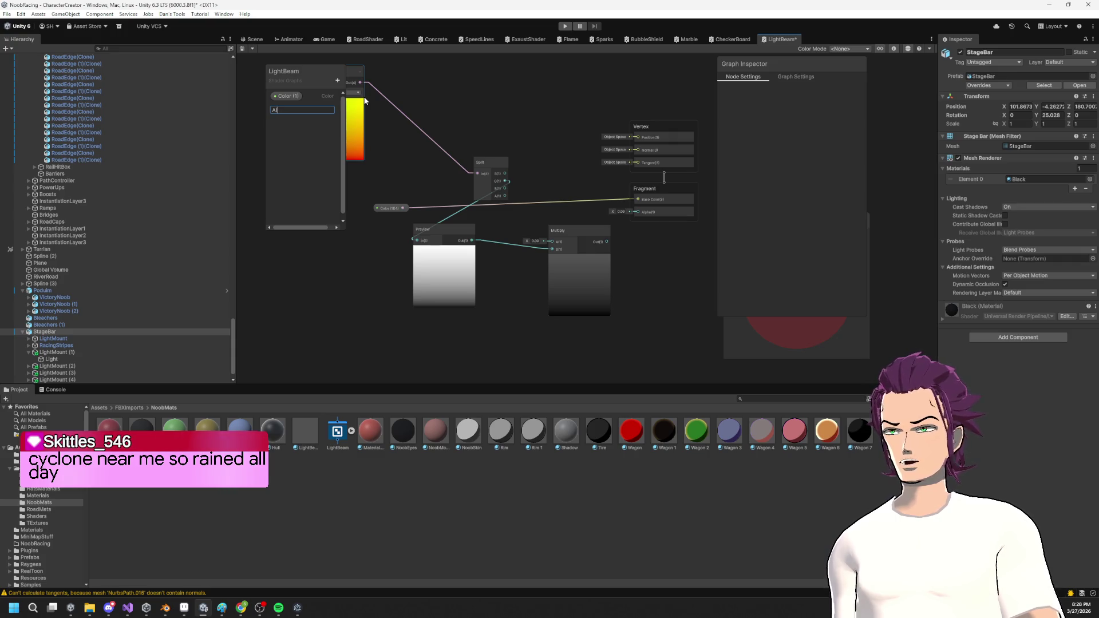
text(Base)
key(Return)
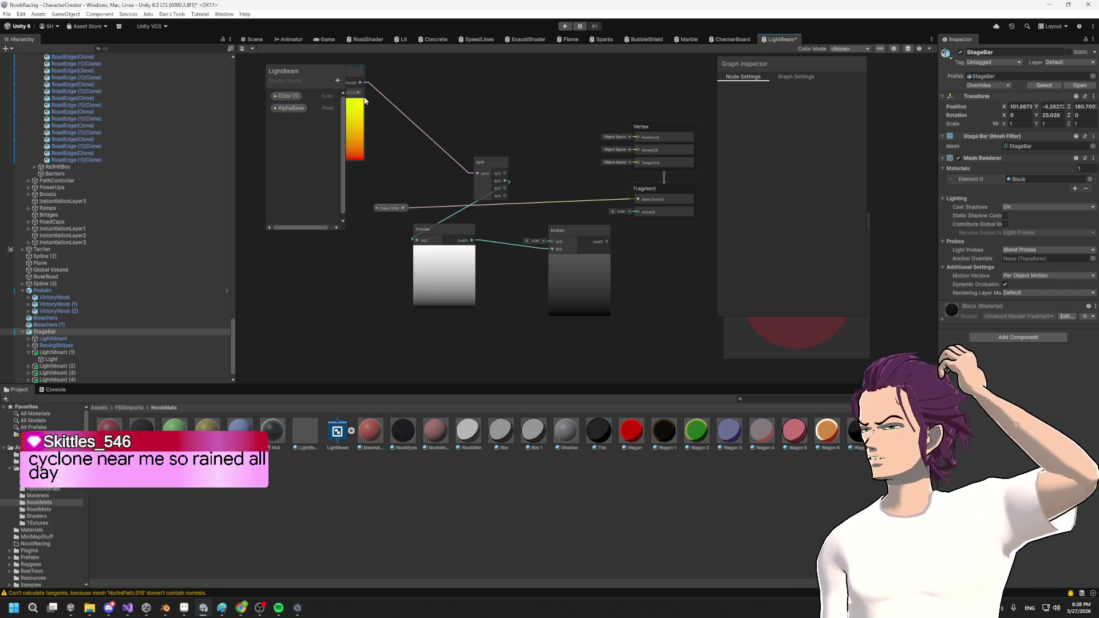
click(289, 108)
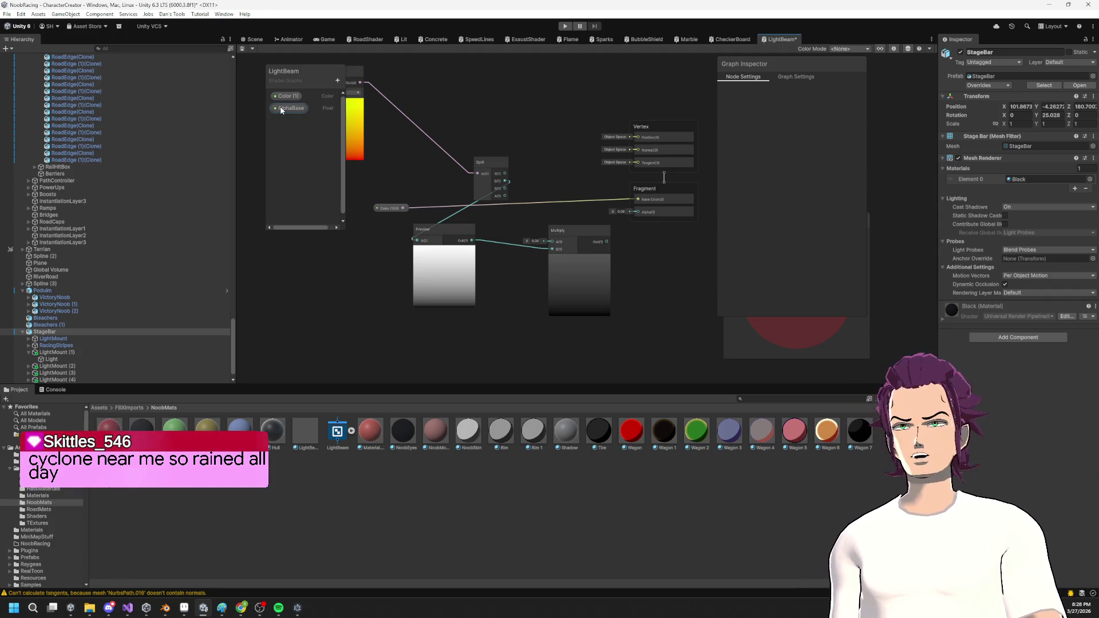
mouse_move(501, 231)
mouse_down()
mouse_move(552, 249)
mouse_move(618, 214)
mouse_up()
Make AlphaBase a slider with Max 0.25 and save the graph.
click(824, 164)
text(1)
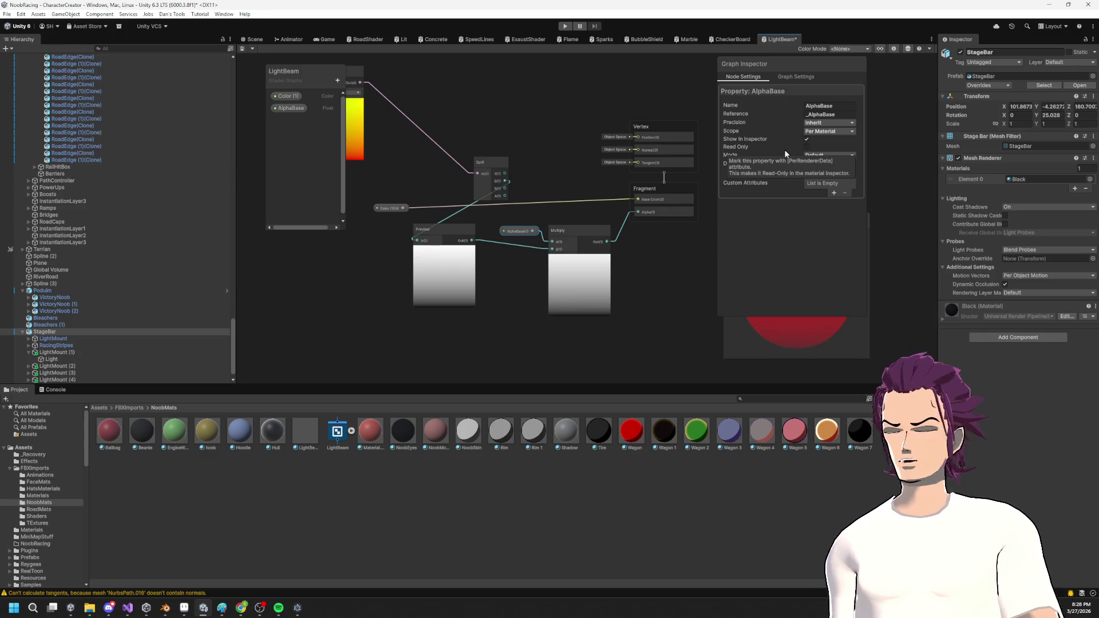
click(817, 155)
click(826, 177)
click(827, 181)
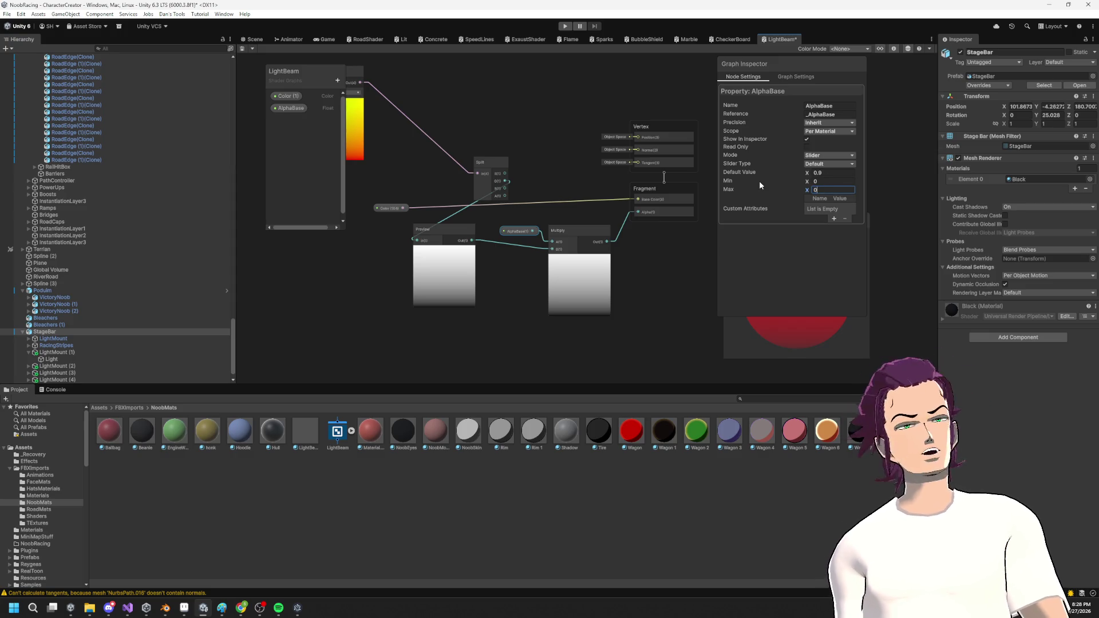
text(.26)
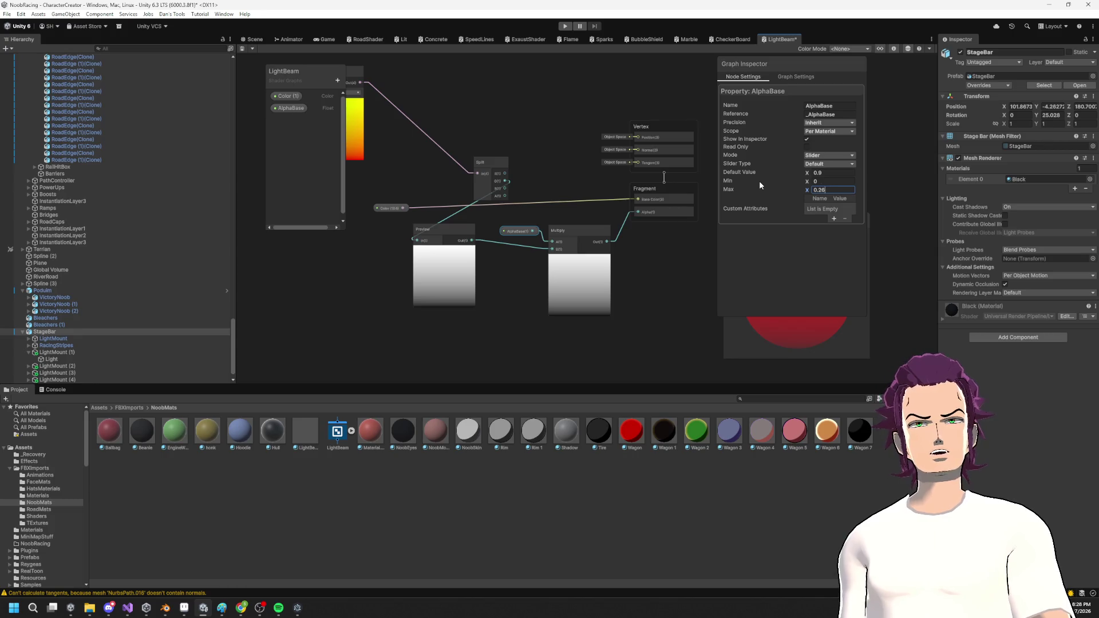
key(BackSpace)
text(5)
key(ctrl+s)
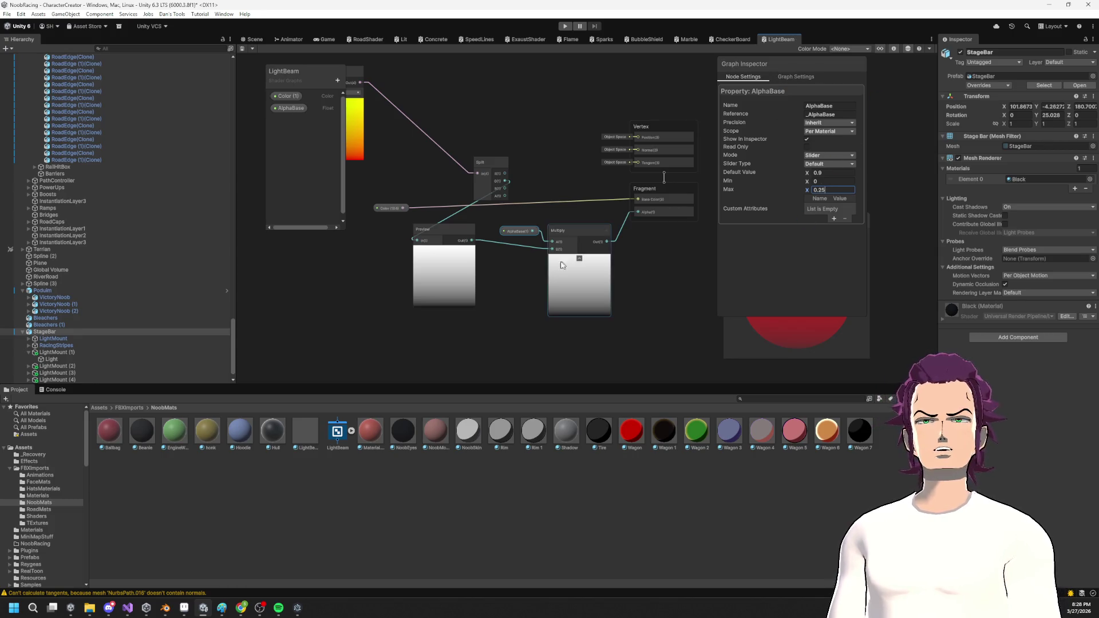
click(254, 39)
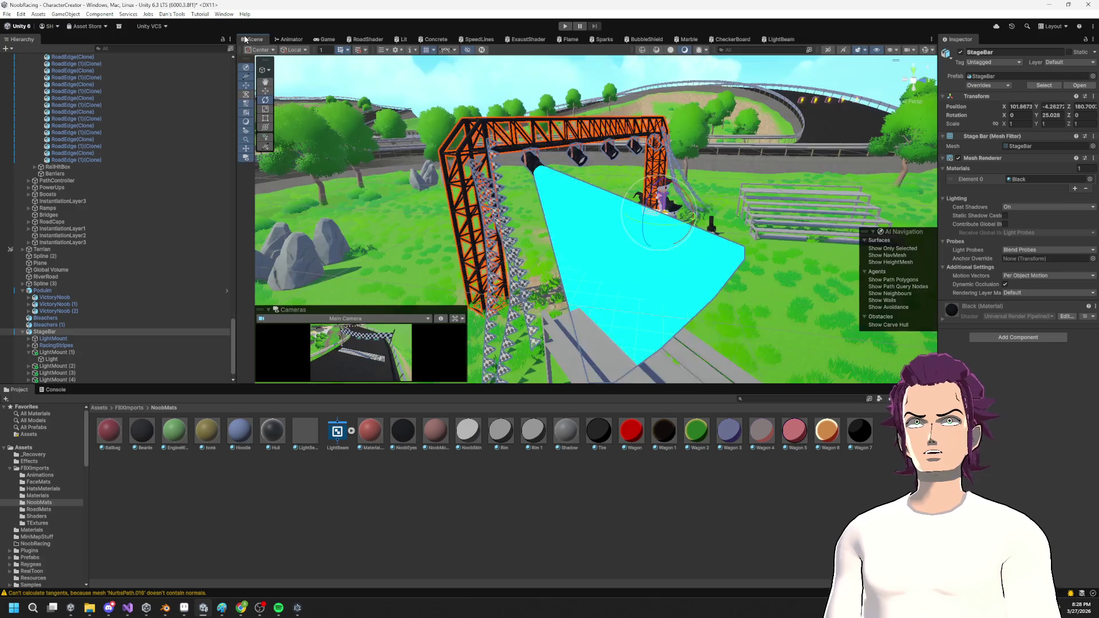
Test the LightBeam material's AlphaBase slider on the stage beams, then shift the Multiply node left.
drag(574, 223, 699, 247)
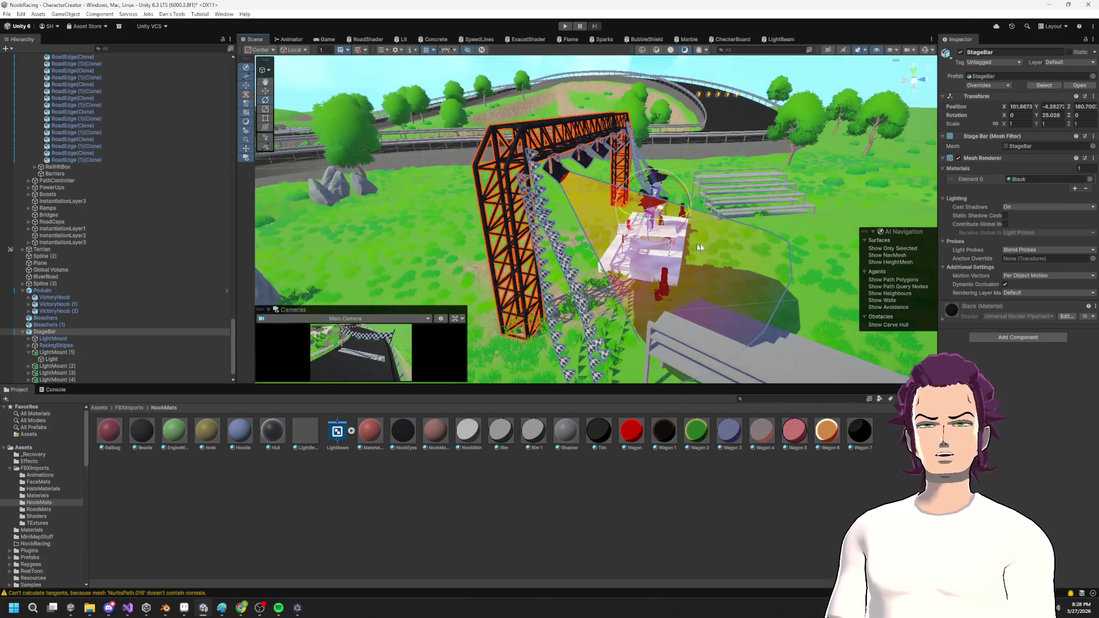
click(691, 158)
mouse_move(691, 158)
mouse_down()
mouse_move(583, 140)
mouse_move(718, 224)
mouse_move(703, 193)
mouse_move(901, 278)
mouse_up()
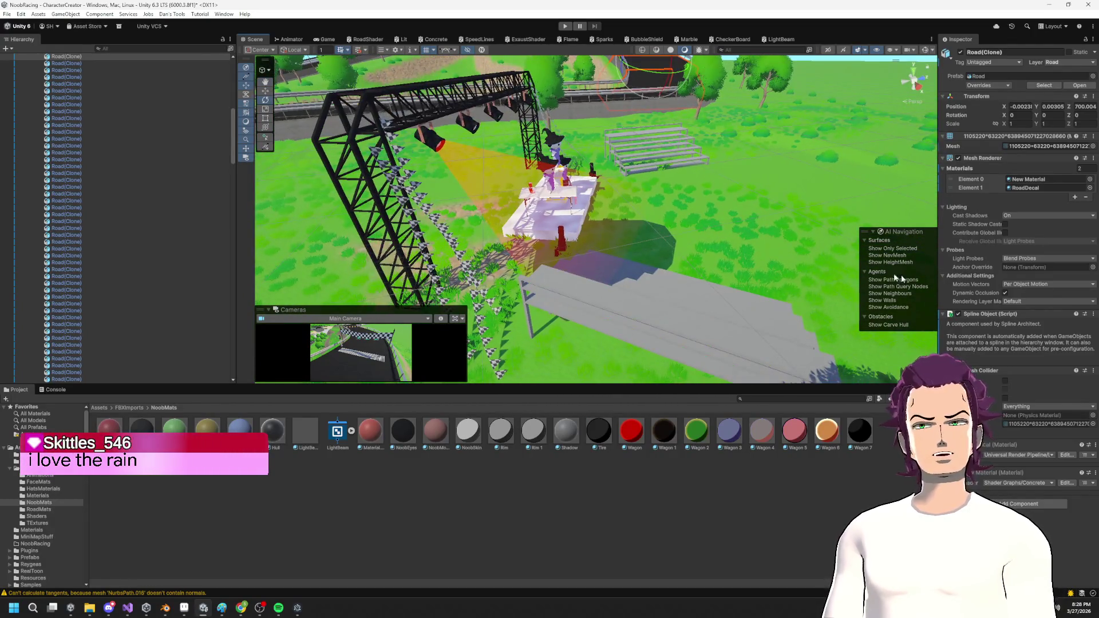
mouse_move(673, 273)
mouse_down()
mouse_move(670, 307)
mouse_move(633, 384)
mouse_move(684, 264)
mouse_move(716, 270)
mouse_move(564, 309)
mouse_move(600, 278)
mouse_up()
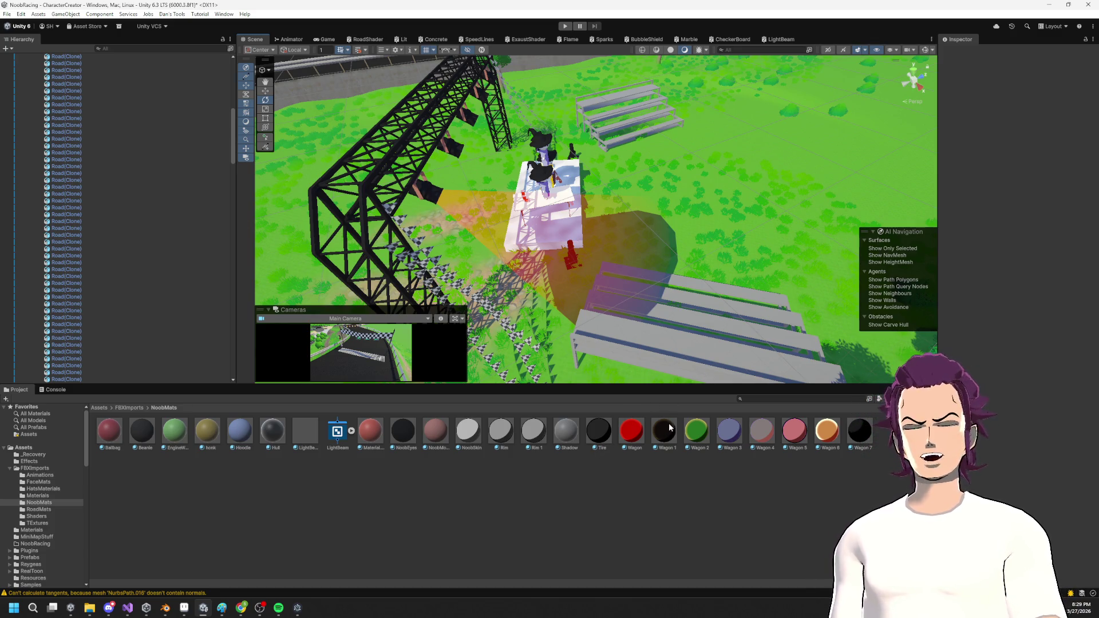
click(301, 439)
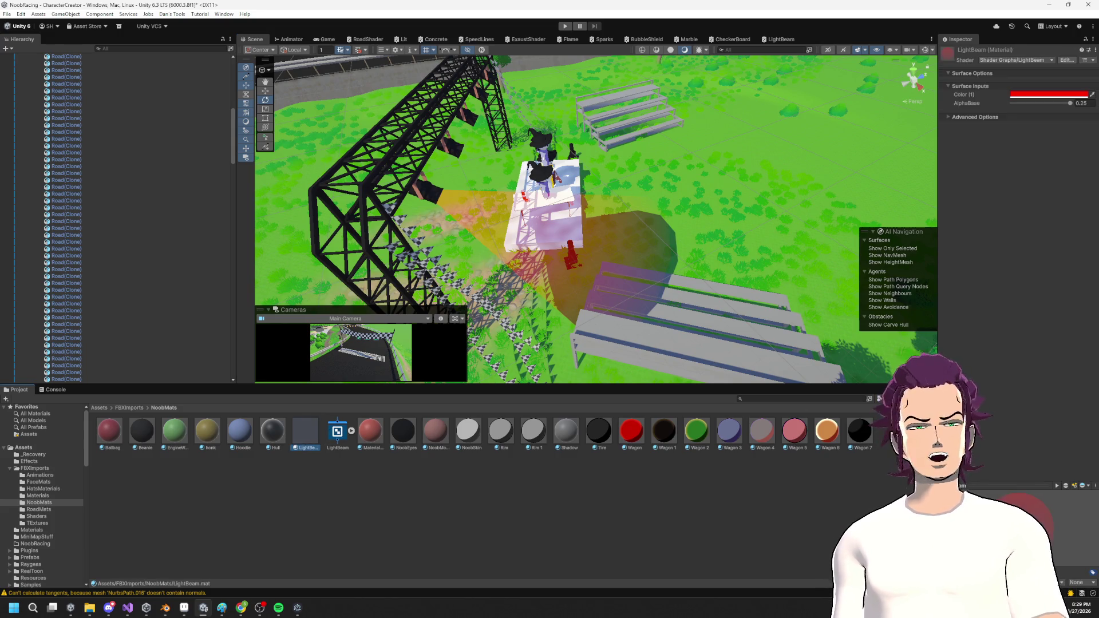
drag(1069, 107, 1040, 115)
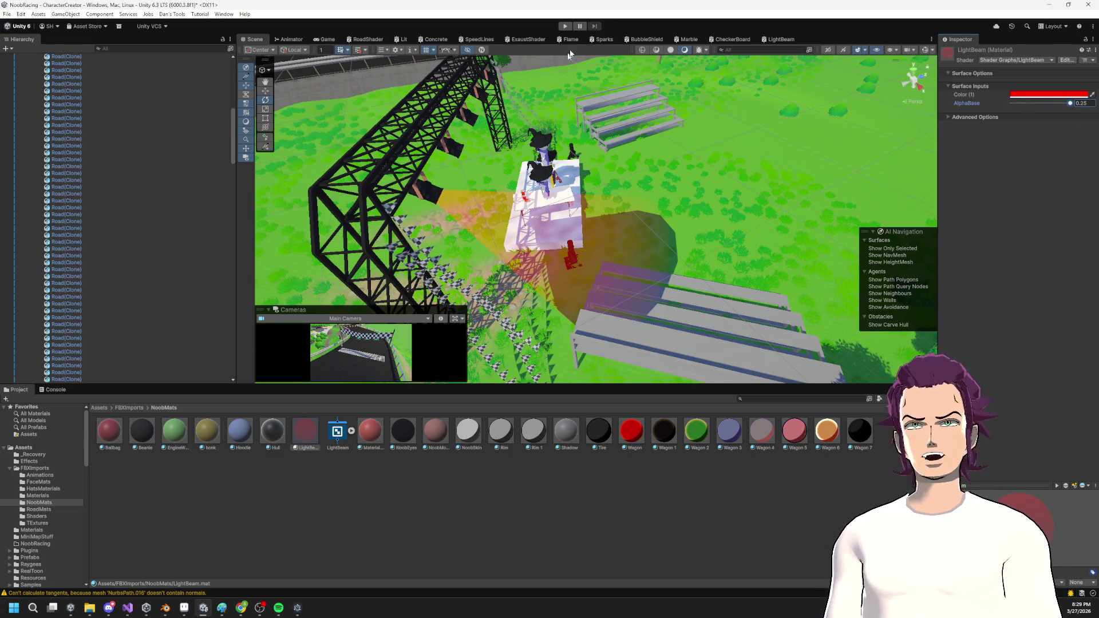
click(790, 38)
mouse_move(627, 222)
mouse_down()
mouse_move(566, 240)
mouse_move(607, 244)
mouse_up()
Add a Remap node after Preview with In Min X 0 and output maximum 0.48.
mouse_move(490, 206)
mouse_down()
mouse_move(403, 248)
mouse_move(411, 239)
mouse_up()
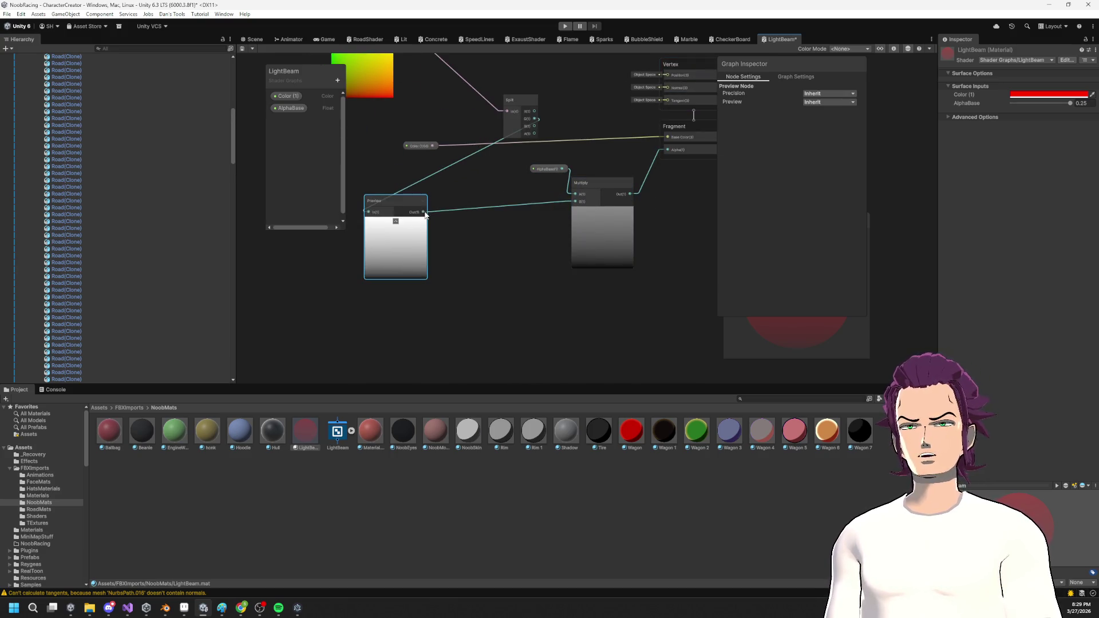
key(space)
text(remap)
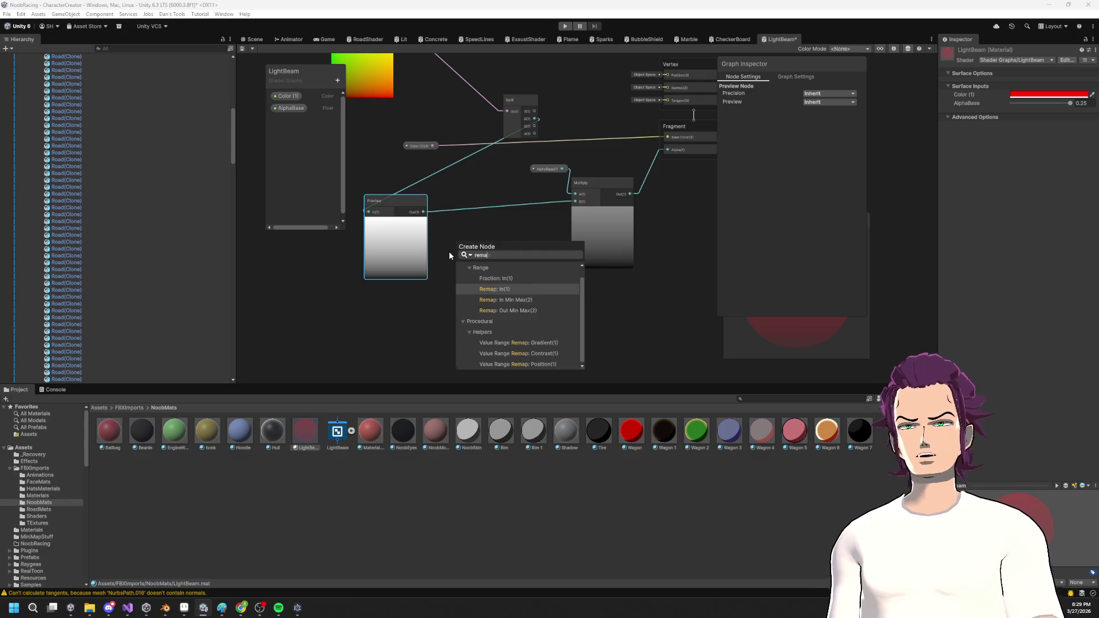
key(Return)
click(423, 268)
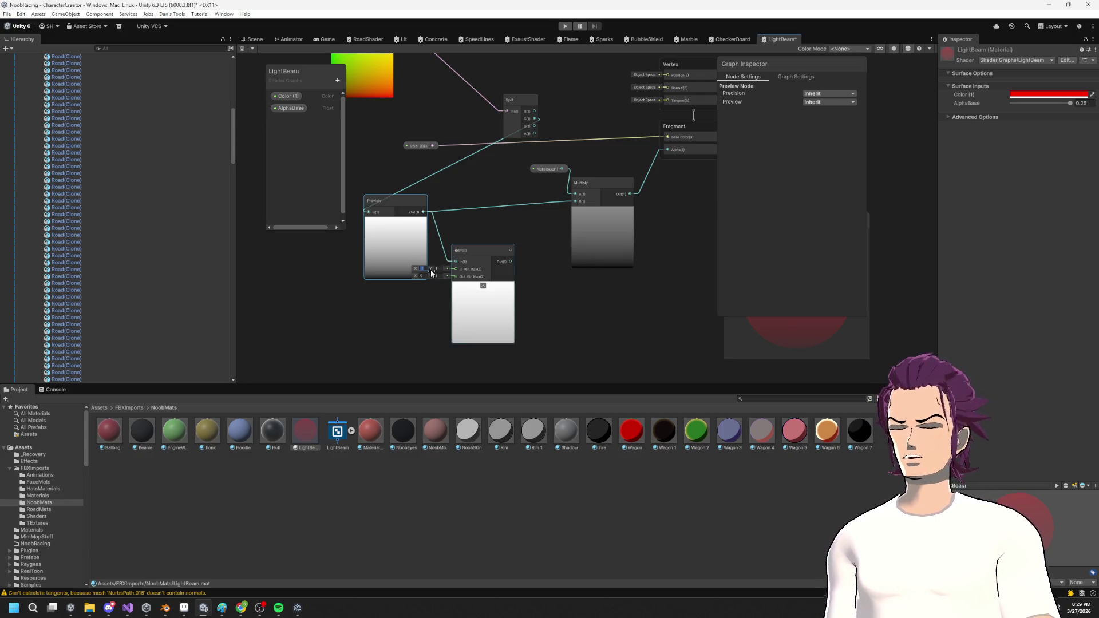
text(0)
click(436, 284)
mouse_move(431, 276)
mouse_down()
mouse_move(409, 276)
mouse_move(429, 279)
mouse_up()
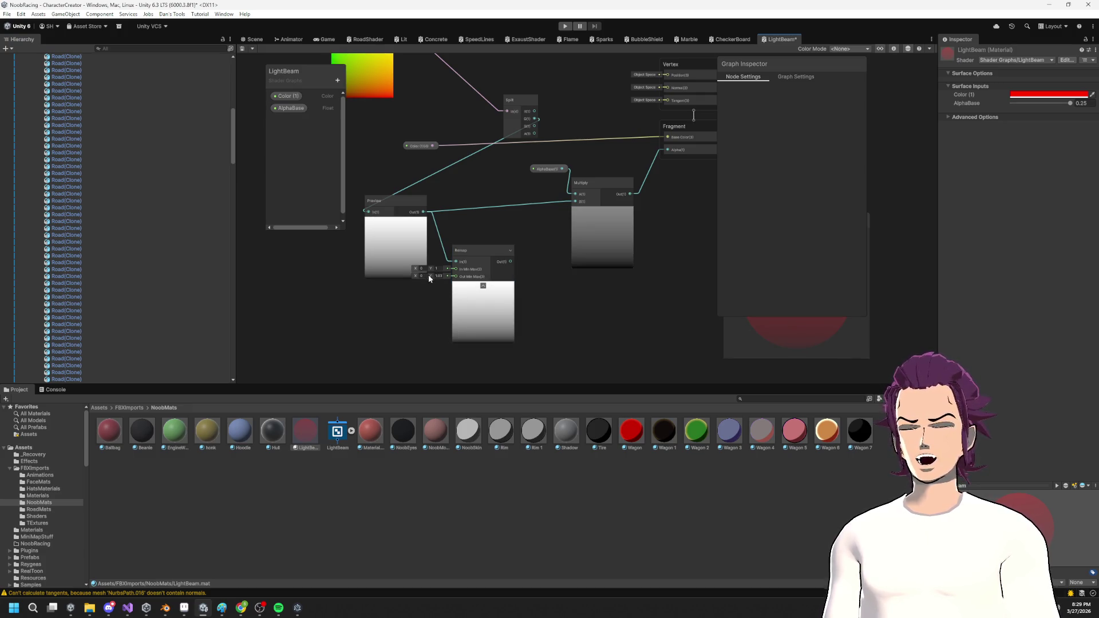
Feed a new Vector2 property RemapGradient, default Y 1, into Remap's Out Min Max and save.
click(337, 80)
click(376, 111)
text(RemapGradien)
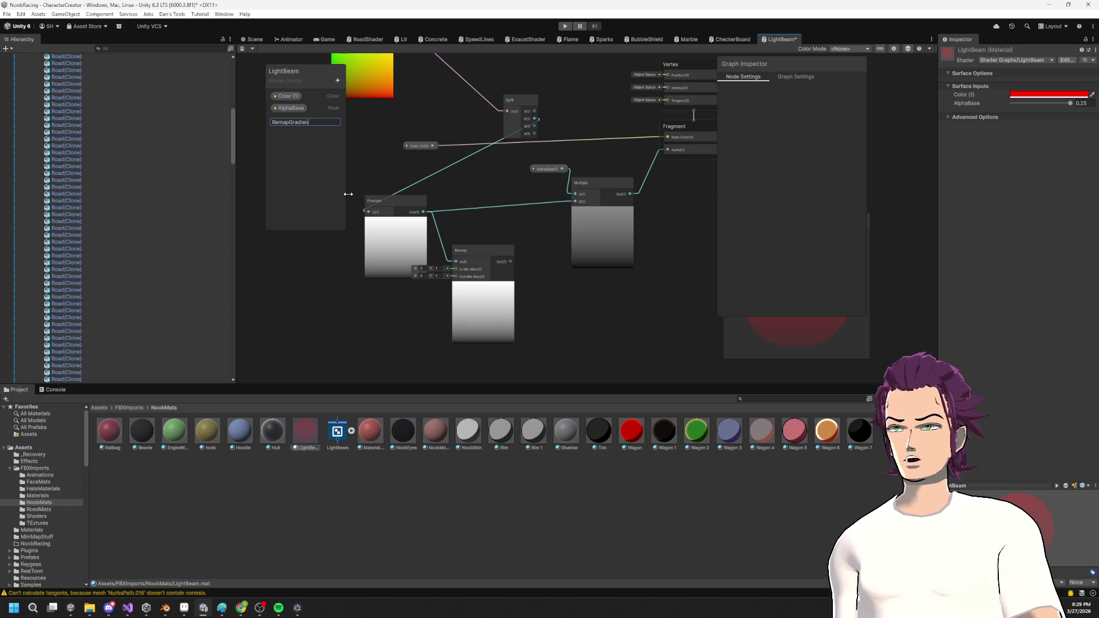
text(t)
key(Return)
mouse_move(309, 121)
mouse_down()
mouse_move(367, 314)
mouse_move(449, 277)
mouse_up()
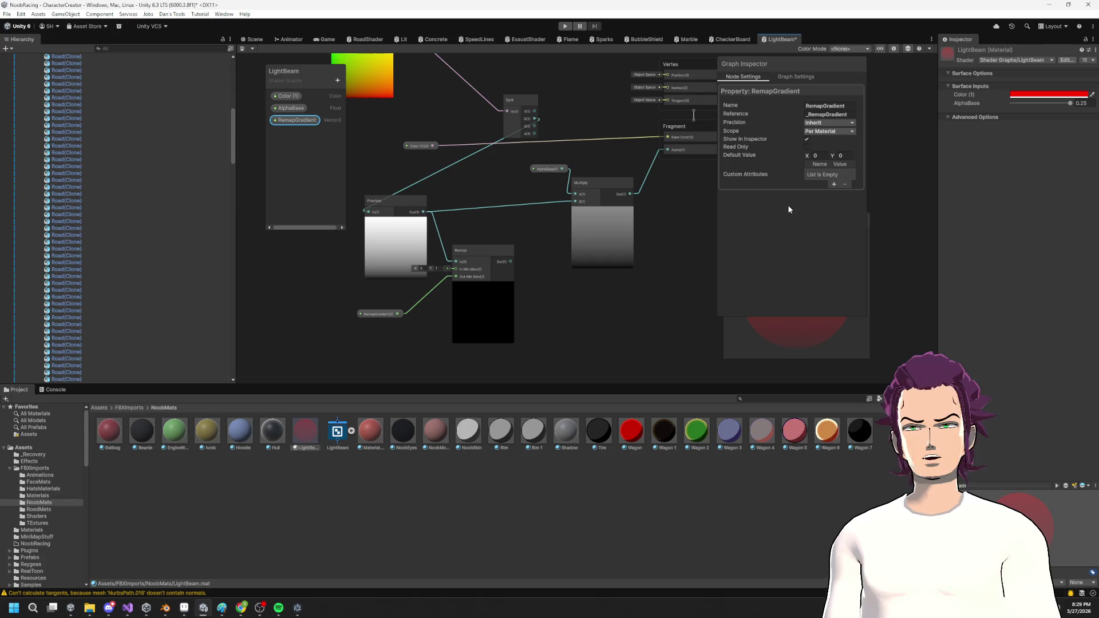
click(852, 155)
text(1)
key(ctrl+s)
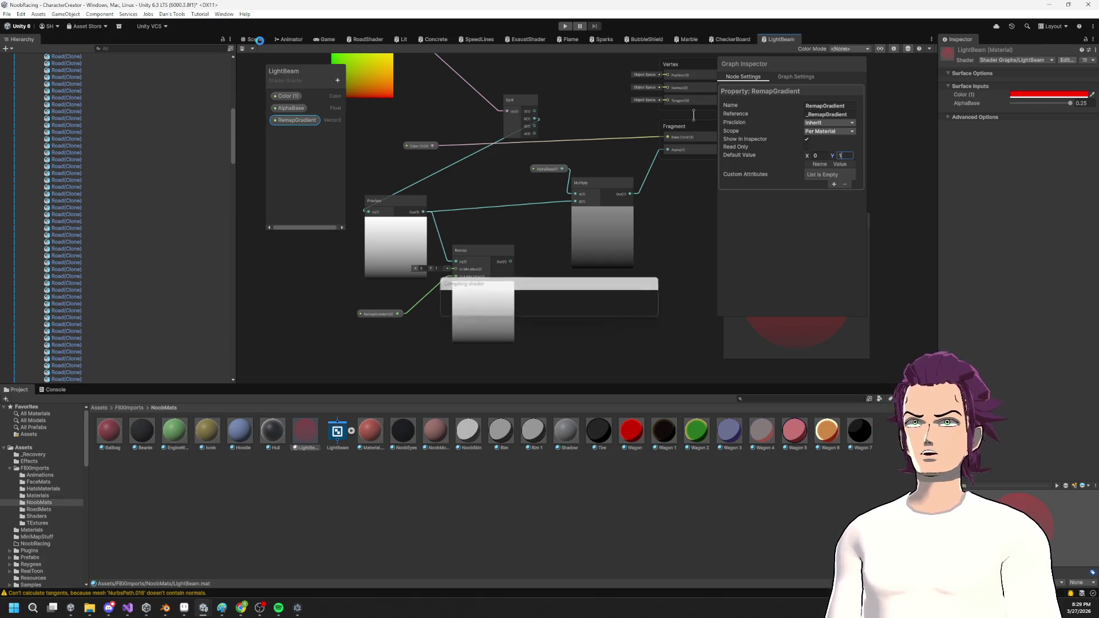
click(258, 41)
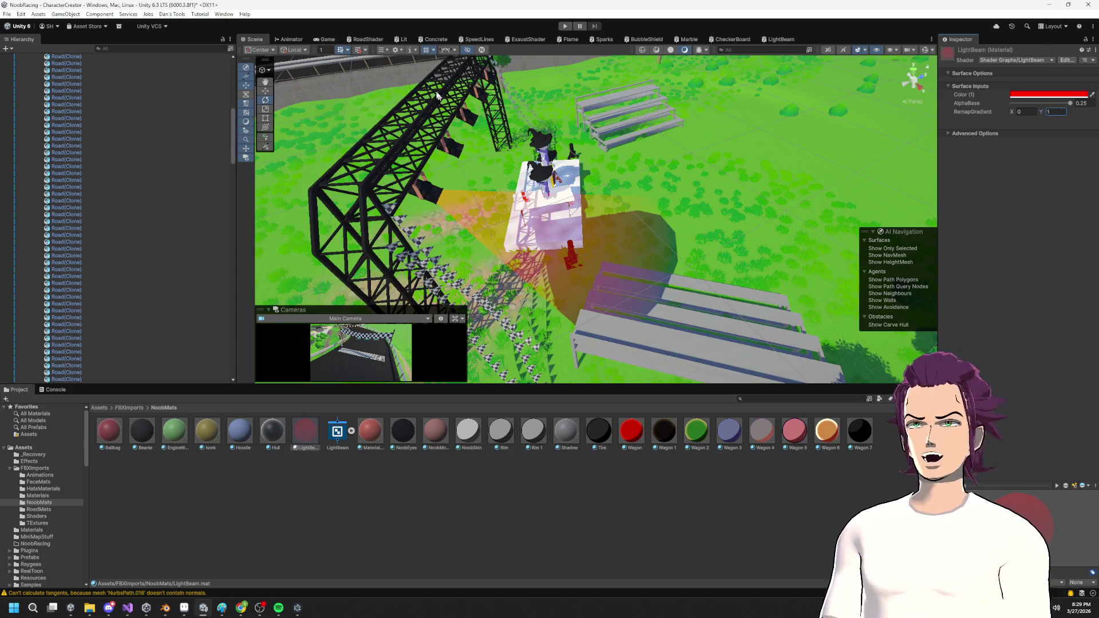
Wire the Remap output into Multiply's B input and save the graph.
click(780, 38)
drag(511, 262, 575, 202)
key(ctrl+s)
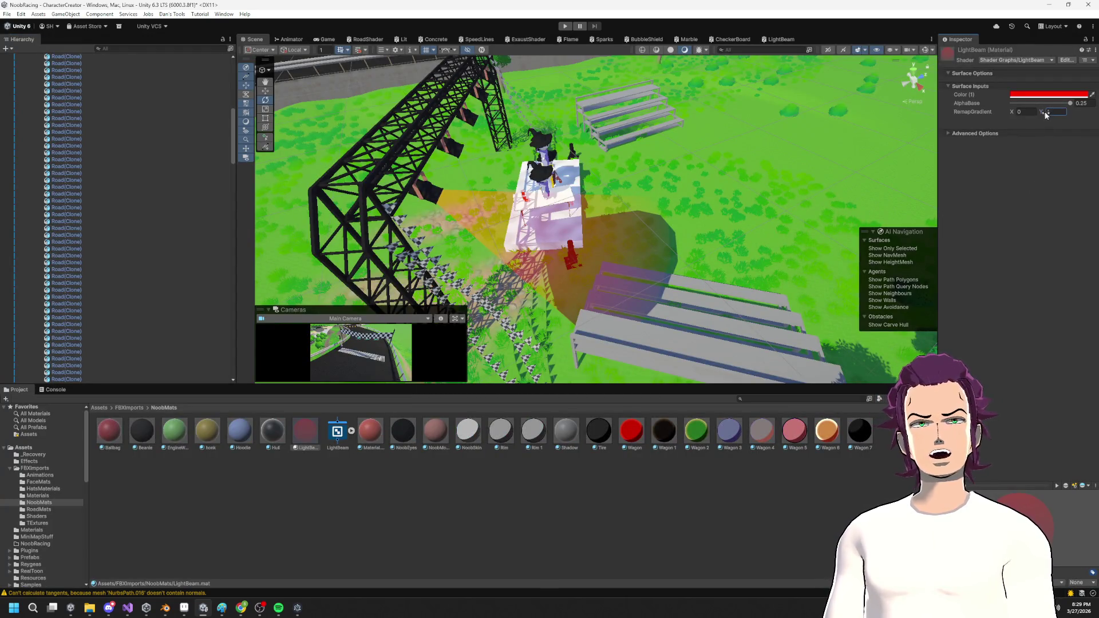
Try several RemapGradient X values on the LightBeam material, settling on X 0.
text(.82)
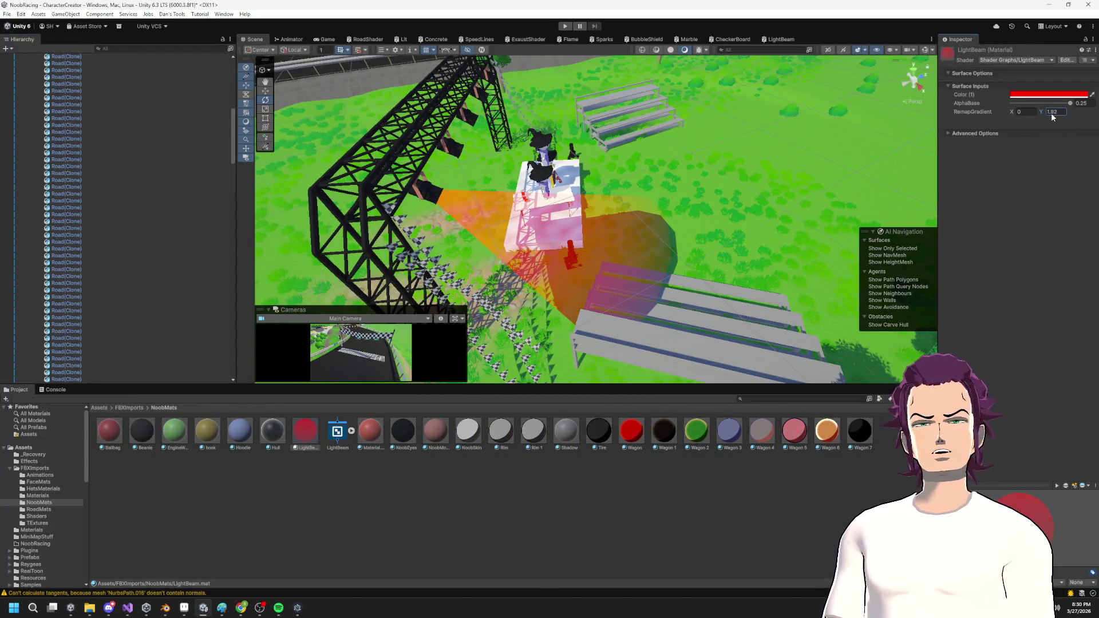
text(9.88)
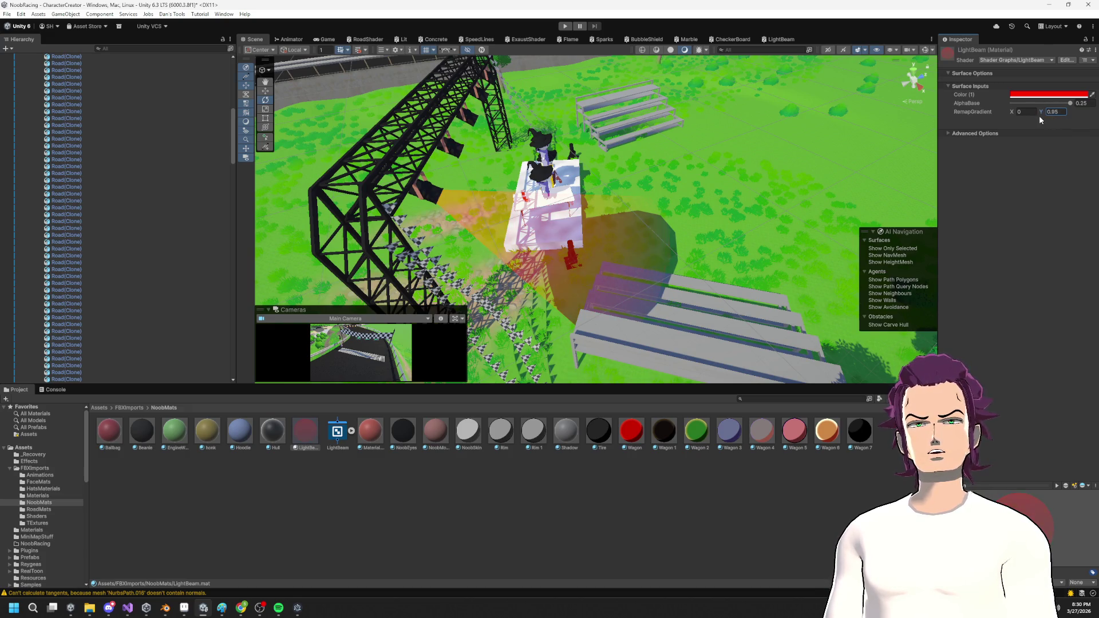
text(4.4)
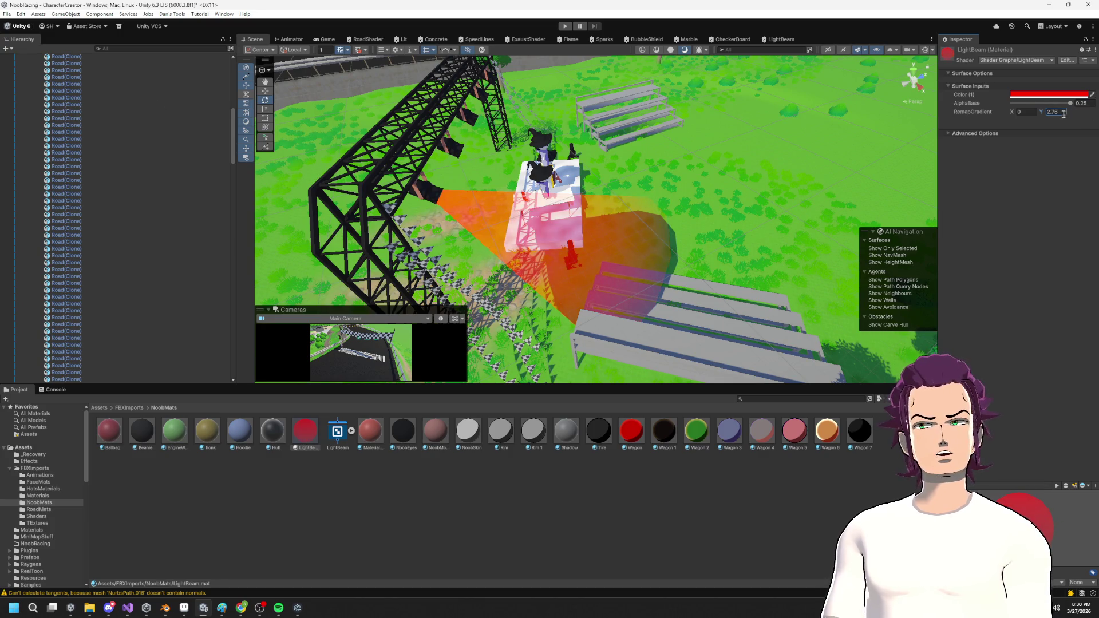
text(1)
click(1018, 112)
text(0.08)
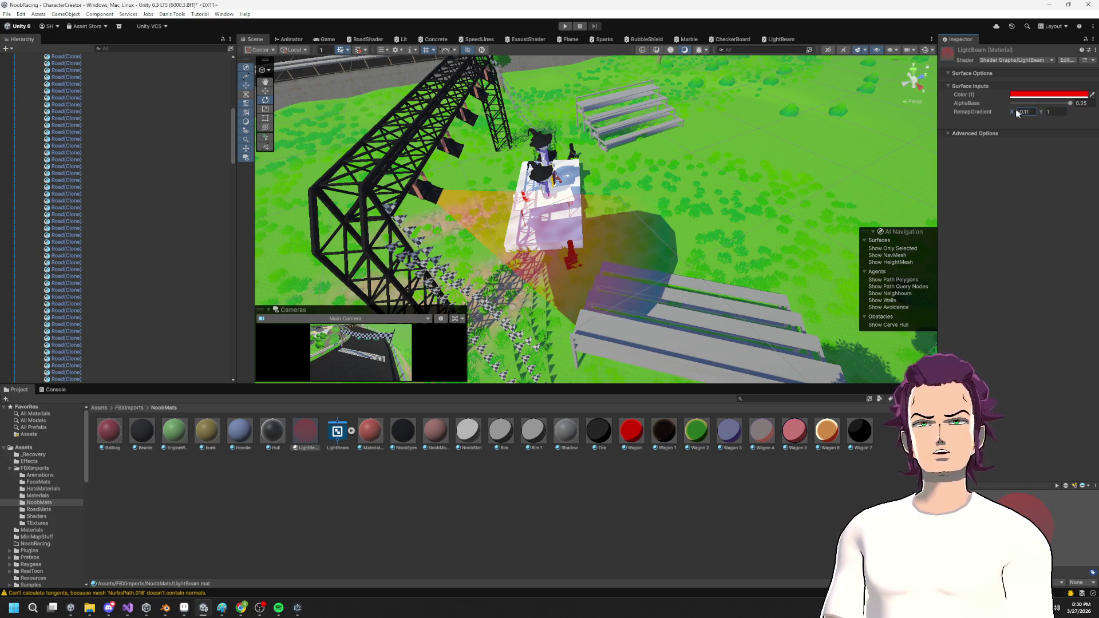
text(-1.52-0.6)
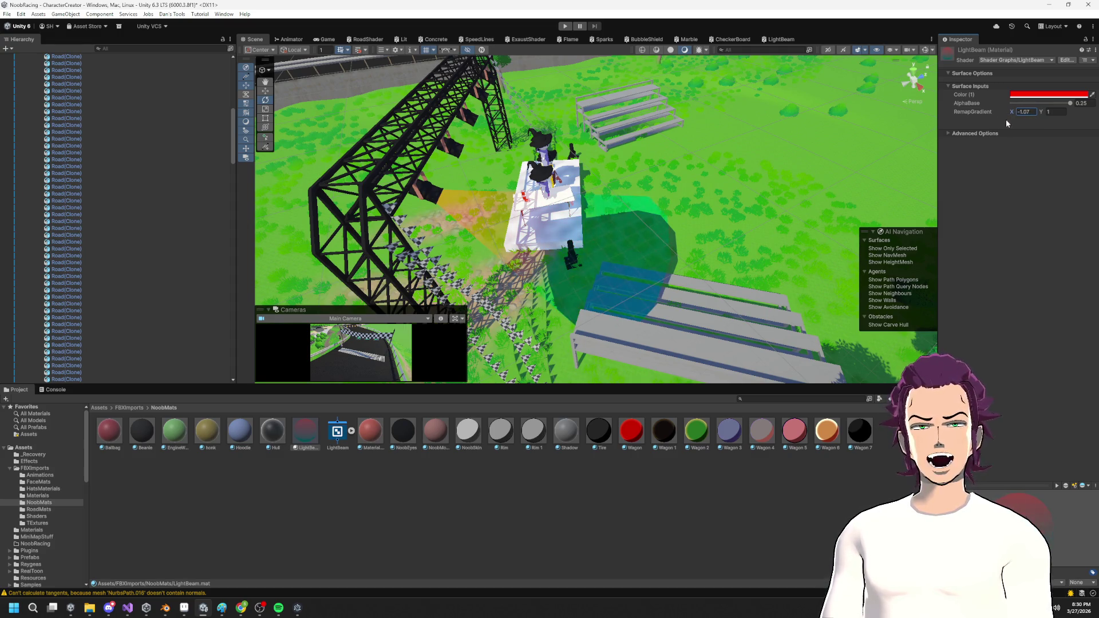
text(-0.94)
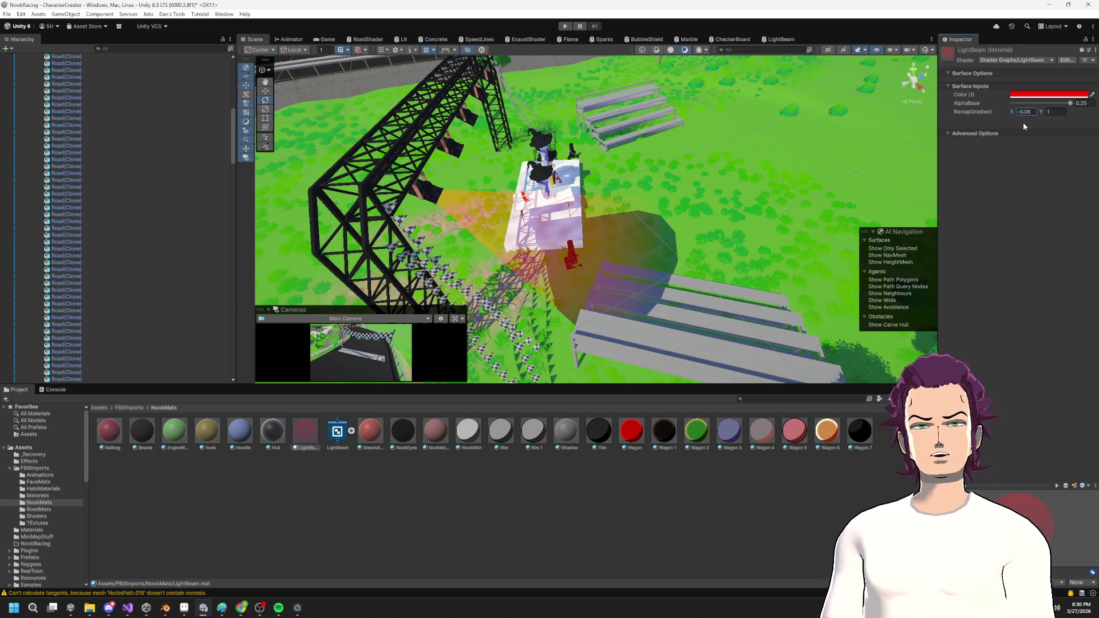
text(0)
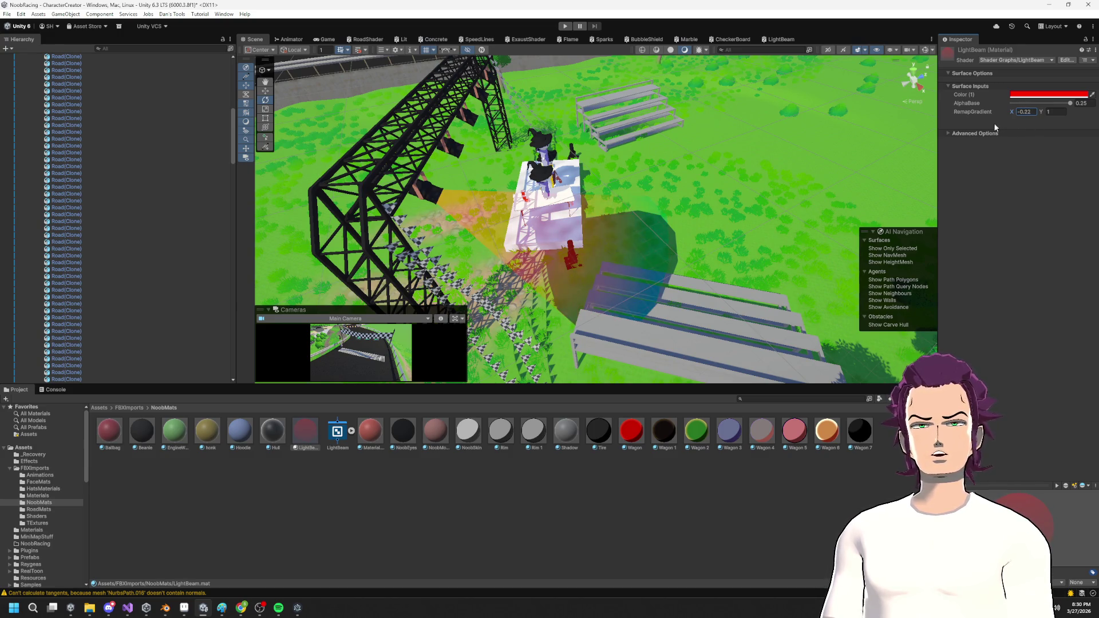
mouse_move(761, 229)
mouse_down()
mouse_move(711, 240)
mouse_move(660, 221)
mouse_up()
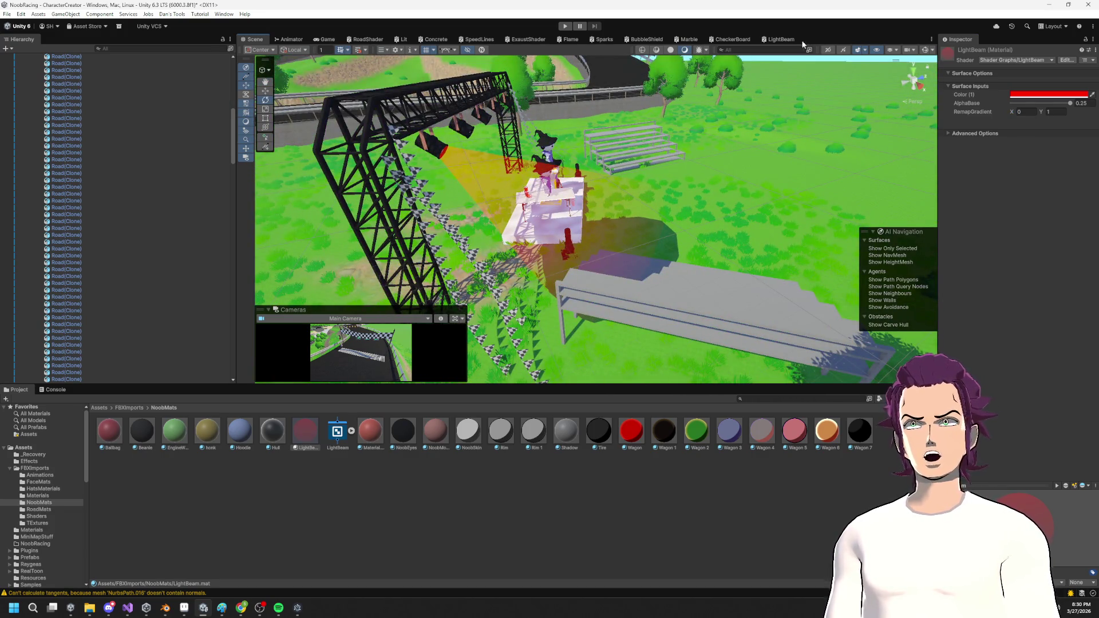
click(798, 40)
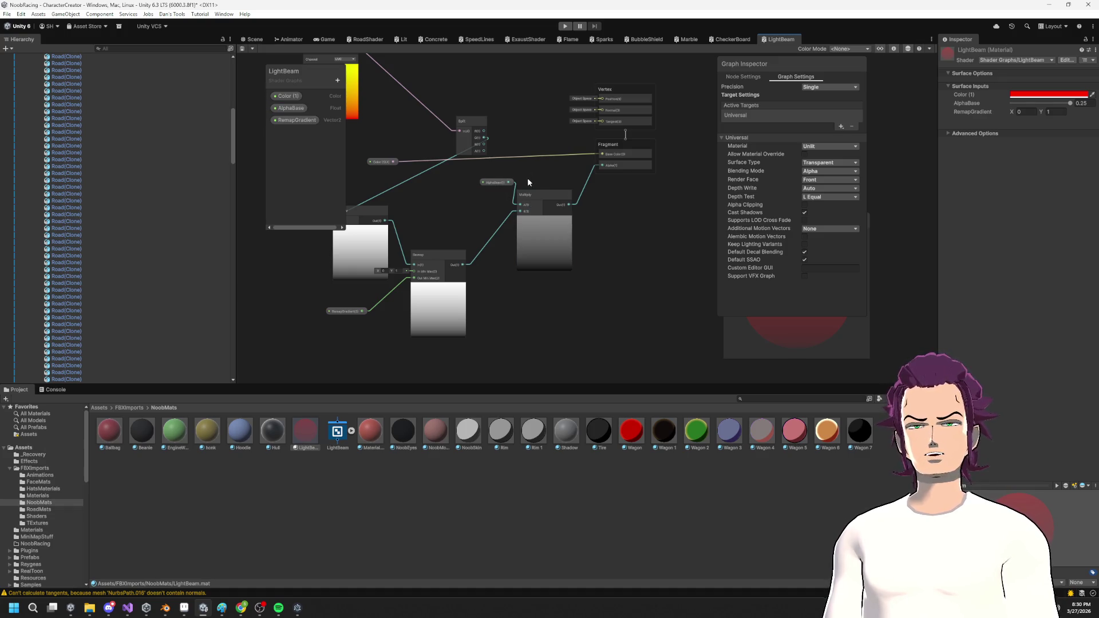
Insert a Saturate node between Multiply and Fragment Alpha, then nudge RemapGradient to X -0.06.
key(space)
text(saturate)
key(Return)
drag(694, 248, 604, 168)
click(589, 149)
mouse_move(691, 252)
mouse_down()
mouse_move(604, 187)
mouse_move(602, 168)
mouse_up()
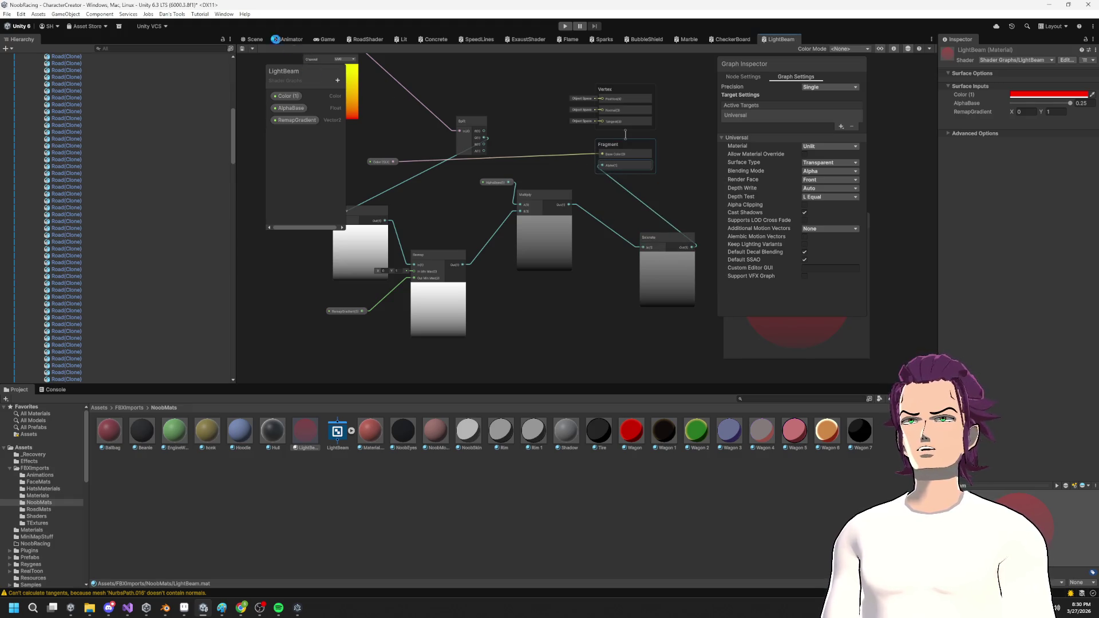
click(255, 38)
mouse_move(1041, 114)
mouse_down()
mouse_move(1004, 113)
mouse_move(1041, 123)
mouse_move(998, 116)
mouse_move(1015, 119)
mouse_up()
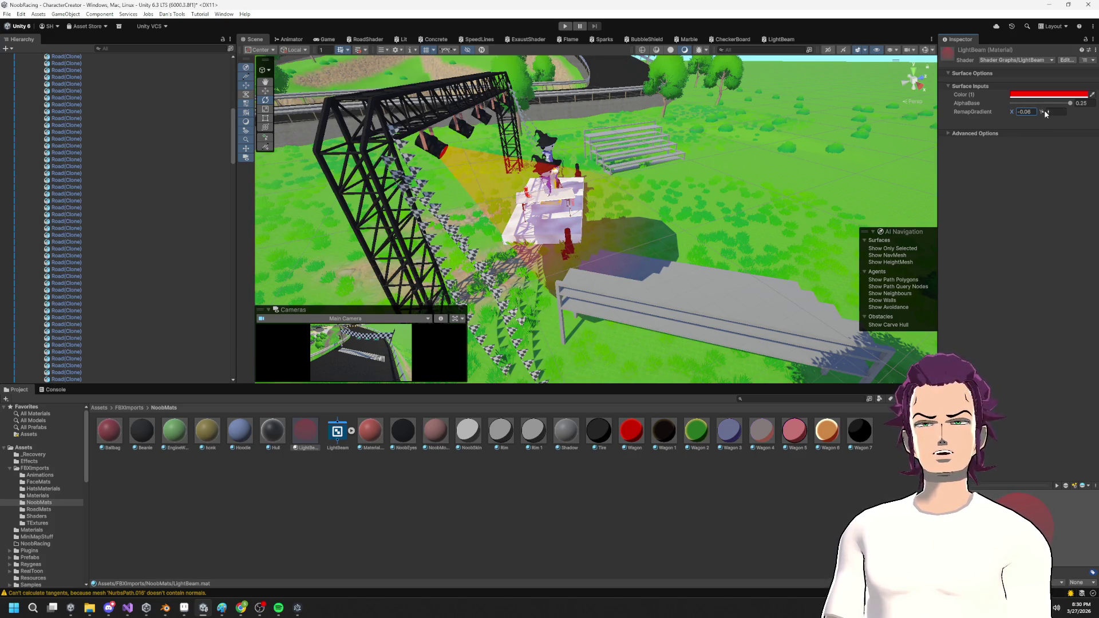
Tune RemapGradient Y from 1.72 to 1.68 and view the beams from ground level.
text(1.72)
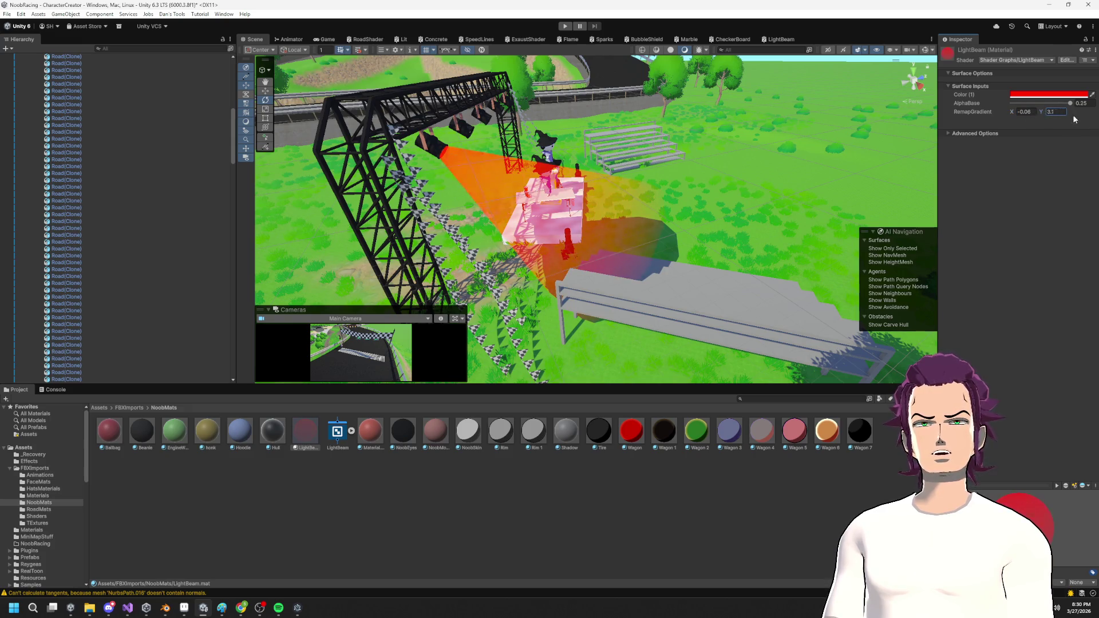
mouse_move(1066, 119)
mouse_down()
mouse_move(1081, 119)
mouse_move(20, 112)
mouse_move(29, 121)
mouse_move(1079, 127)
mouse_move(1046, 125)
mouse_move(1059, 126)
mouse_up()
mouse_move(710, 218)
mouse_down()
mouse_move(553, 142)
mouse_move(879, 163)
mouse_up()
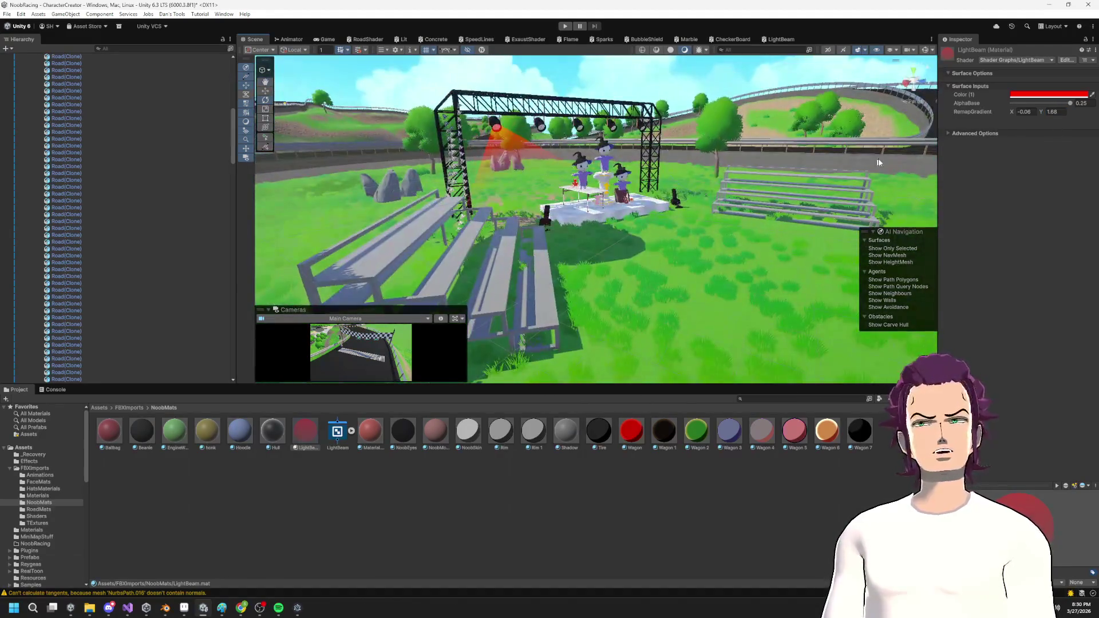
mouse_move(538, 151)
mouse_down()
mouse_move(367, 144)
mouse_move(450, 164)
mouse_move(553, 49)
mouse_up()
Switch the LightBeam graph's Render Face to Both and save the asset.
click(788, 40)
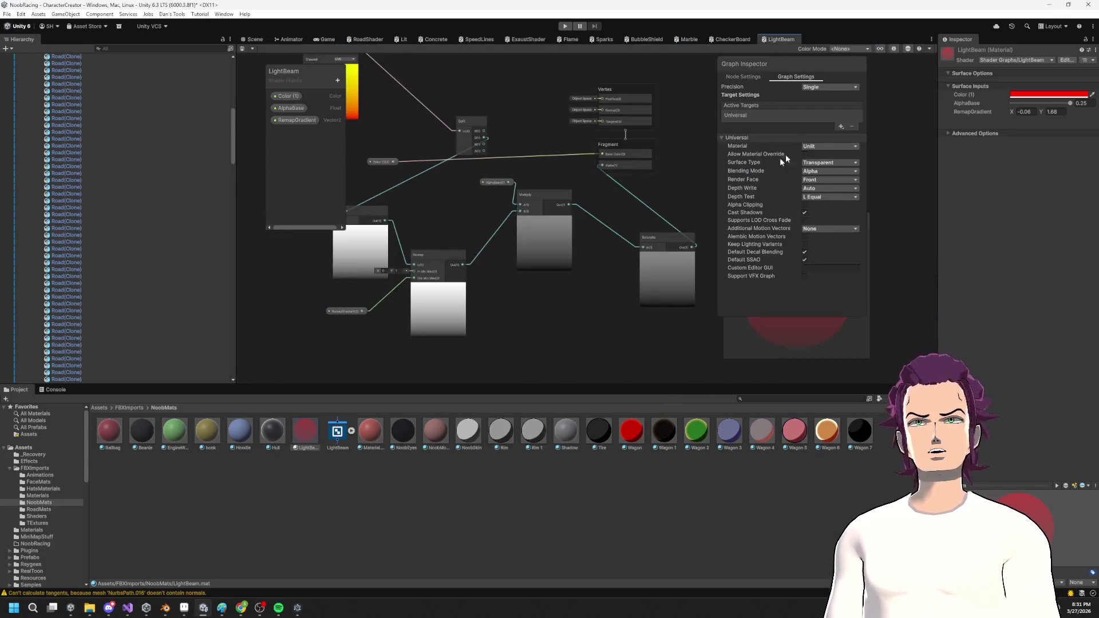
click(822, 180)
click(823, 199)
click(825, 180)
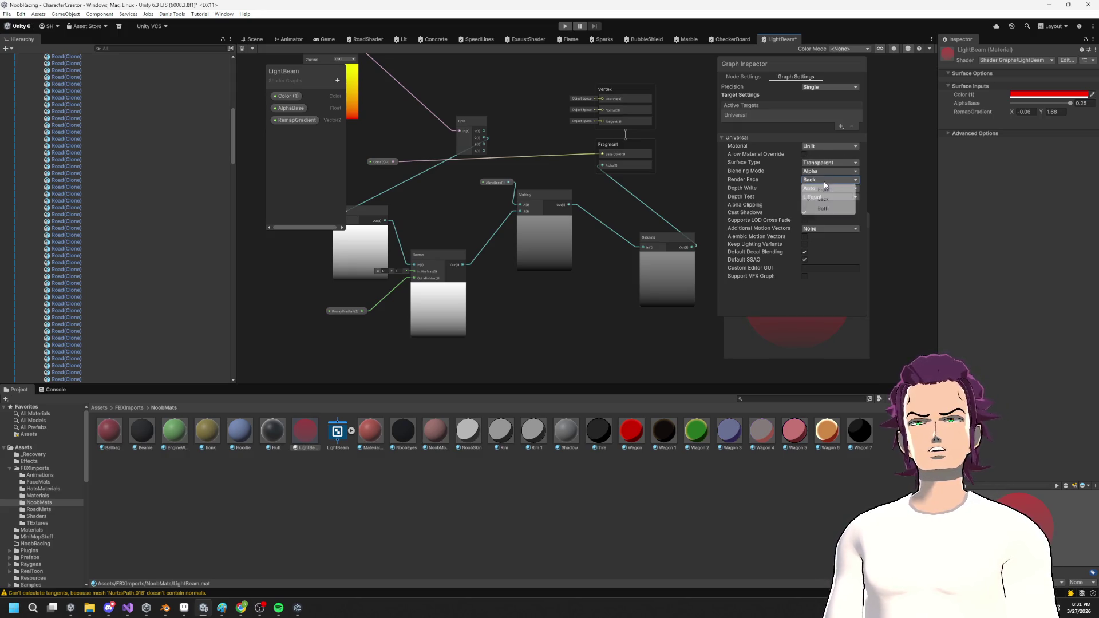
click(823, 208)
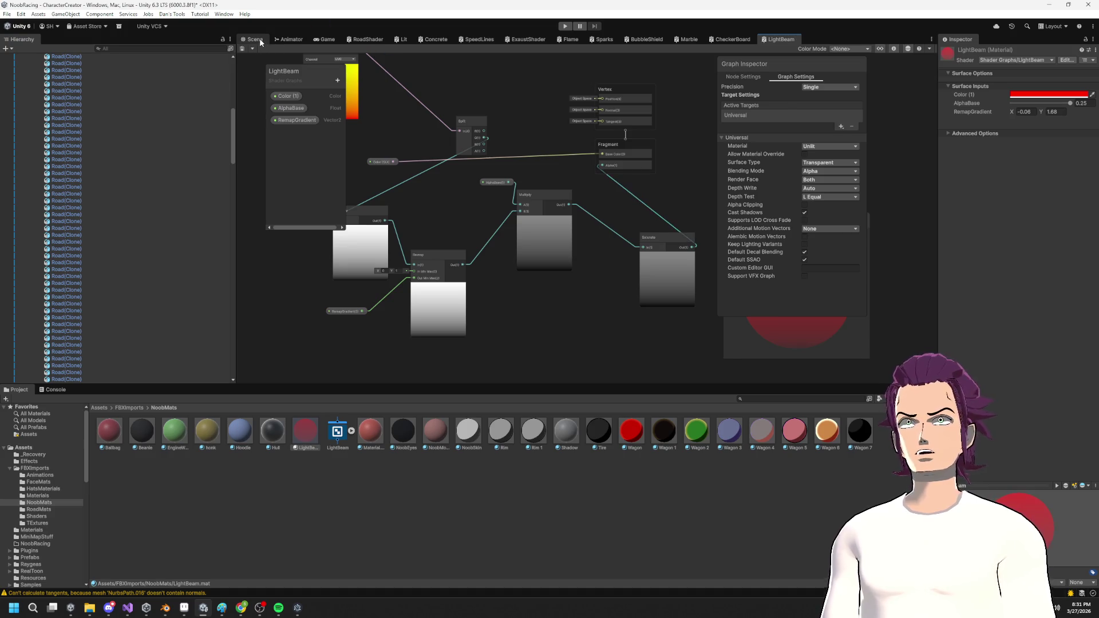
click(242, 49)
click(256, 39)
mouse_move(564, 117)
mouse_down()
mouse_move(441, 157)
mouse_move(570, 166)
mouse_up()
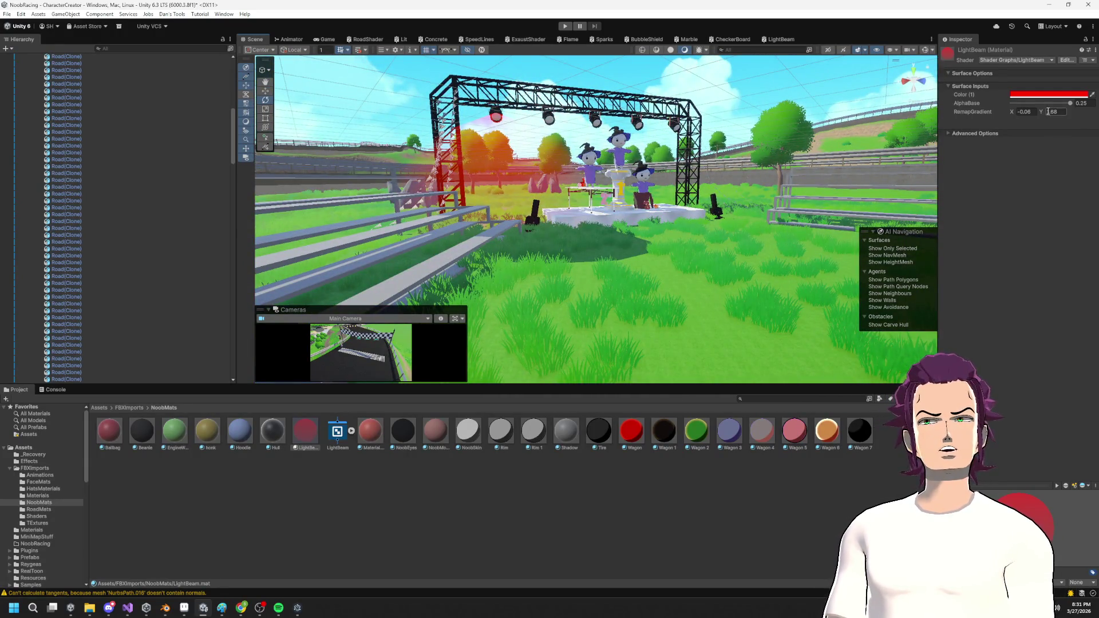
Retune RemapGradient to X -0.84 and Y 1.47, orbiting around the truss to compare.
mouse_move(1008, 111)
mouse_down()
mouse_move(982, 118)
mouse_move(998, 118)
mouse_move(1015, 94)
mouse_up()
text(0.84)
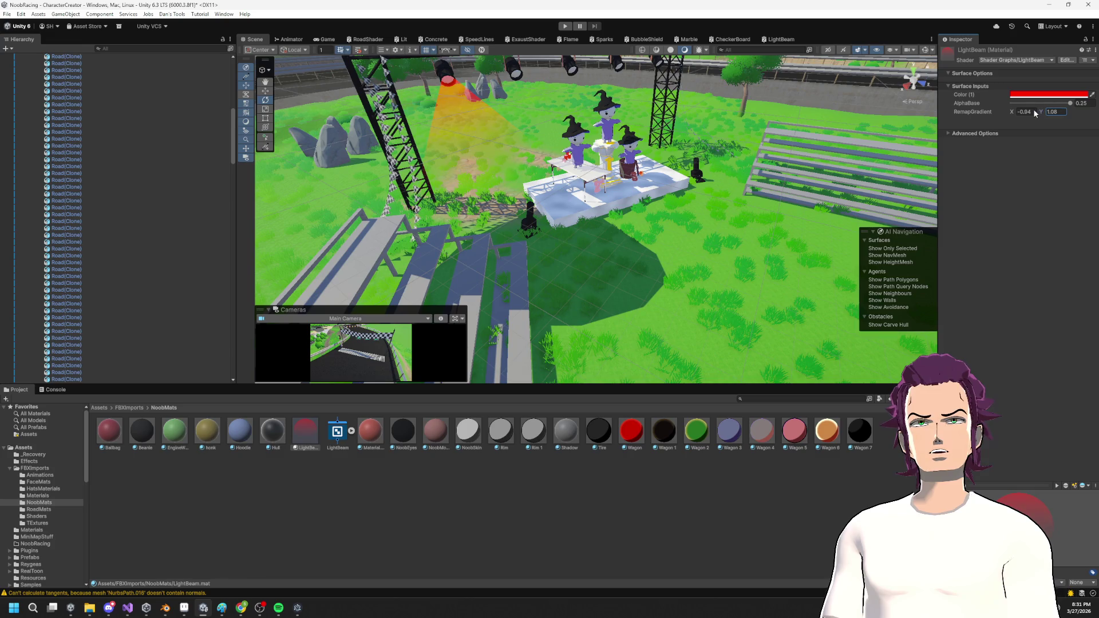
drag(1034, 108, 1037, 108)
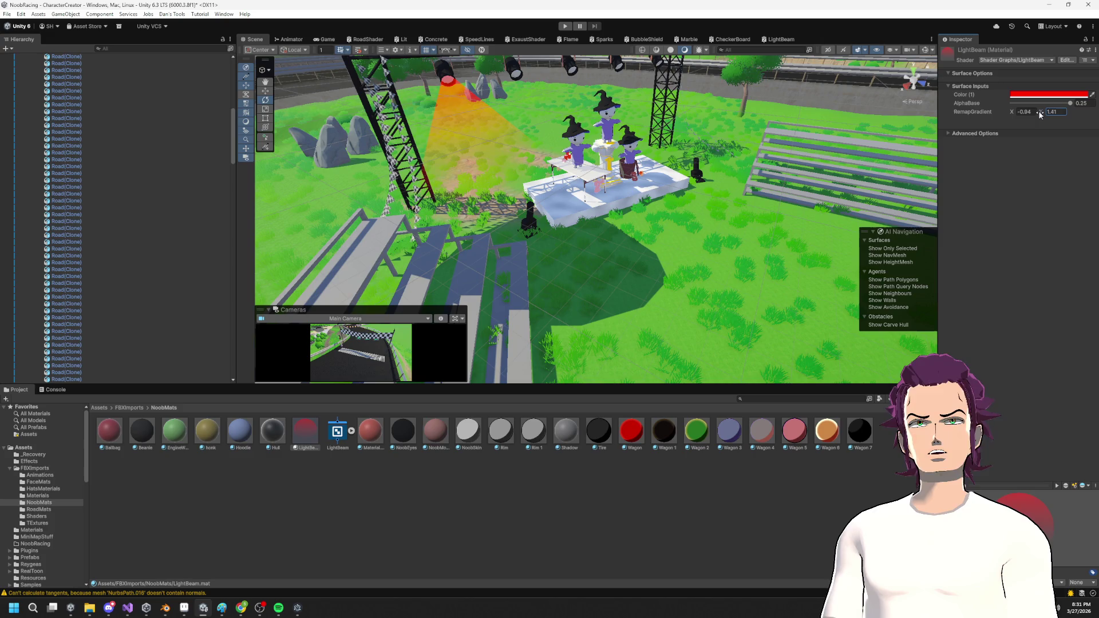
mouse_move(435, 172)
mouse_down()
mouse_move(401, 147)
mouse_move(565, 123)
mouse_move(720, 151)
mouse_up()
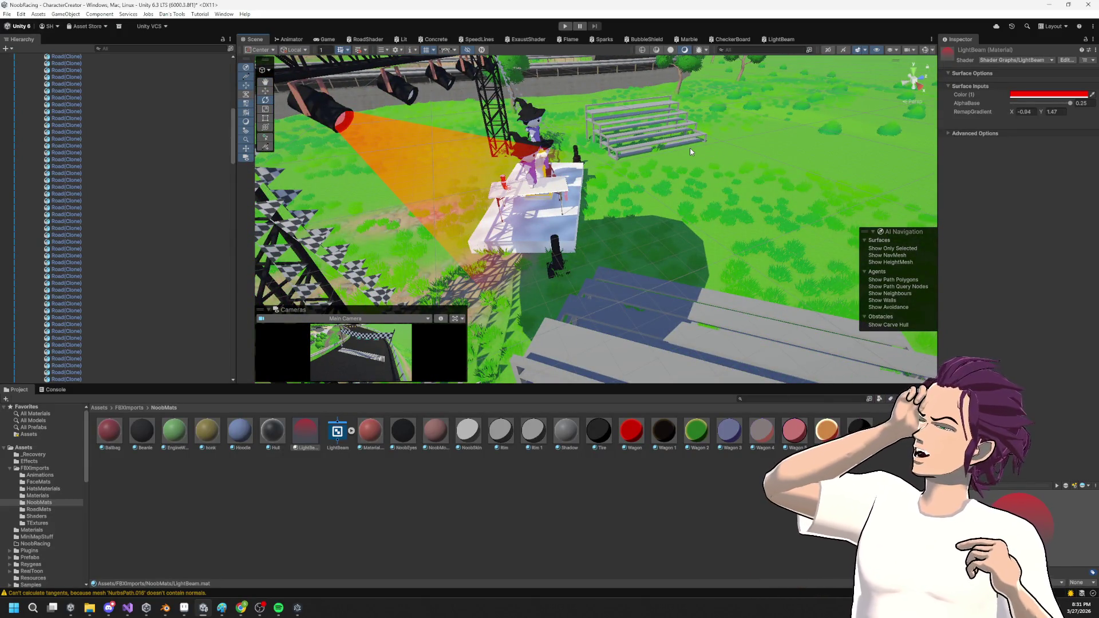
drag(690, 150, 611, 190)
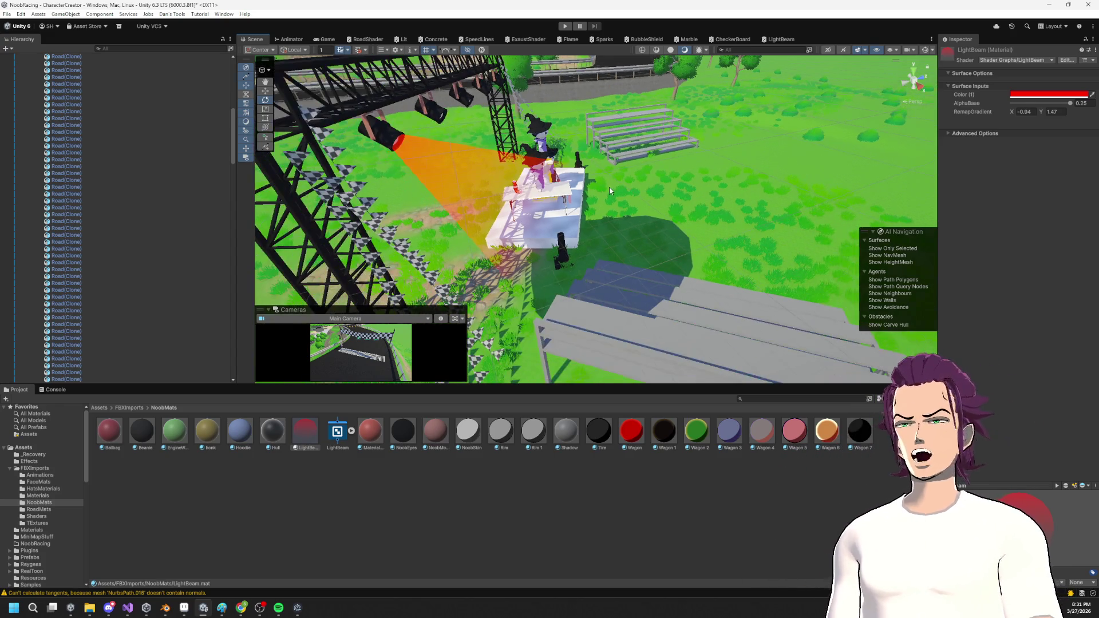
mouse_move(465, 163)
mouse_down()
mouse_move(647, 108)
mouse_move(509, 159)
mouse_move(301, 205)
mouse_up()
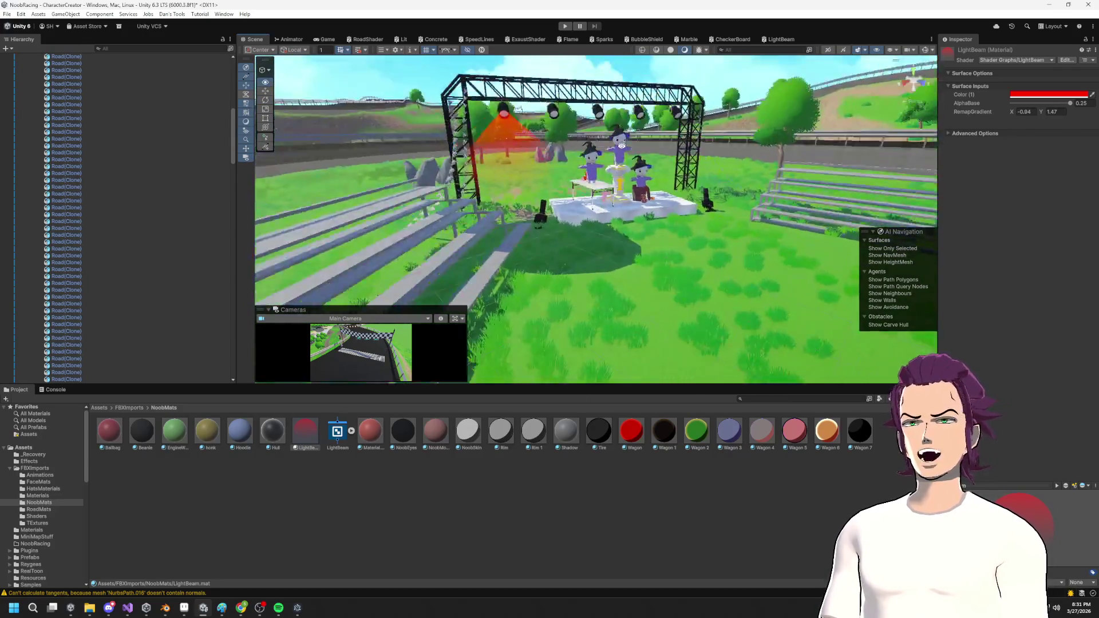
mouse_move(587, 131)
mouse_down()
mouse_move(448, 166)
mouse_move(491, 197)
mouse_up()
Delete the extra light mounts LightMount (1) through LightMount (4).
click(491, 197)
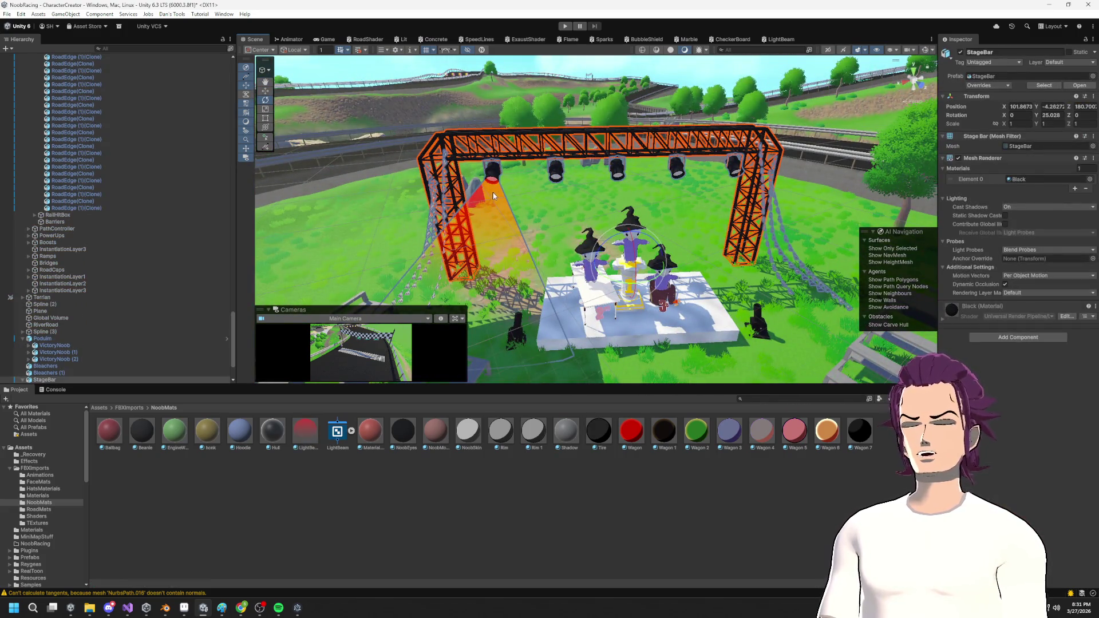
scroll(203, 310, down, 5)
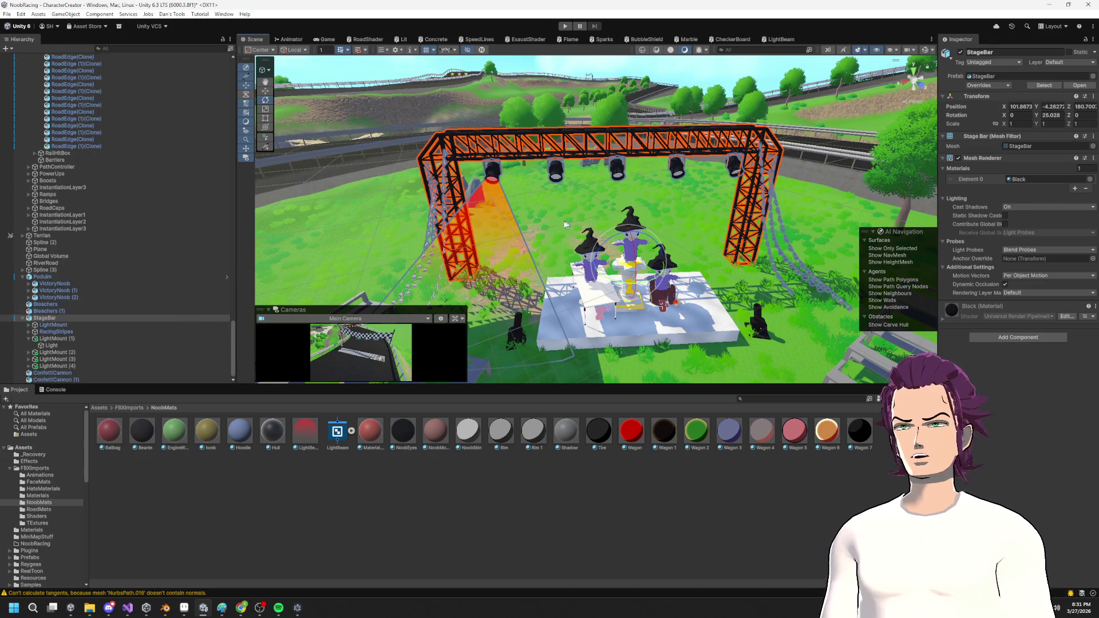
click(51, 339)
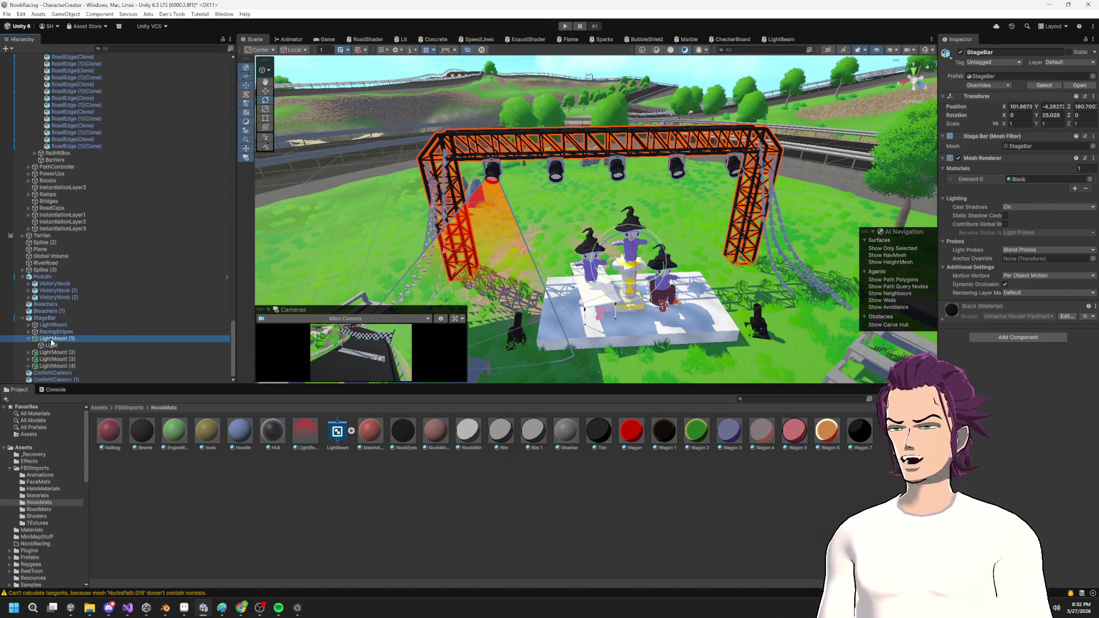
shift+click(91, 365)
key(Delete)
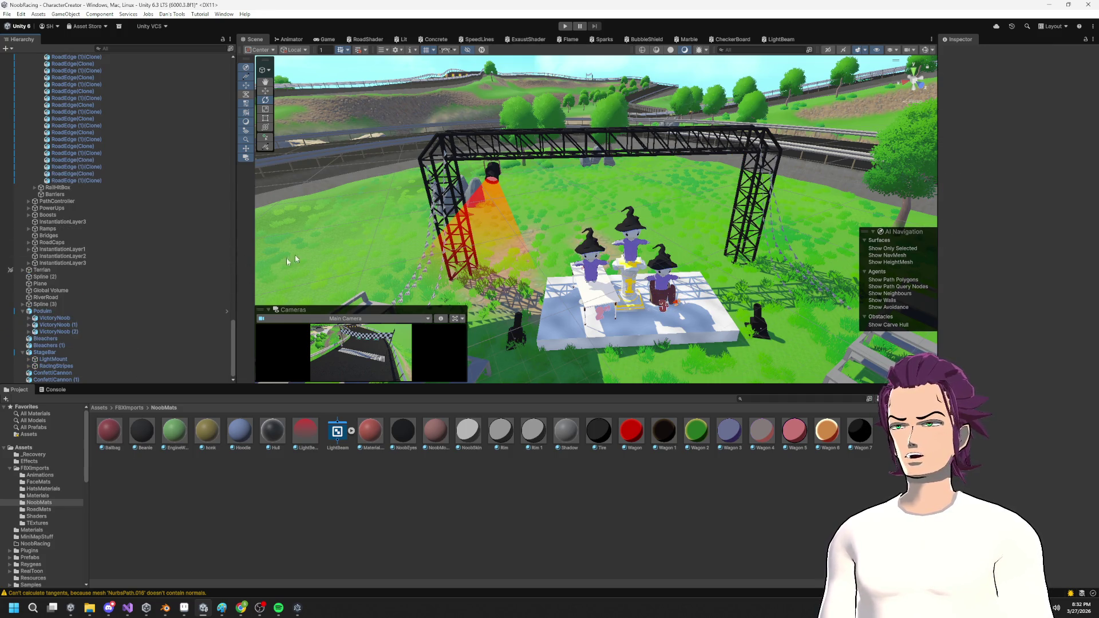
Duplicate the remaining LightMount into several copies and give them new X positions.
click(68, 359)
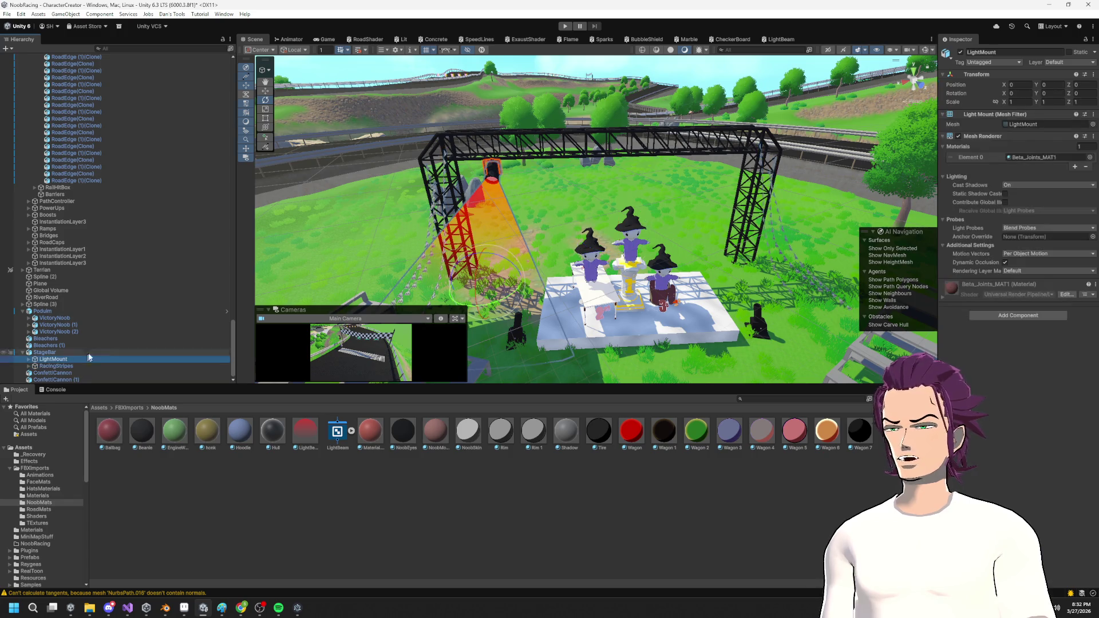
key(ctrl+d)
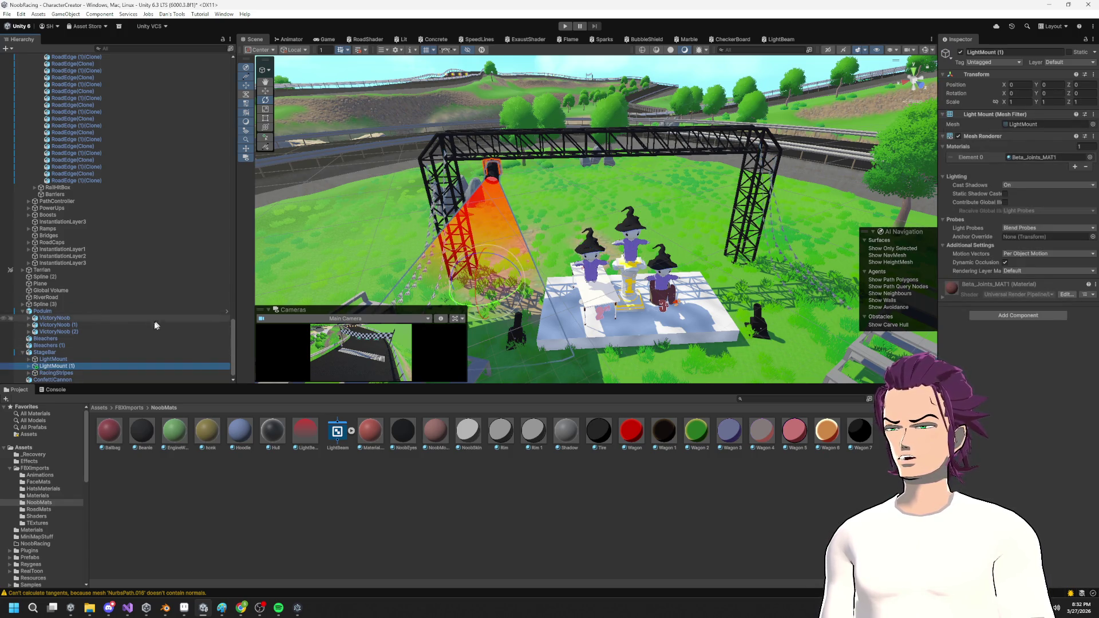
click(1022, 86)
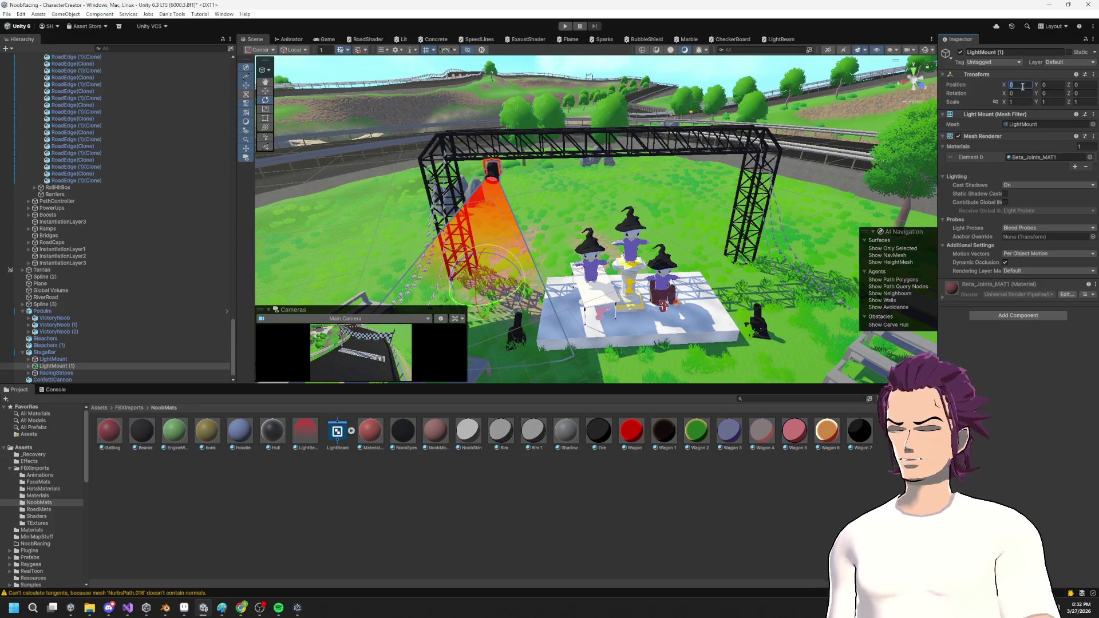
text(-1)
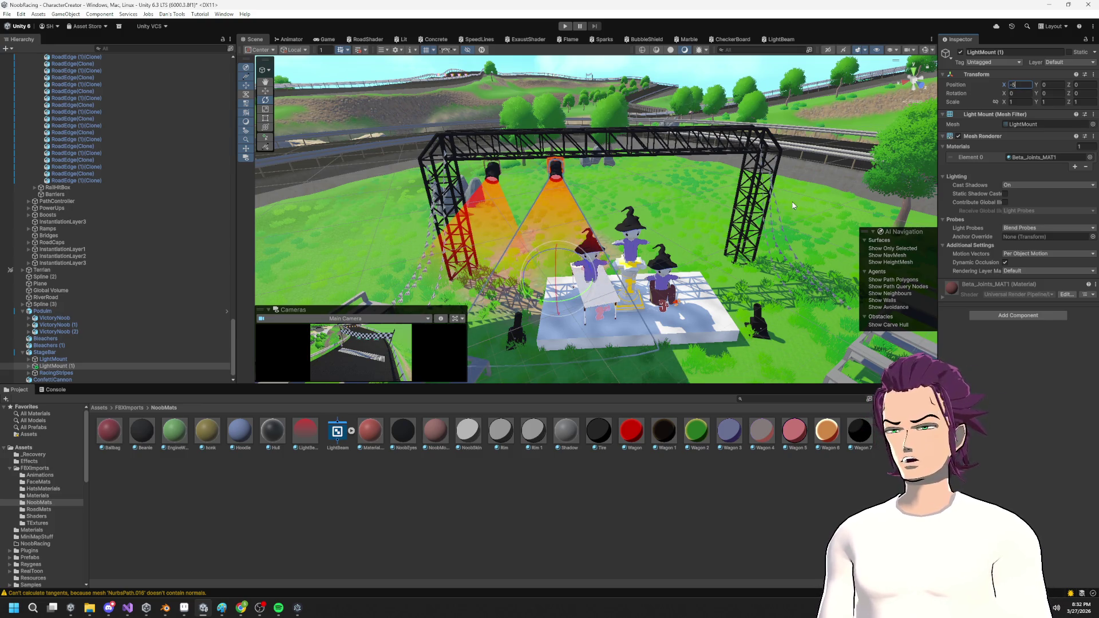
click(29, 366)
key(ctrl+d)
key(ctrl+d)
key(ctrl+d)
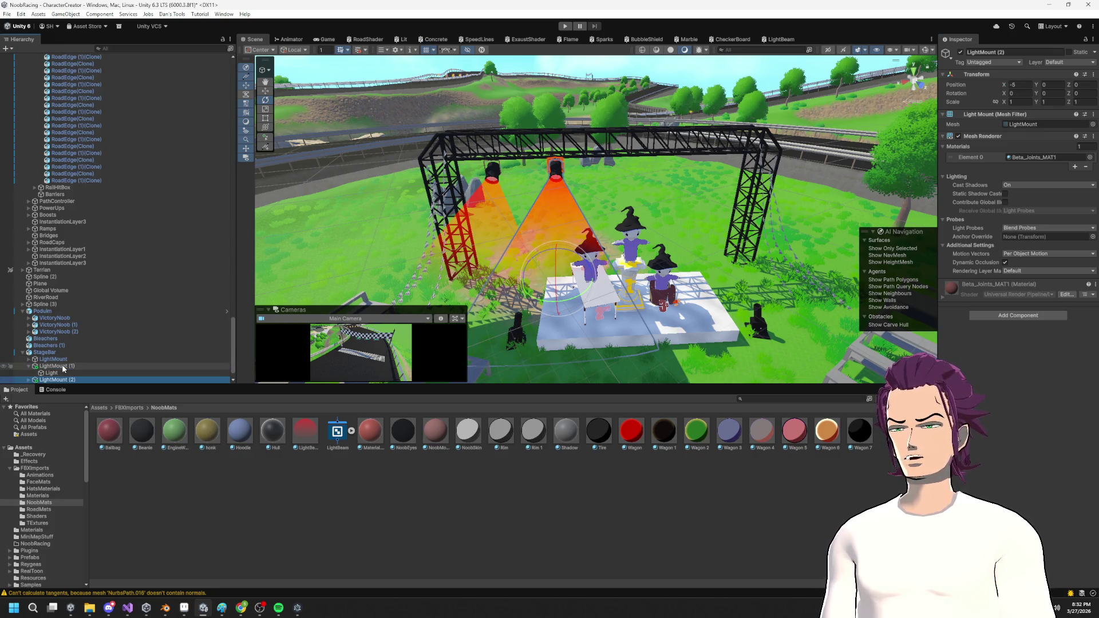
click(77, 374)
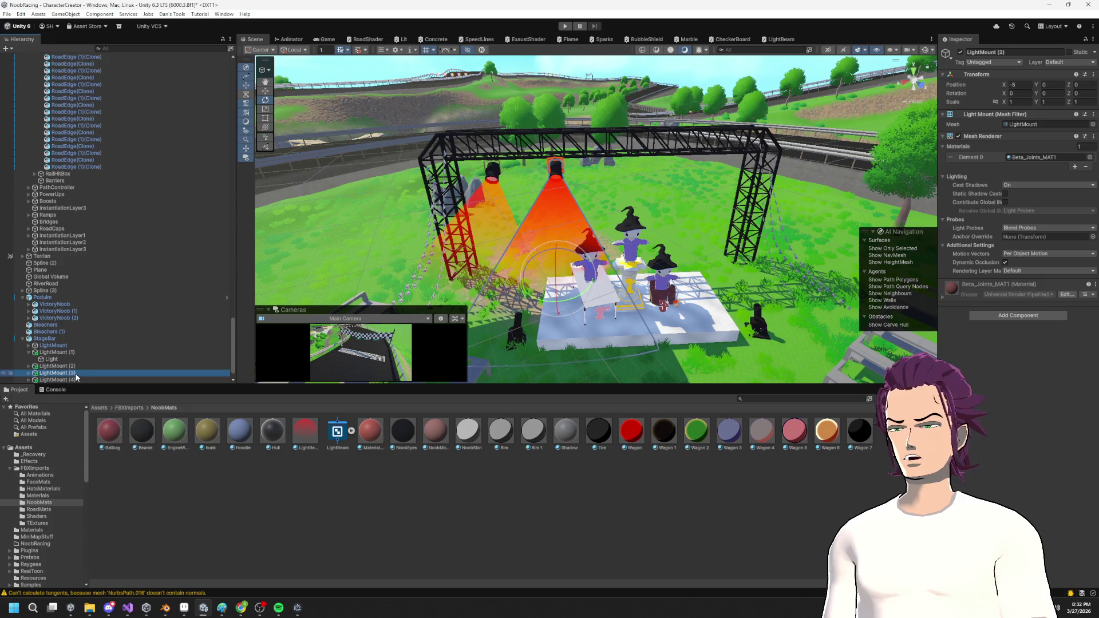
click(1021, 84)
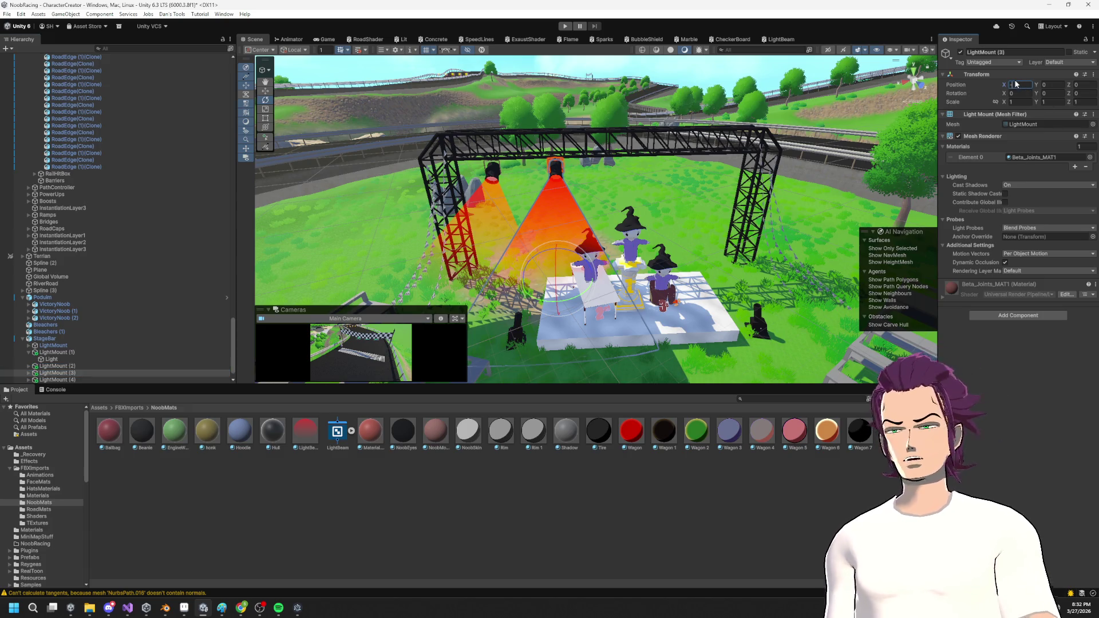
text(1)
Enter 15 in LightMount (4)'s Transform to reposition it.
click(57, 380)
click(1024, 78)
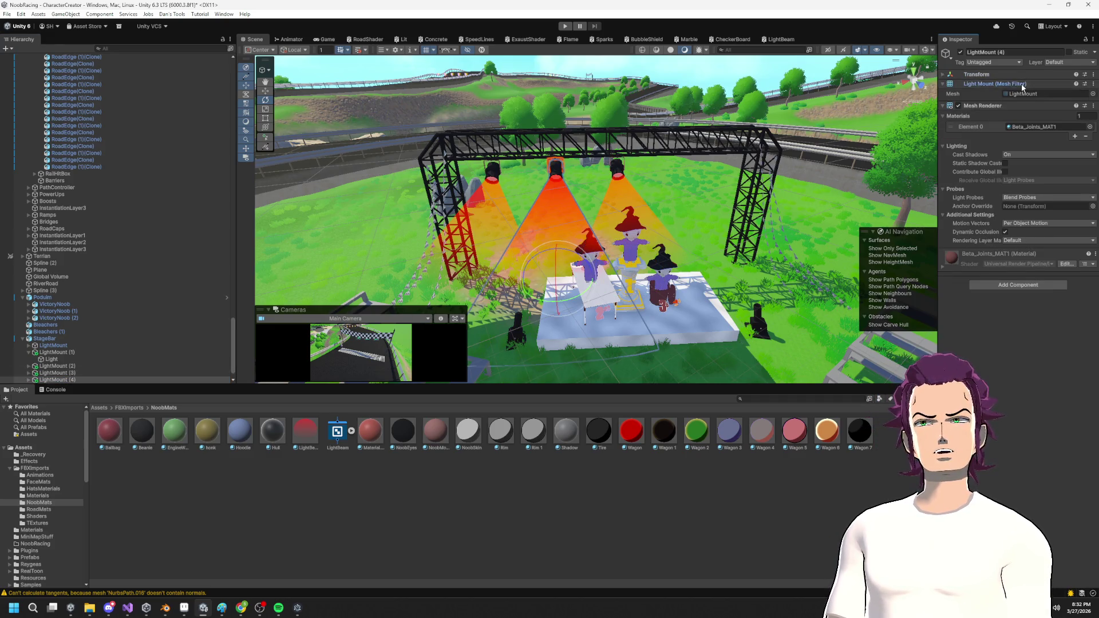
click(1022, 84)
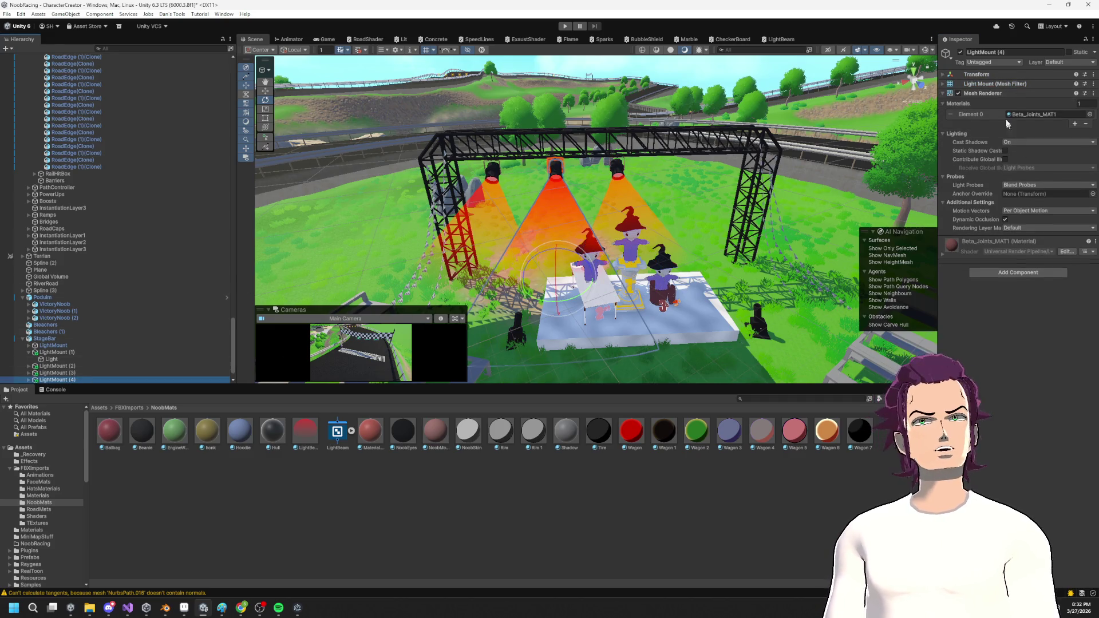
click(1002, 83)
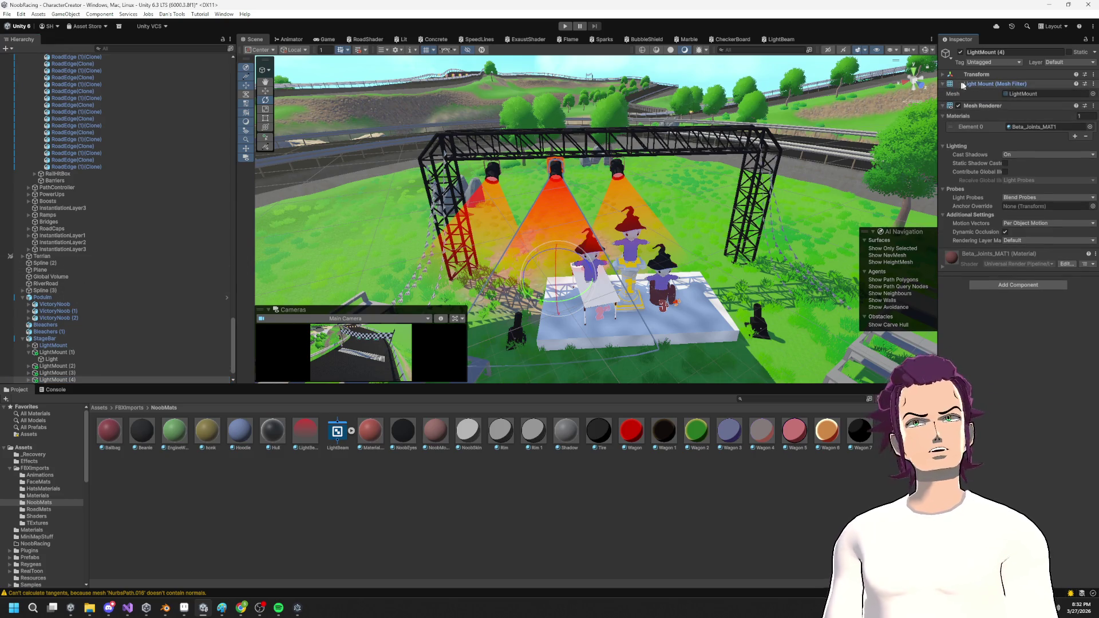
click(978, 75)
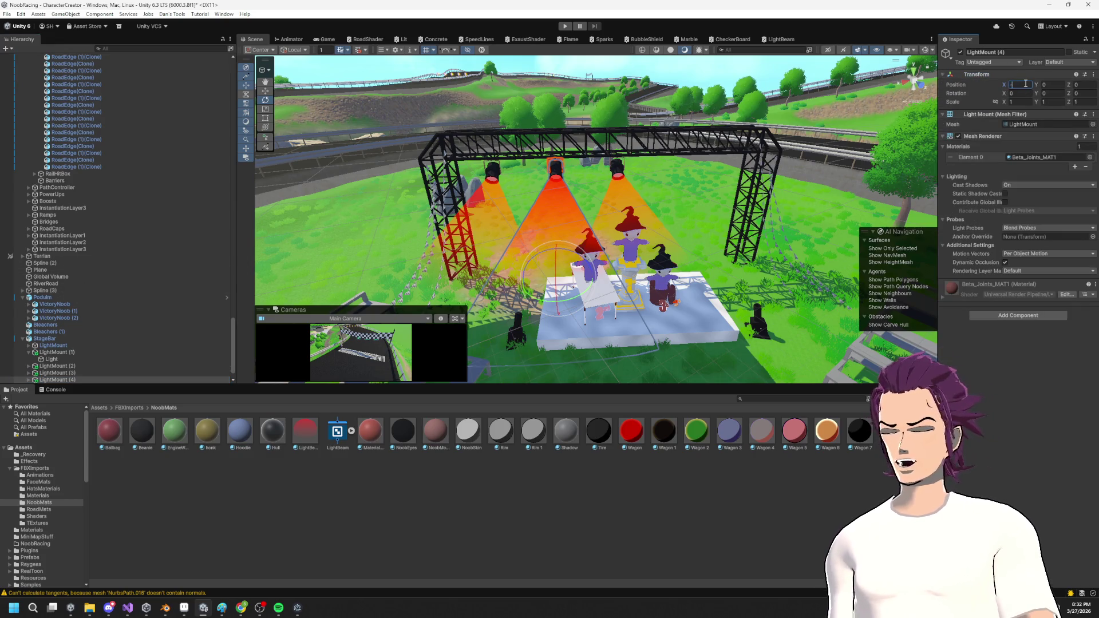
text(15)
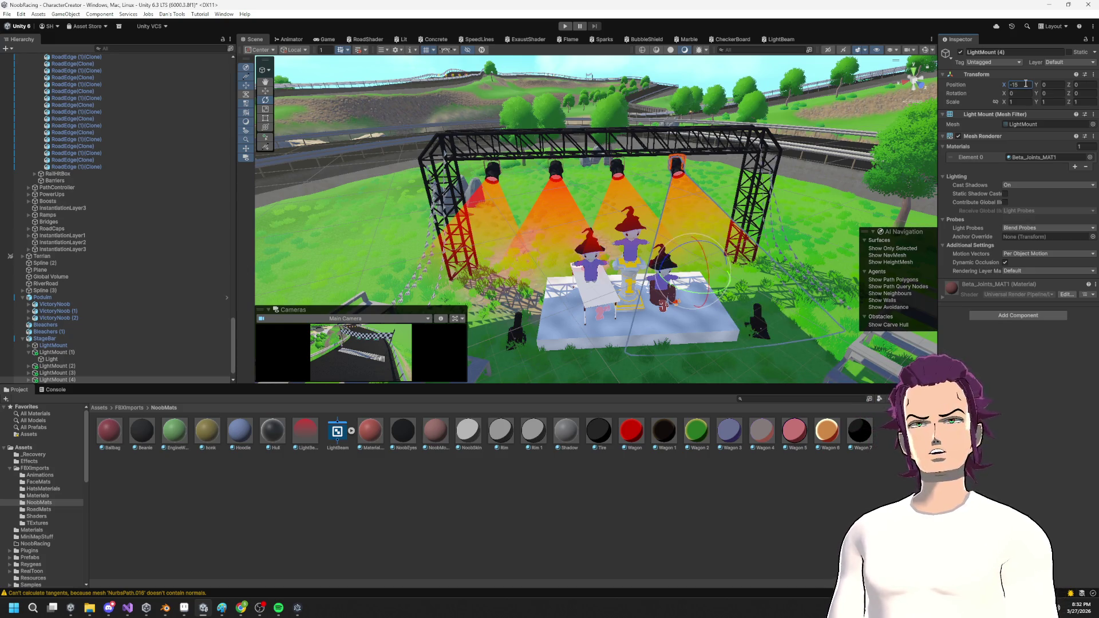
Move LightMount (2) along the truss to X position -20.
scroll(115, 323, down, 2)
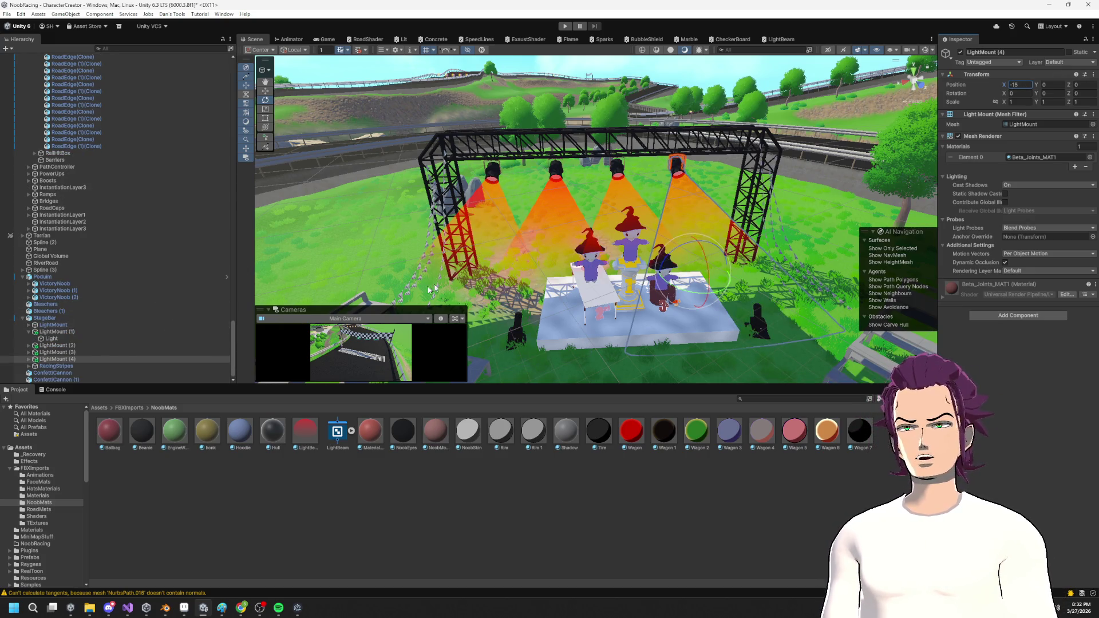
click(555, 170)
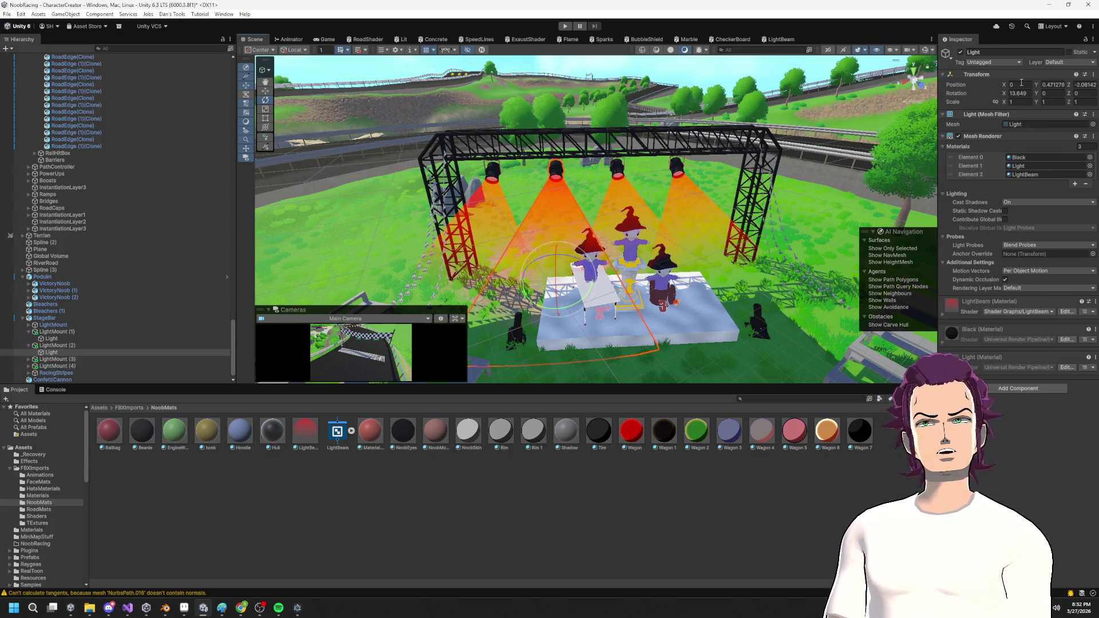
click(53, 345)
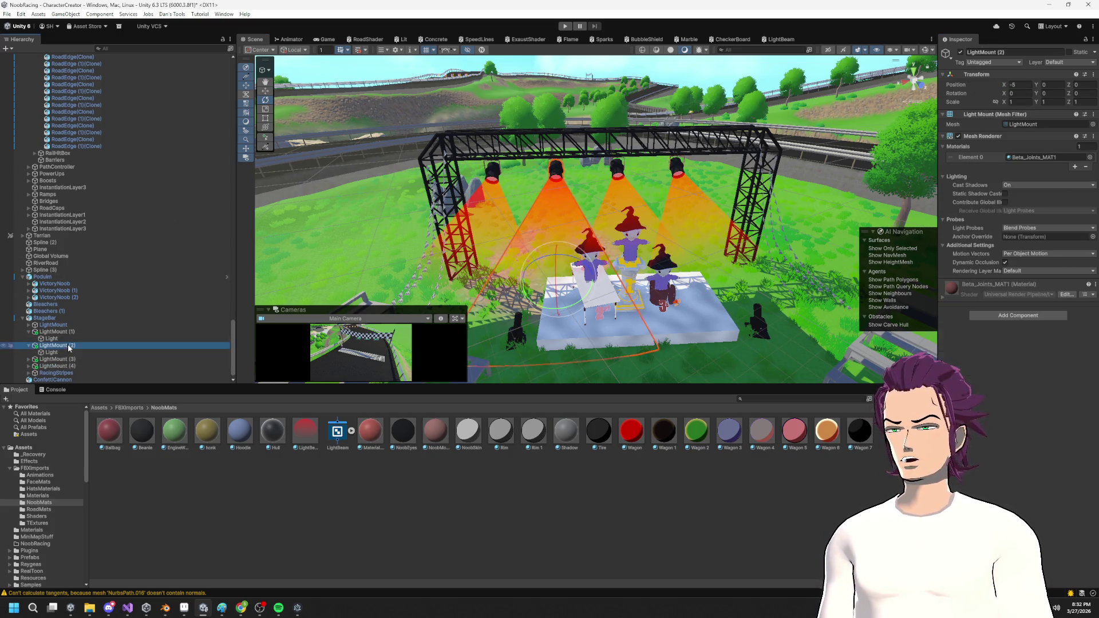
key(w)
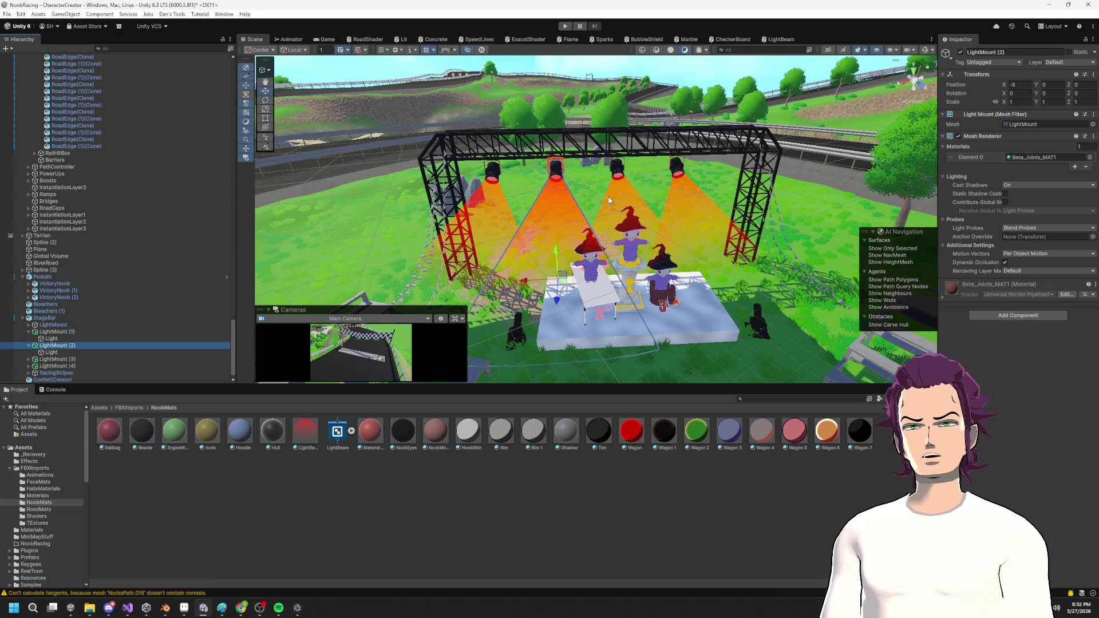
drag(529, 283, 818, 236)
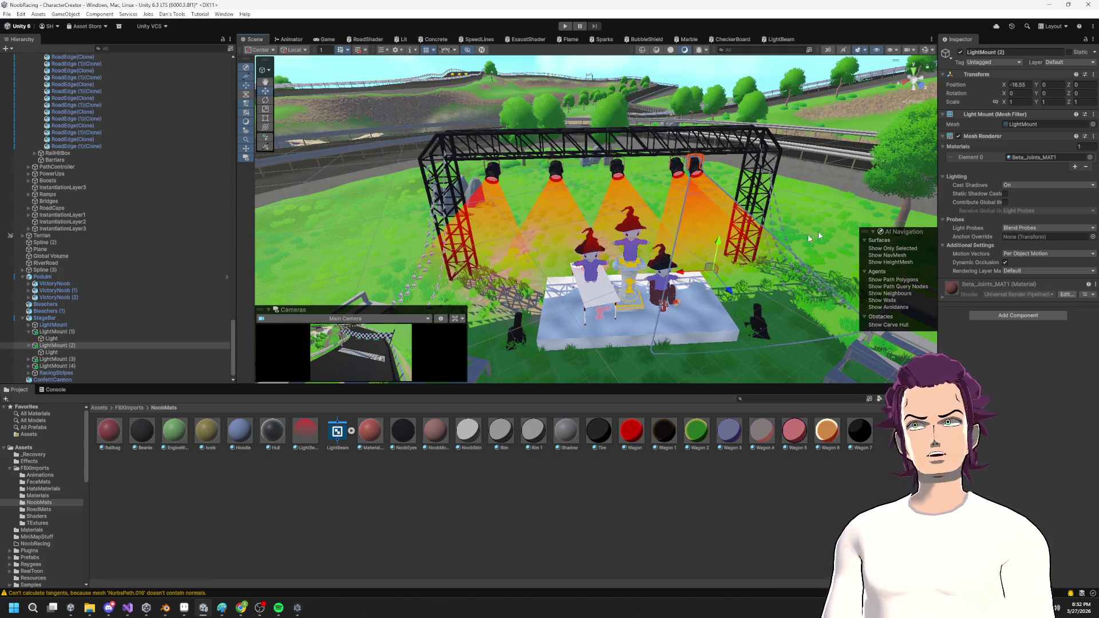
click(1024, 84)
text(-20)
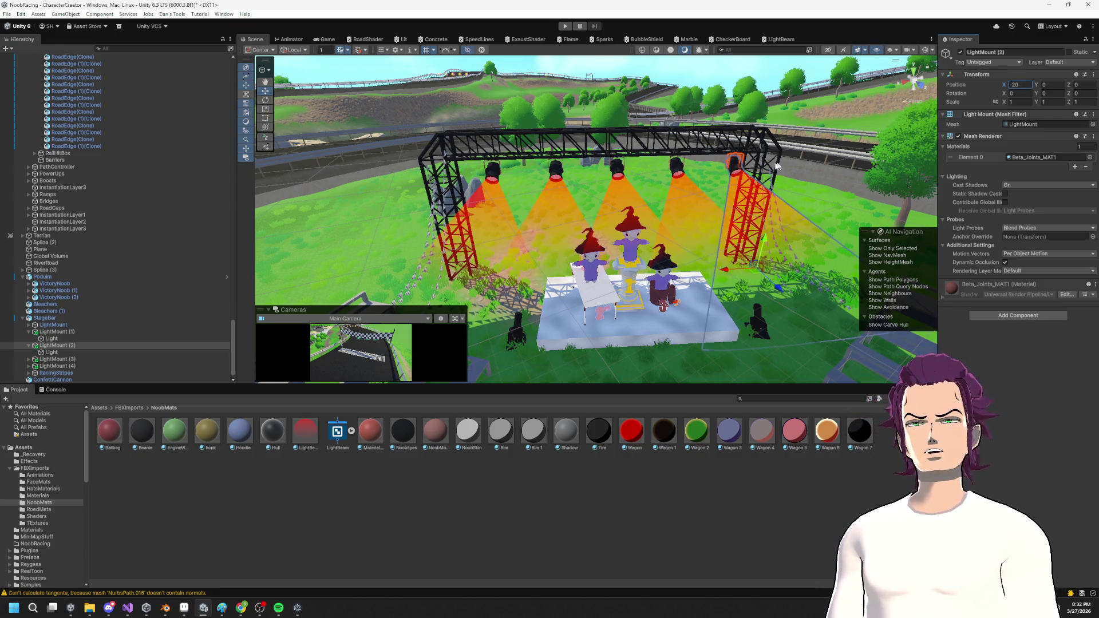
Select LightMount (1) and the light inside it.
click(52, 338)
click(63, 332)
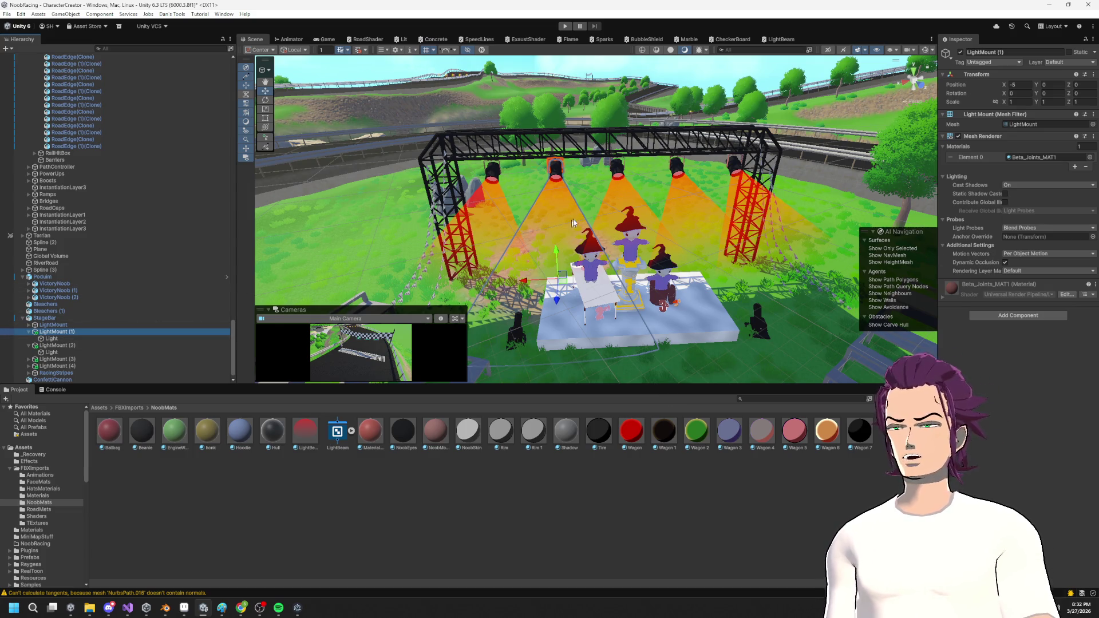
click(520, 181)
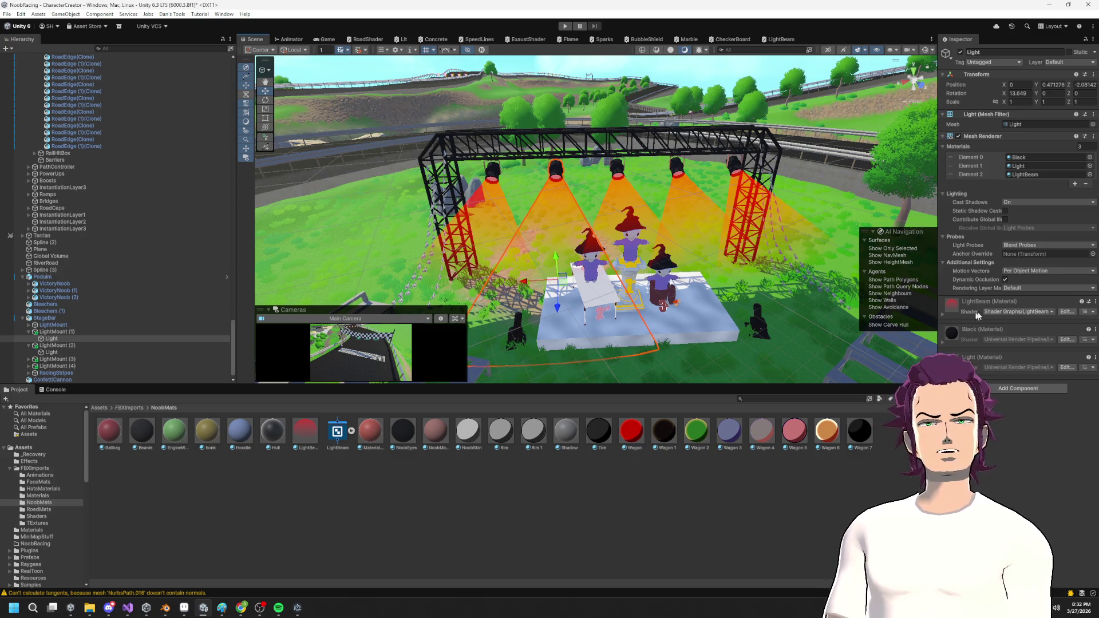
Sweep the LightBeam material's Color (1) hue through grey, pink and other colours to bright green.
click(1047, 347)
mouse_move(1036, 367)
mouse_down()
mouse_move(1024, 388)
mouse_move(1065, 372)
mouse_move(1054, 382)
mouse_move(1038, 367)
mouse_move(1032, 375)
mouse_move(1039, 363)
mouse_move(1036, 380)
mouse_move(1013, 385)
mouse_move(1076, 352)
mouse_move(1059, 343)
mouse_move(1007, 390)
mouse_move(1070, 346)
mouse_move(1013, 367)
mouse_move(1073, 423)
mouse_move(973, 304)
mouse_move(1007, 401)
mouse_move(1075, 349)
mouse_move(1009, 400)
mouse_move(1089, 382)
mouse_move(1027, 350)
mouse_move(1069, 422)
mouse_move(1068, 351)
mouse_move(1007, 389)
mouse_move(1087, 381)
mouse_move(976, 296)
mouse_up()
mouse_move(1006, 387)
mouse_down()
mouse_move(1076, 415)
mouse_move(1033, 347)
mouse_move(1008, 389)
mouse_move(1084, 360)
mouse_move(1007, 388)
mouse_move(1086, 327)
mouse_up()
mouse_move(685, 219)
mouse_down()
mouse_move(637, 166)
mouse_move(932, 278)
mouse_up()
click(1076, 349)
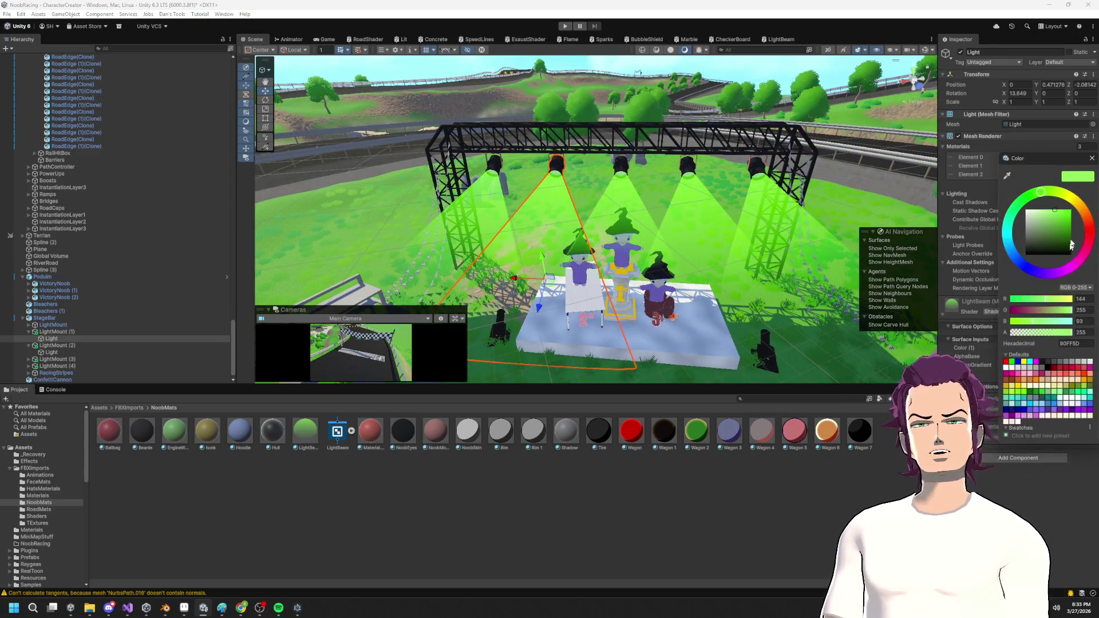
mouse_move(1033, 198)
mouse_down()
mouse_move(1030, 266)
mouse_move(1084, 251)
mouse_move(1036, 194)
mouse_move(1086, 247)
mouse_move(1024, 197)
mouse_move(1008, 240)
mouse_move(1086, 246)
mouse_move(1064, 150)
mouse_move(1007, 218)
mouse_move(1016, 260)
mouse_move(1085, 211)
mouse_move(997, 177)
mouse_up()
mouse_move(945, 245)
mouse_down()
mouse_move(1024, 269)
mouse_move(1070, 263)
mouse_move(1076, 172)
mouse_move(972, 184)
mouse_move(973, 252)
mouse_move(1076, 275)
mouse_move(1025, 189)
mouse_move(968, 289)
mouse_move(1076, 264)
mouse_move(1087, 248)
mouse_up()
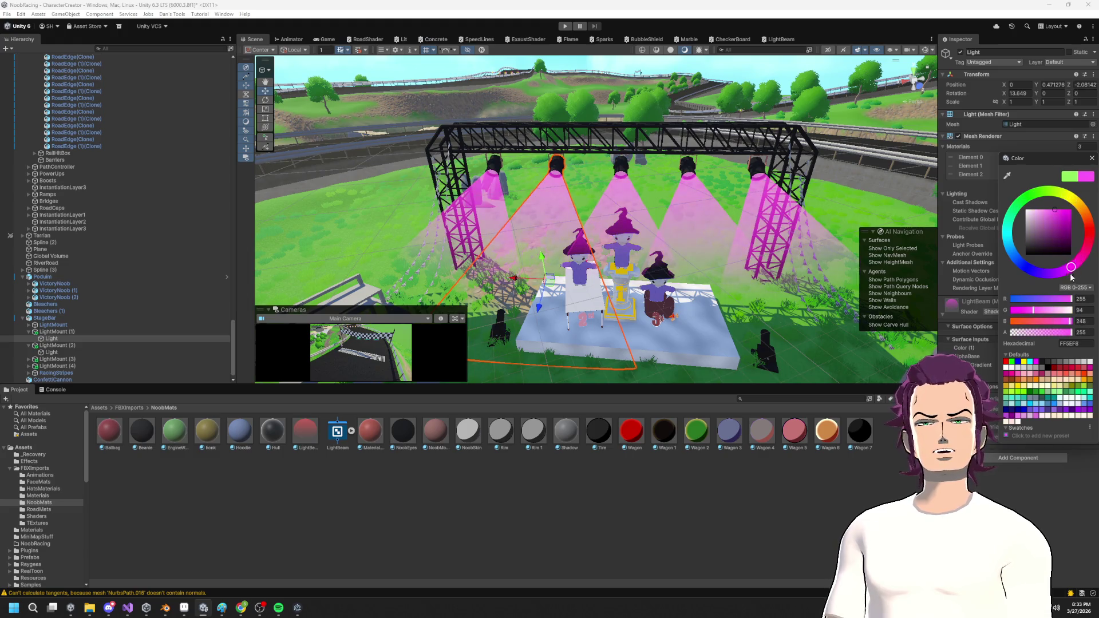
mouse_move(1094, 219)
mouse_down()
mouse_move(1087, 253)
mouse_move(1016, 267)
mouse_move(1012, 198)
mouse_move(1086, 252)
mouse_move(1010, 245)
mouse_move(1060, 193)
mouse_move(1073, 263)
mouse_move(975, 286)
mouse_move(1012, 213)
mouse_move(1083, 201)
mouse_move(1030, 271)
mouse_move(1007, 205)
mouse_move(1065, 192)
mouse_move(1096, 260)
mouse_move(1087, 273)
mouse_move(1054, 277)
mouse_move(1007, 235)
mouse_move(1067, 193)
mouse_move(1092, 259)
mouse_move(1008, 287)
mouse_move(1006, 252)
mouse_move(1018, 204)
mouse_move(1083, 192)
mouse_up()
click(779, 40)
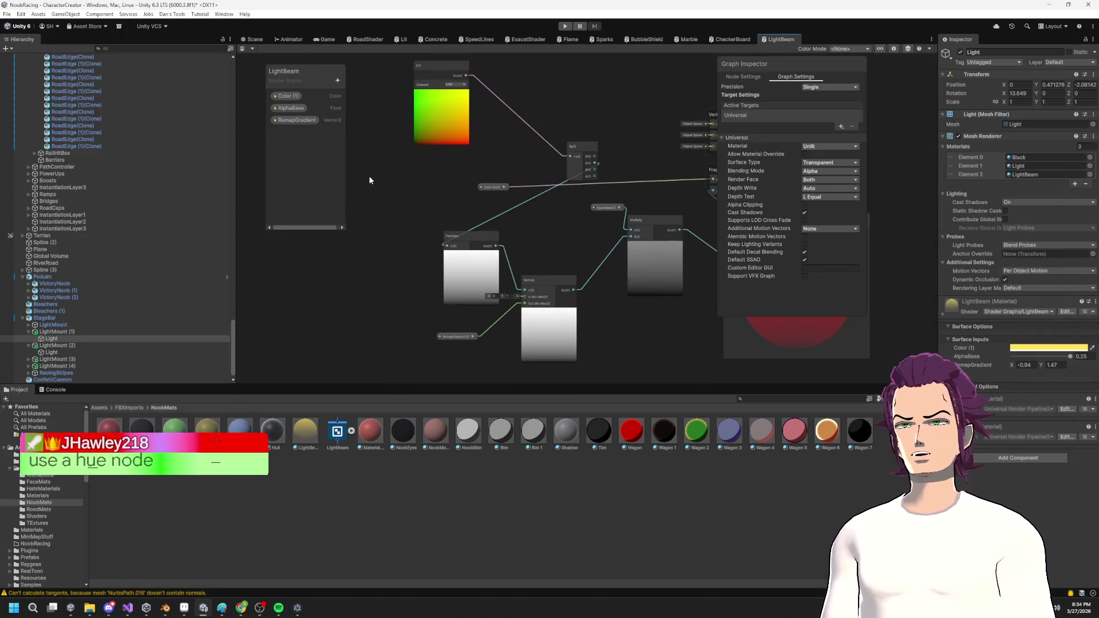
Add a Color node to the LightBeam graph via the node search.
right_click(404, 179)
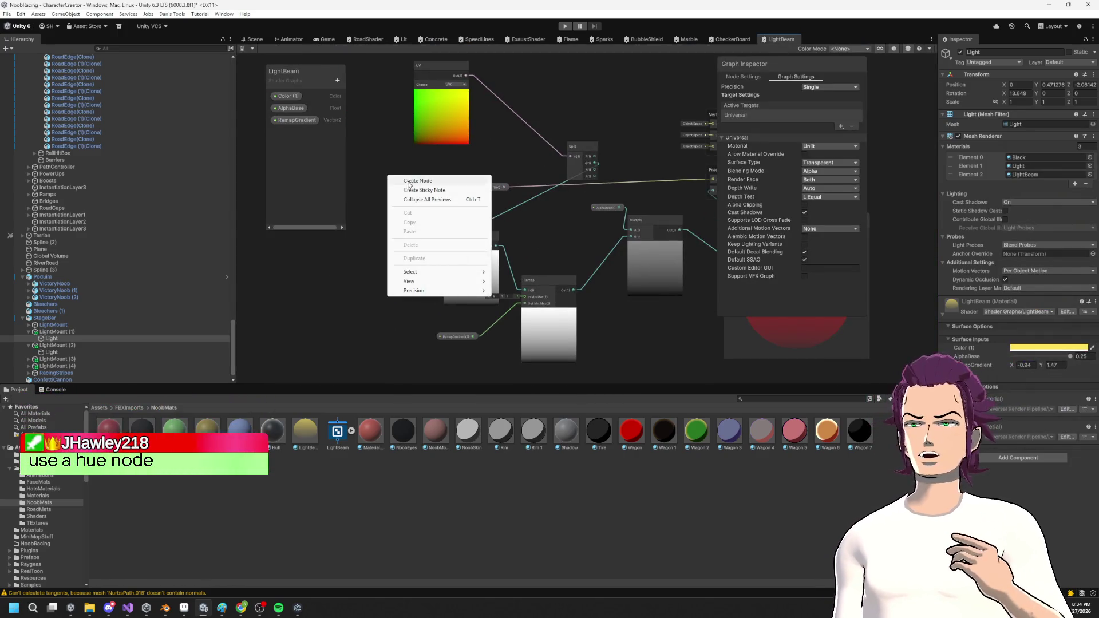
click(404, 179)
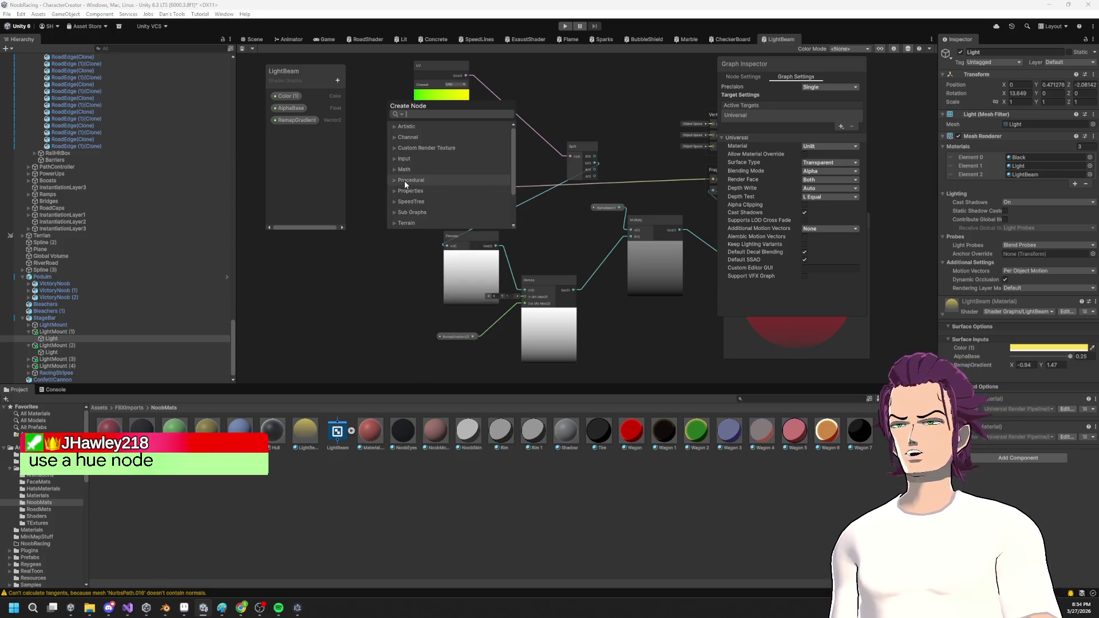
text(wor)
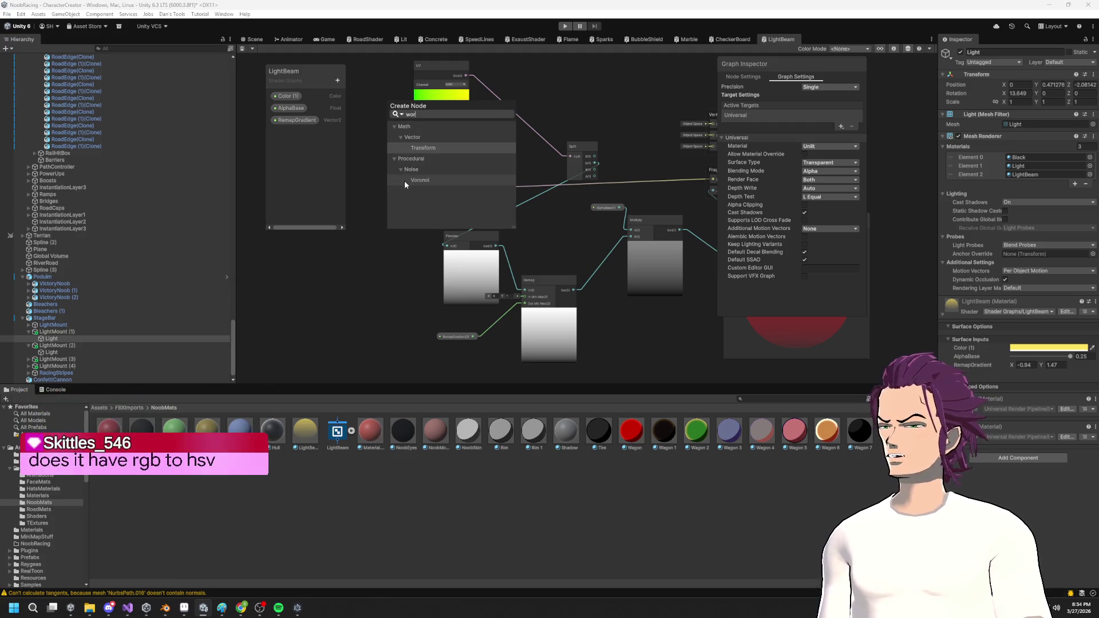
key(BackSpace)
key(BackSpace)
key(BackSpace)
text(col)
key(BackSpace)
key(BackSpace)
key(BackSpace)
text(r)
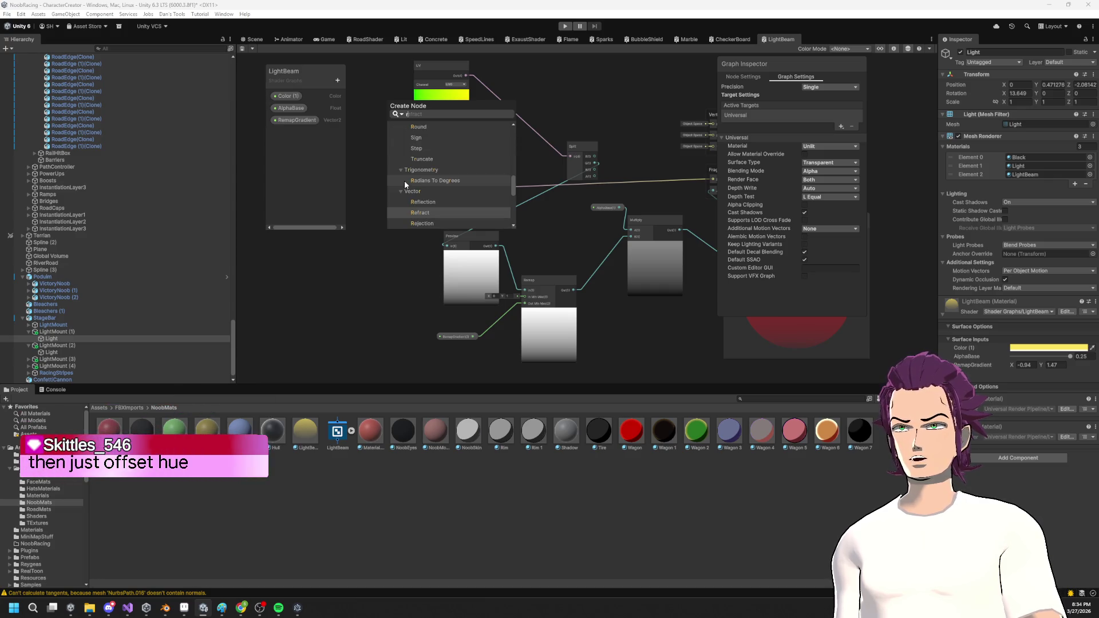
text(gb)
key(Return)
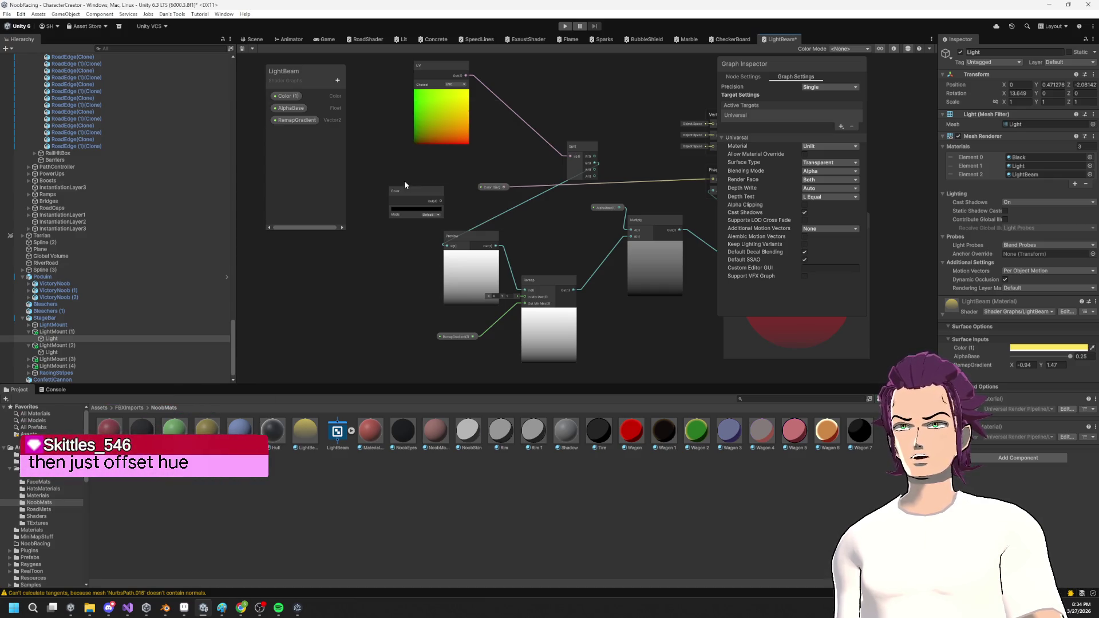
Switch the new Color node's mode to HDR and move it down and right.
click(411, 209)
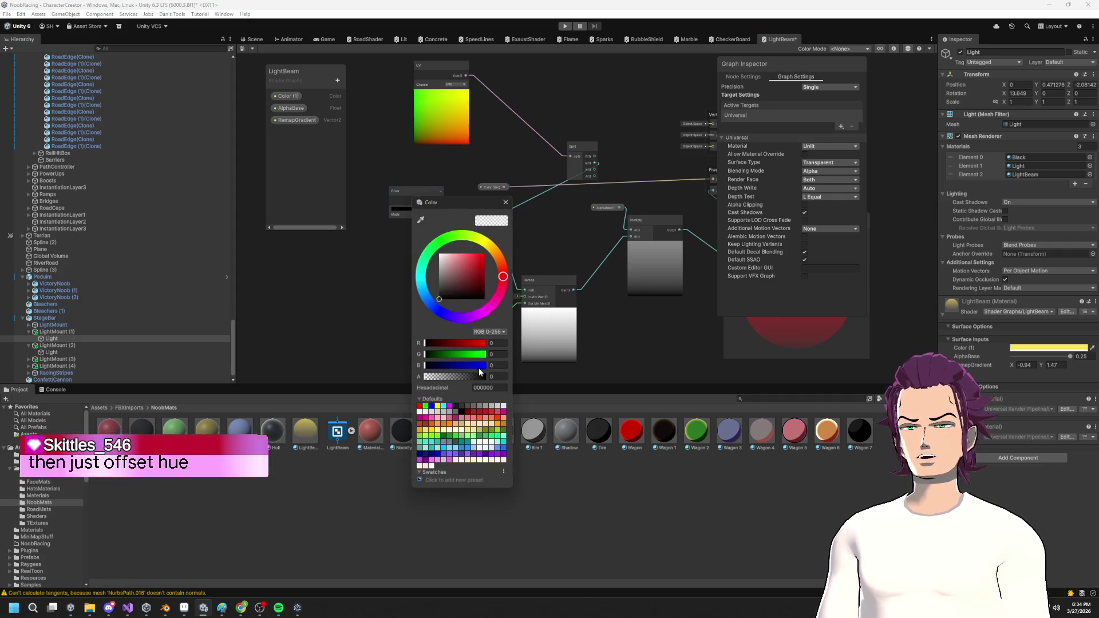
click(362, 159)
click(405, 218)
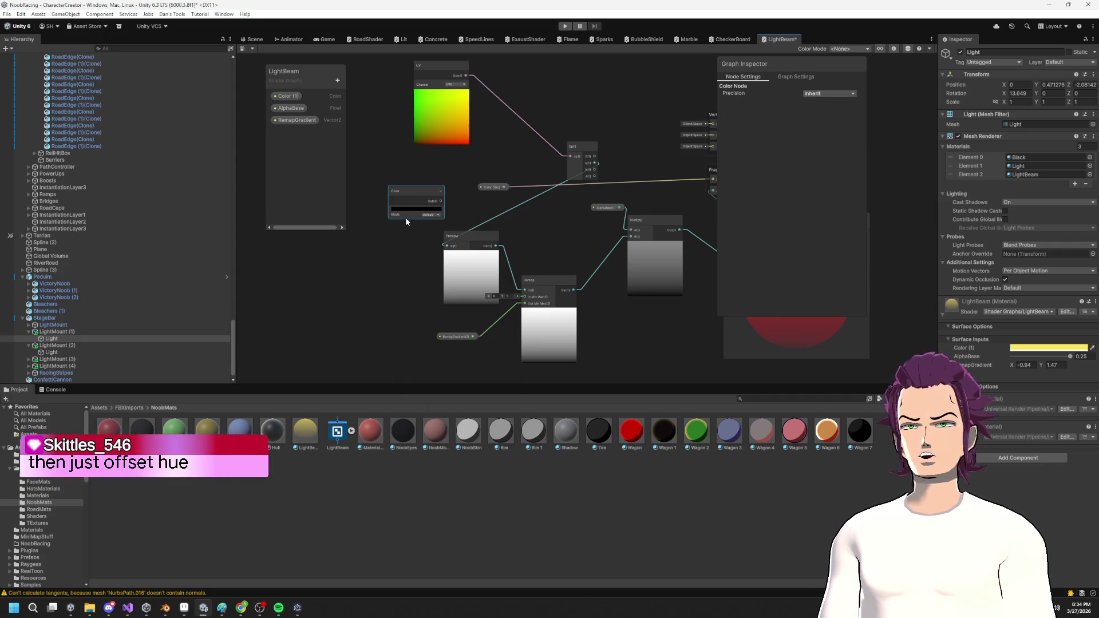
click(425, 216)
click(435, 229)
mouse_move(396, 191)
mouse_down()
mouse_move(432, 226)
mouse_move(373, 204)
mouse_up()
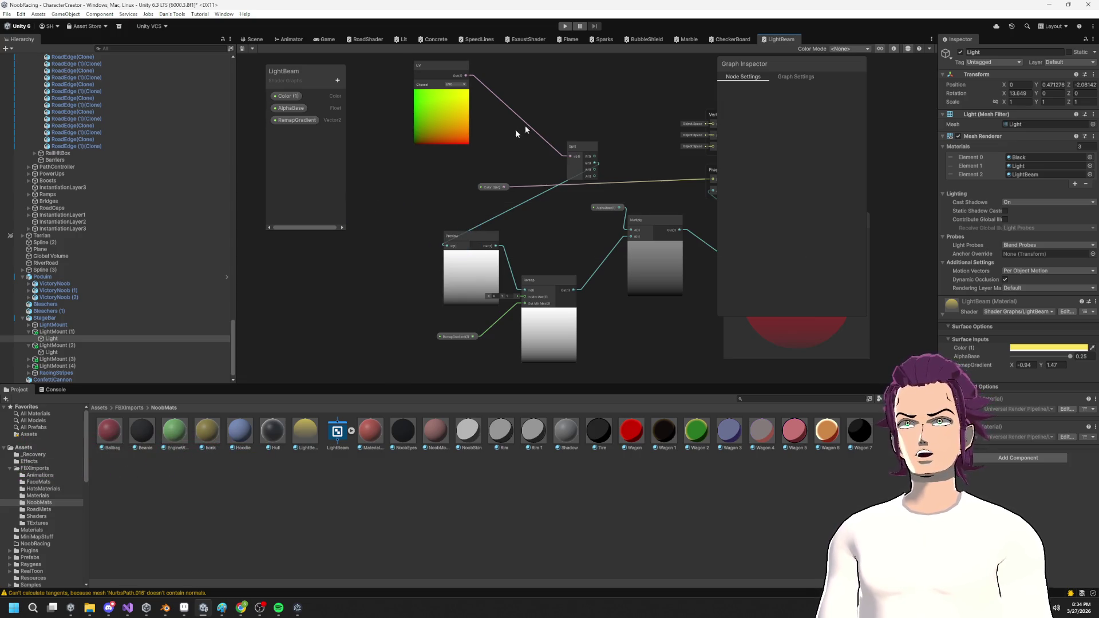
Inspect the Color (1) property, its default colour and its graph node.
right_click(455, 178)
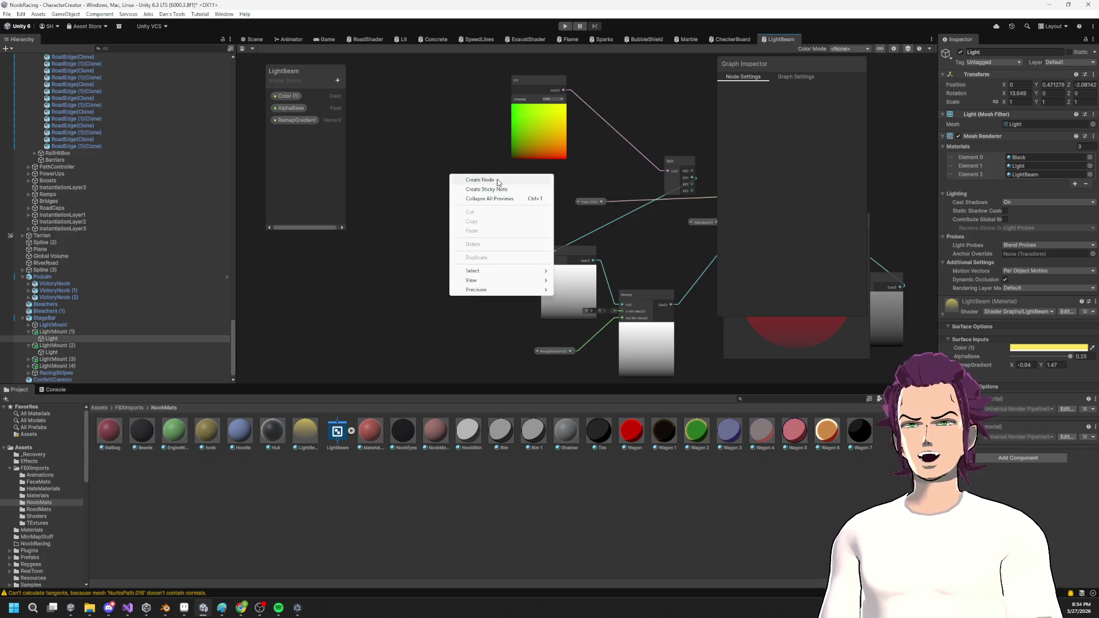
click(282, 96)
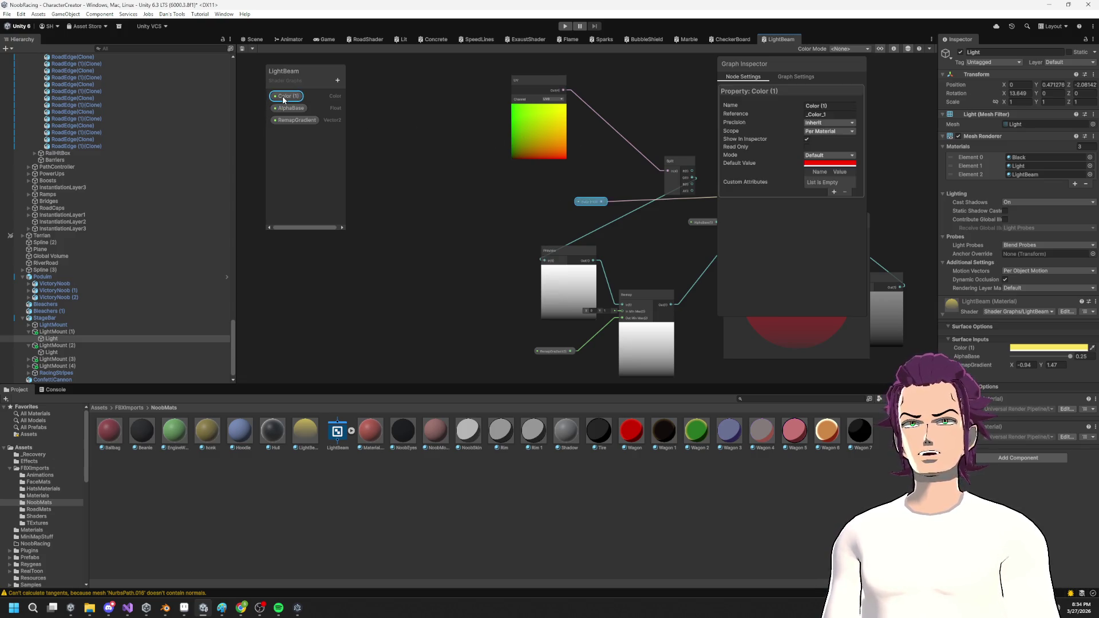
click(828, 165)
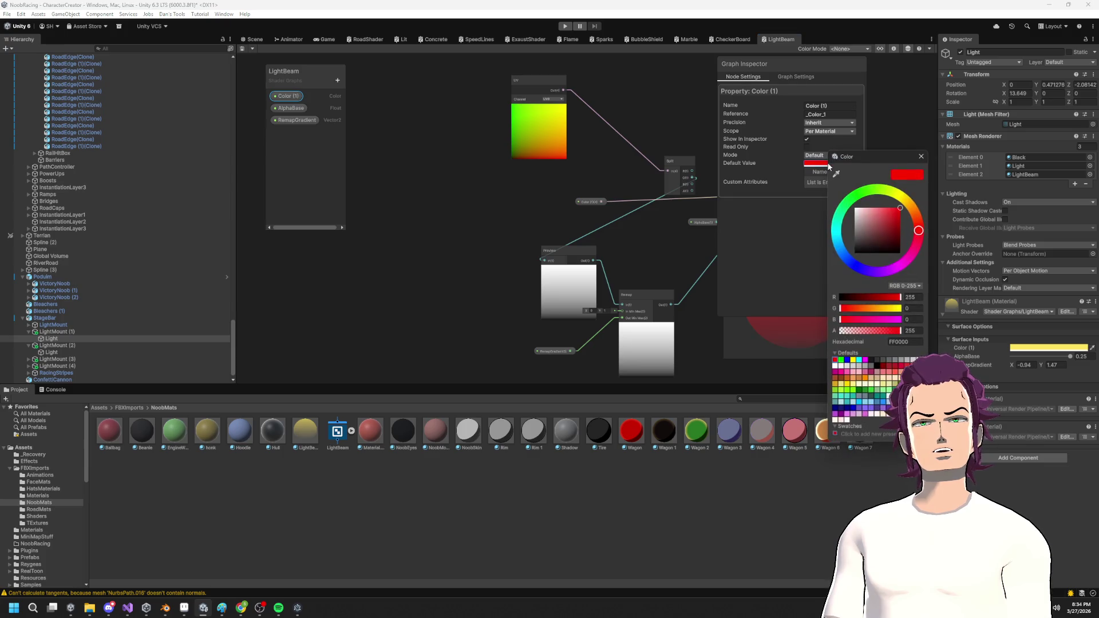
click(579, 203)
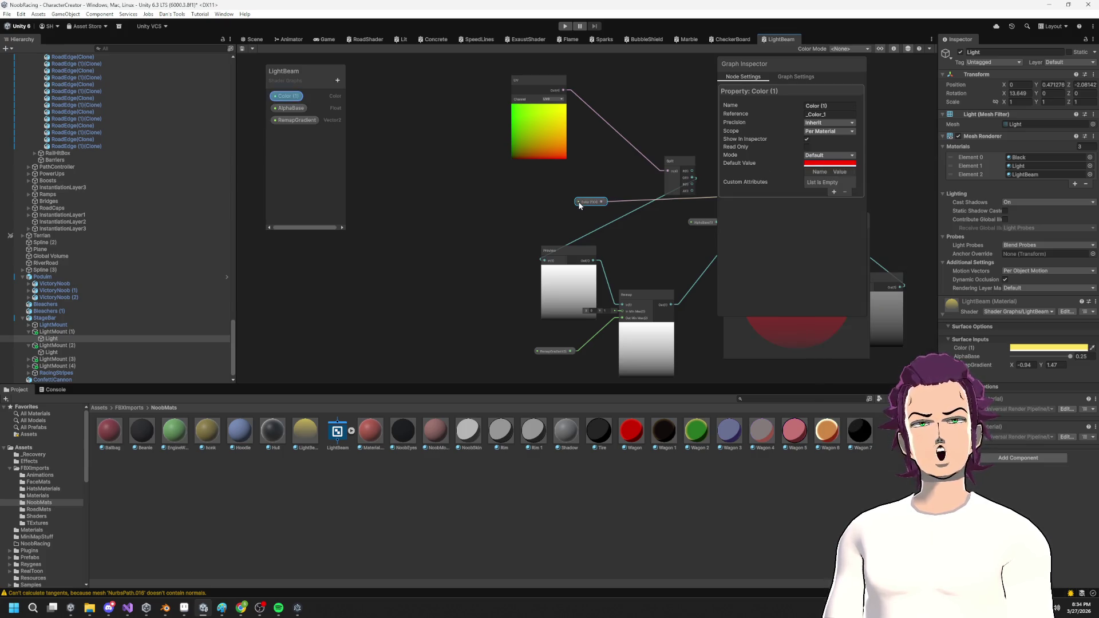
Add another Color node by searching 'color', then box-select it.
right_click(455, 180)
click(477, 184)
text(colo)
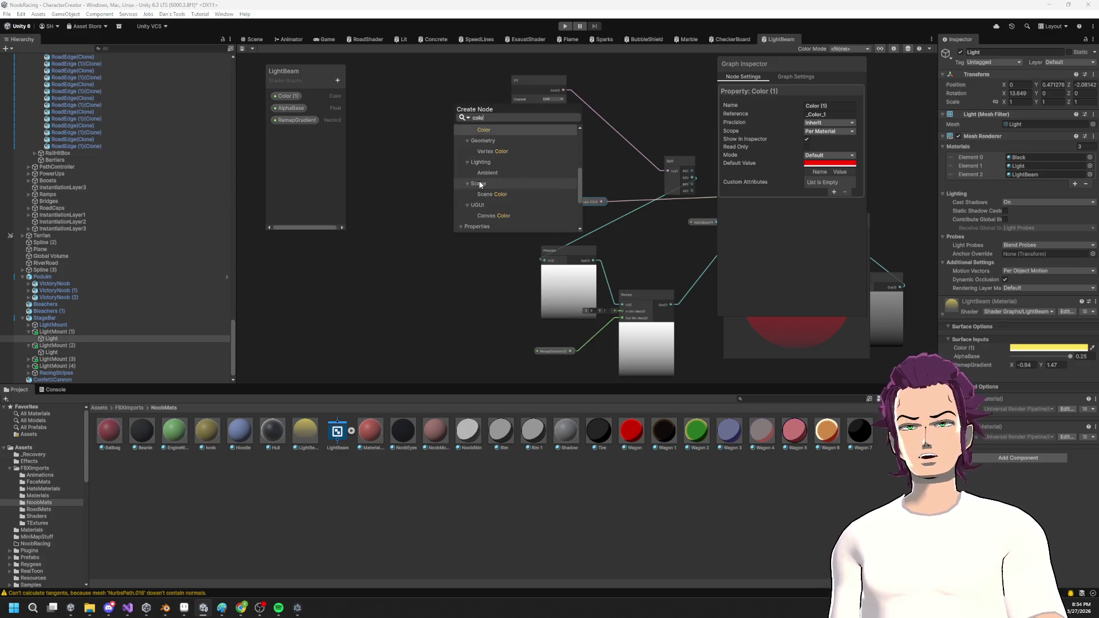
text(r)
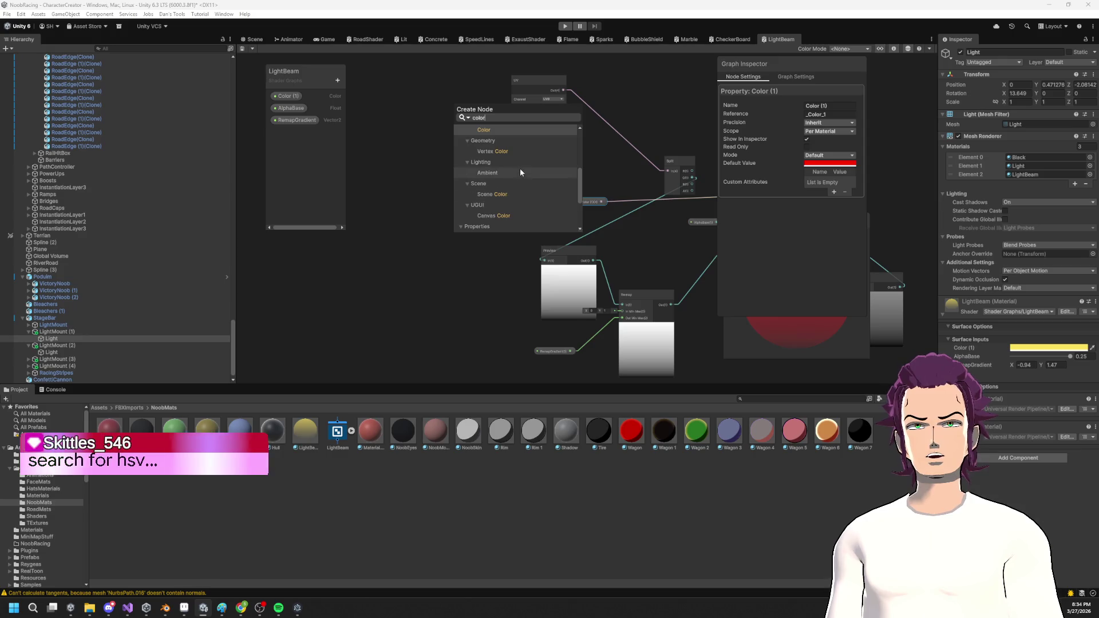
scroll(548, 203, up, 1)
scroll(533, 177, up, 3)
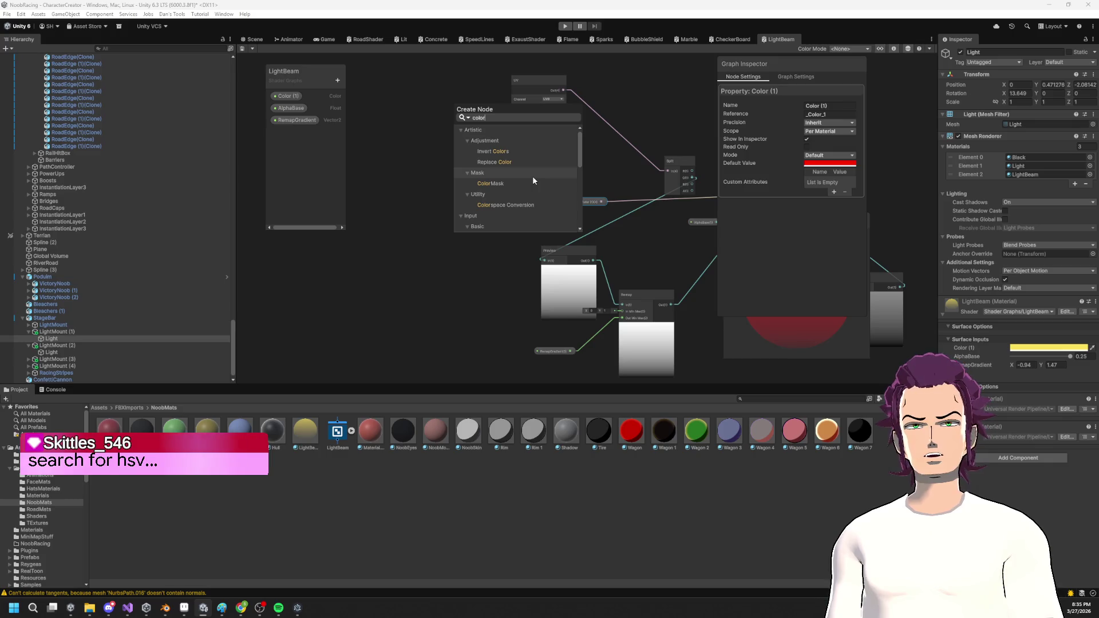
scroll(534, 176, down, 3)
click(496, 170)
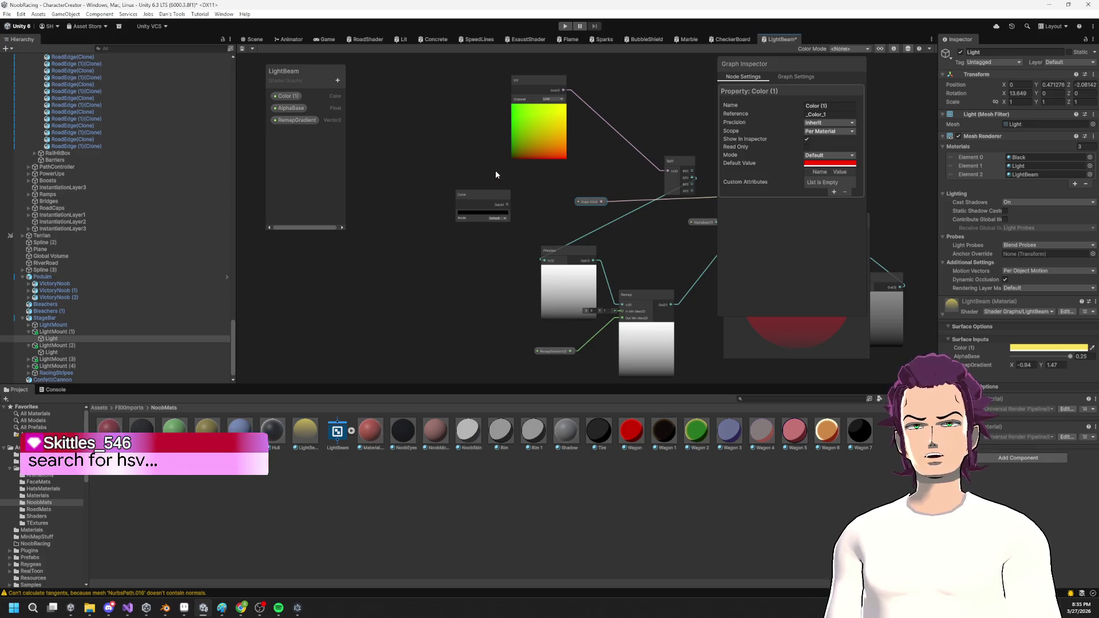
scroll(482, 208, up, 4)
mouse_move(423, 144)
mouse_down()
mouse_move(537, 259)
mouse_move(533, 232)
mouse_up()
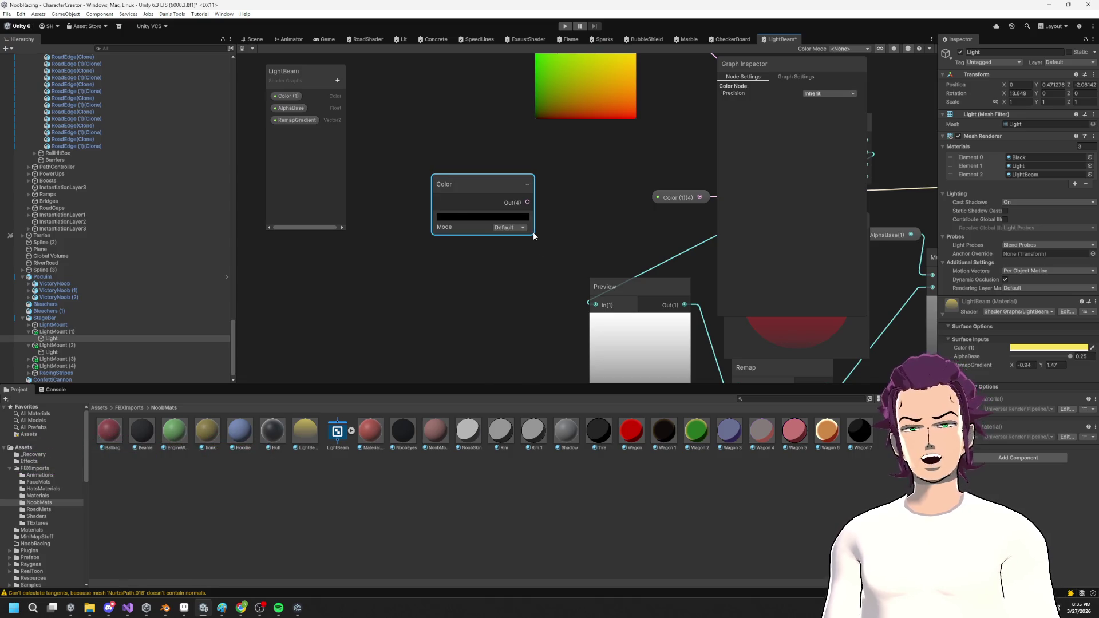
Delete the unwanted Color node from the graph.
right_click(453, 203)
click(430, 125)
text(hs)
key(BackSpace)
key(BackSpace)
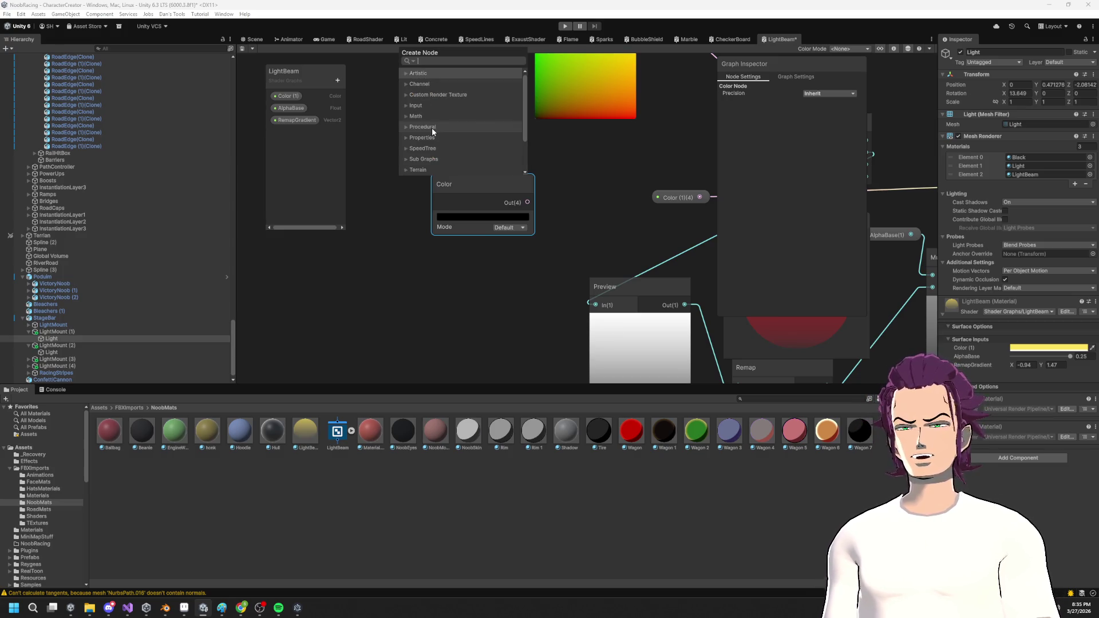
click(490, 242)
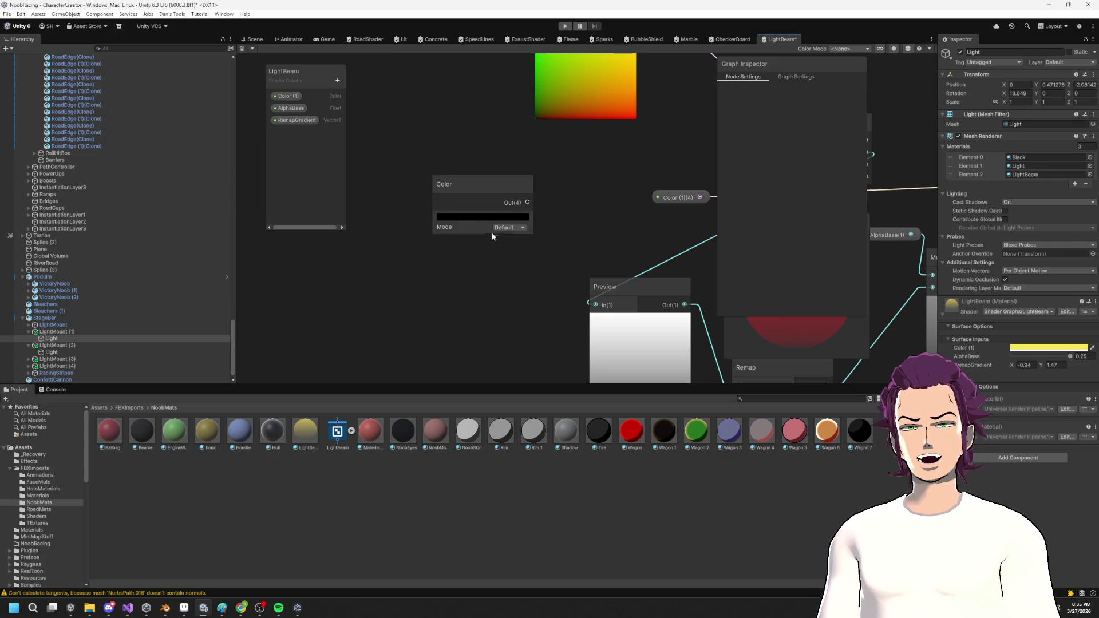
drag(560, 206, 521, 196)
drag(494, 249, 494, 246)
key(Delete)
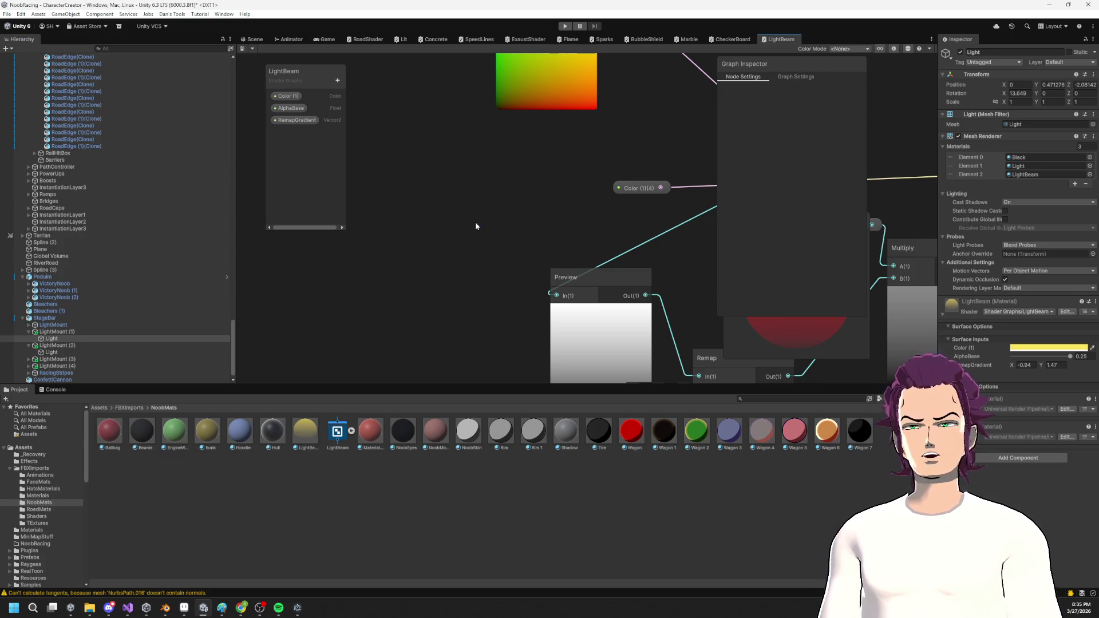
Create a new Color node and set its colour to red.
right_click(394, 152)
click(426, 158)
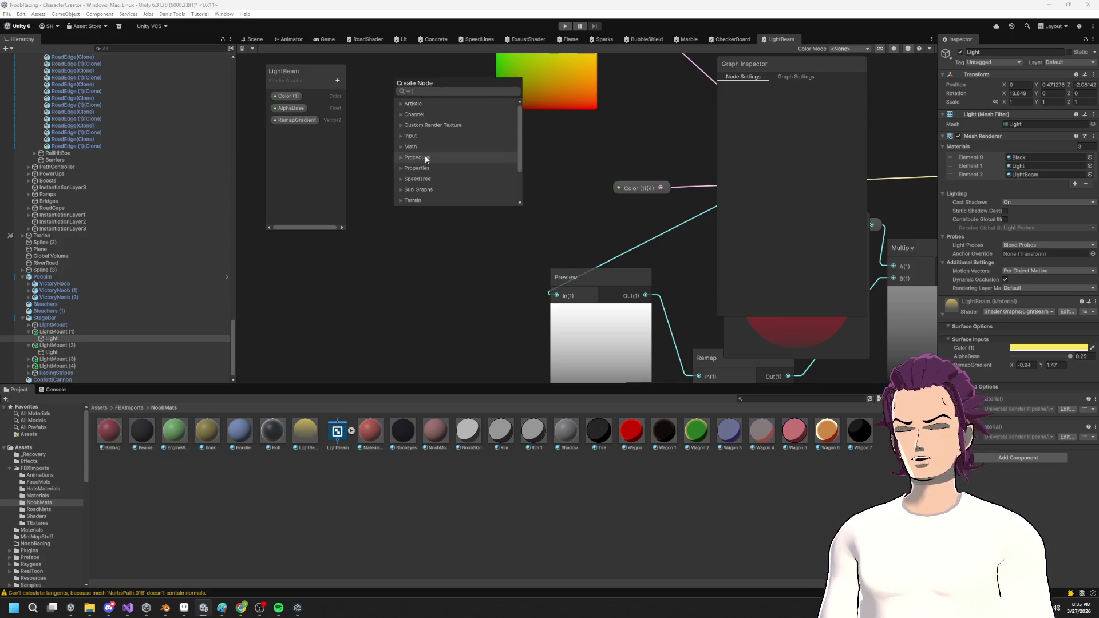
text(G)
key(BackSpace)
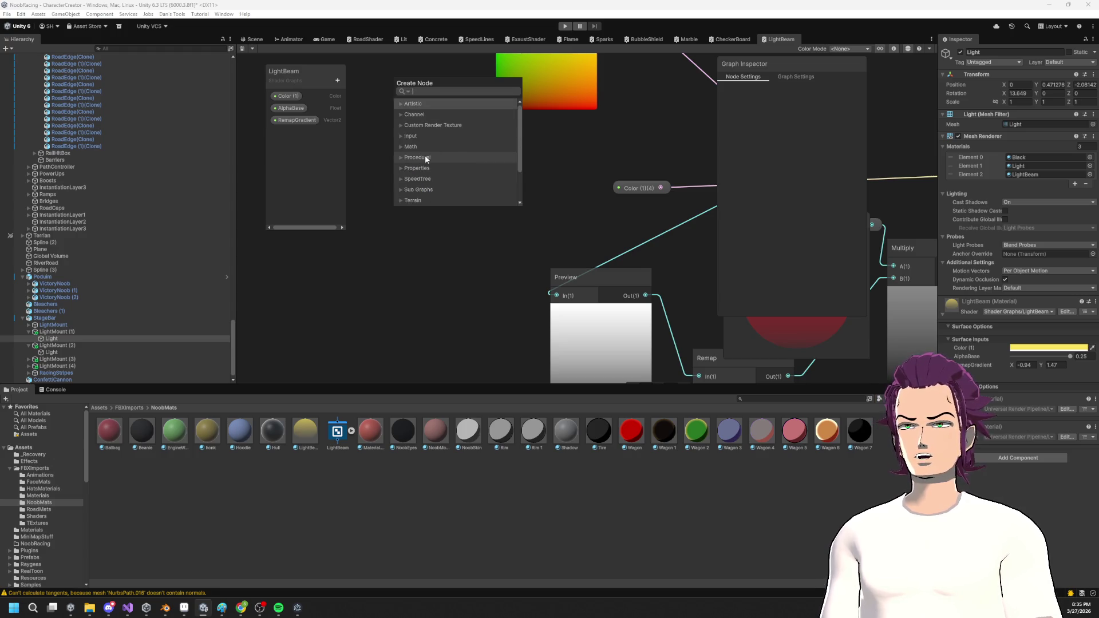
text(color)
key(Return)
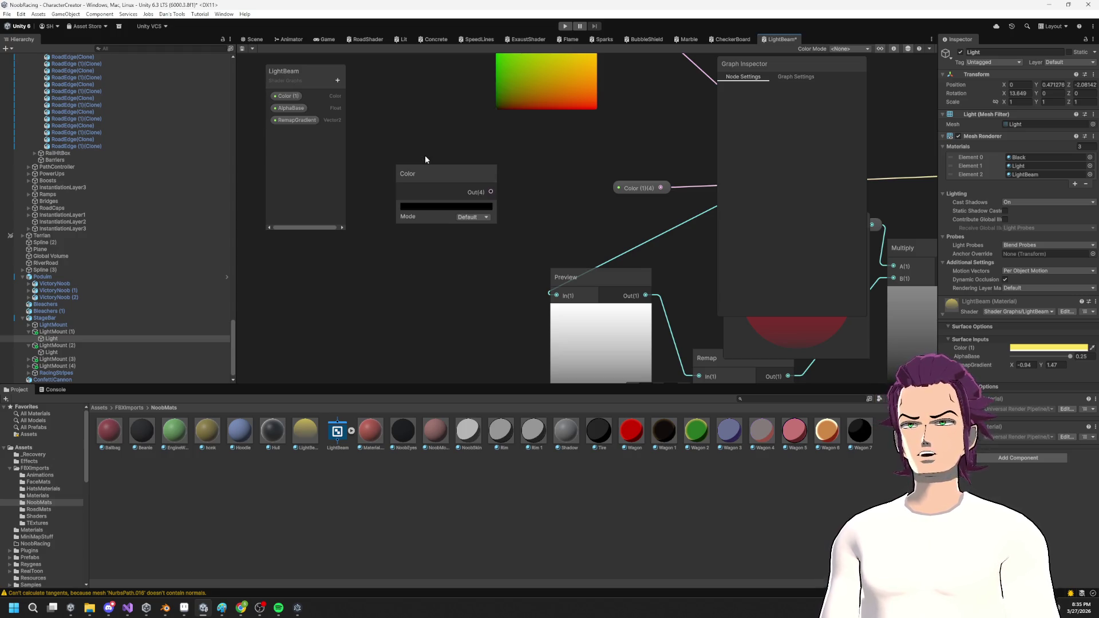
drag(445, 170, 442, 197)
click(443, 199)
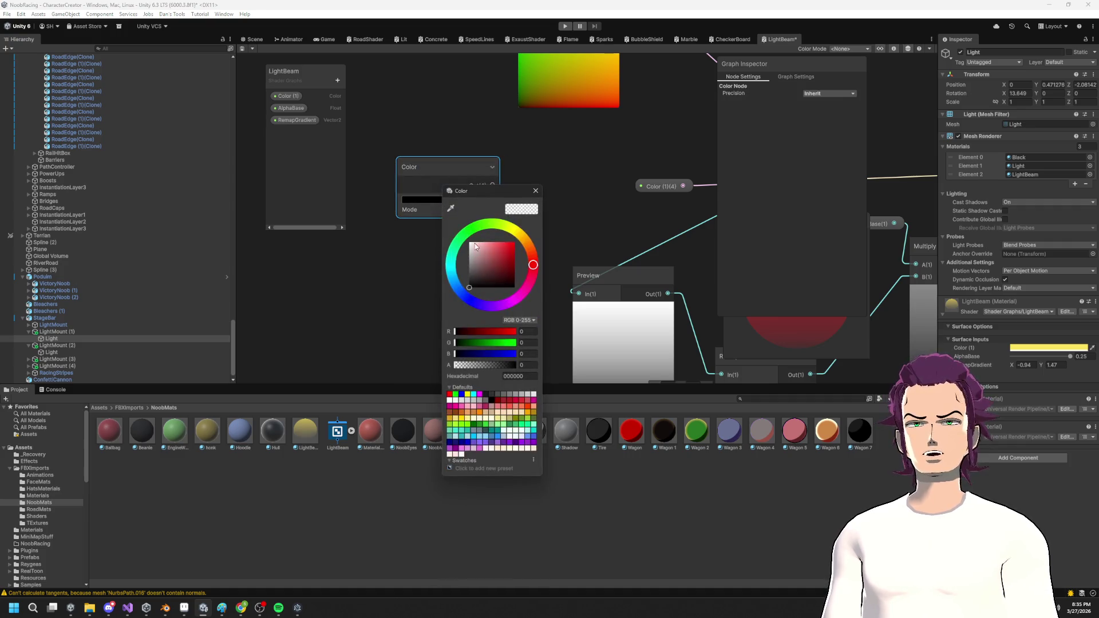
click(385, 105)
Duplicate the red node twice, recolouring the copies green and blue.
key(ctrl+d)
drag(481, 171, 408, 230)
click(448, 268)
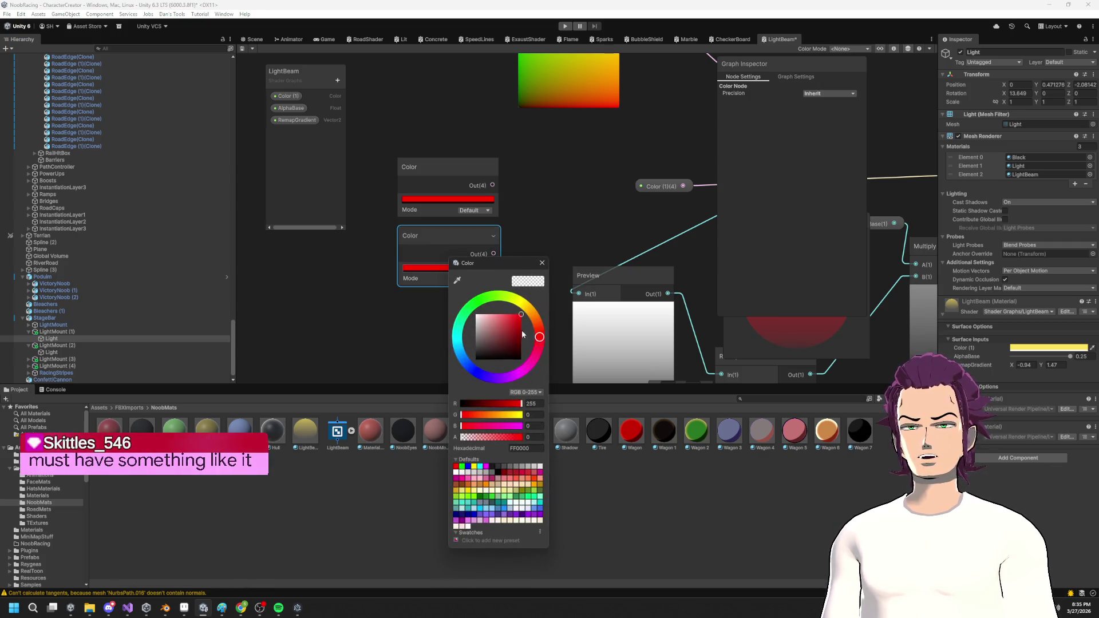
drag(538, 337, 481, 299)
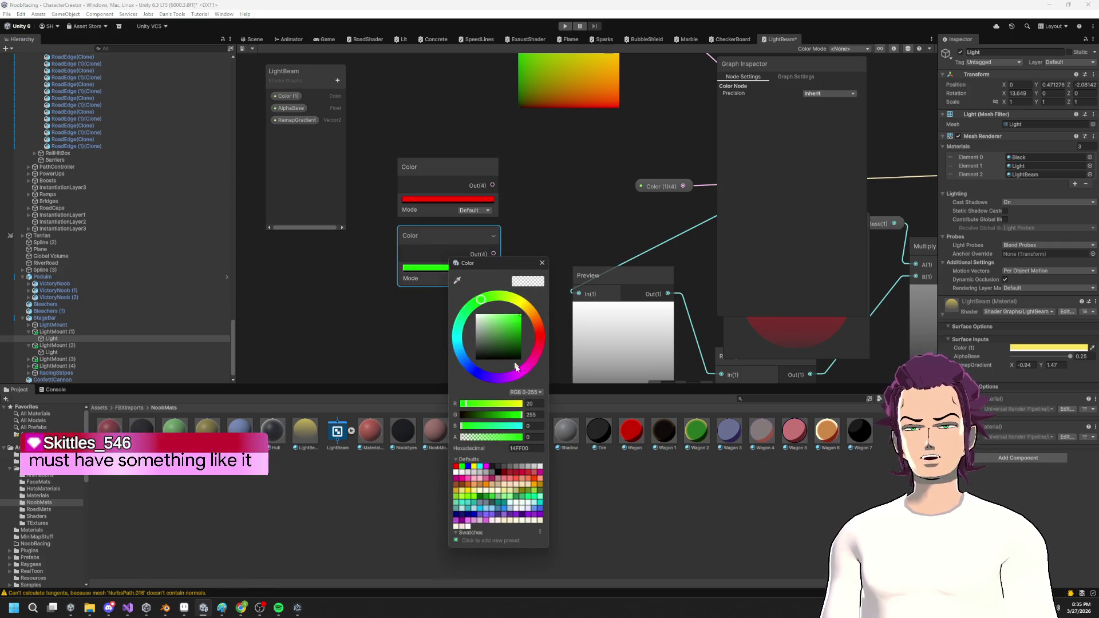
click(338, 372)
key(ctrl+v)
key(Escape)
click(499, 323)
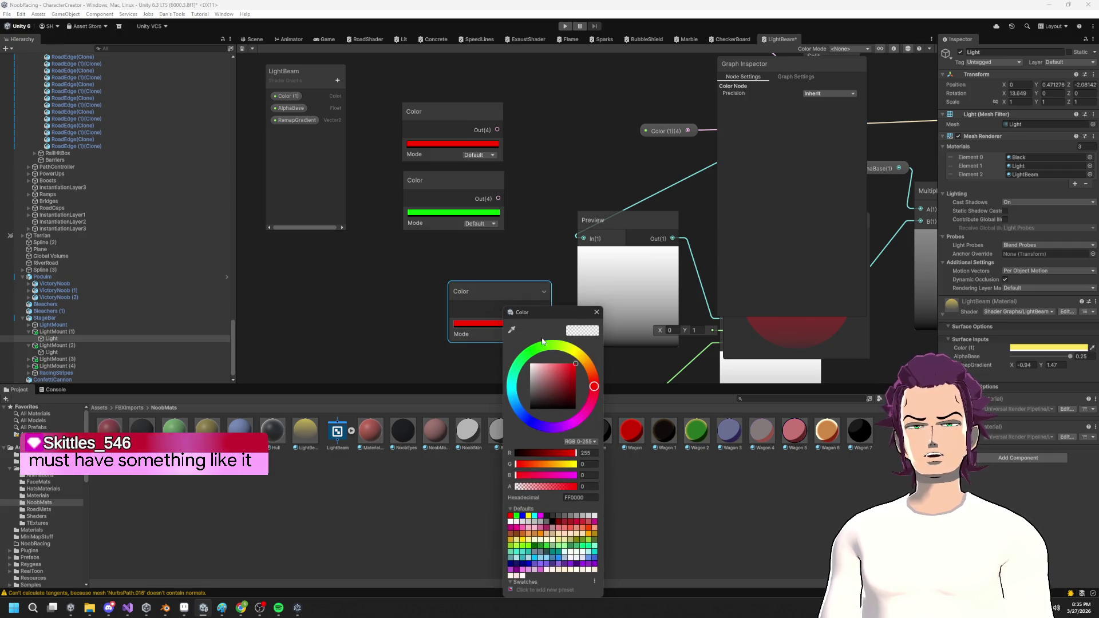
click(530, 422)
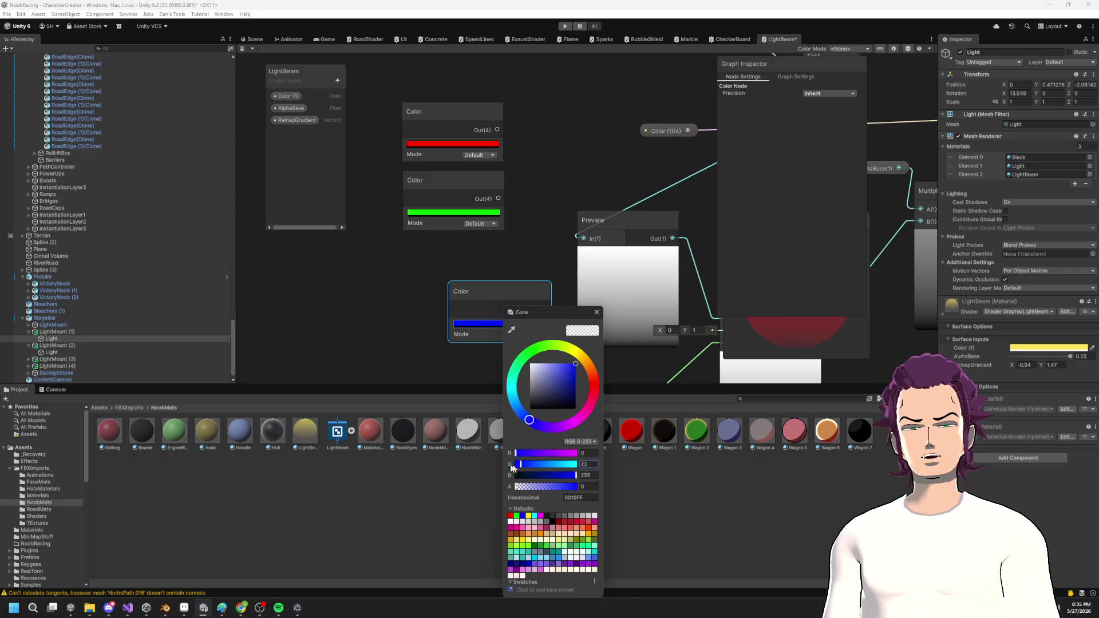
click(481, 285)
drag(480, 285, 437, 240)
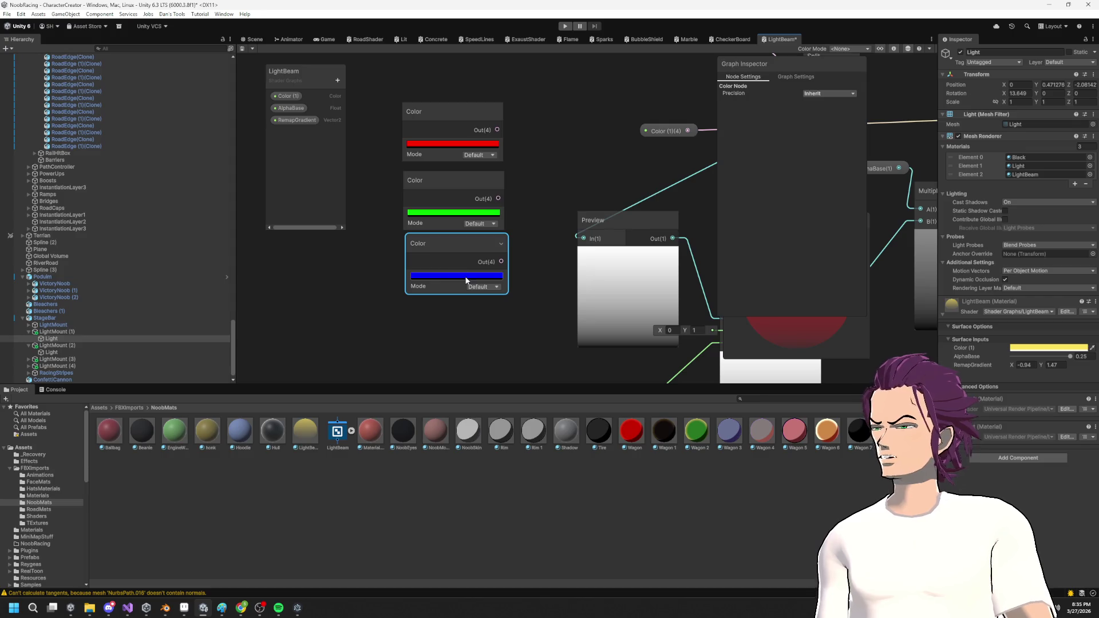
drag(454, 245, 450, 250)
Stack the red, green and blue Color nodes into a neat column.
mouse_move(462, 184)
mouse_down()
mouse_move(458, 105)
mouse_move(406, 85)
mouse_move(464, 126)
mouse_move(542, 139)
mouse_move(475, 100)
mouse_up()
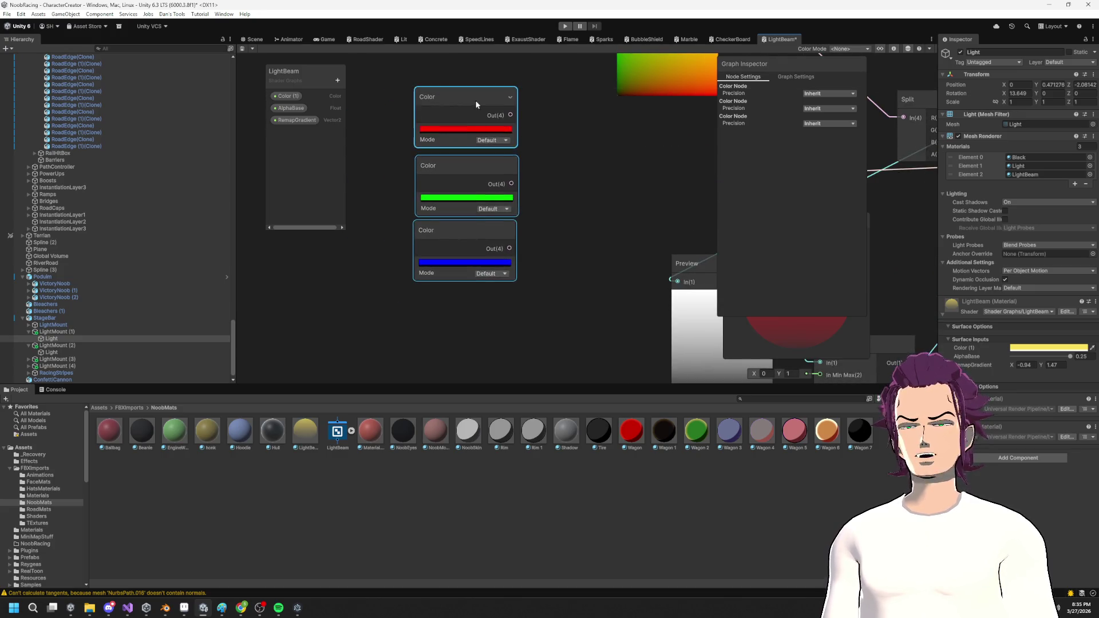
click(475, 162)
drag(494, 159, 489, 153)
click(480, 229)
drag(480, 229, 481, 219)
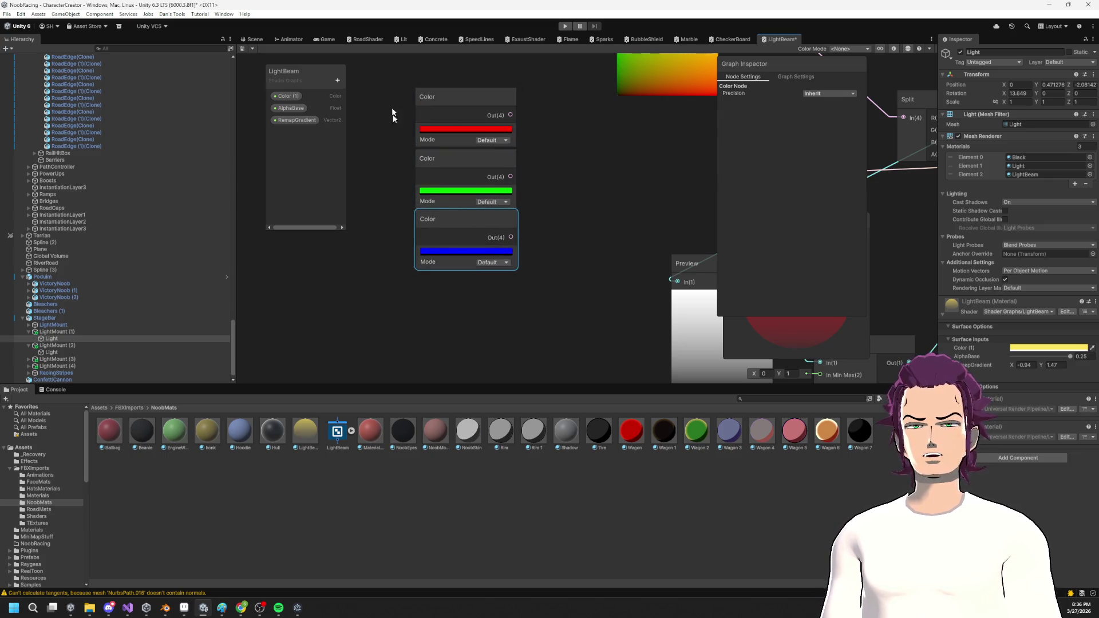
shift+click(470, 111)
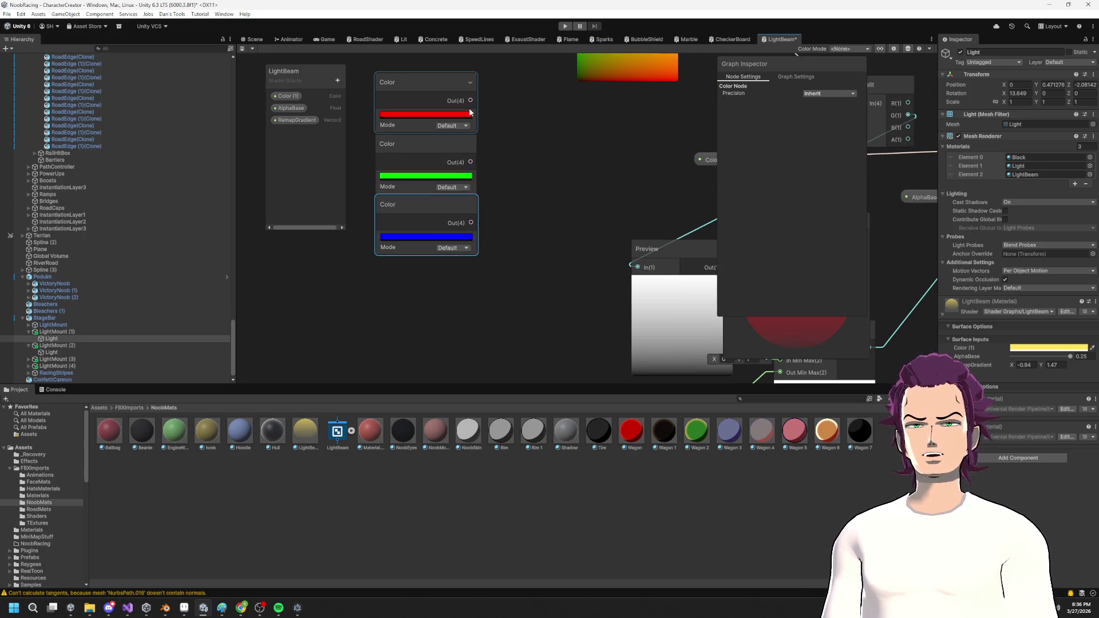
Reframe the graph view around the three Color nodes and deselect them.
drag(562, 160, 551, 231)
key(Escape)
scroll(531, 202, down, 5)
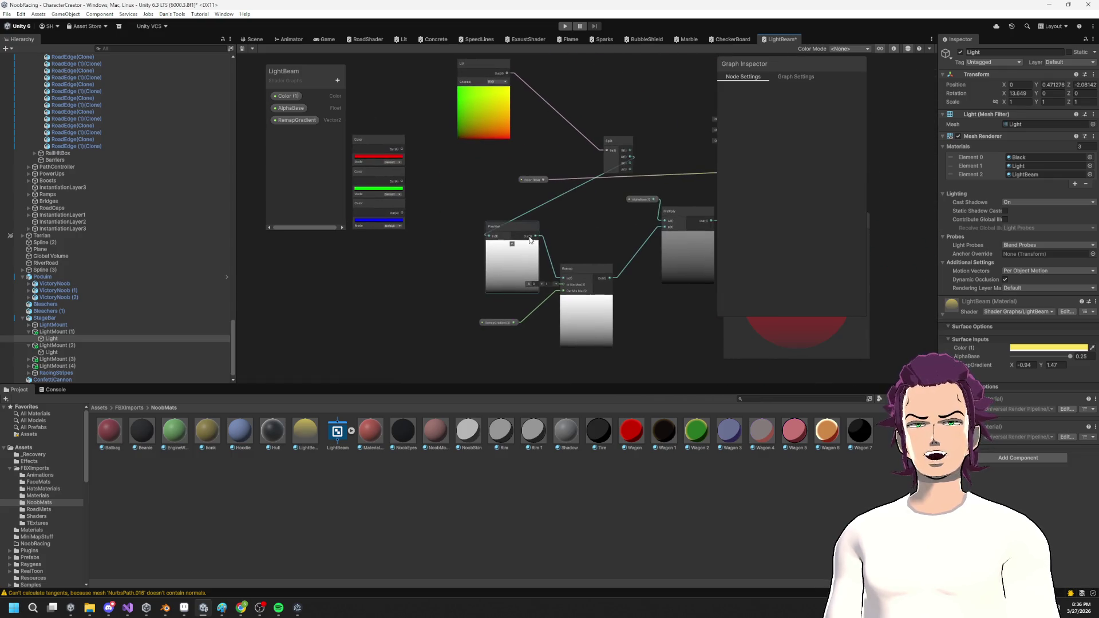
drag(498, 241, 506, 243)
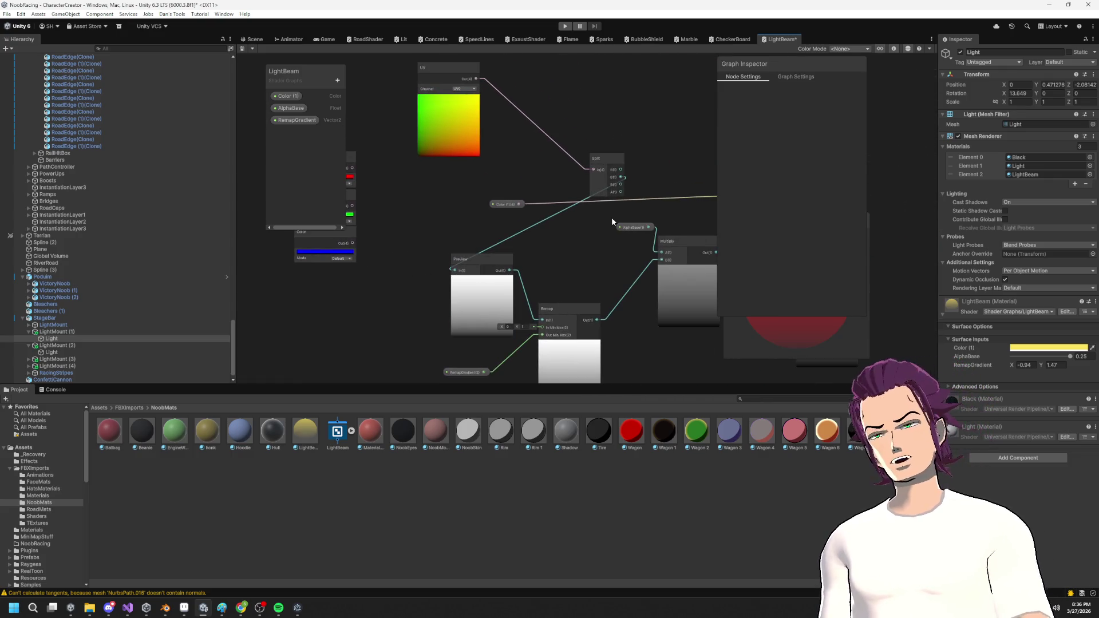
mouse_move(613, 217)
mouse_down()
mouse_move(572, 184)
mouse_move(434, 156)
mouse_move(395, 212)
mouse_up()
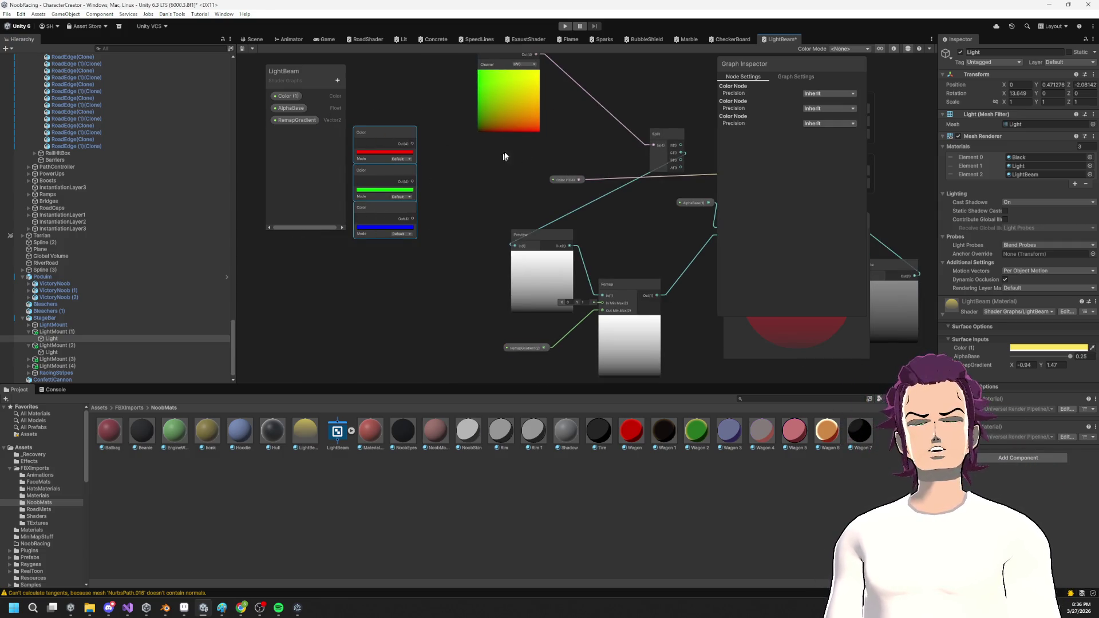
drag(504, 156, 544, 154)
click(521, 156)
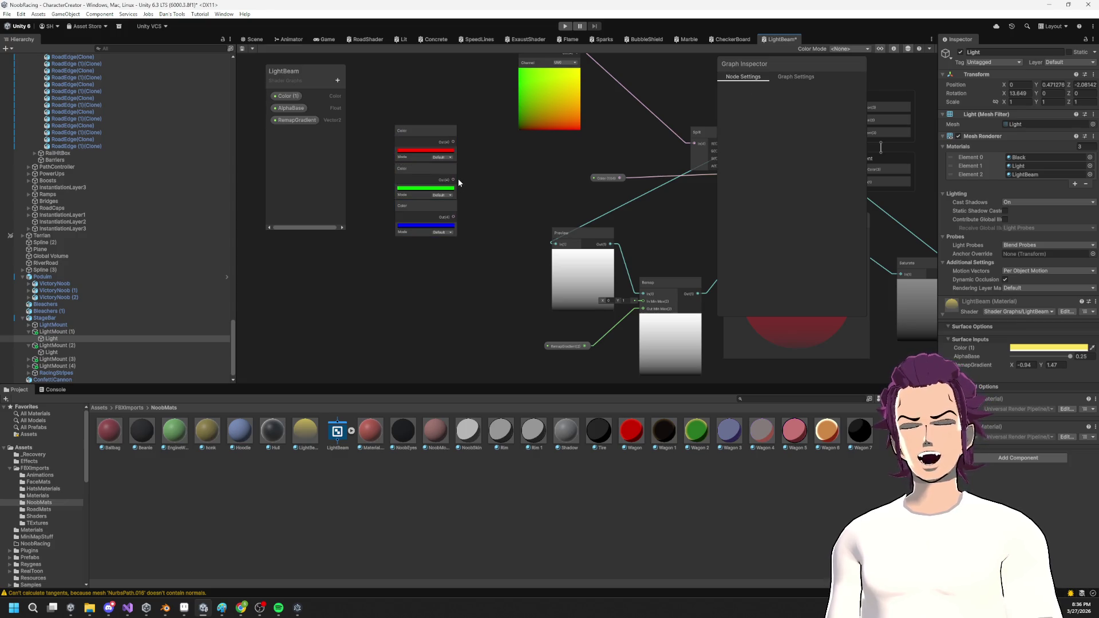
Add a Time node and a Multiply node wired from its Sine Time output.
right_click(394, 285)
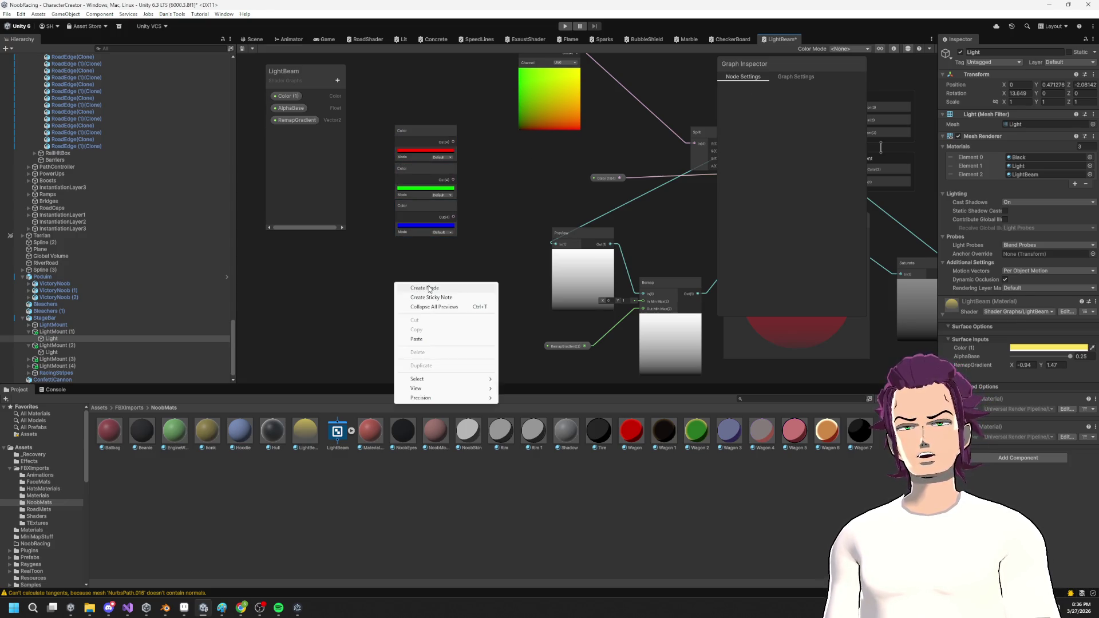
click(429, 288)
text(tim)
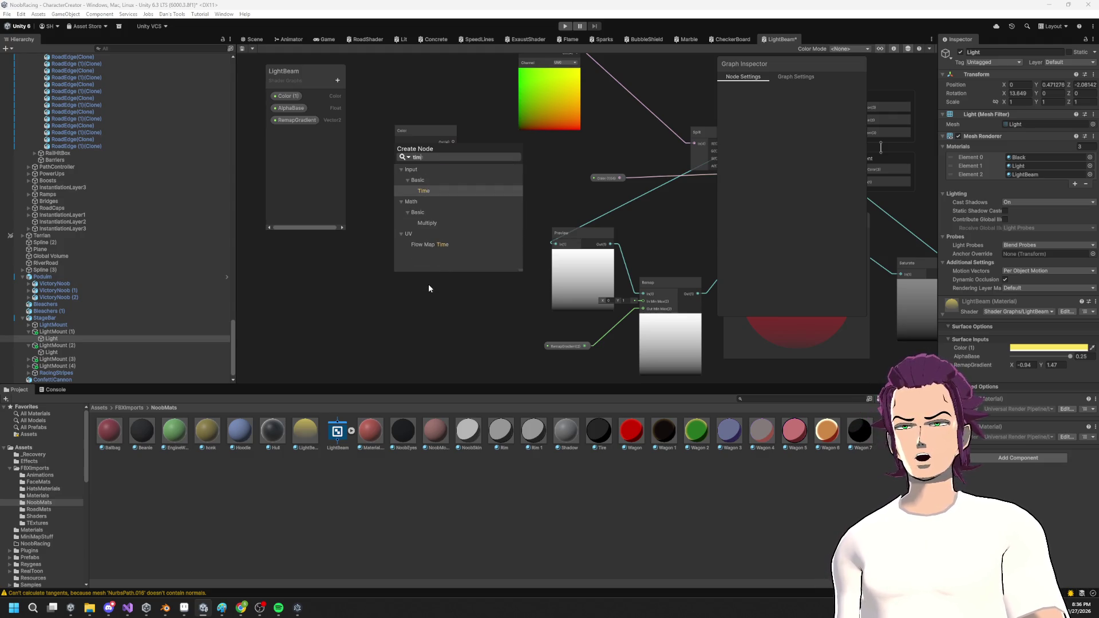
key(Return)
mouse_move(428, 315)
mouse_down()
mouse_move(498, 224)
mouse_move(496, 187)
mouse_up()
text(multiply)
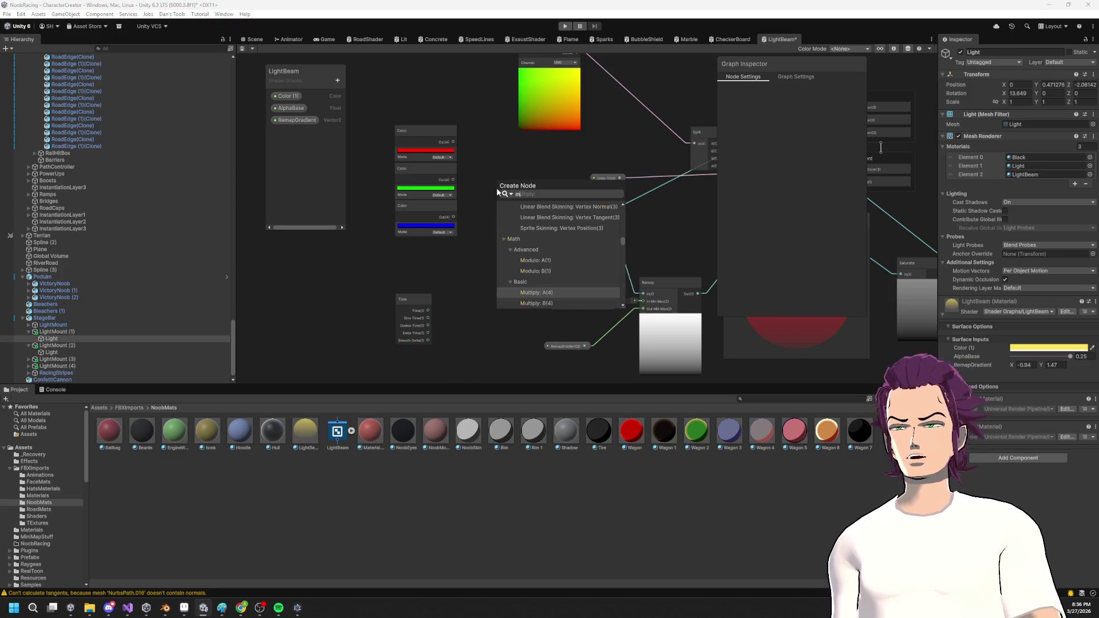
key(Return)
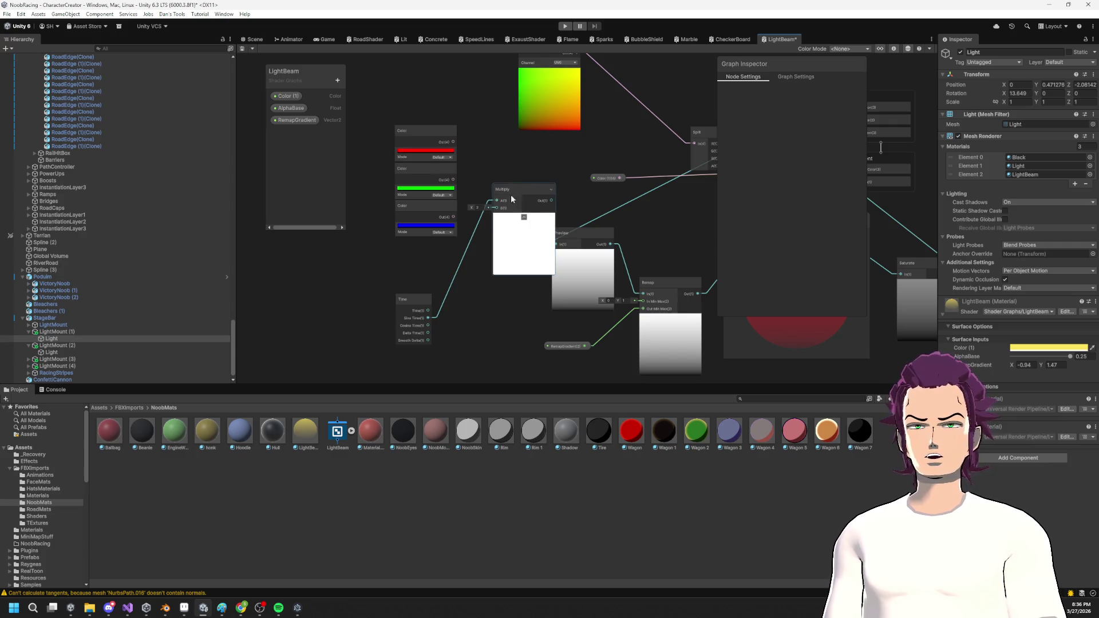
Connect the red Color's Out into Multiply and shift Time and Multiply left.
mouse_move(453, 142)
mouse_down()
mouse_move(497, 201)
mouse_move(482, 257)
mouse_move(512, 261)
mouse_move(429, 137)
mouse_move(391, 103)
mouse_up()
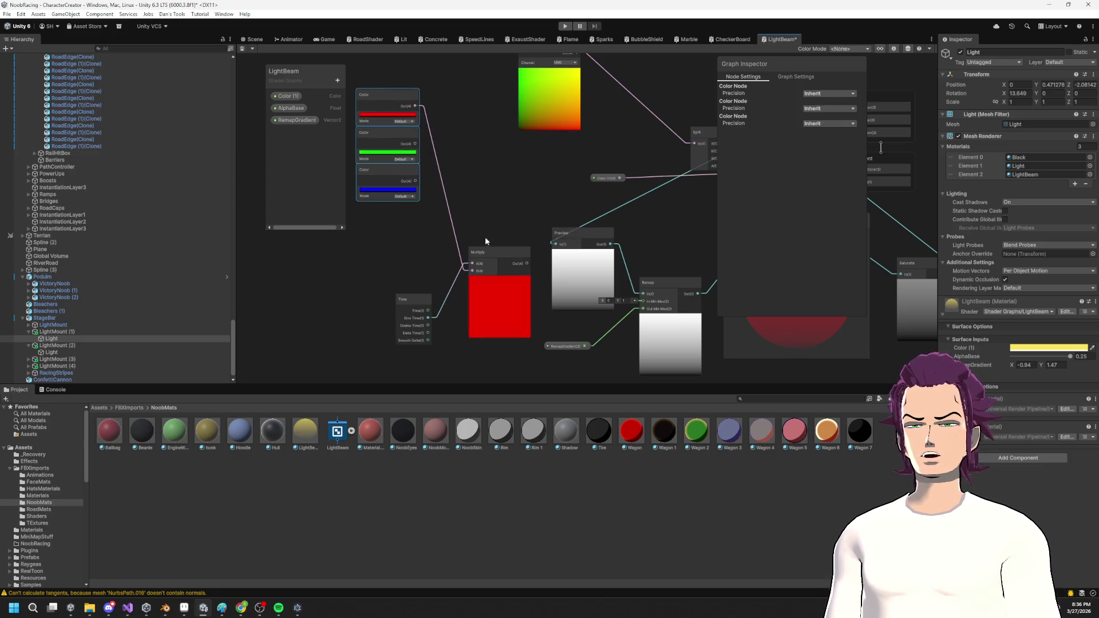
click(467, 241)
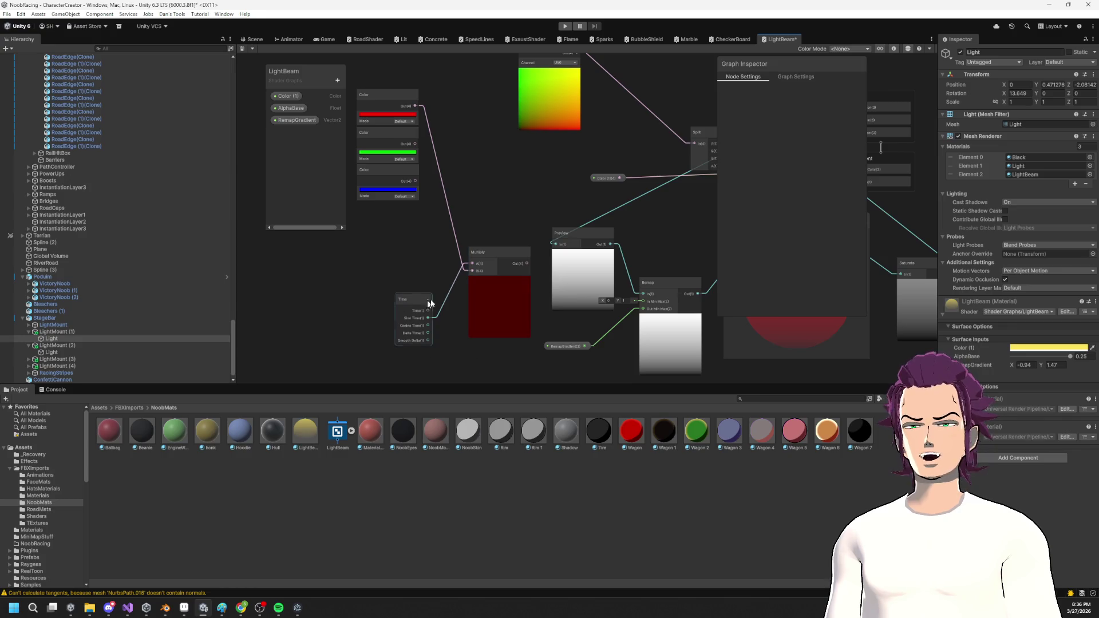
drag(416, 301, 352, 268)
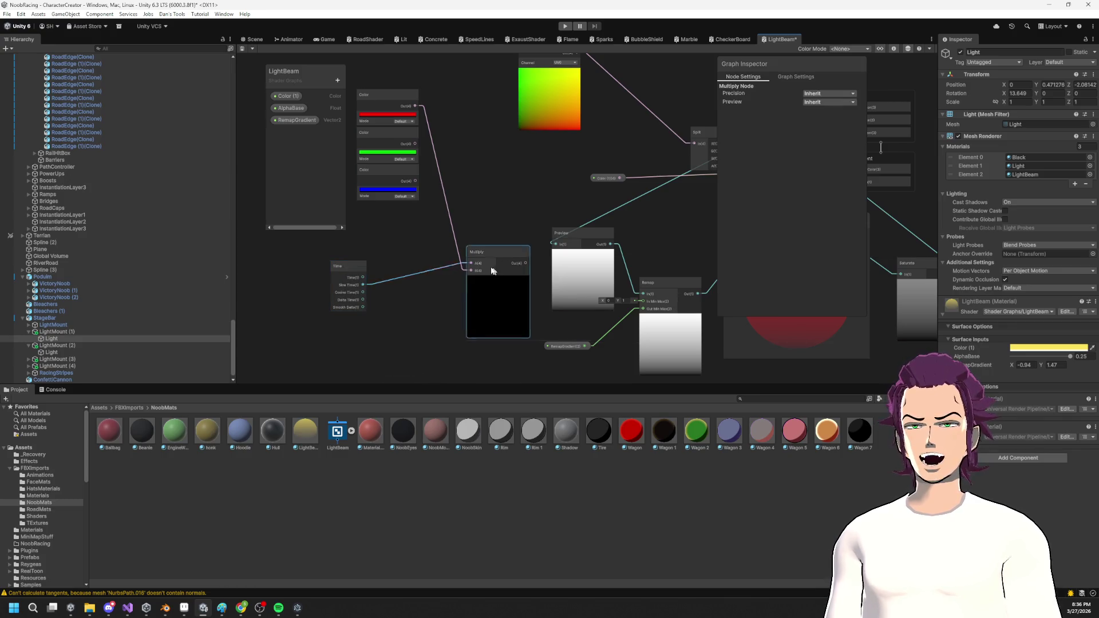
drag(486, 253, 408, 251)
mouse_move(328, 67)
mouse_down()
mouse_move(384, 92)
mouse_move(466, 233)
mouse_move(398, 206)
mouse_up()
drag(506, 288, 485, 150)
Add an Add node after the sine Multiply and wire the green Color into its B input.
text(add)
click(521, 190)
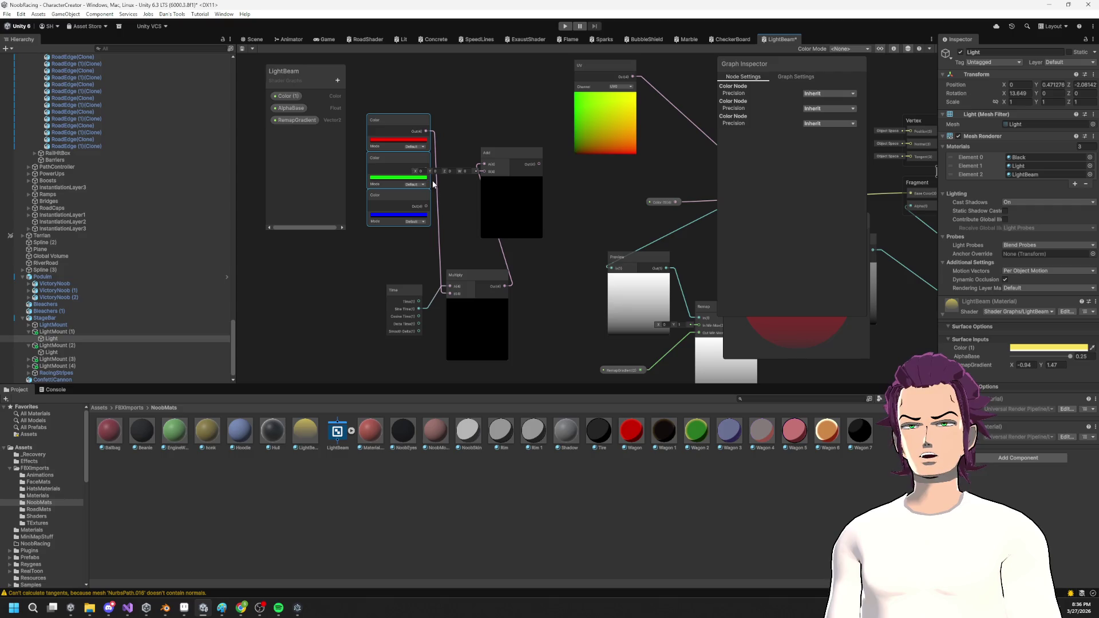
drag(390, 164, 369, 167)
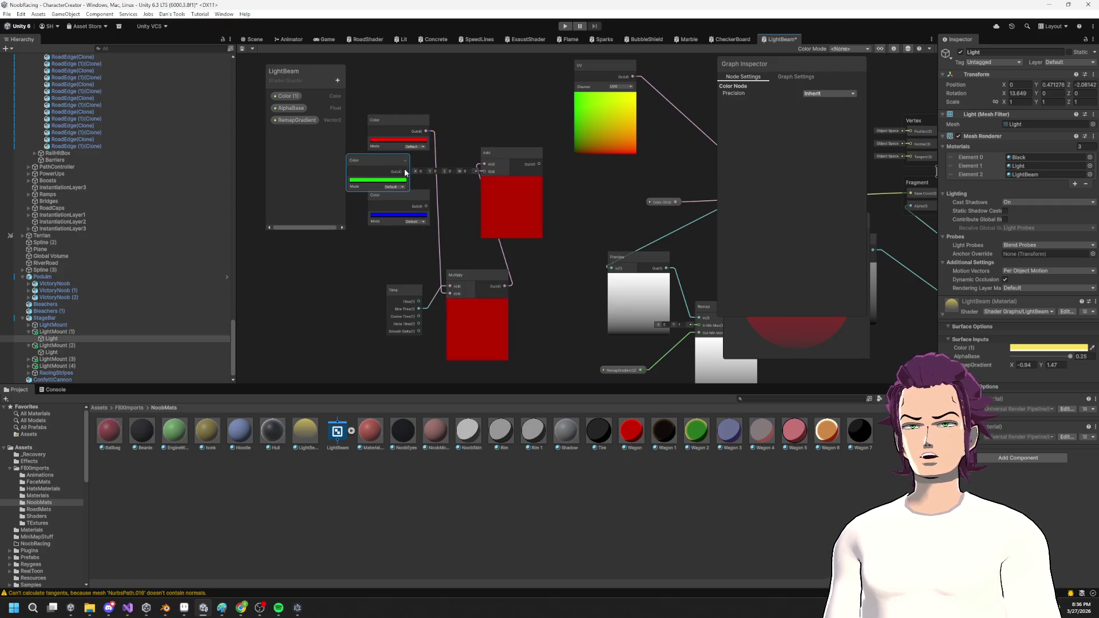
drag(497, 171, 492, 172)
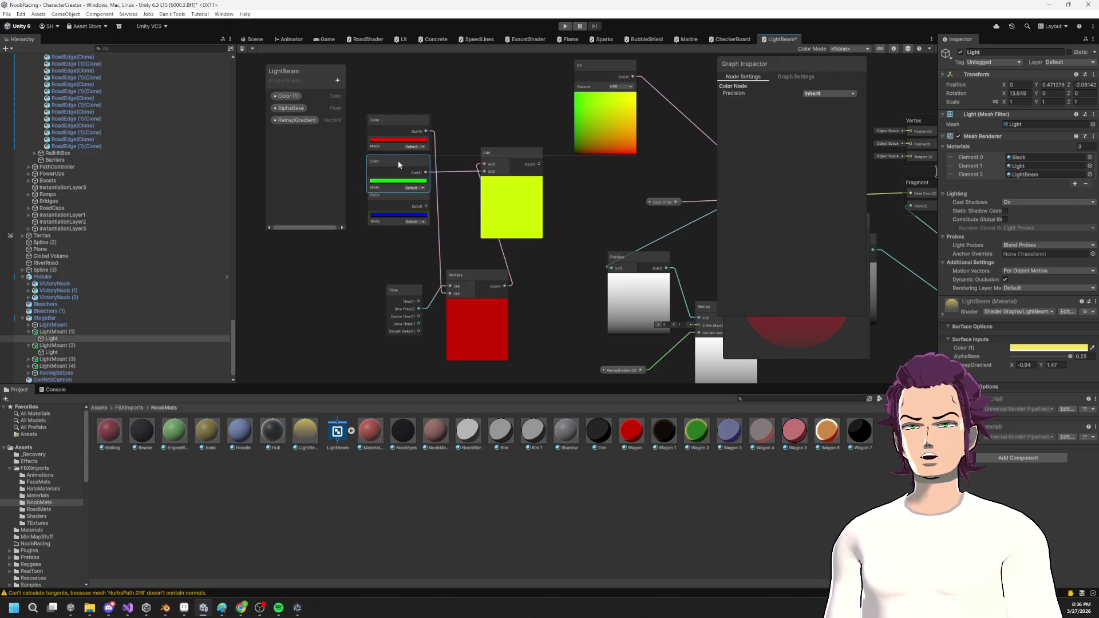
drag(395, 163, 400, 166)
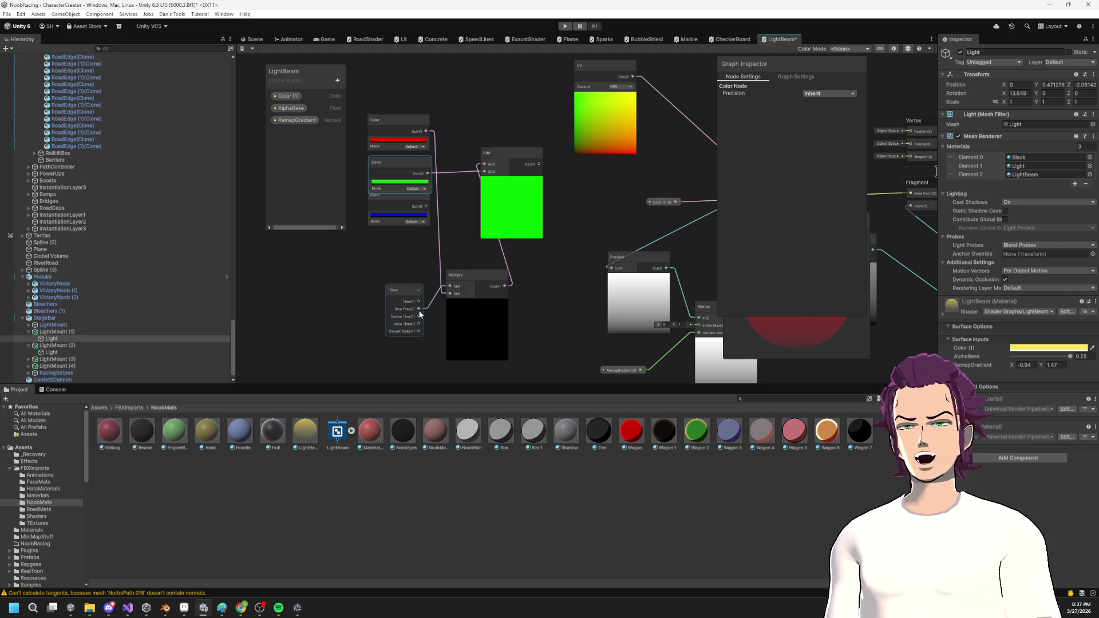
Create a Negate node fed by the Time node's Sine output.
drag(419, 314, 308, 304)
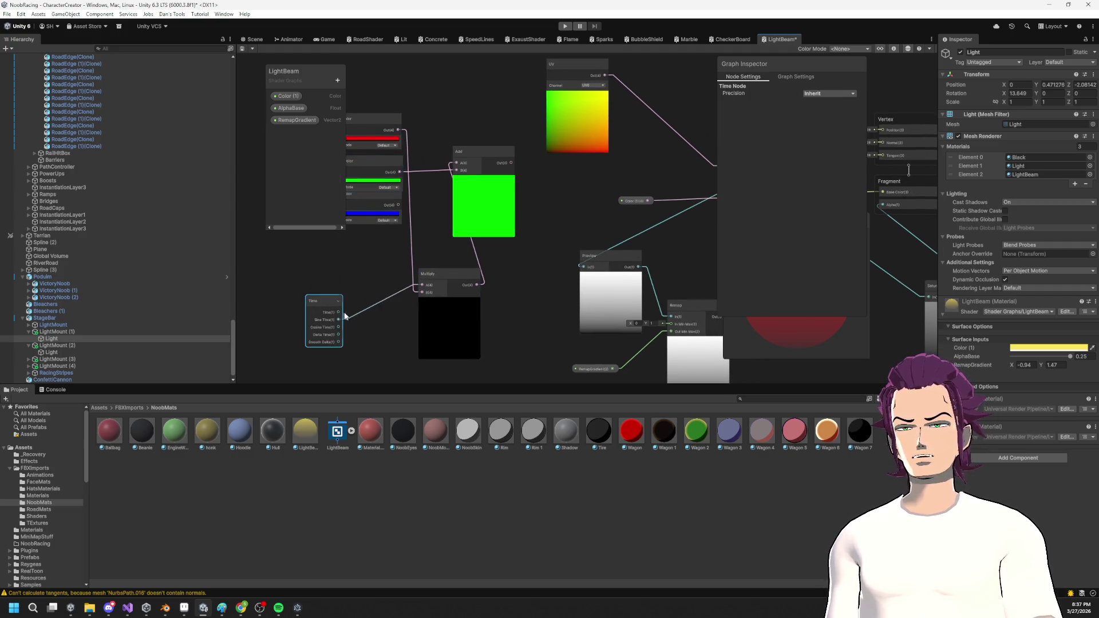
key(space)
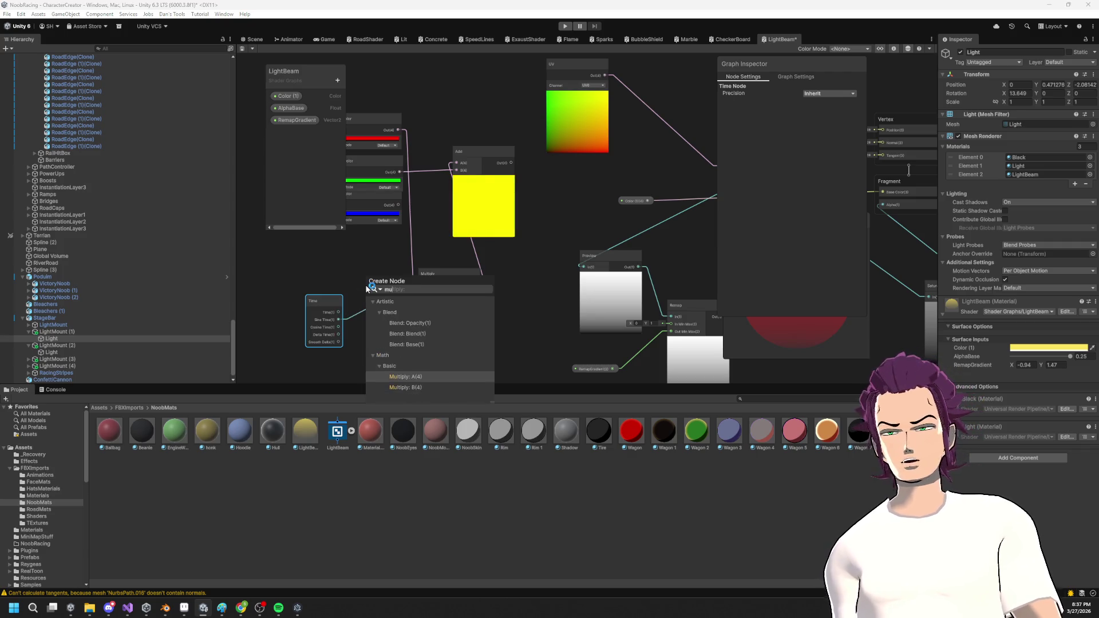
text(n)
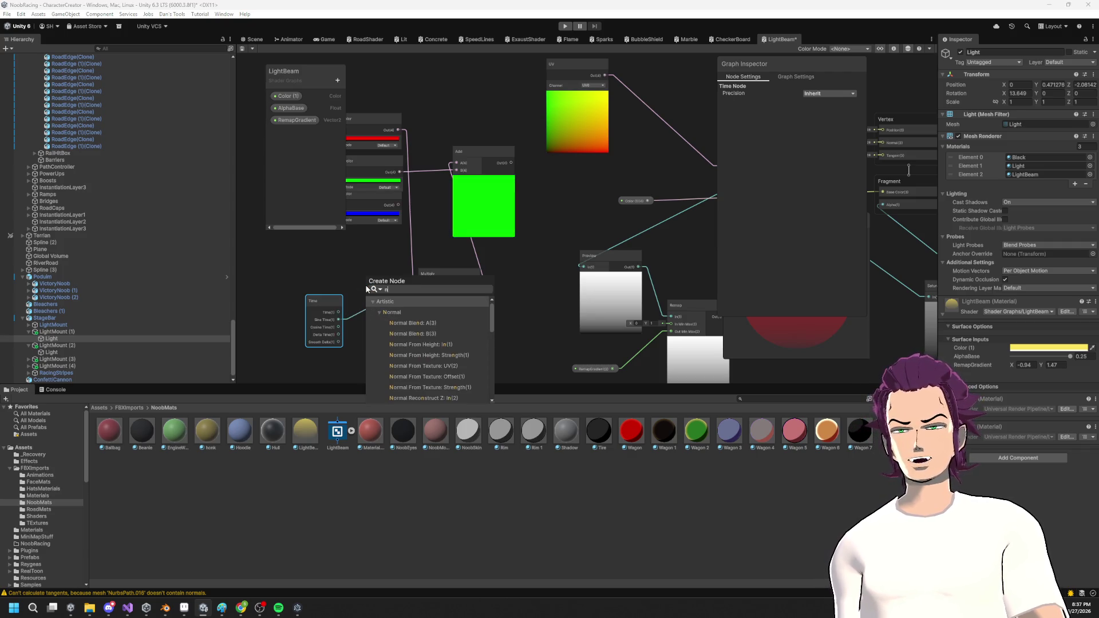
text(egate)
key(Return)
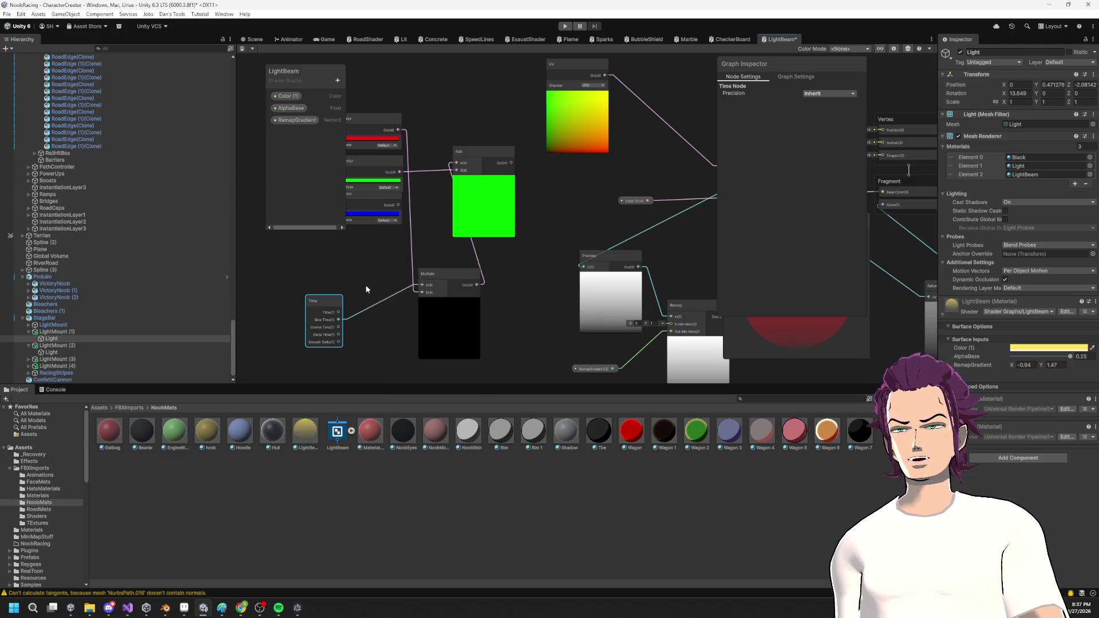
mouse_move(376, 287)
mouse_down()
mouse_move(456, 278)
mouse_move(475, 257)
mouse_move(447, 313)
mouse_up()
drag(439, 353, 421, 335)
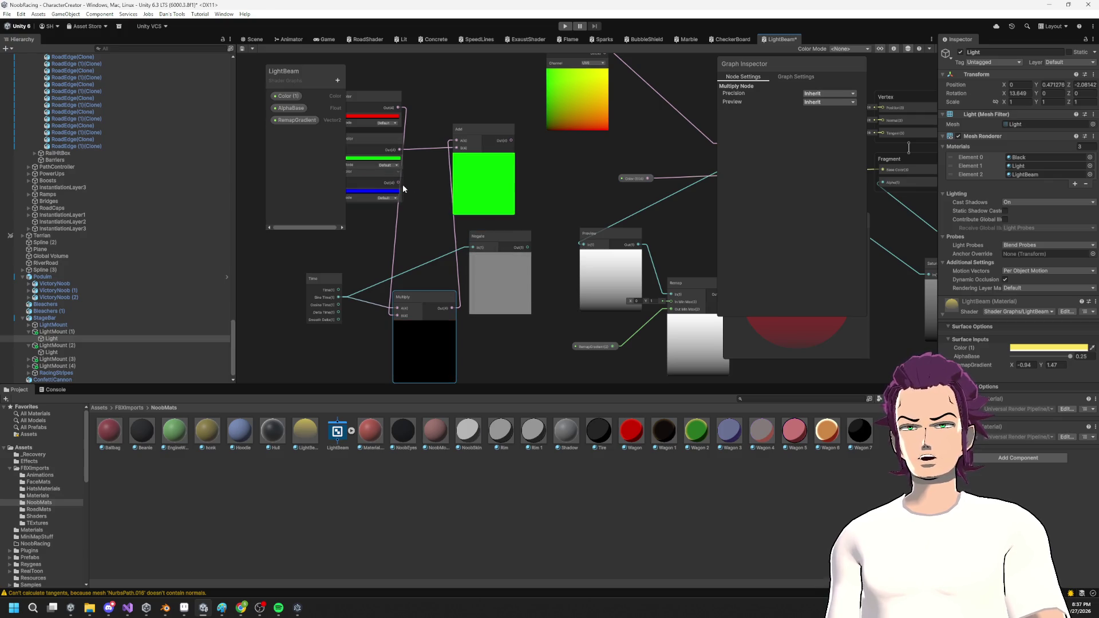
mouse_move(399, 182)
mouse_down()
mouse_move(473, 247)
mouse_move(424, 220)
mouse_up()
click(517, 246)
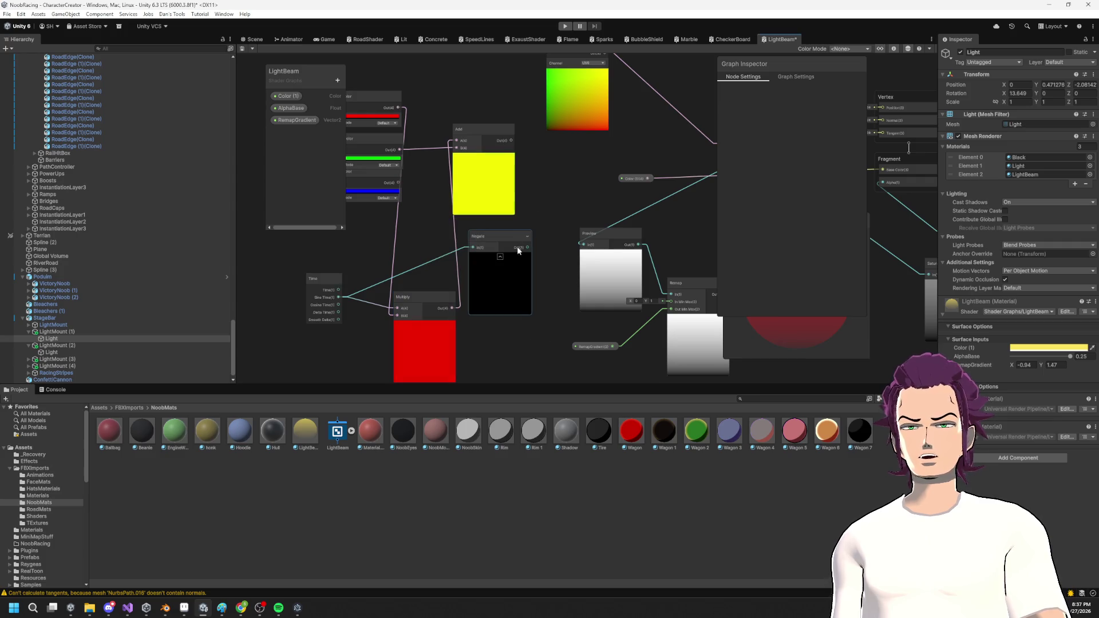
Add a Multiply after Negate and feed the blue Color into its B input.
drag(537, 243, 560, 225)
text(mu)
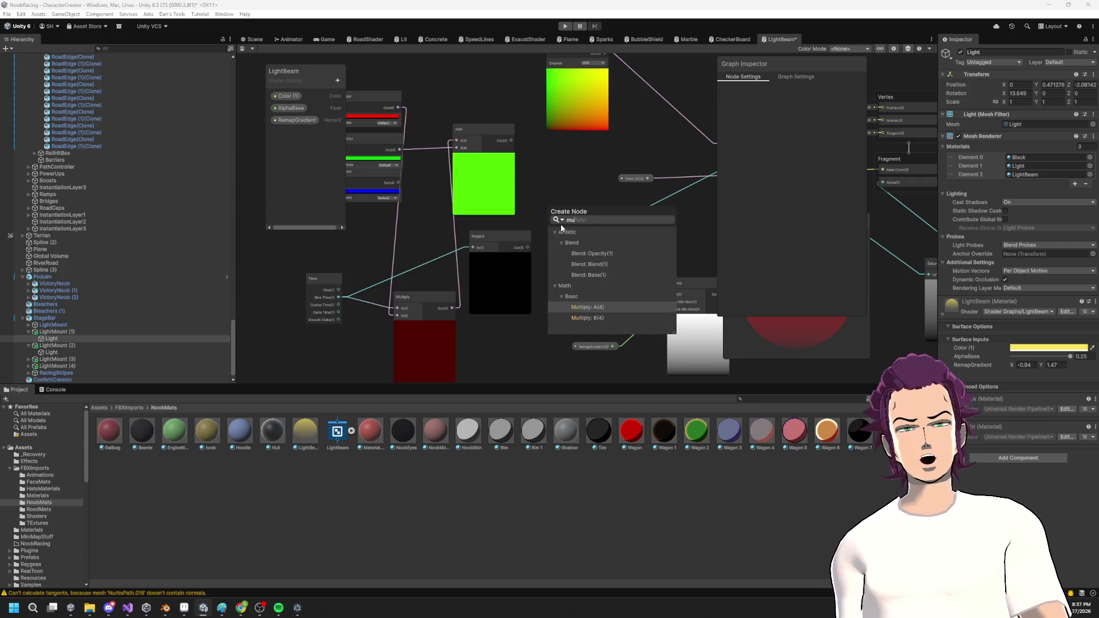
key(Return)
drag(511, 290, 510, 344)
drag(486, 183, 499, 165)
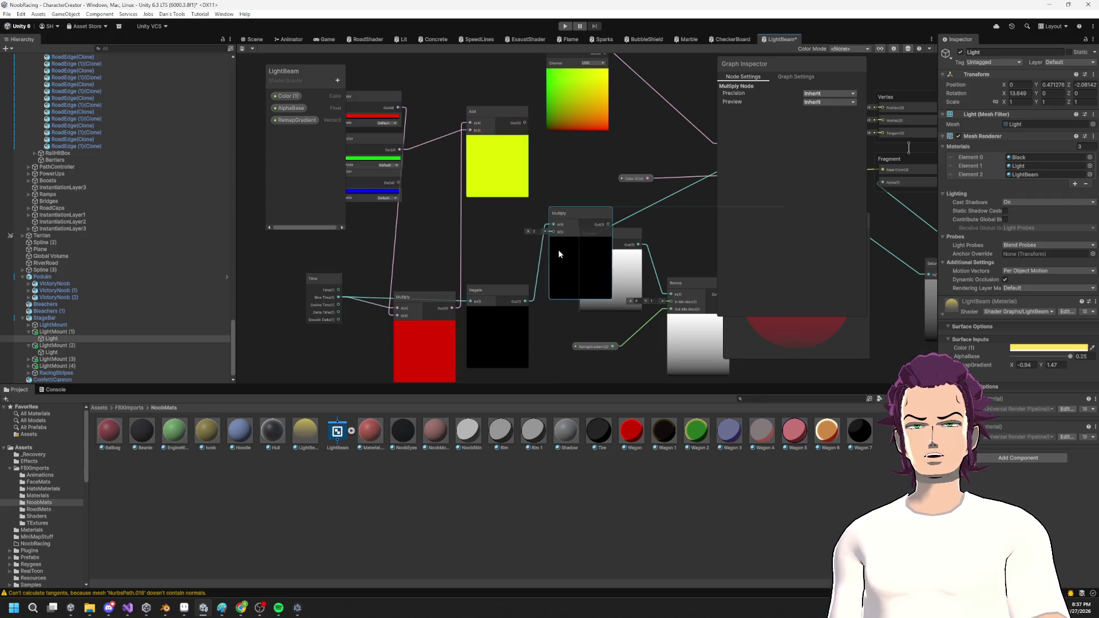
drag(558, 250, 540, 233)
drag(572, 343, 363, 277)
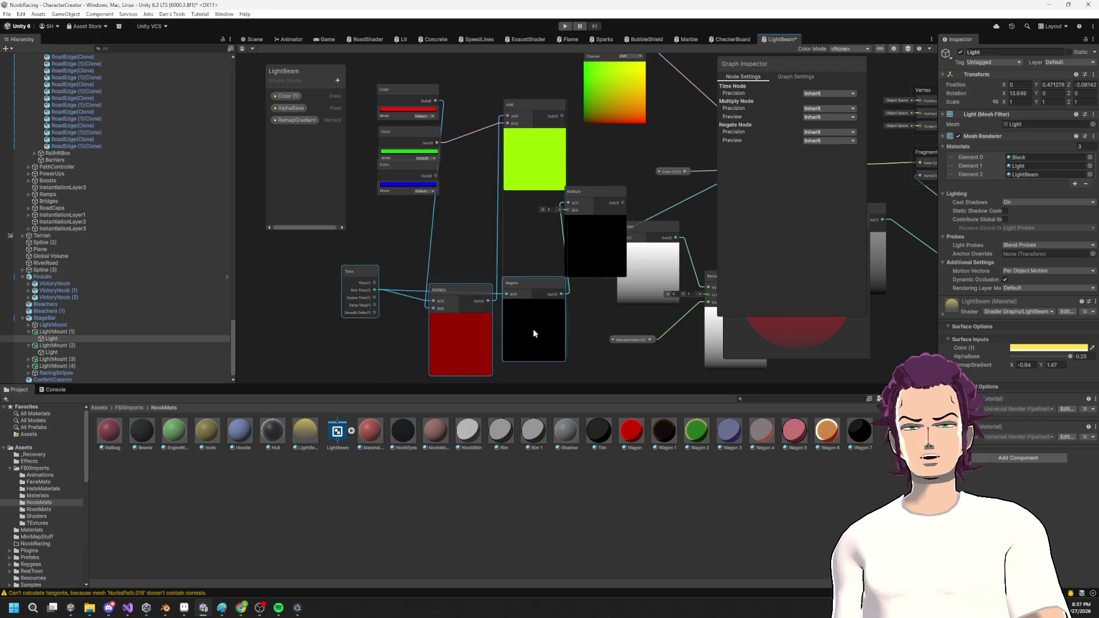
drag(533, 328, 436, 302)
mouse_move(445, 195)
mouse_down()
mouse_move(575, 230)
mouse_move(503, 266)
mouse_up()
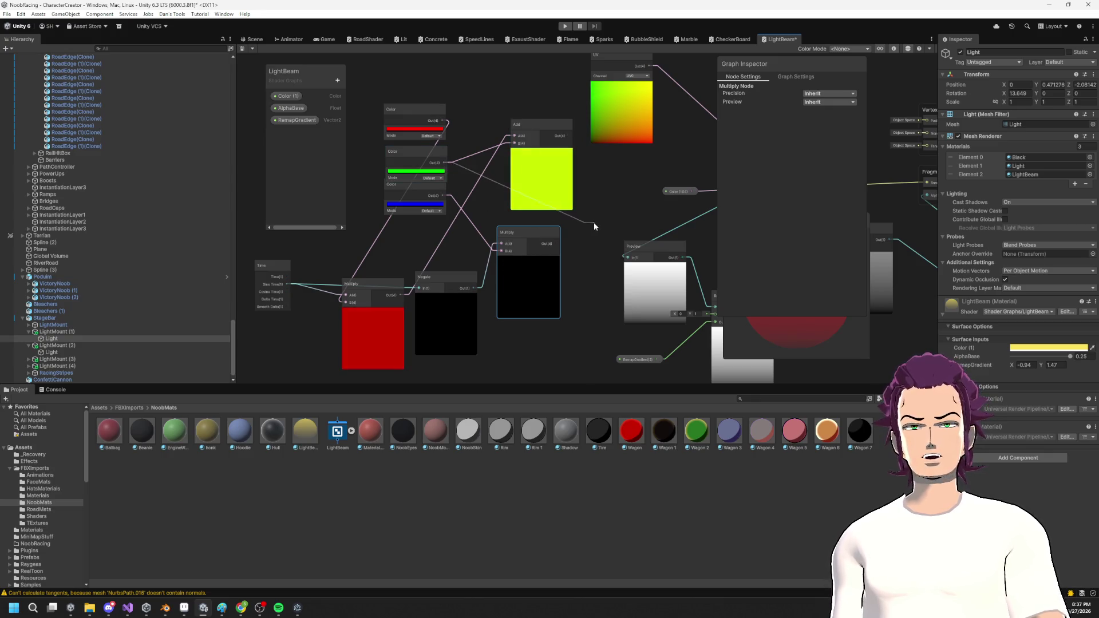
Add a second Add node fed by the blue Multiply's output.
drag(594, 227, 583, 231)
text(add)
click(613, 280)
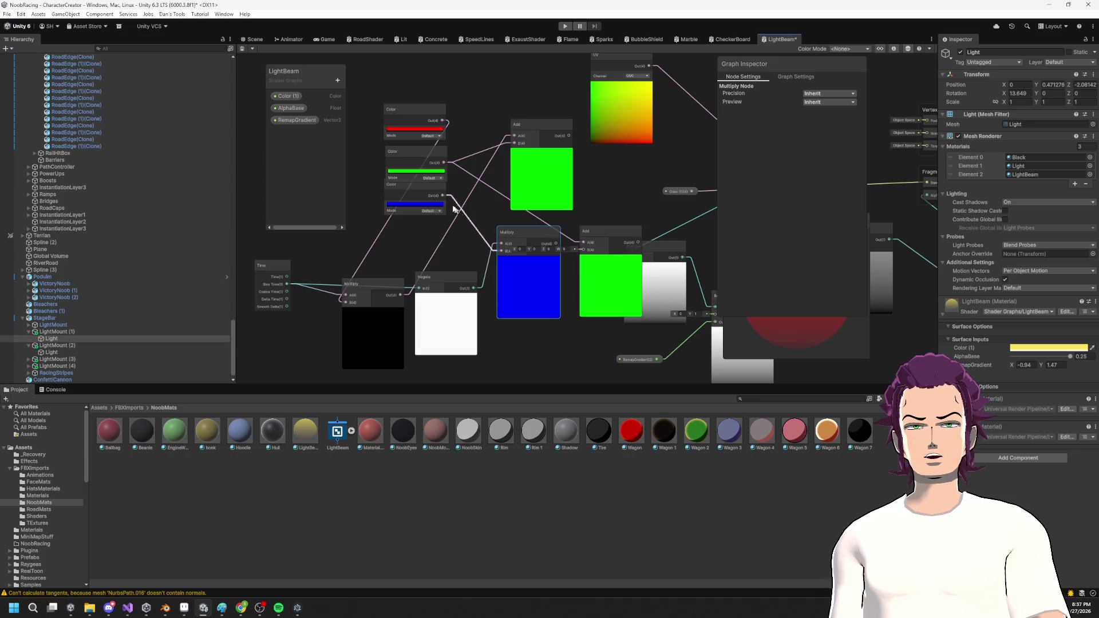
Reposition the Multiply and Add nodes and disconnect the extra wire into Add's A input.
right_click(499, 194)
key(Escape)
drag(570, 357, 547, 353)
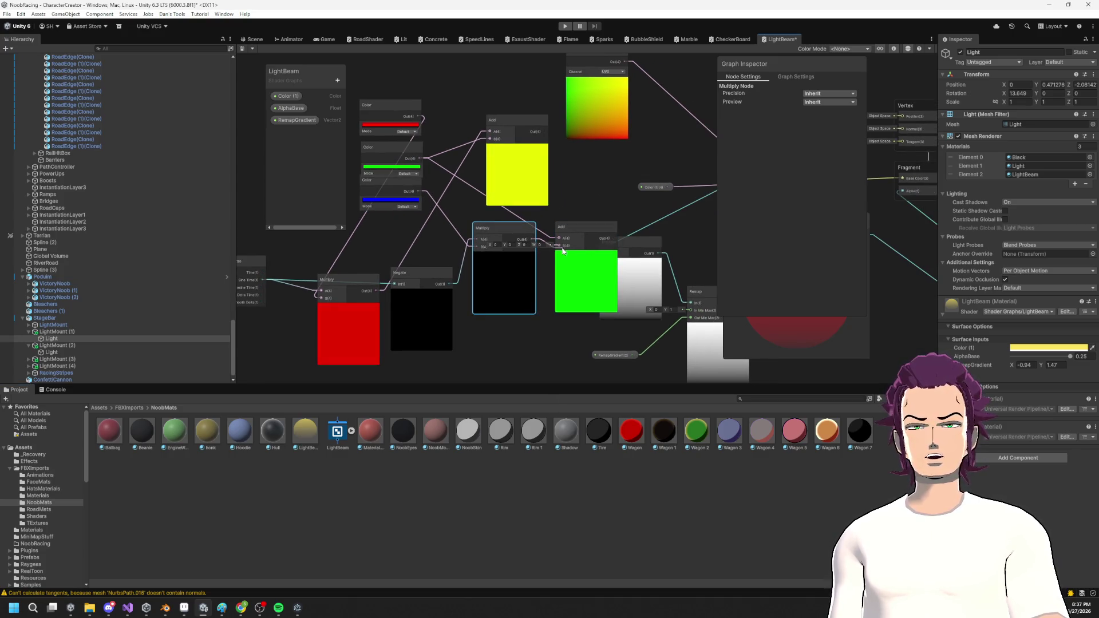
mouse_move(504, 293)
mouse_down()
mouse_move(482, 300)
mouse_move(490, 330)
mouse_up()
mouse_move(562, 273)
mouse_down()
mouse_move(518, 264)
mouse_move(516, 242)
mouse_move(545, 260)
mouse_move(513, 281)
mouse_move(527, 227)
mouse_up()
key(ctrl+z)
key(ctrl+z)
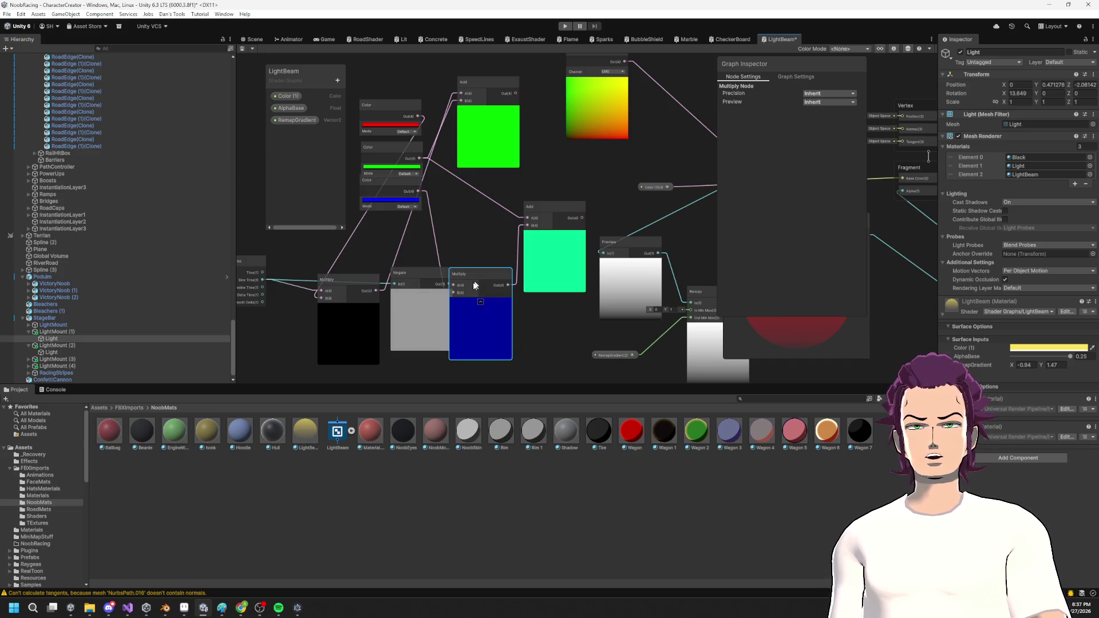
drag(473, 285, 486, 289)
drag(533, 223, 537, 221)
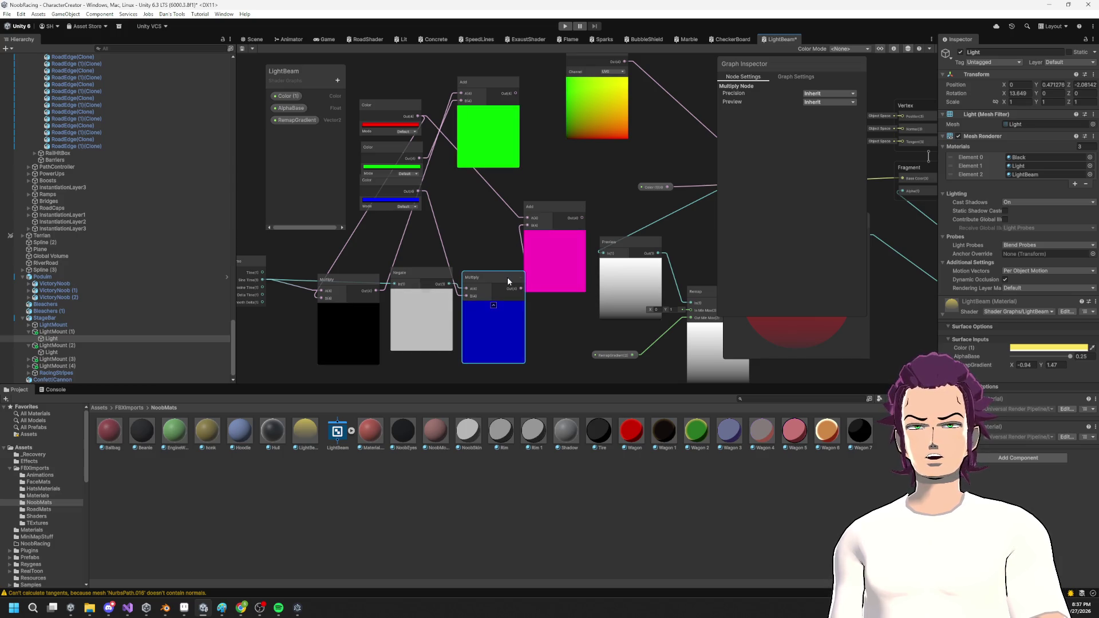
Move the Time/Negate/Multiply chain and Color nodes left, placing both Add nodes together.
drag(415, 239, 500, 232)
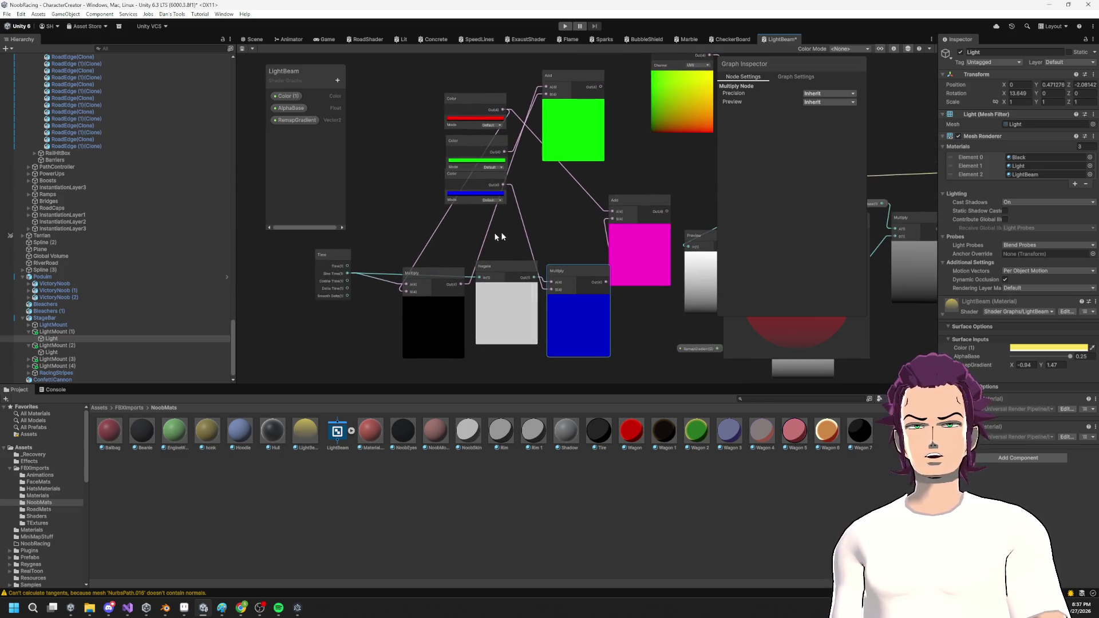
mouse_move(298, 237)
mouse_down()
mouse_move(558, 373)
mouse_move(514, 353)
mouse_up()
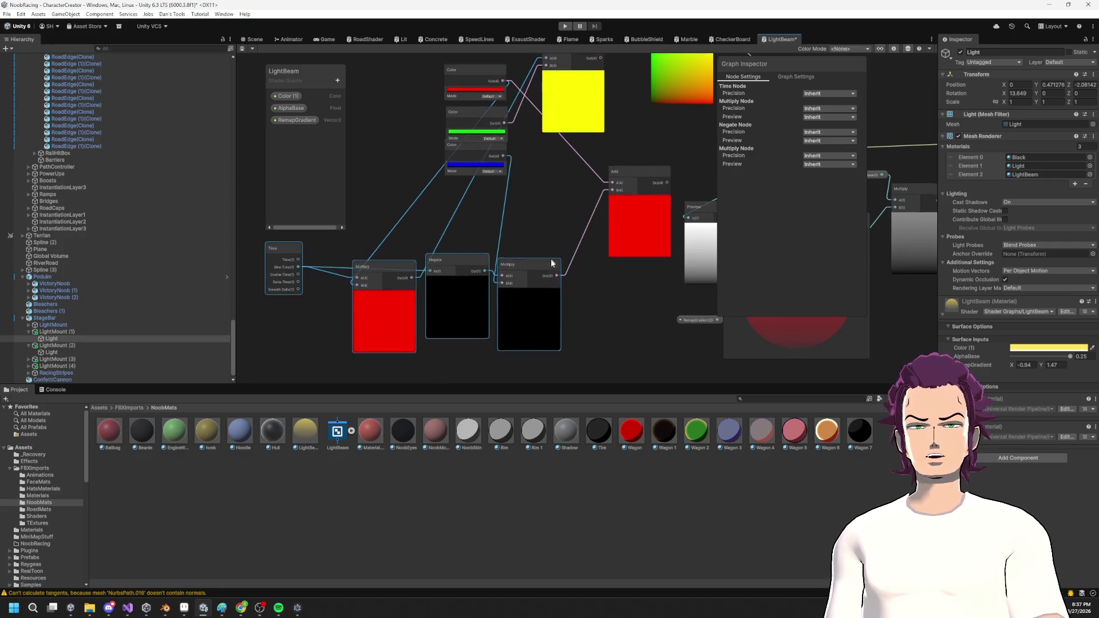
drag(469, 79, 475, 153)
drag(400, 106, 506, 248)
drag(479, 136, 403, 79)
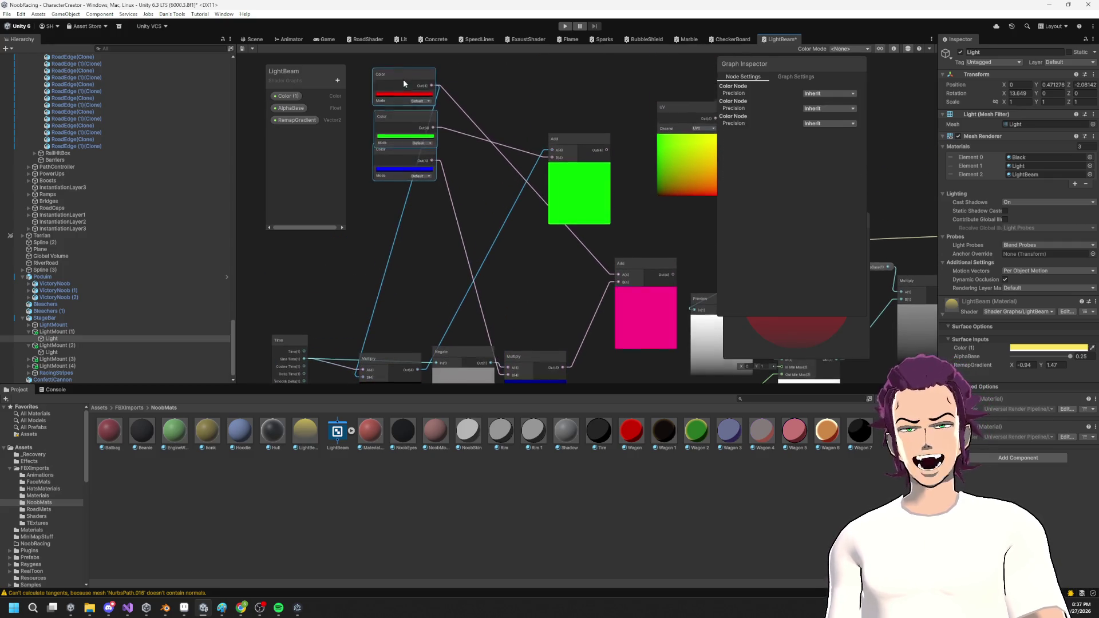
mouse_move(648, 276)
mouse_down()
mouse_move(525, 273)
mouse_move(533, 280)
mouse_move(544, 233)
mouse_up()
drag(520, 270, 528, 261)
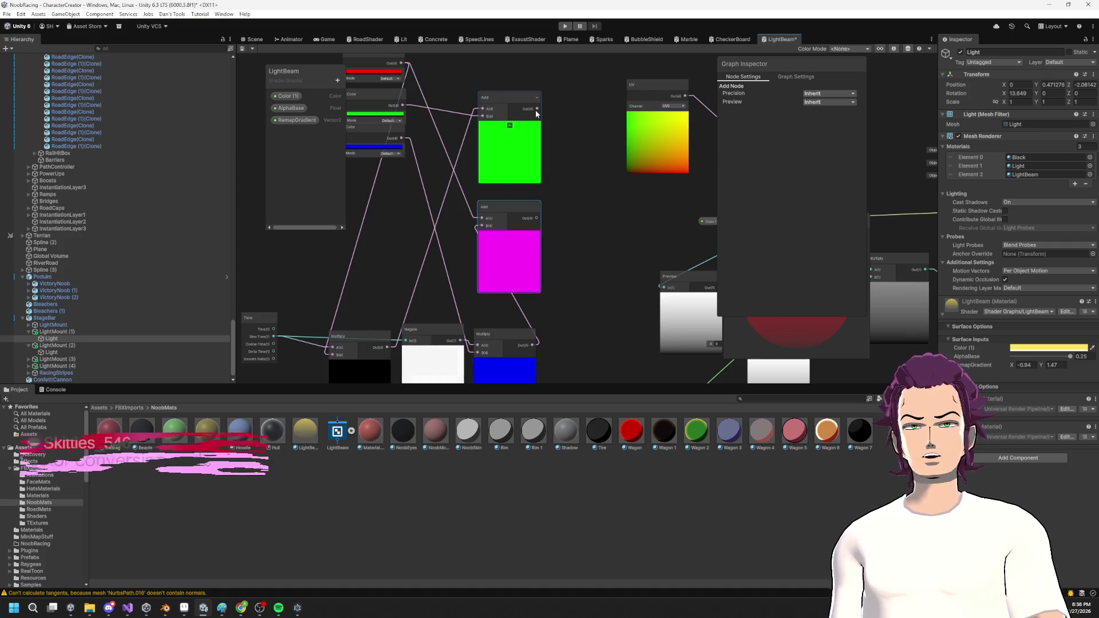
drag(536, 114, 506, 105)
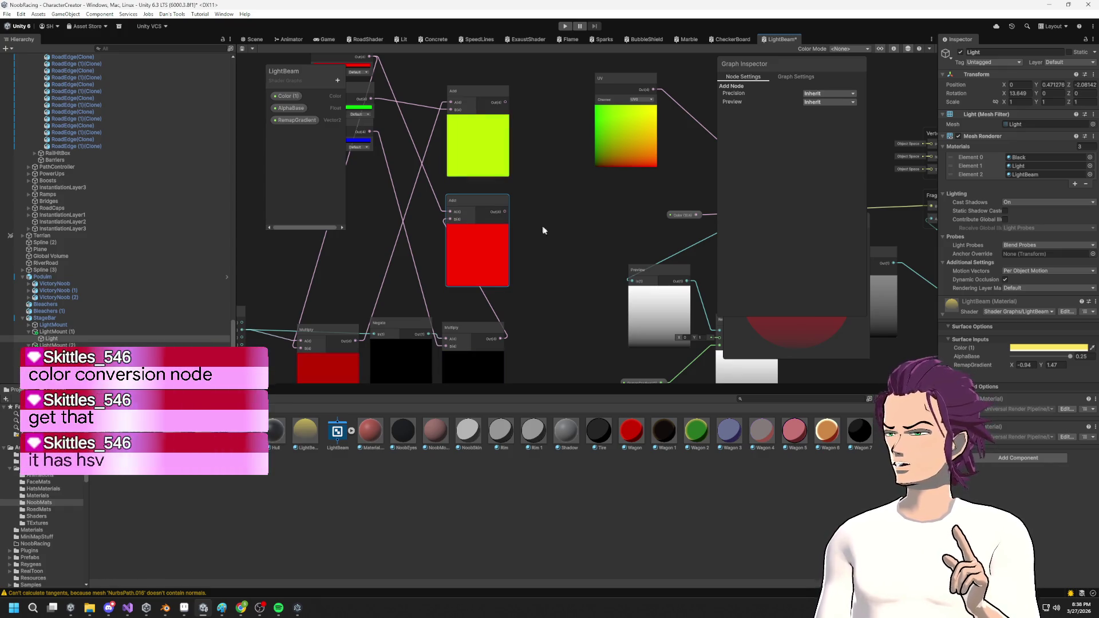
right_click(578, 245)
Add a Colorspace Conversion node that converts RGB to HSV.
click(593, 250)
text(color)
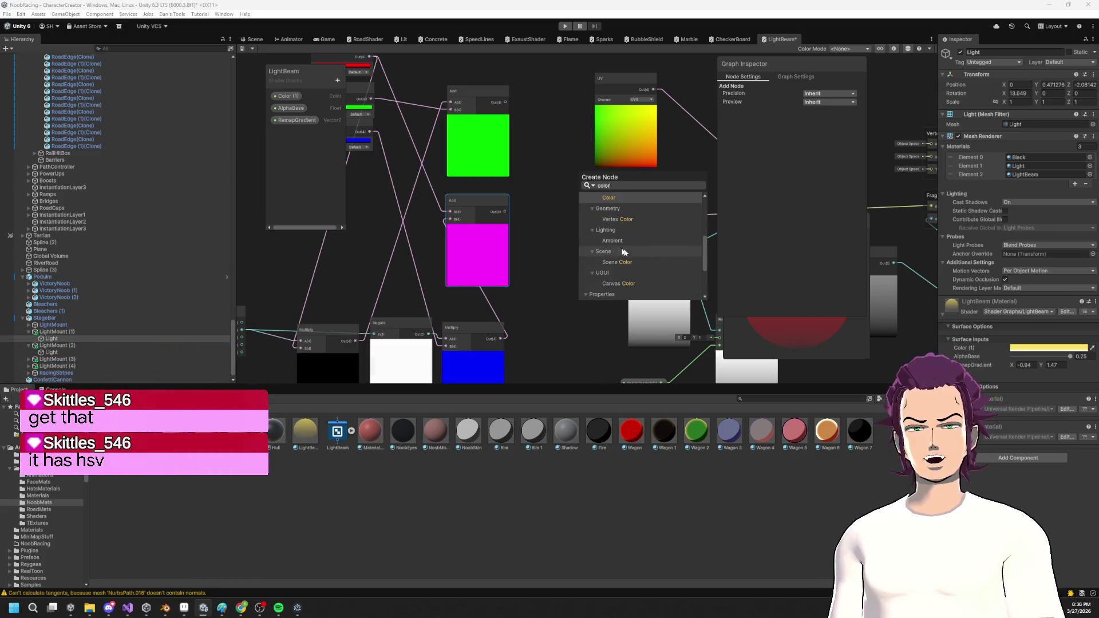
scroll(684, 250, up, 3)
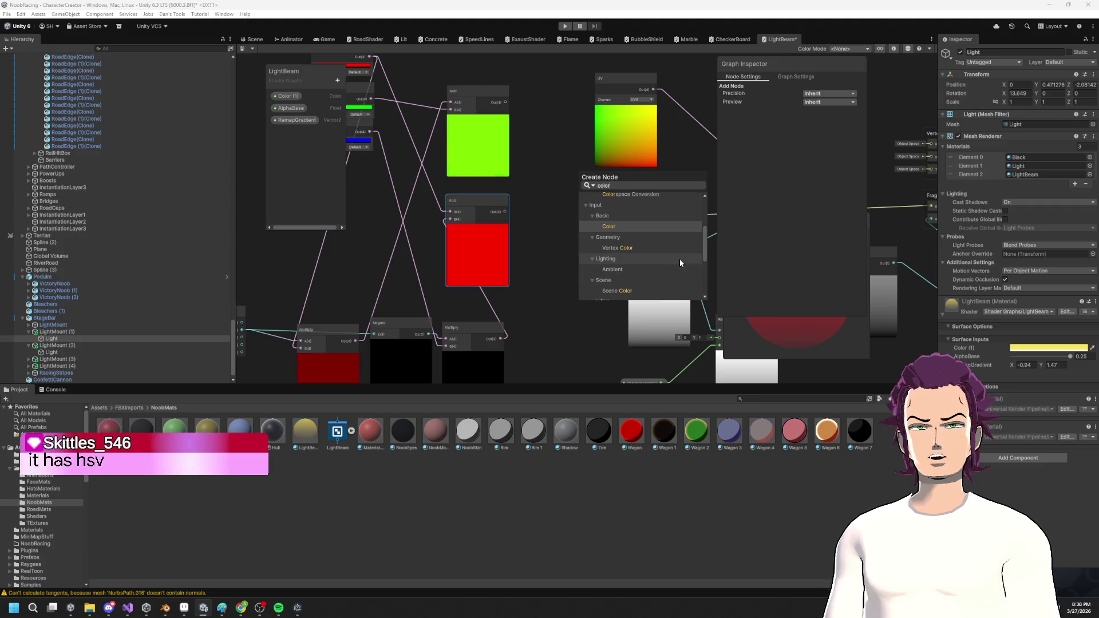
scroll(679, 261, up, 3)
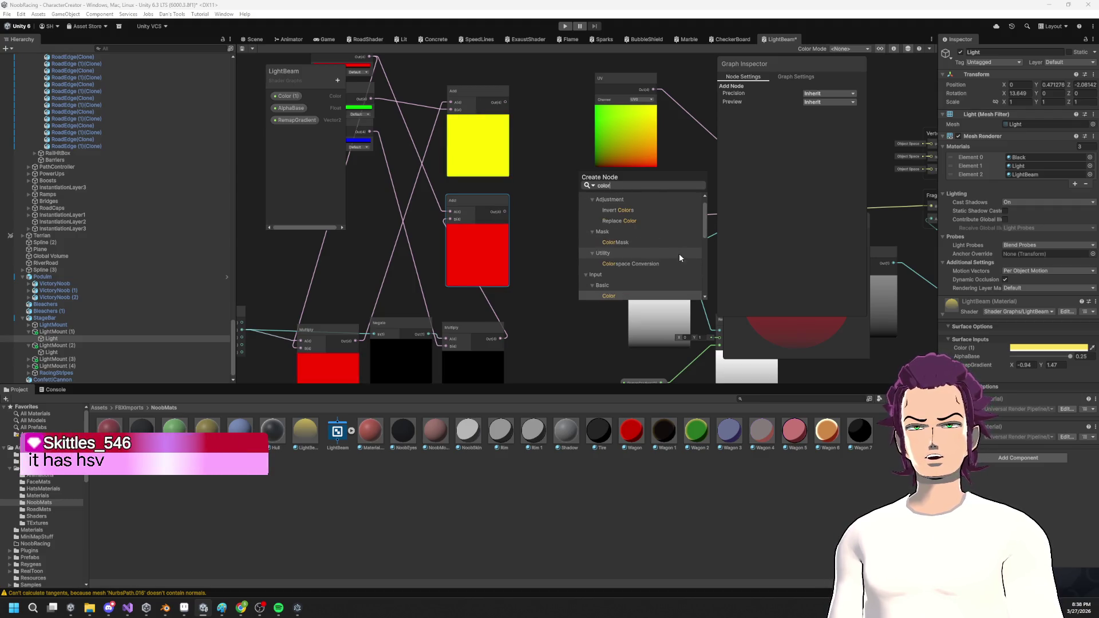
click(649, 265)
drag(594, 264, 557, 216)
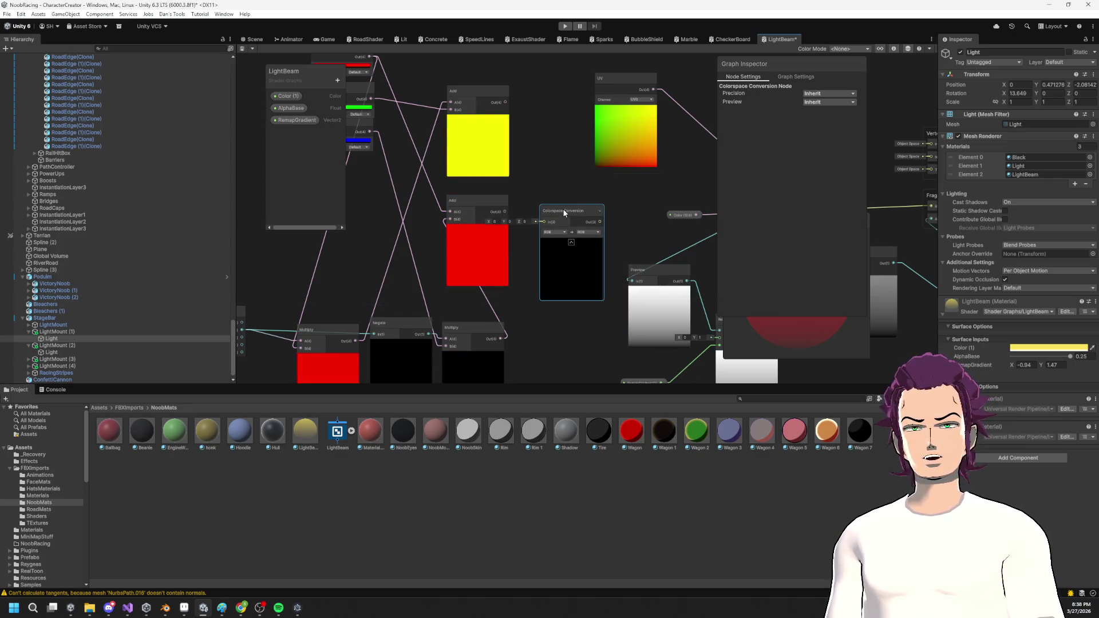
click(586, 231)
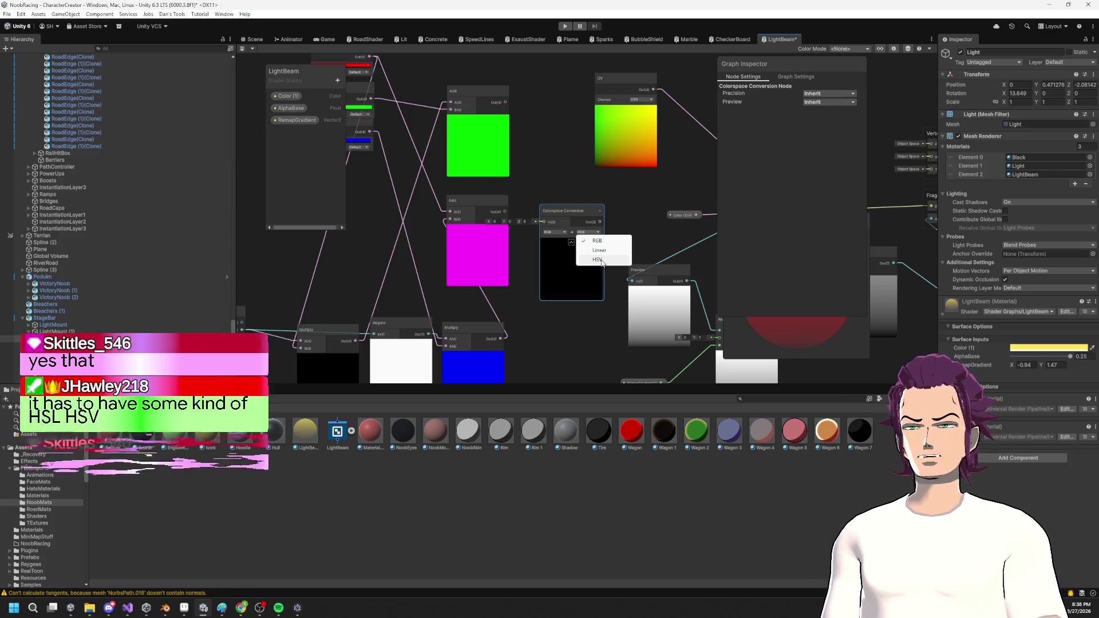
click(597, 260)
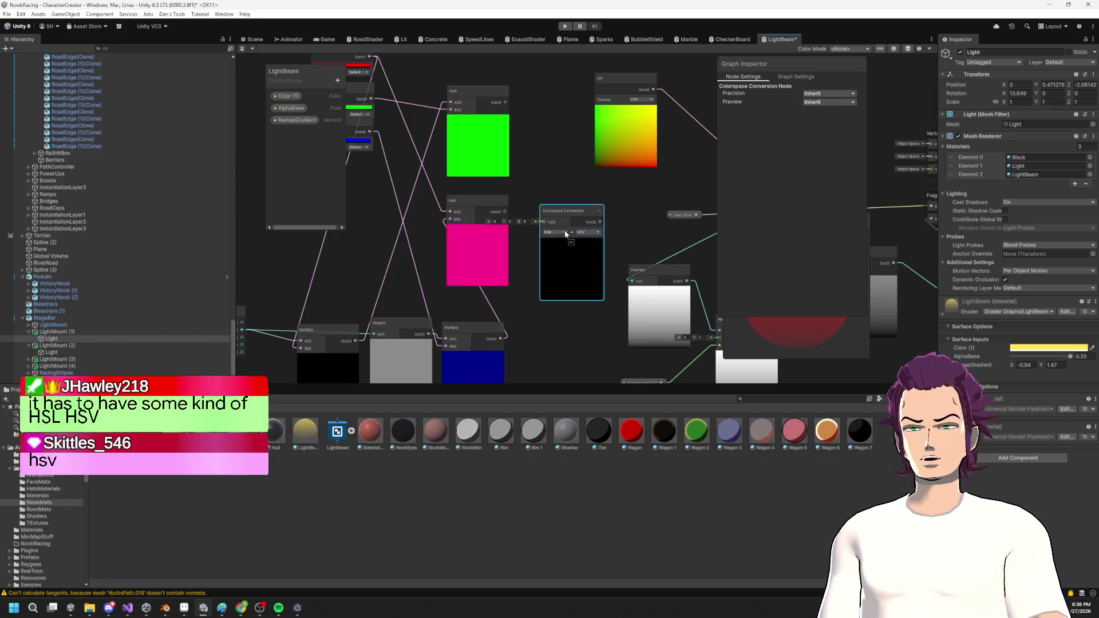
Reposition the Colorspace Conversion node above the Color nodes in the graph.
drag(545, 228, 502, 170)
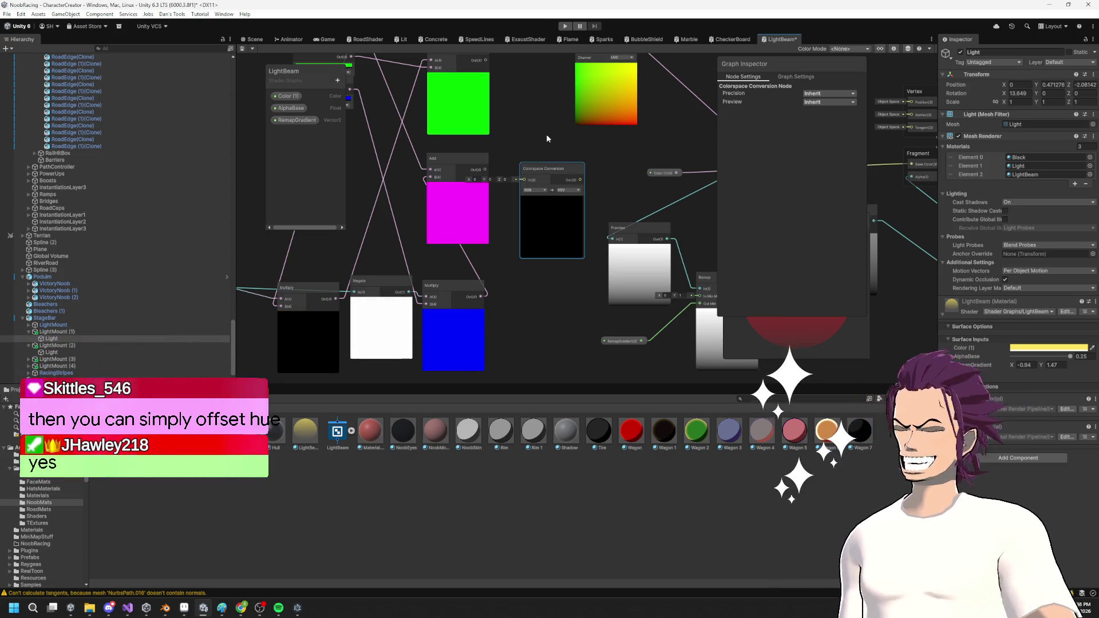
drag(531, 128, 524, 127)
scroll(524, 127, down, 1)
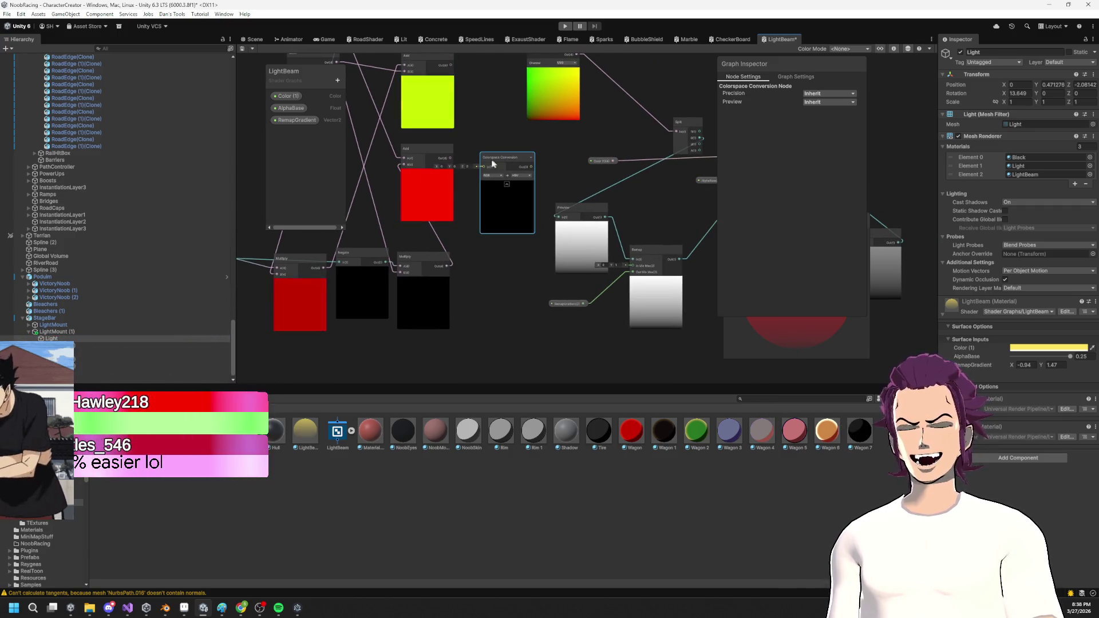
scroll(492, 164, up, 2)
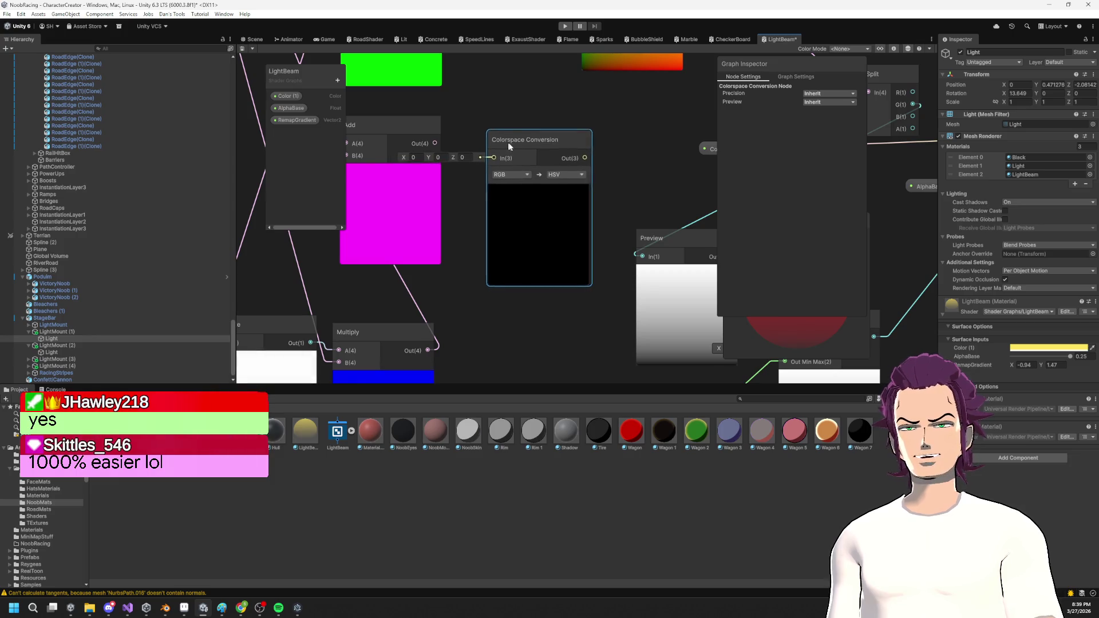
scroll(544, 185, down, 1)
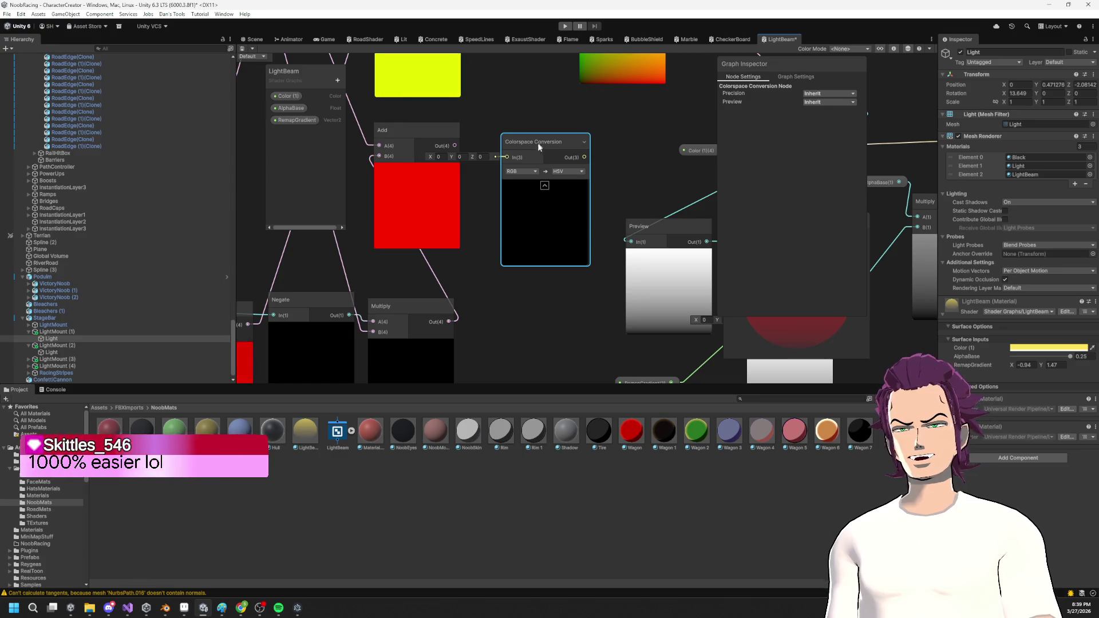
drag(544, 139, 552, 129)
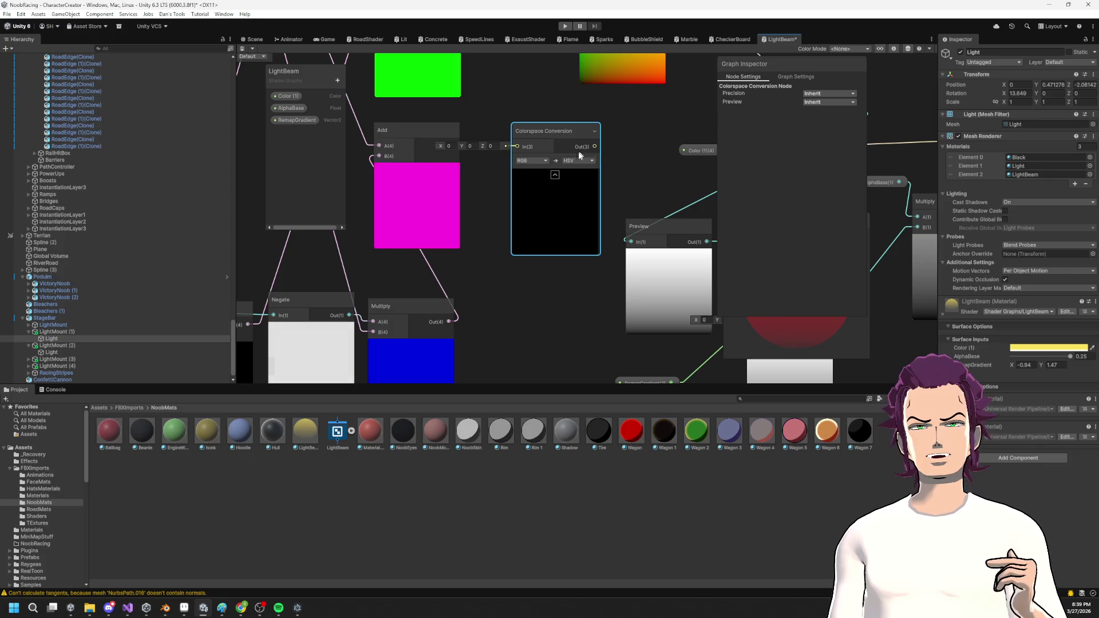
scroll(520, 182, down, 2)
drag(522, 217, 522, 268)
scroll(539, 235, down, 1)
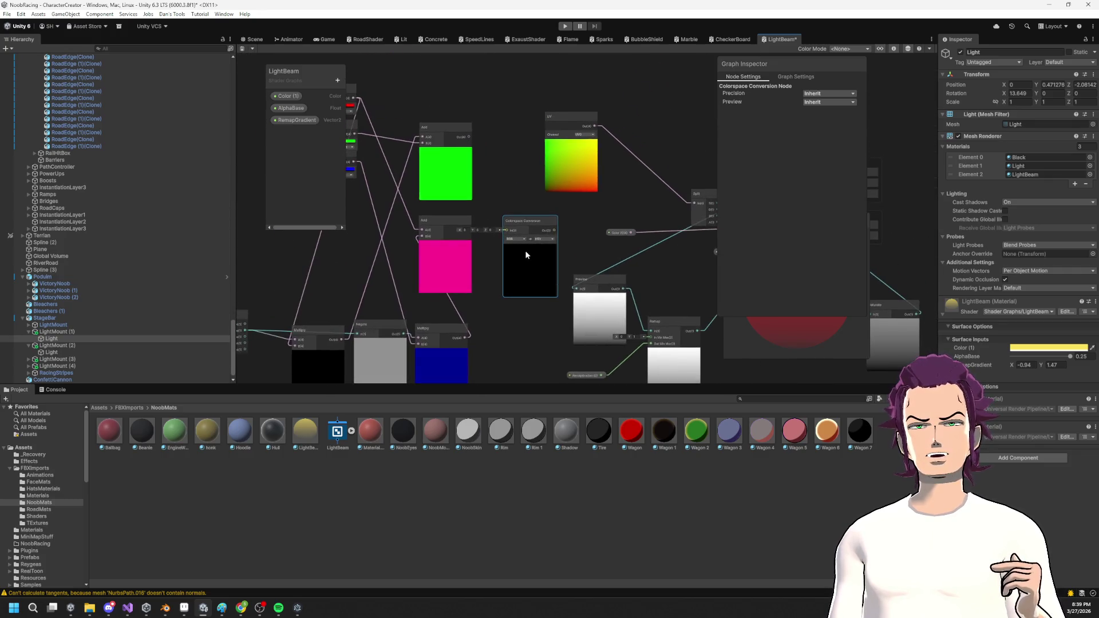
scroll(534, 238, up, 2)
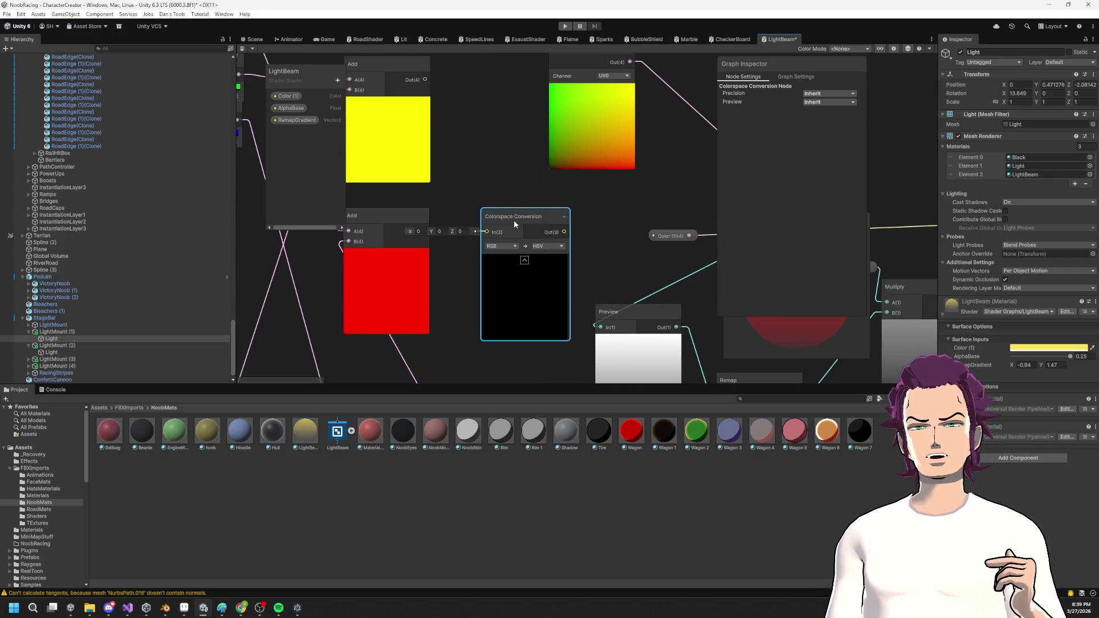
mouse_move(356, 130)
mouse_down()
mouse_move(500, 179)
mouse_move(513, 238)
mouse_up()
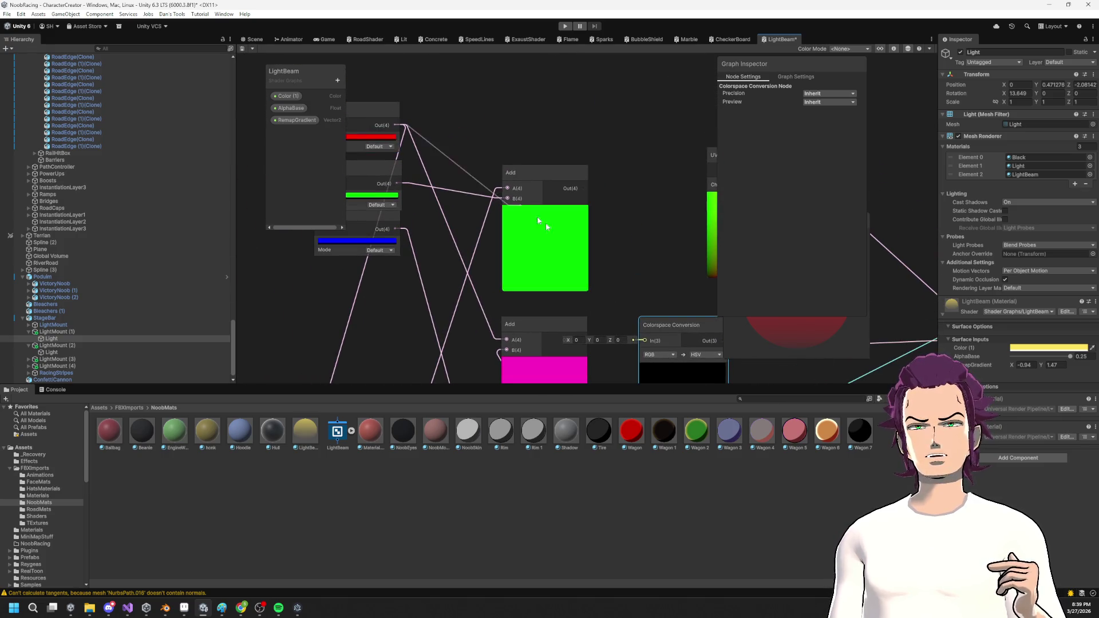
mouse_move(628, 340)
mouse_down()
mouse_move(478, 218)
mouse_move(518, 179)
mouse_move(612, 302)
mouse_move(518, 92)
mouse_move(555, 148)
mouse_move(485, 85)
mouse_move(499, 195)
mouse_up()
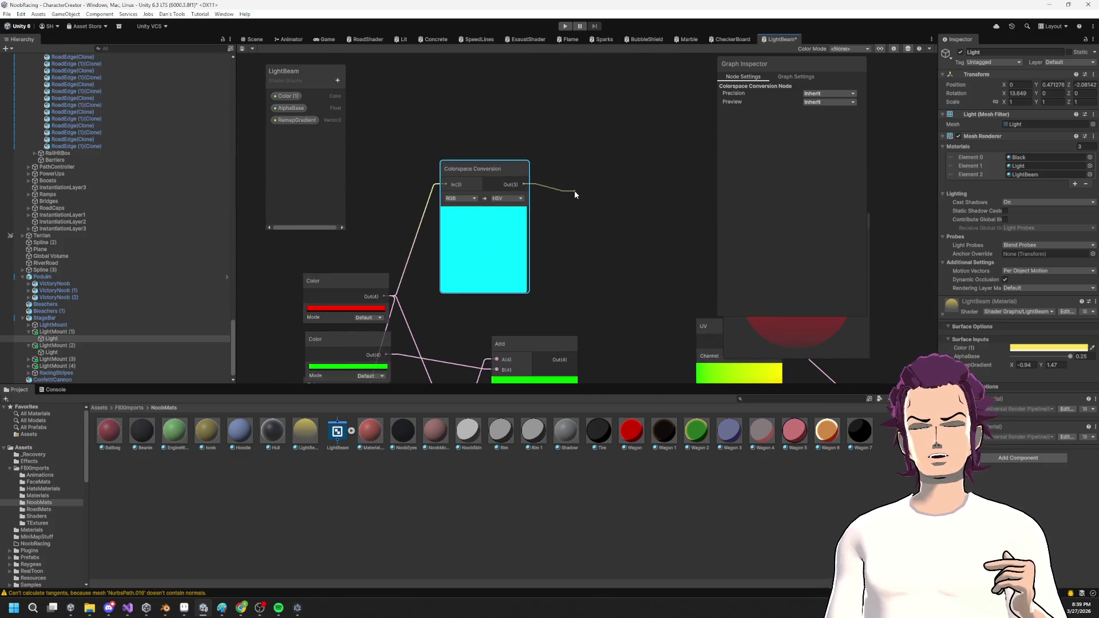
Feed the HSV output into a new Split node.
drag(575, 192, 575, 193)
text(split)
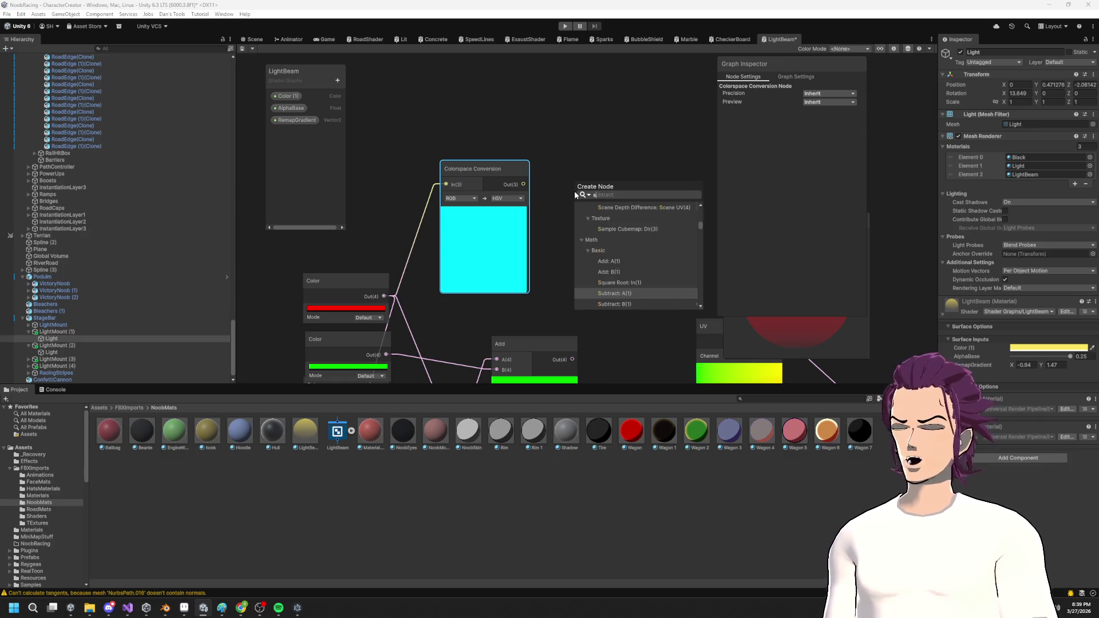
key(Return)
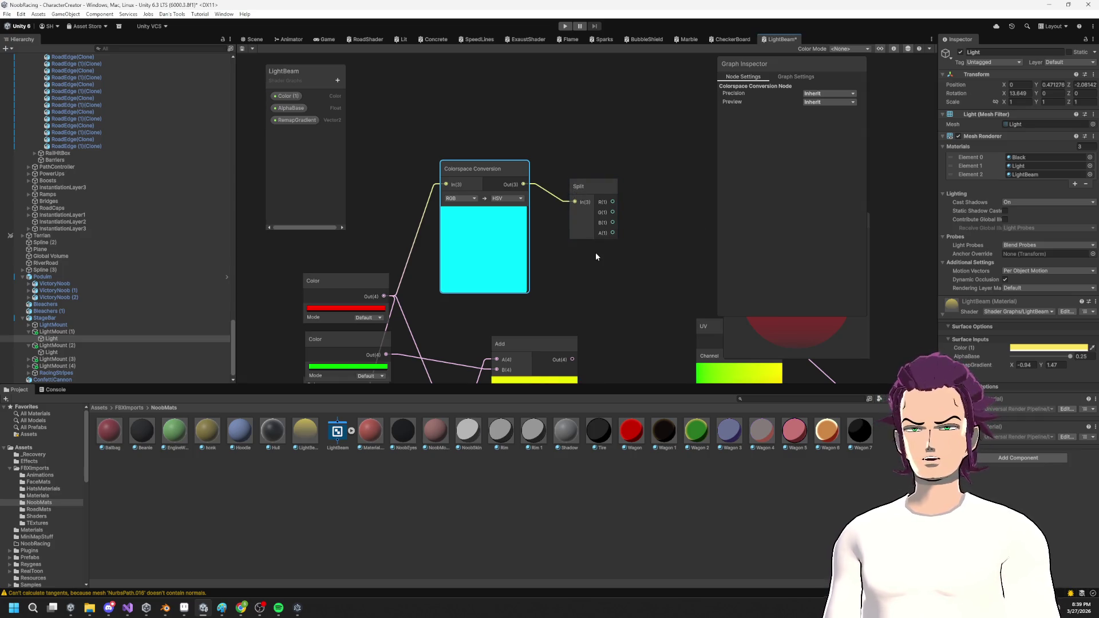
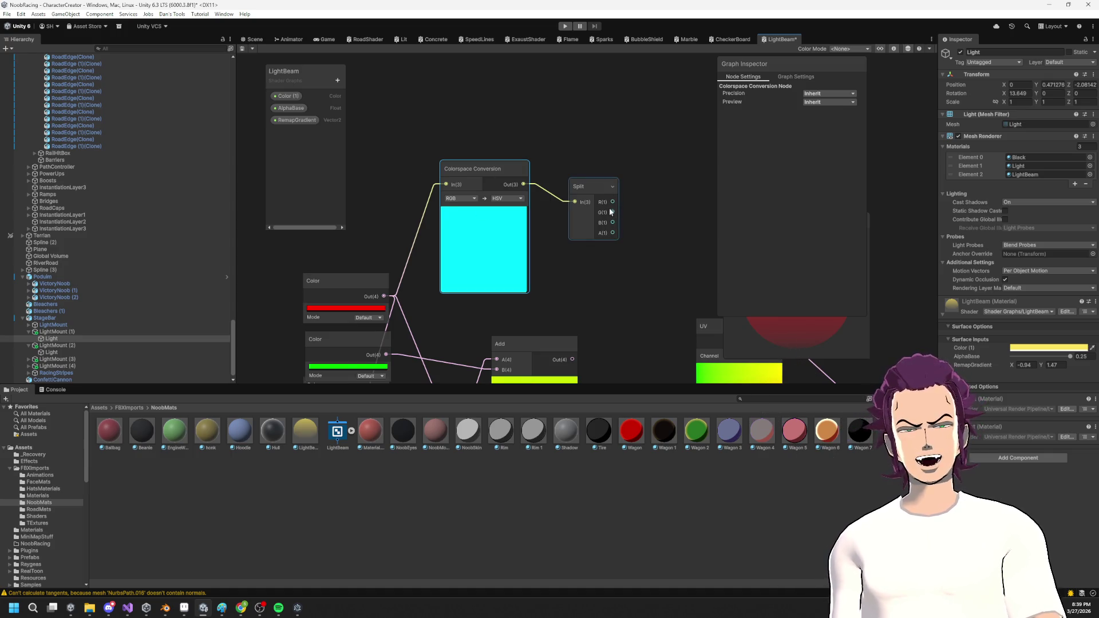
Cancel a started Preview search and duplicate the Split node.
drag(664, 210, 662, 209)
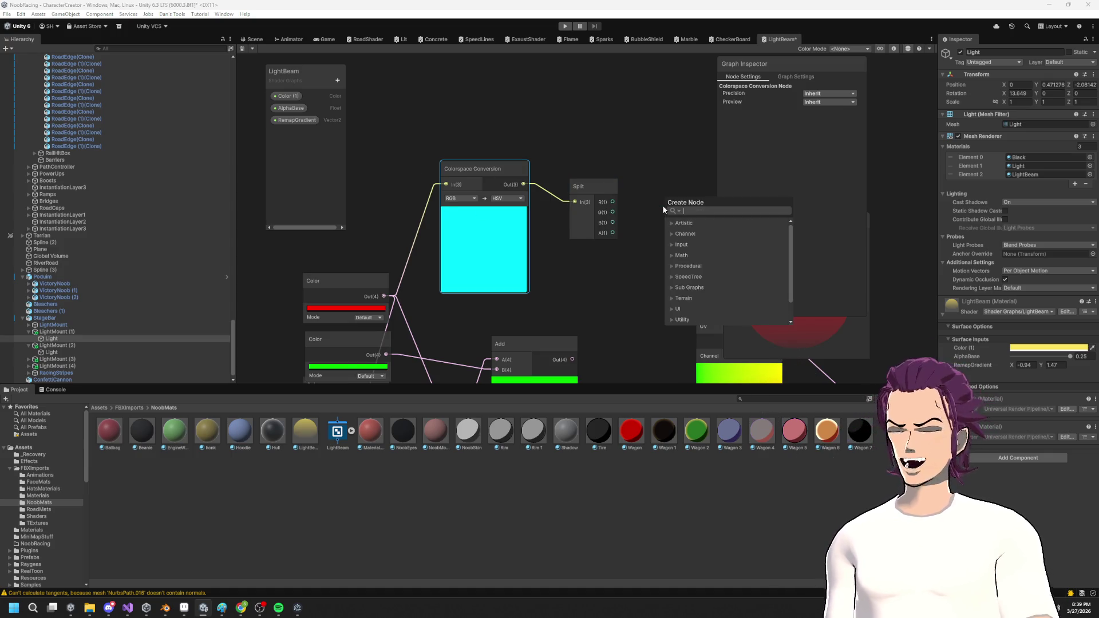
text(pre)
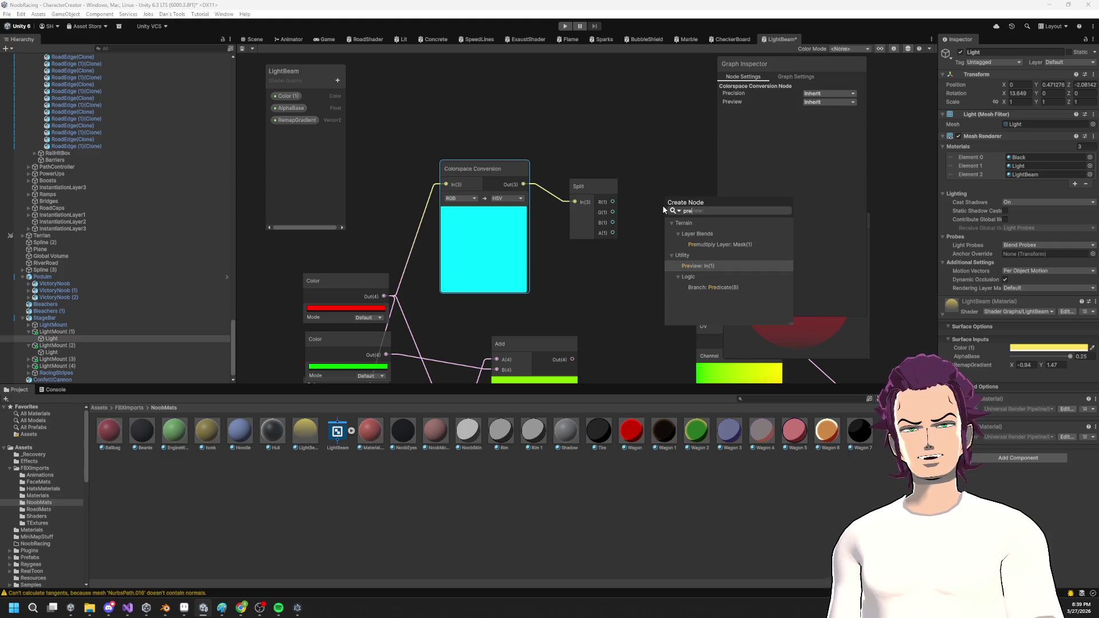
key(BackSpace)
key(BackSpace)
key(BackSpace)
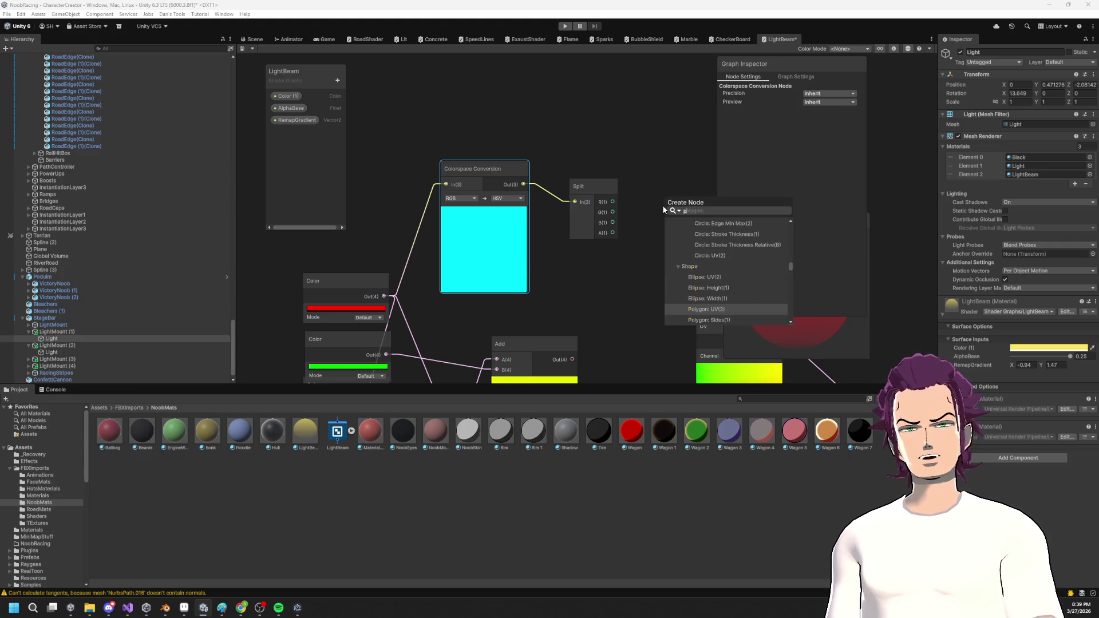
key(Escape)
scroll(581, 215, down, 1)
mouse_move(600, 192)
mouse_down()
mouse_move(572, 213)
mouse_move(691, 178)
mouse_up()
key(ctrl+d)
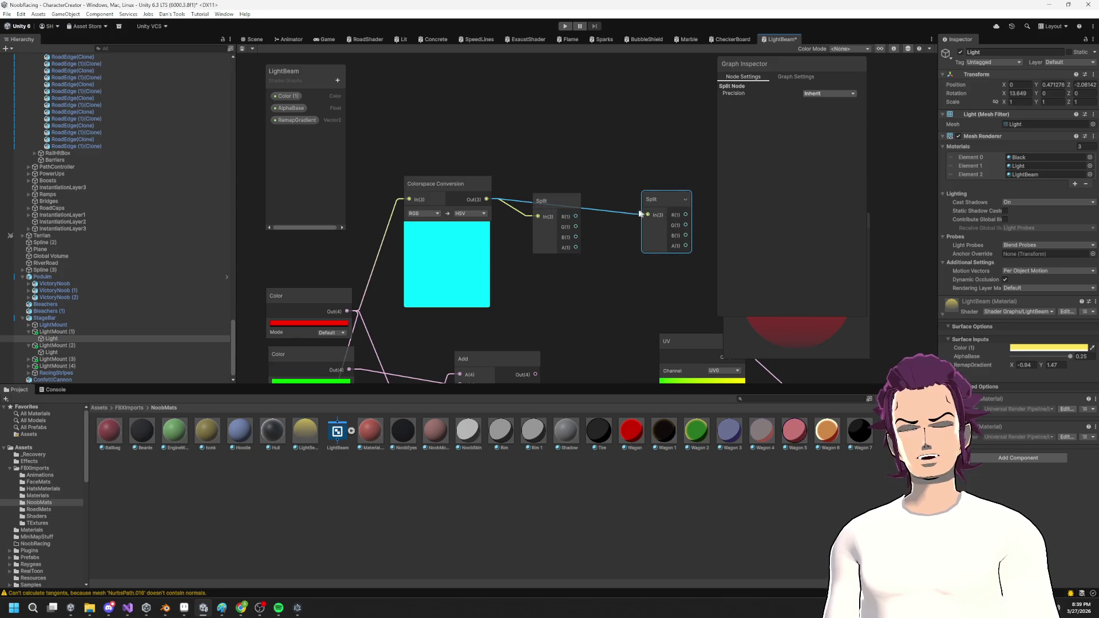
Add a Multiply node fed by the Split node's R (hue) output.
drag(579, 137, 576, 122)
text(m)
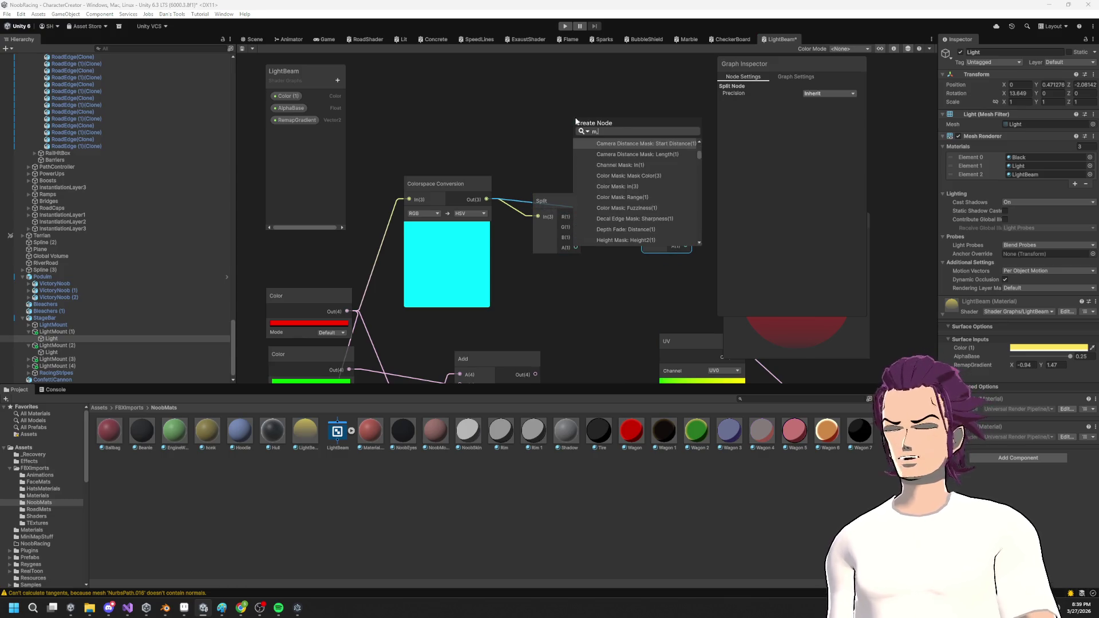
key(Return)
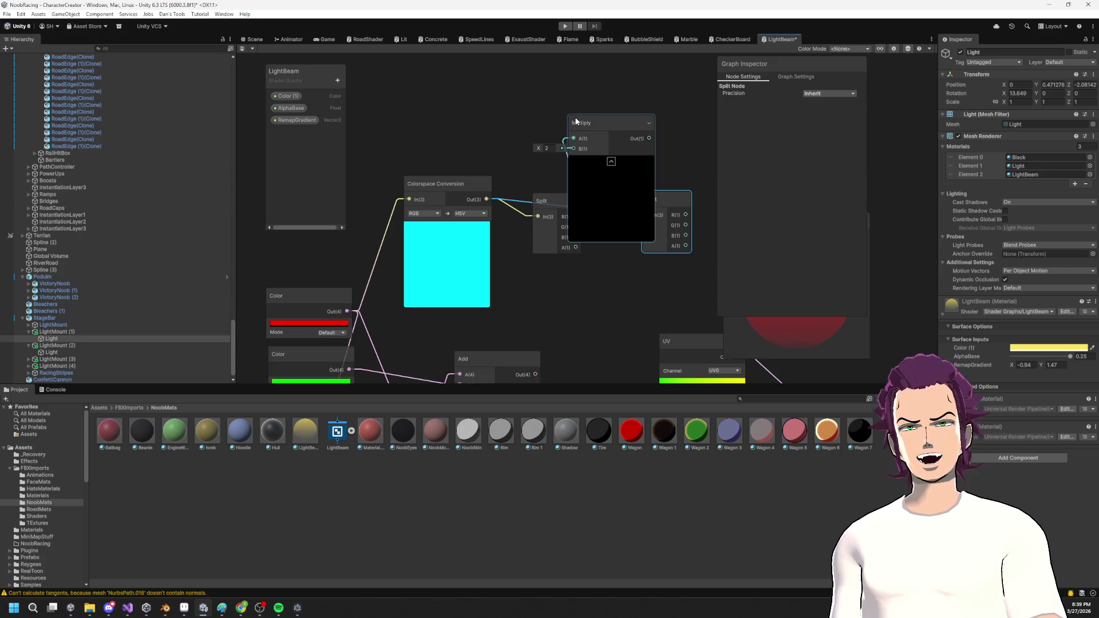
drag(597, 201, 577, 166)
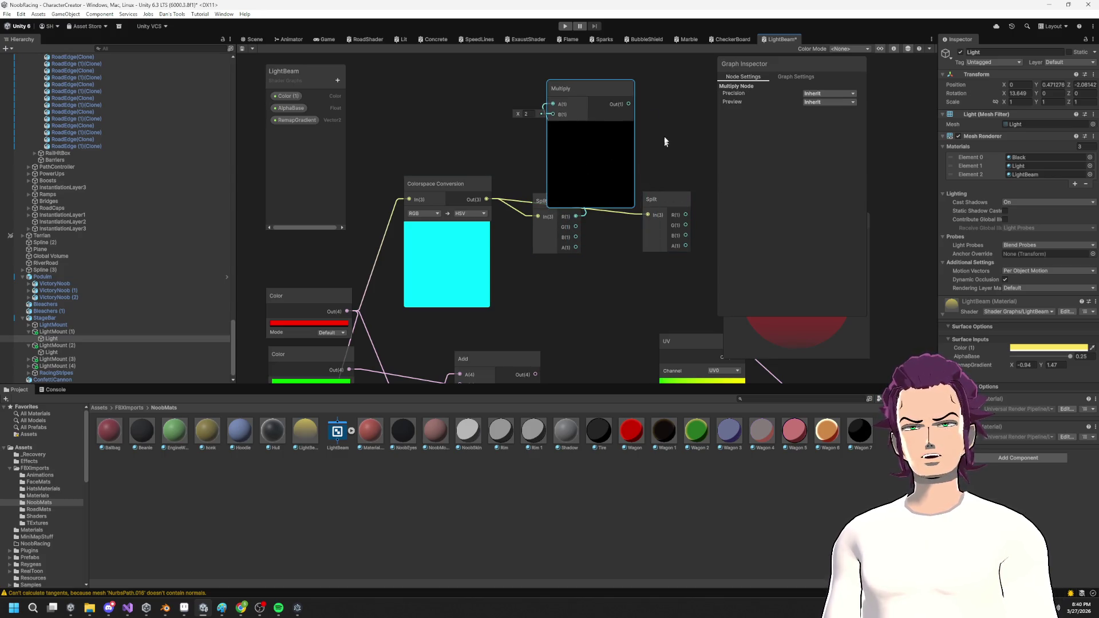
Create a Vector 3 node whose X input takes the Multiply result.
drag(649, 150, 647, 163)
text(v)
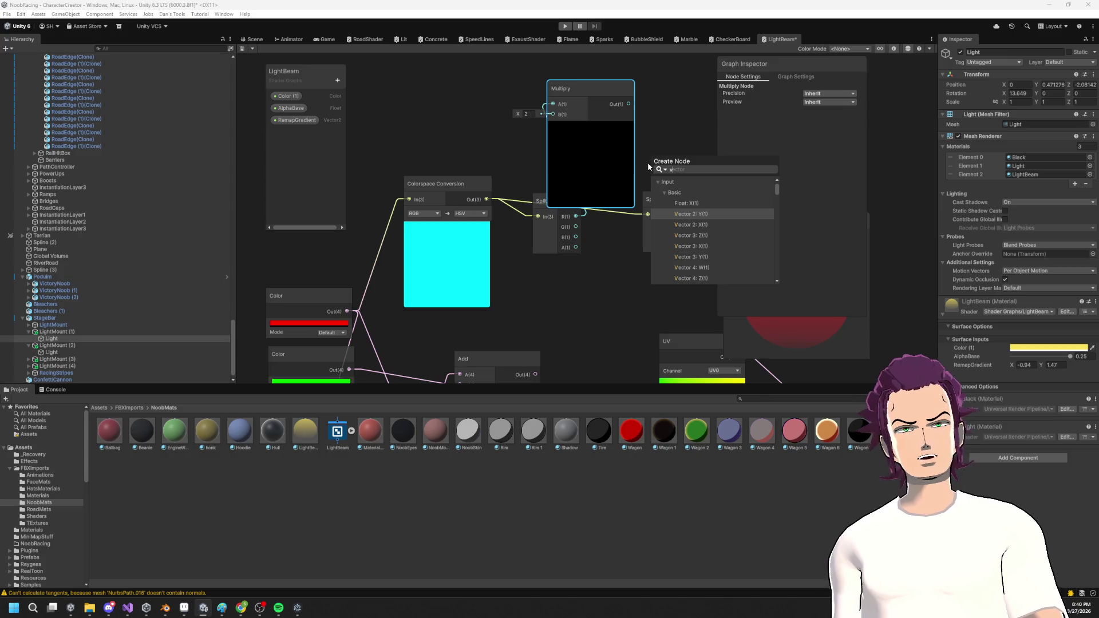
key(Down)
key(Down)
key(Down)
key(Return)
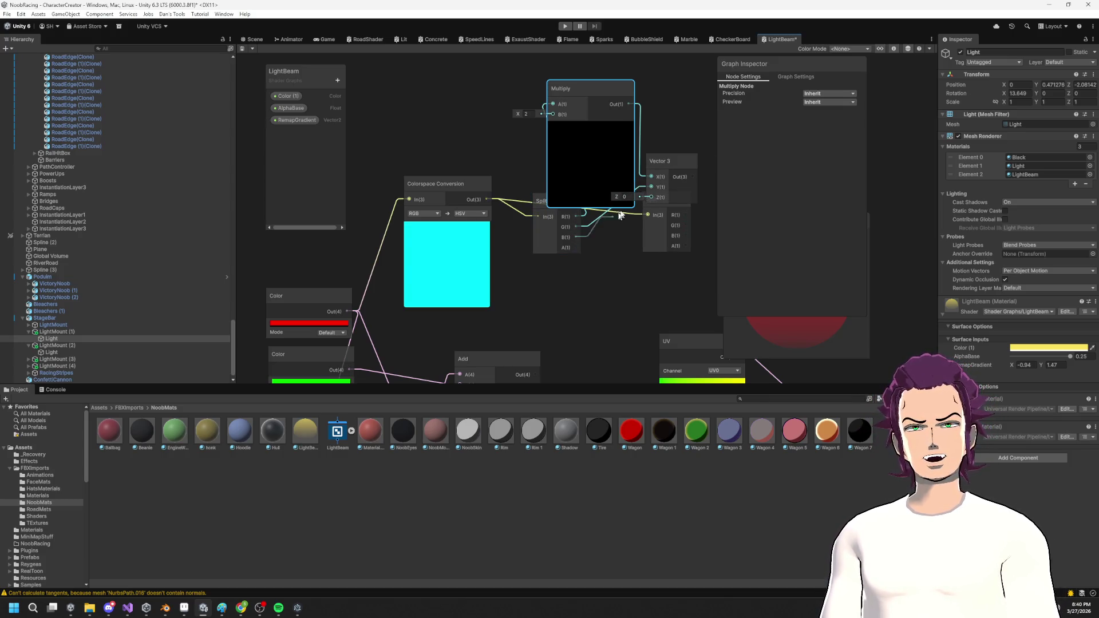
drag(652, 211, 609, 247)
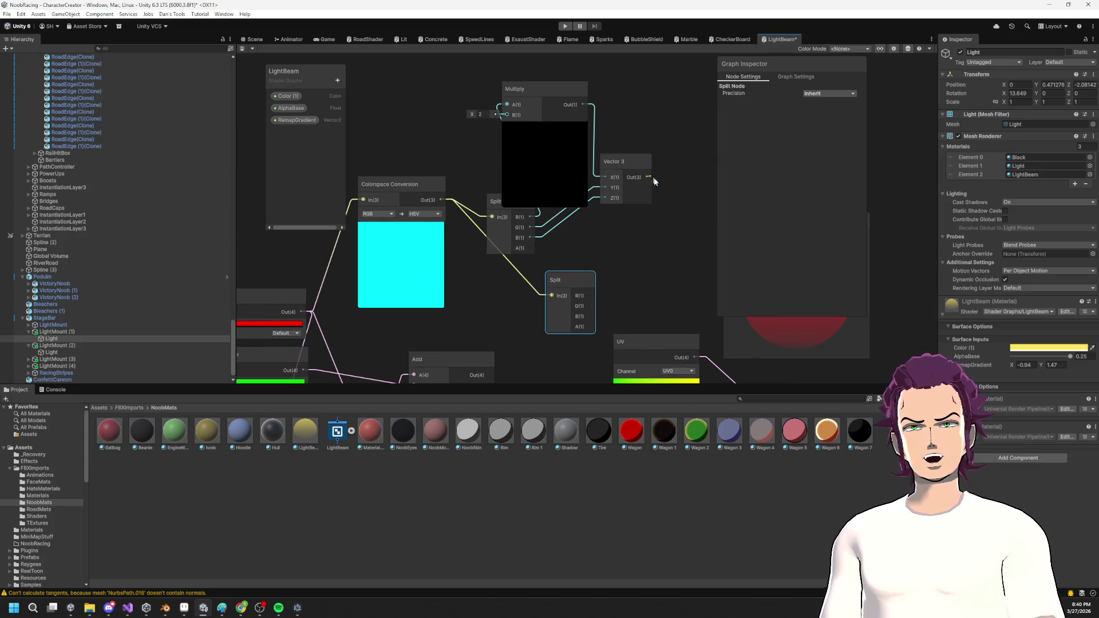
Add a Preview node showing the Vector 3 output.
key(space)
text(pre)
key(Return)
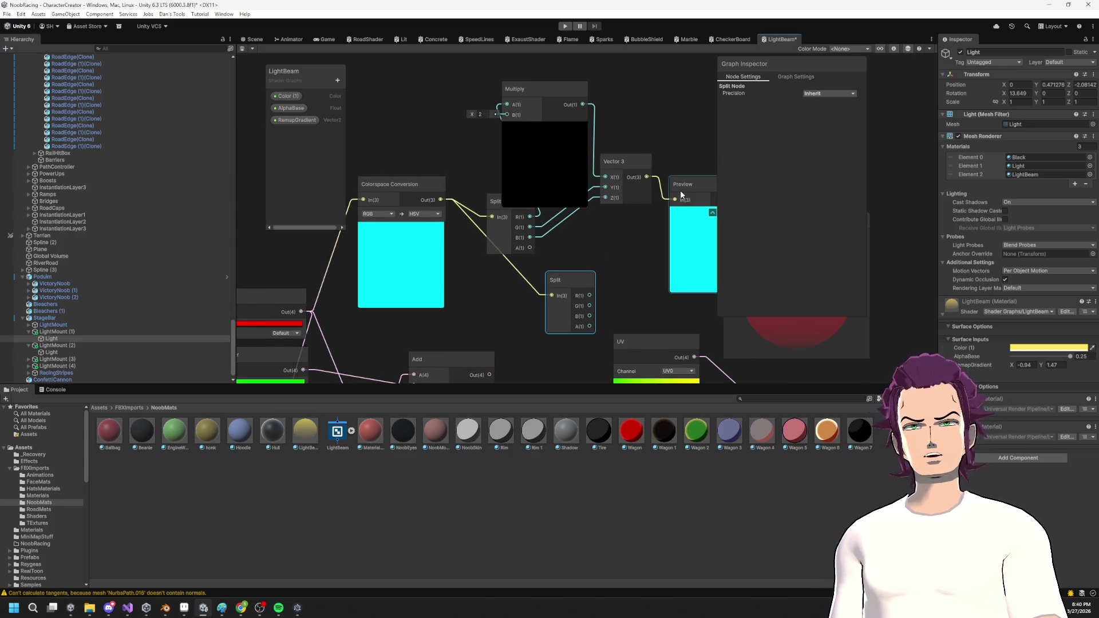
Set the Multiply node's B value to -2.8.
drag(478, 112, 473, 115)
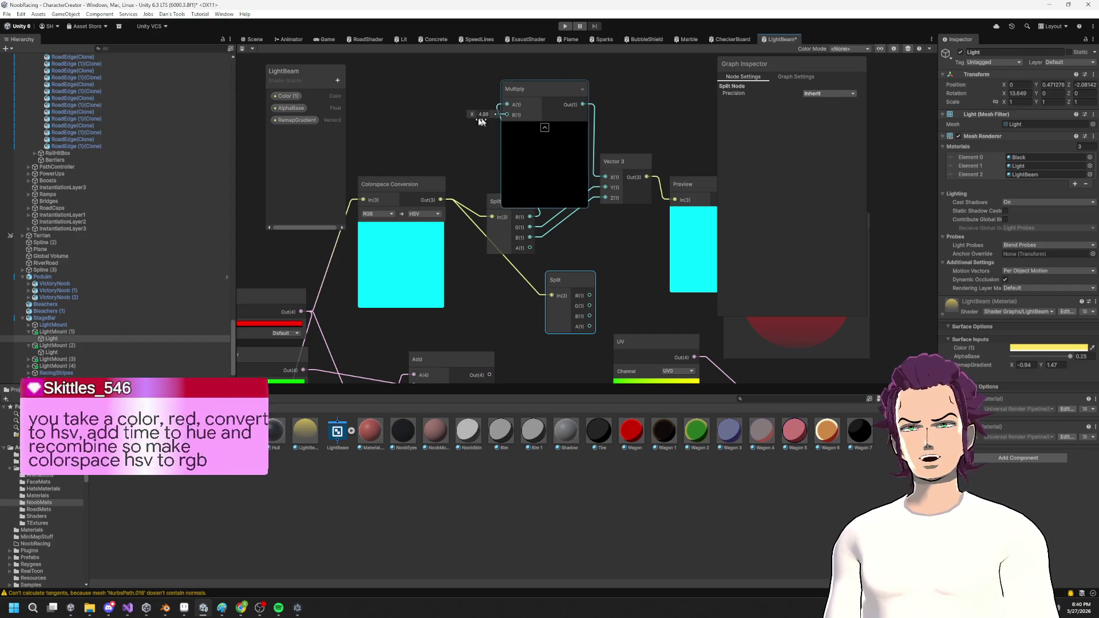
drag(526, 169, 509, 116)
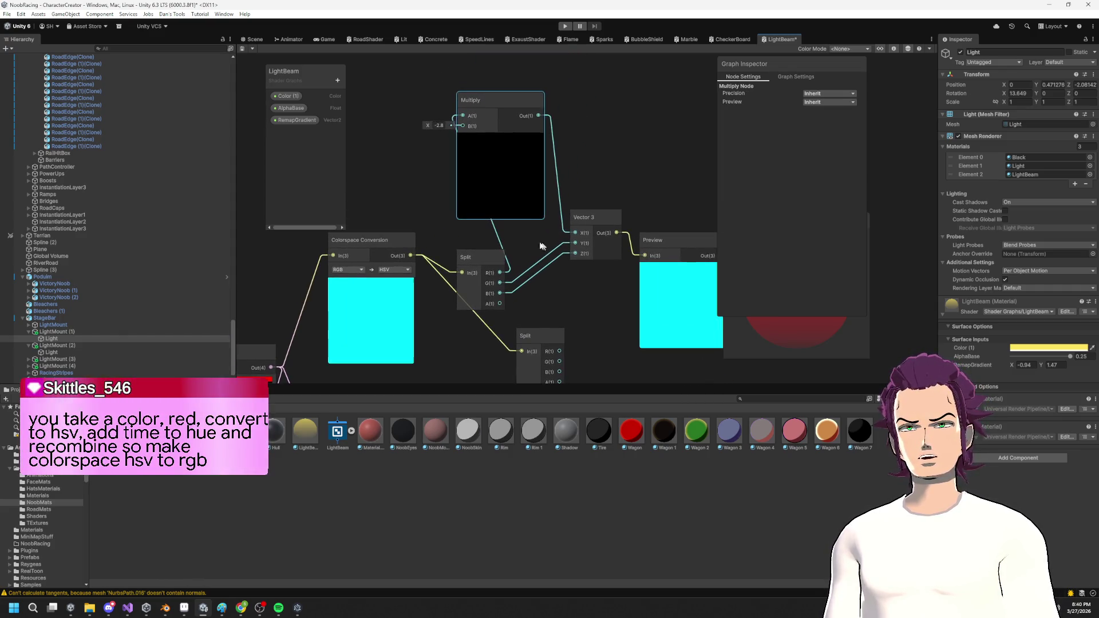
mouse_move(282, 153)
mouse_down()
mouse_move(613, 159)
mouse_move(552, 168)
mouse_move(527, 217)
mouse_move(442, 195)
mouse_up()
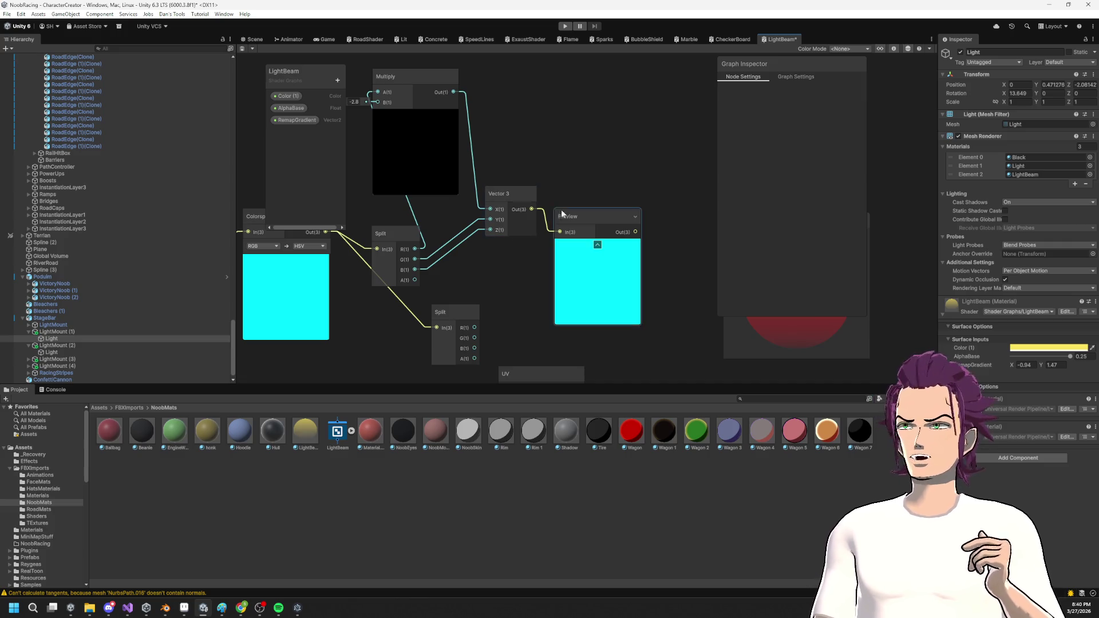
drag(456, 185, 527, 110)
Create an Add node and wire its Out into the Vector 3's X input.
scroll(528, 110, down, 3)
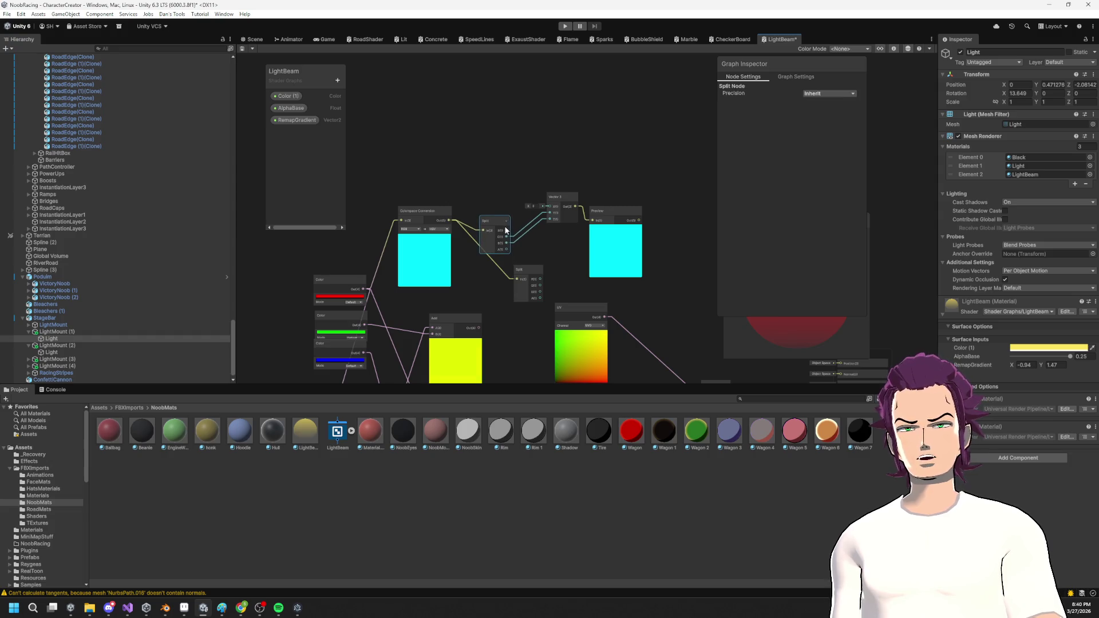
key(space)
text(add)
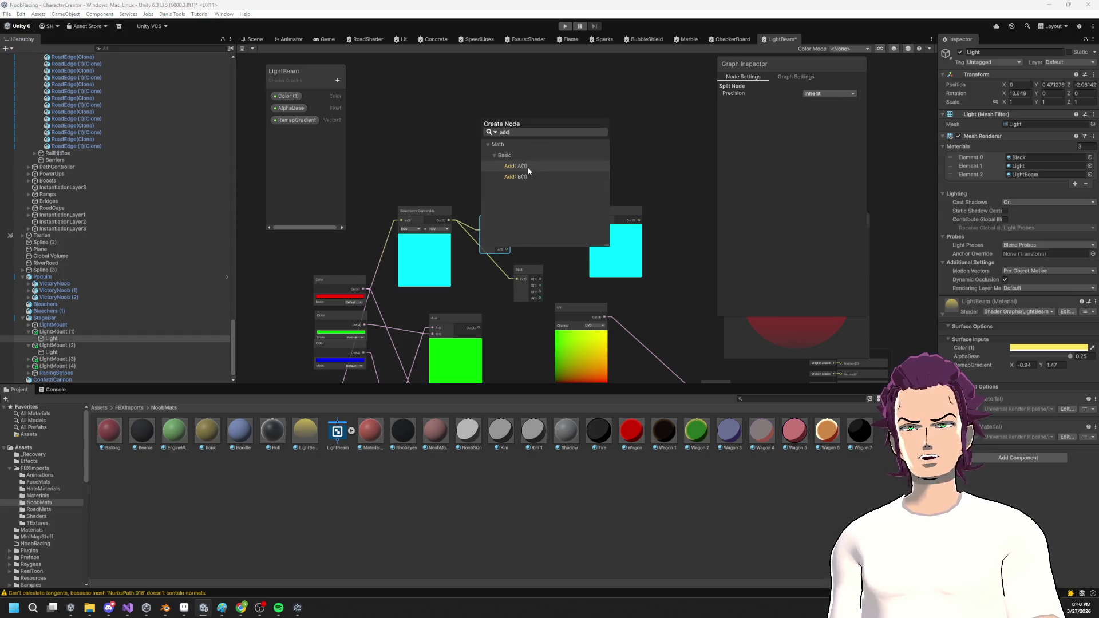
click(527, 166)
mouse_move(376, 226)
mouse_down()
mouse_move(462, 234)
mouse_move(462, 426)
mouse_up()
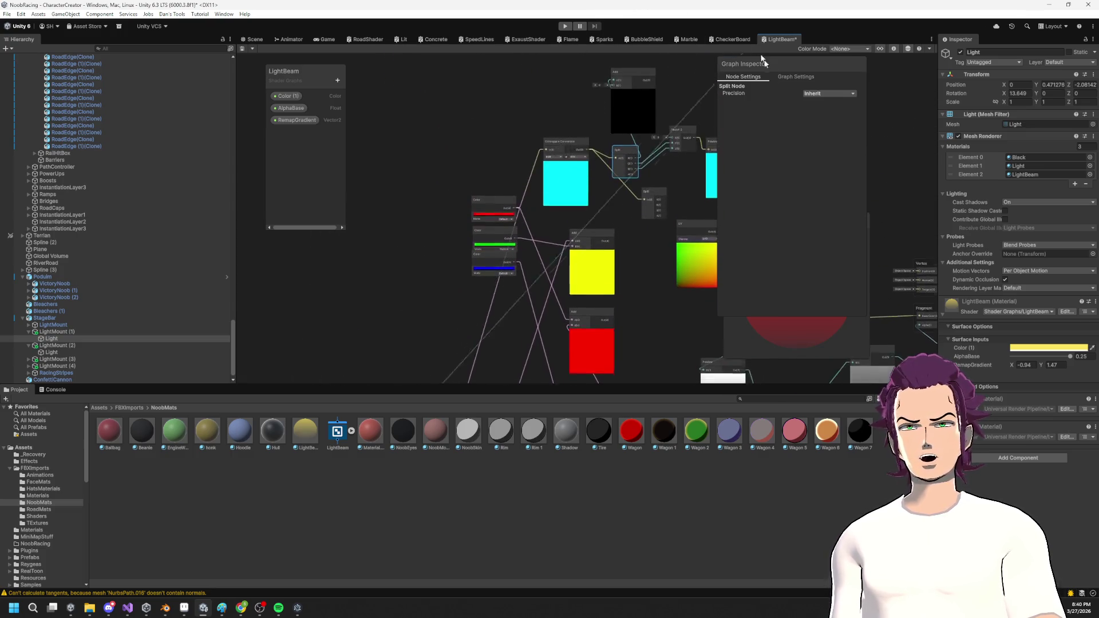
drag(655, 132, 558, 151)
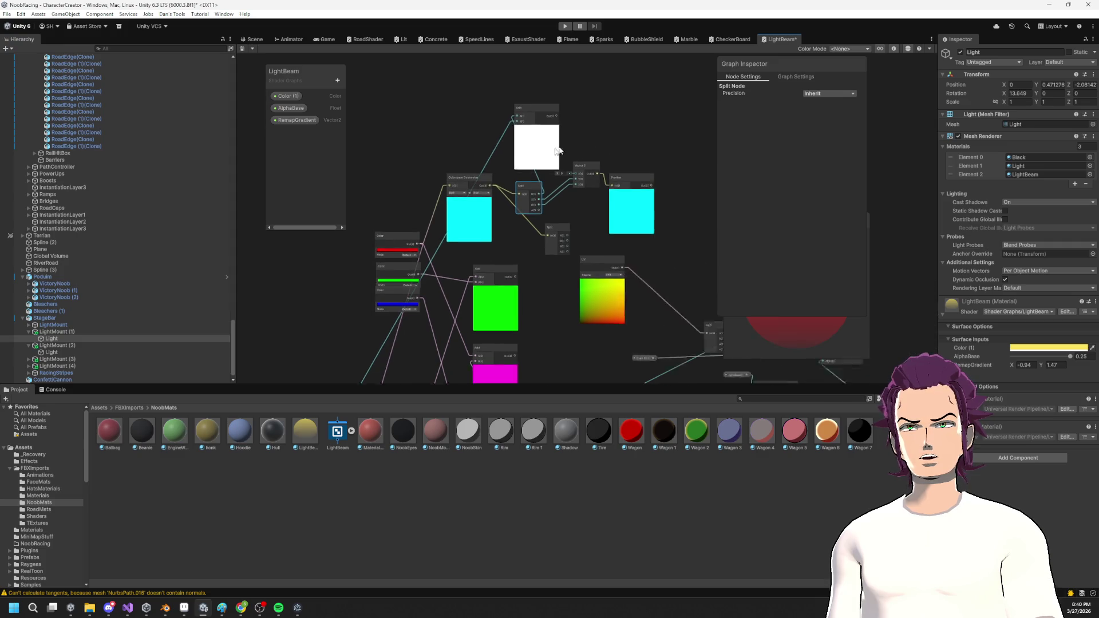
scroll(557, 151, up, 3)
mouse_move(515, 112)
mouse_down()
mouse_move(549, 155)
mouse_move(546, 206)
mouse_up()
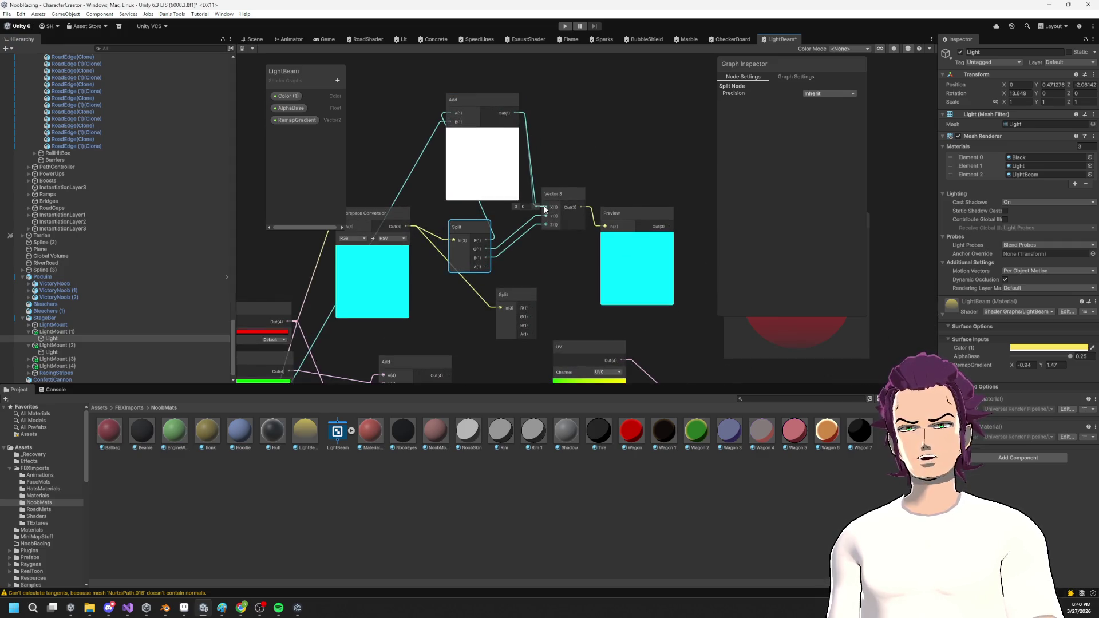
drag(627, 215, 585, 199)
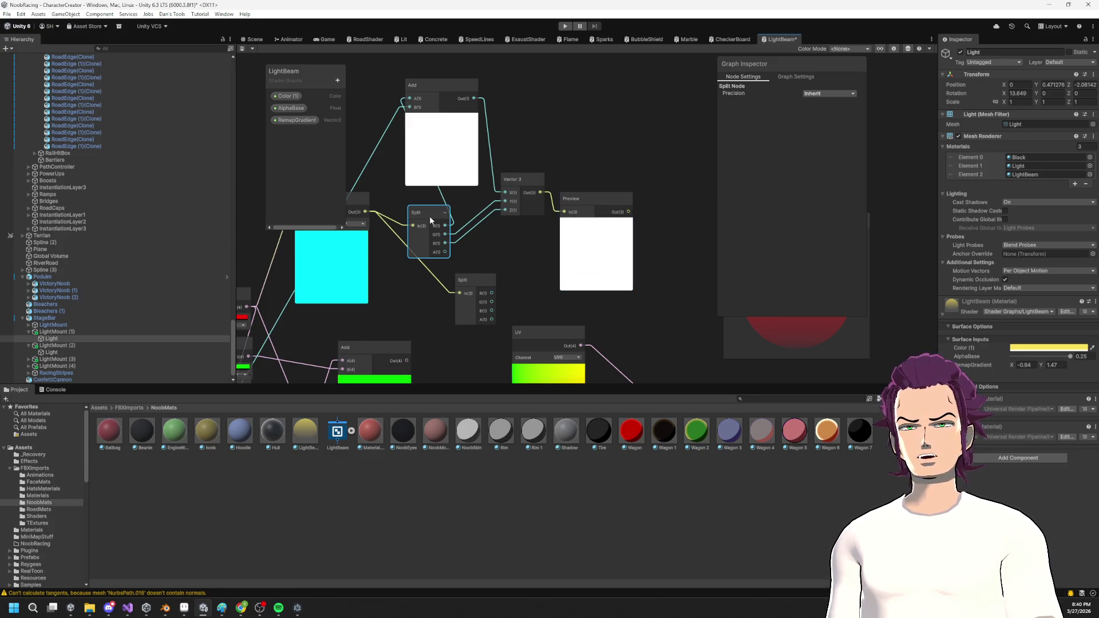
drag(431, 215, 514, 205)
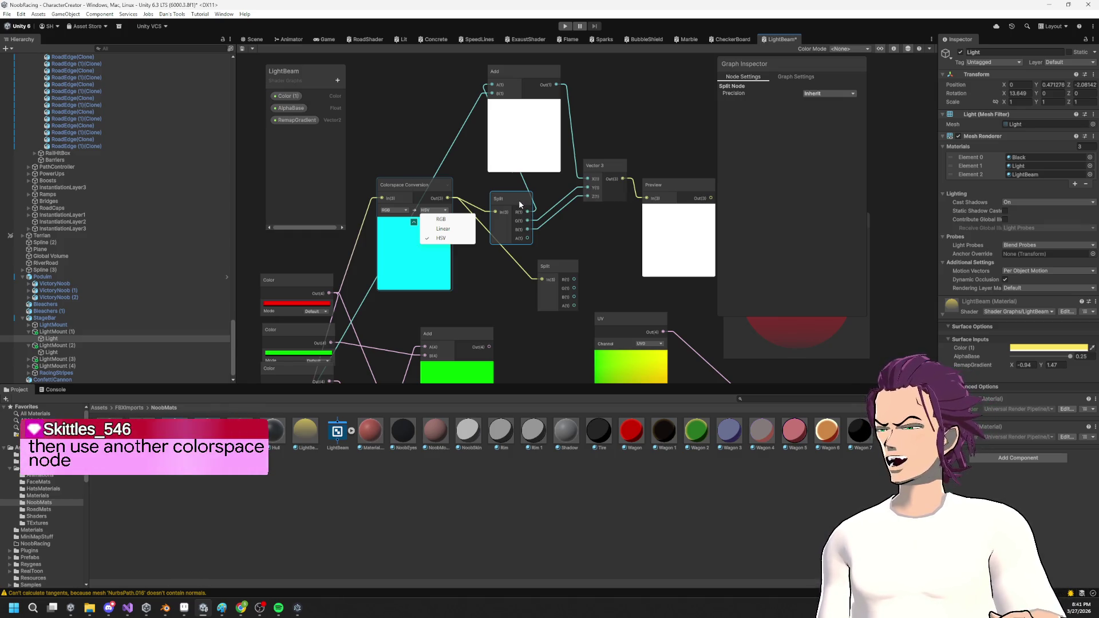
Add a Colorspace Conversion fed by the Vector 3, set to HSV to RGB.
drag(614, 235, 481, 239)
drag(538, 188, 601, 163)
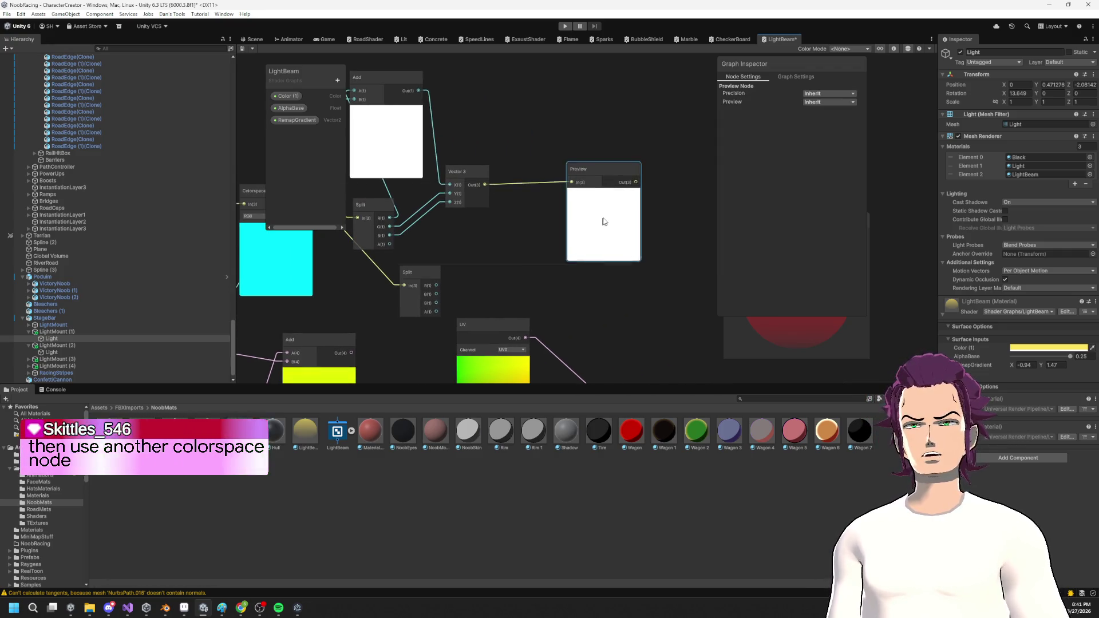
key(space)
text(colore)
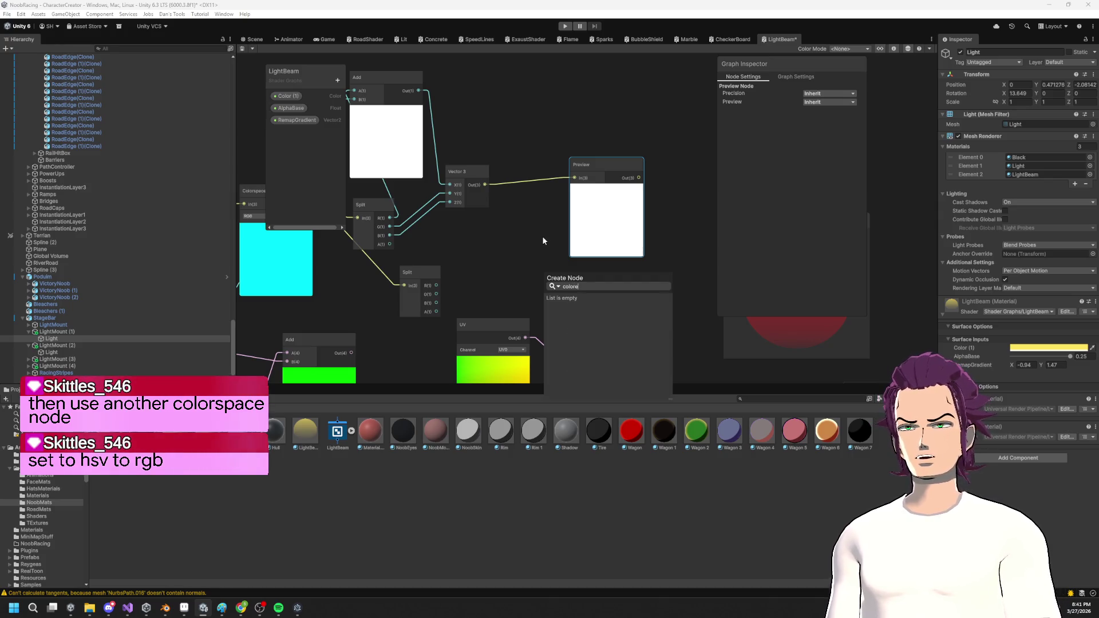
key(BackSpace)
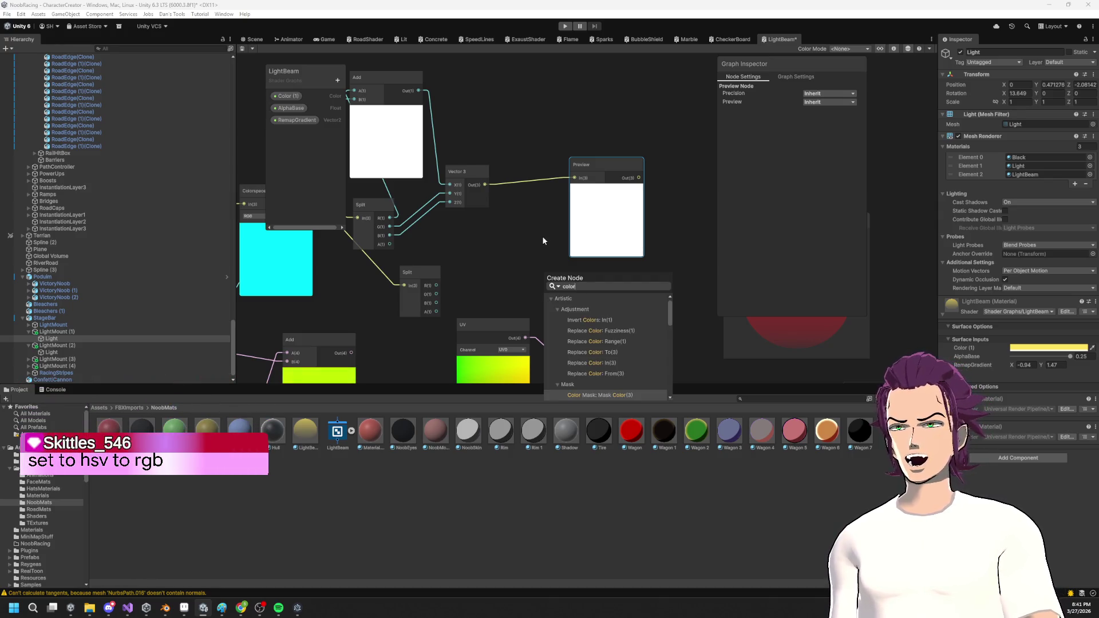
text(space)
key(Return)
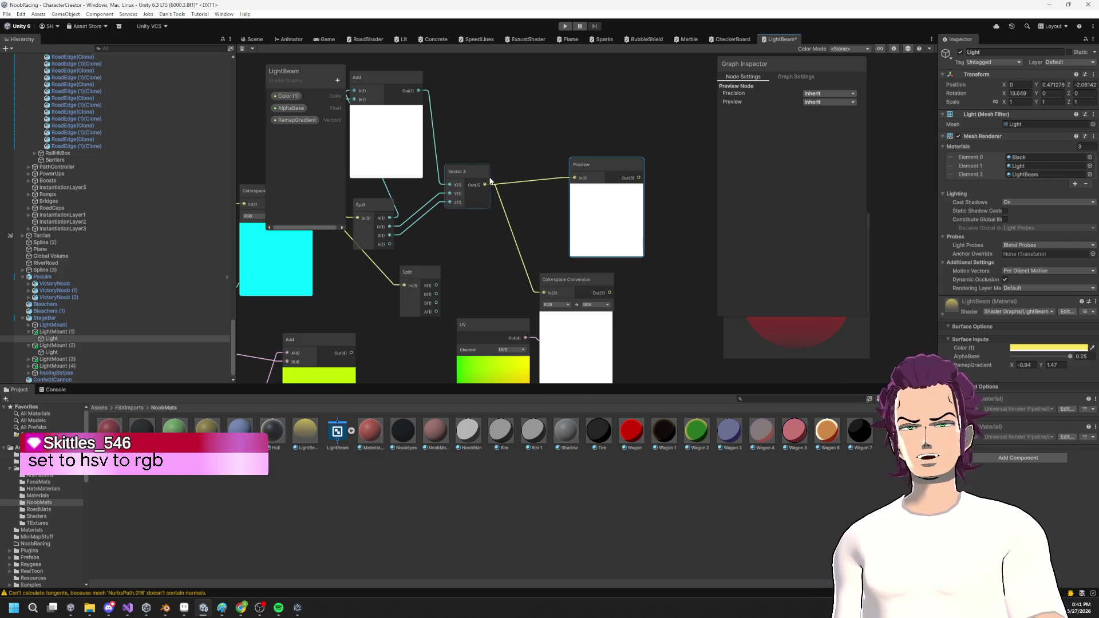
click(555, 304)
click(567, 332)
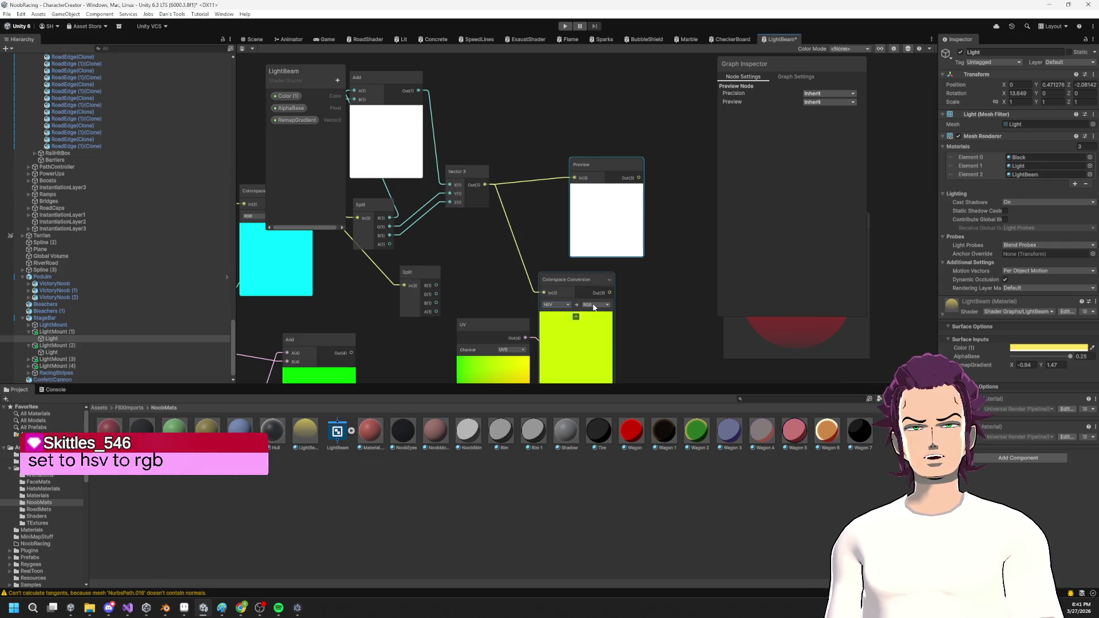
drag(562, 267, 515, 216)
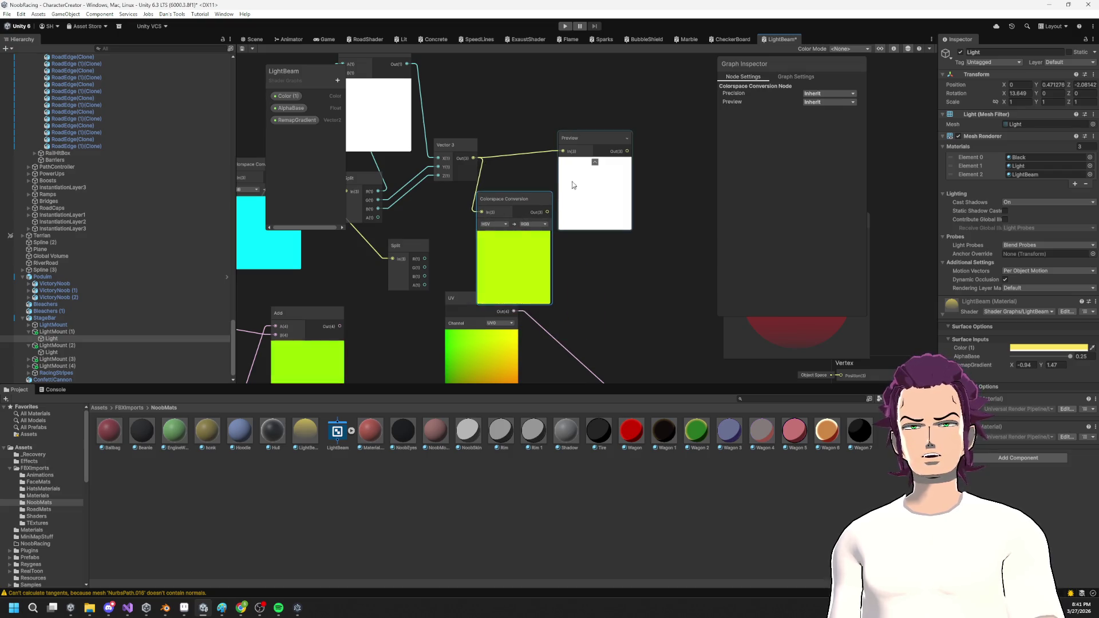
Delete the Preview node and the unused Add, Negate and Multiply nodes.
click(622, 215)
key(Delete)
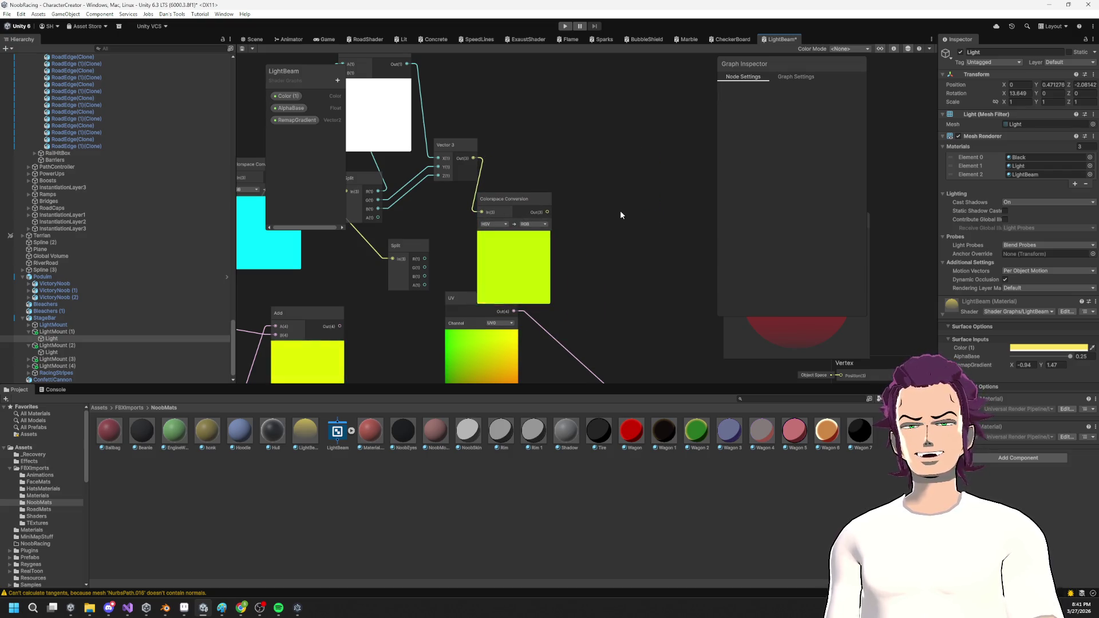
scroll(596, 198, down, 2)
drag(535, 259, 629, 203)
scroll(547, 230, down, 2)
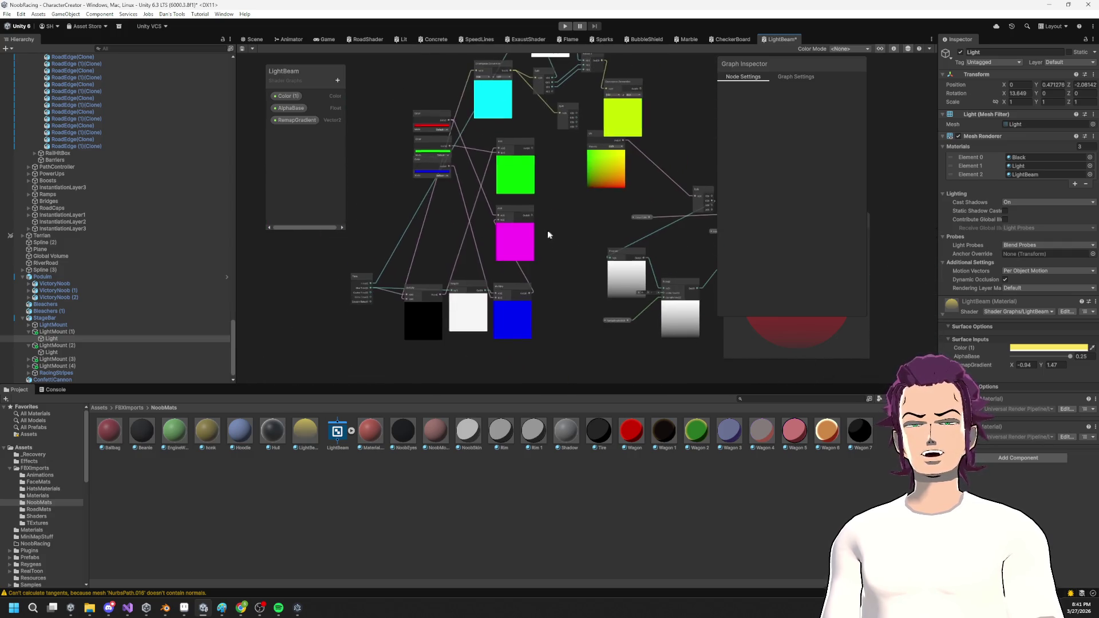
mouse_move(550, 384)
mouse_down()
mouse_move(549, 281)
mouse_move(538, 395)
mouse_up()
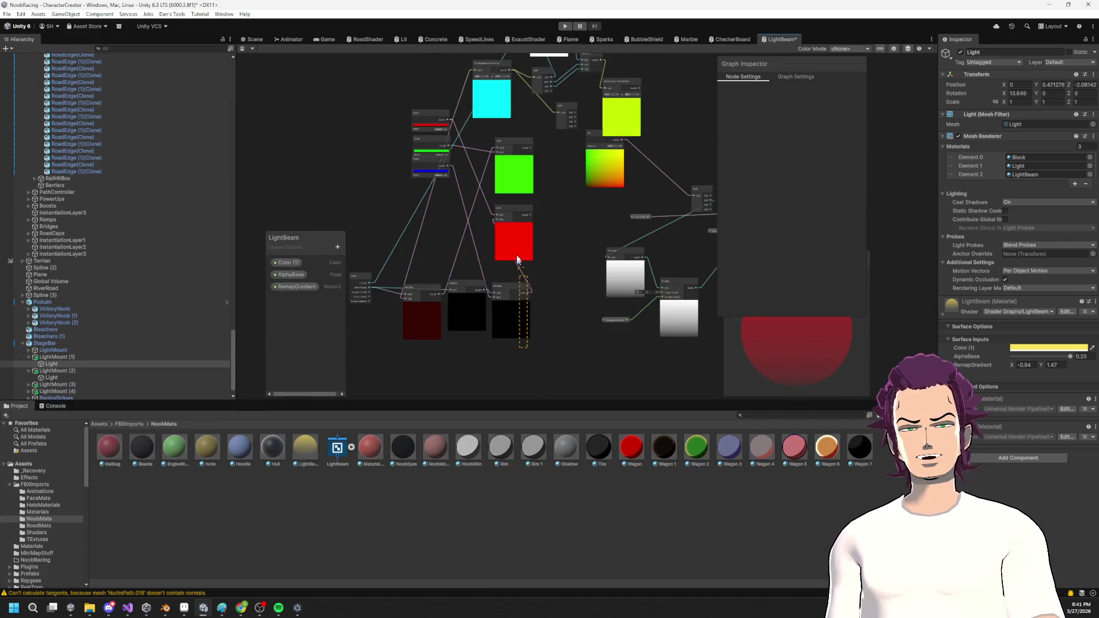
drag(537, 343, 482, 152)
key(Delete)
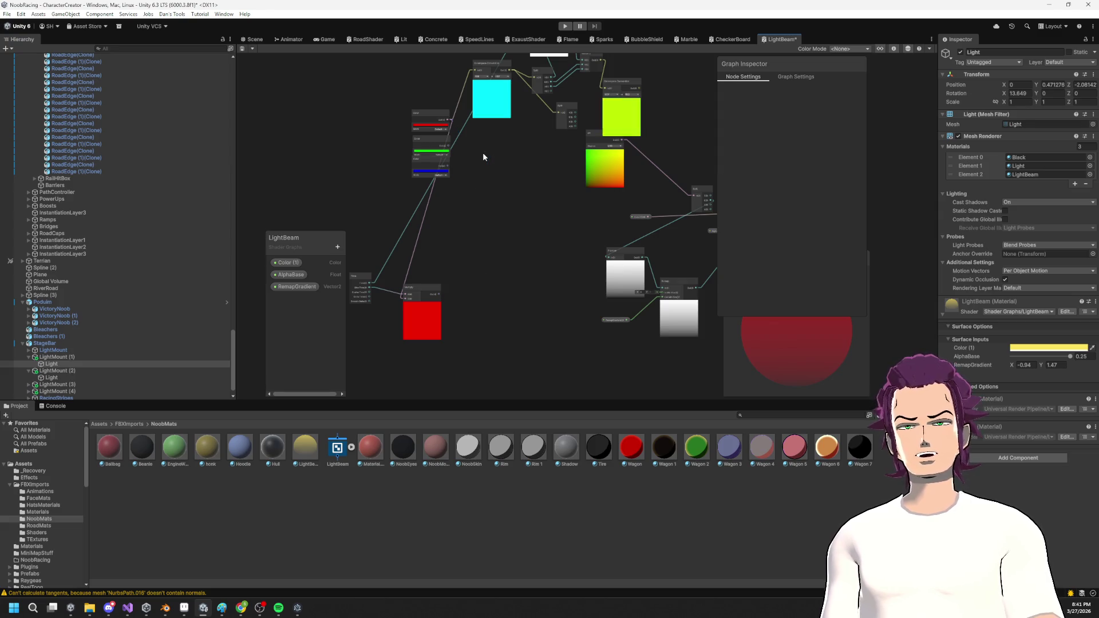
mouse_move(459, 362)
mouse_down()
mouse_move(405, 287)
mouse_move(420, 304)
mouse_up()
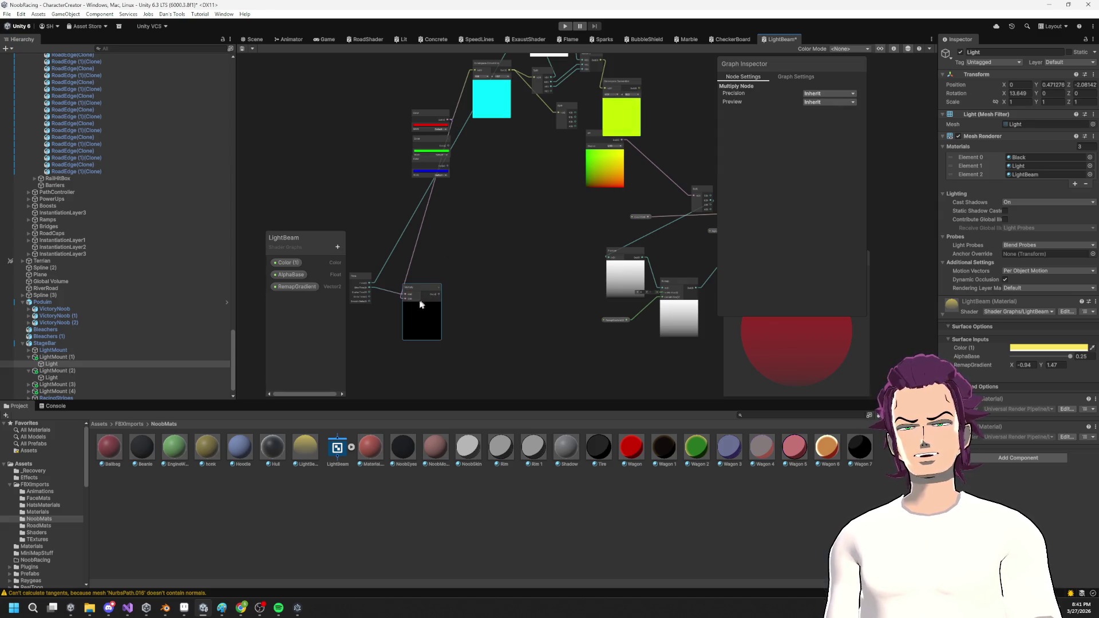
key(Delete)
Delete the green and blue Color nodes.
key(a)
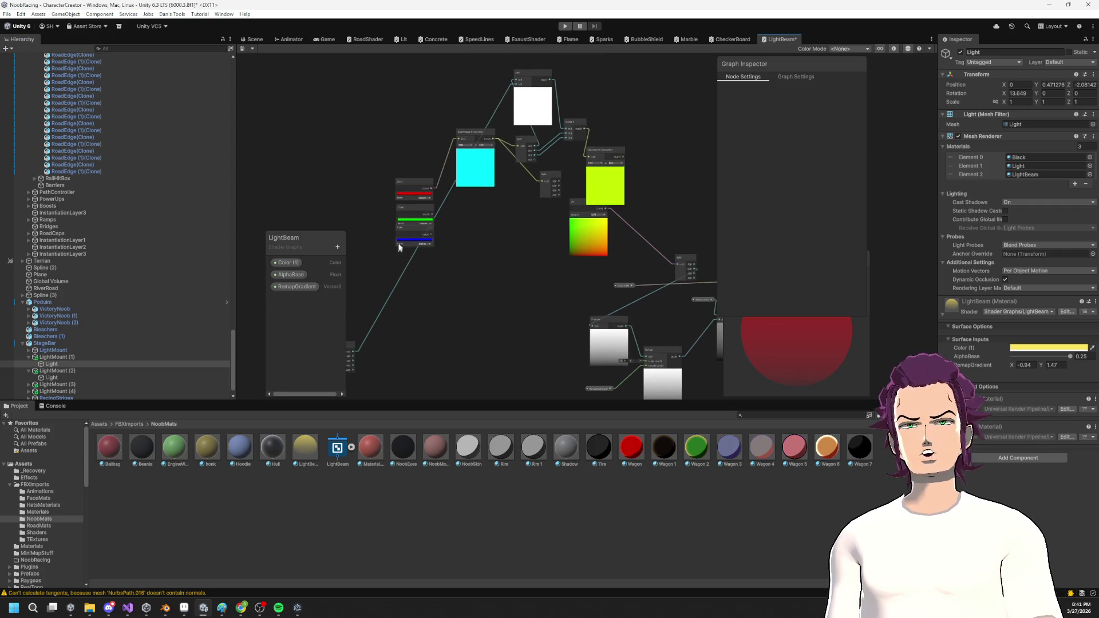
scroll(418, 225, up, 3)
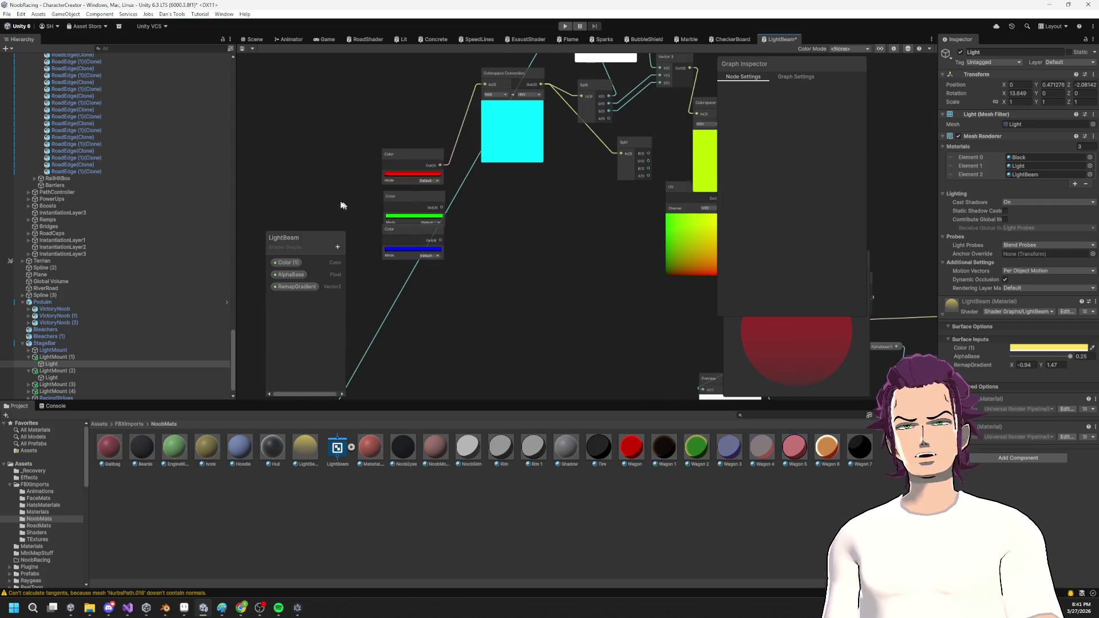
drag(408, 245, 391, 239)
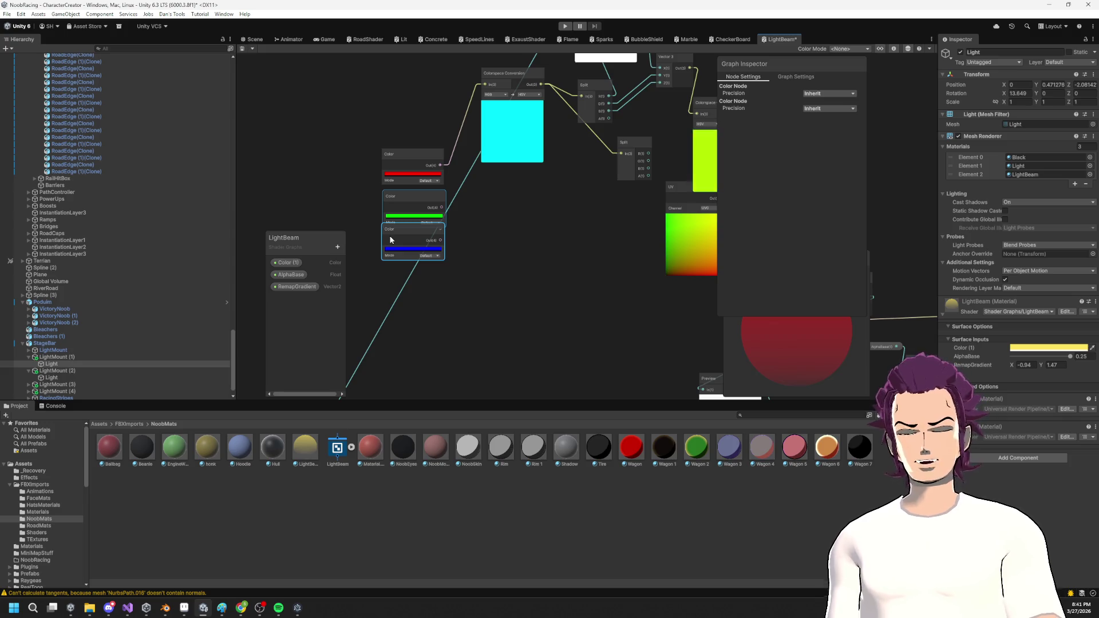
key(Delete)
Move the red Color node and Colorspace Conversion node beside the Add node.
scroll(511, 266, down, 3)
mouse_move(509, 184)
mouse_down()
mouse_move(454, 327)
mouse_move(480, 327)
mouse_up()
mouse_move(447, 192)
mouse_down()
mouse_move(376, 253)
mouse_move(405, 214)
mouse_move(433, 128)
mouse_up()
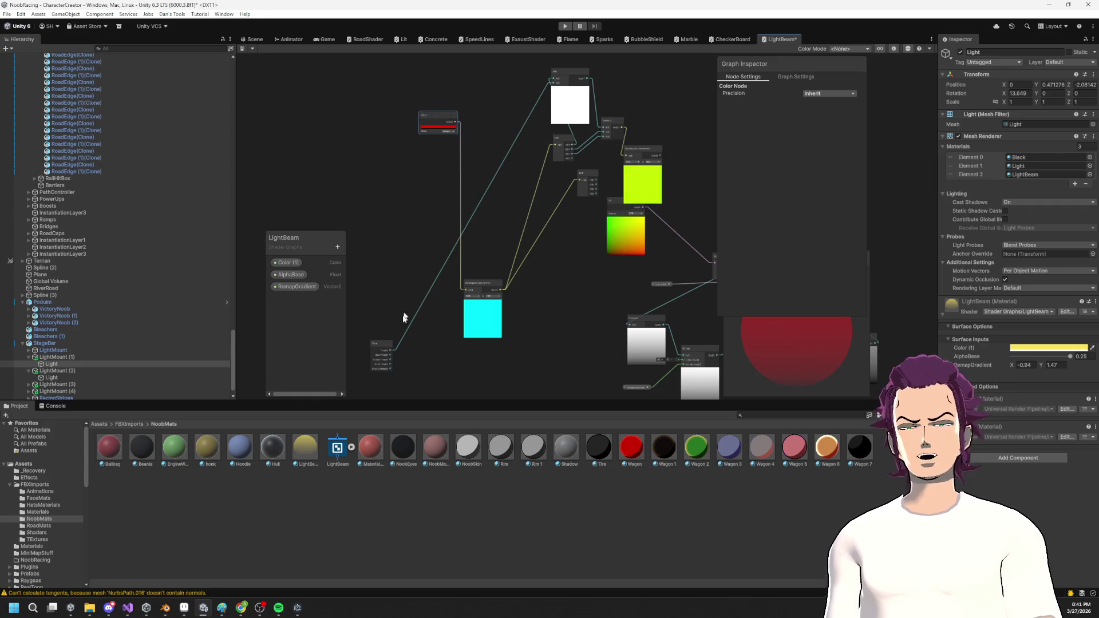
mouse_move(481, 288)
mouse_down()
mouse_move(508, 123)
mouse_move(492, 117)
mouse_up()
scroll(473, 209, up, 3)
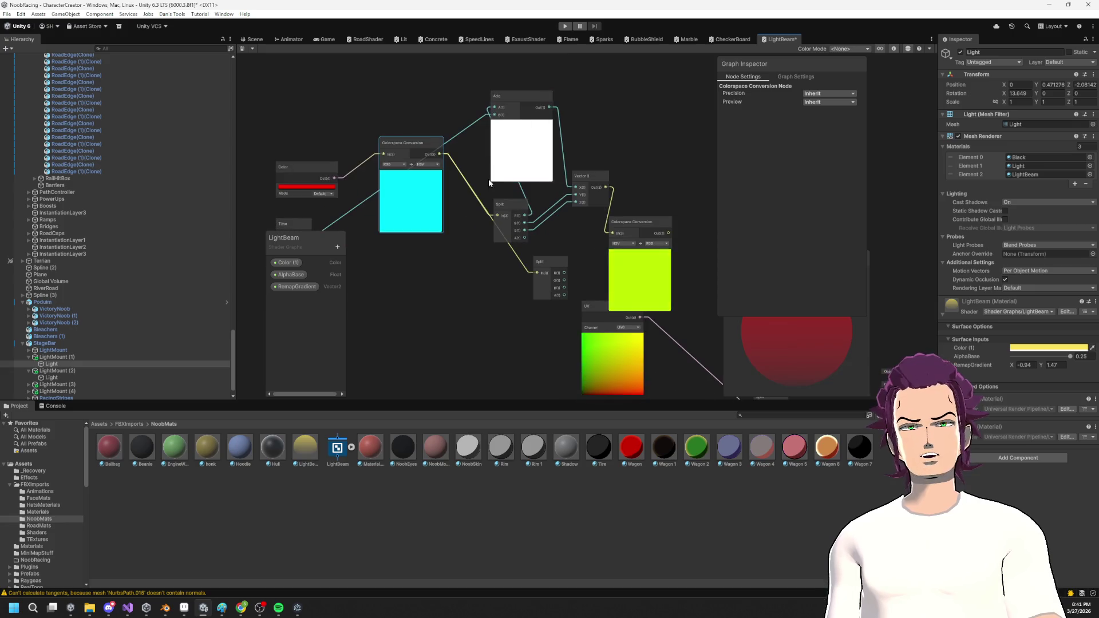
Line up the Time, Add, Split, Colorspace Conversion and Color nodes, moving the blackboard aside.
mouse_move(392, 213)
mouse_down()
mouse_move(454, 118)
mouse_move(475, 119)
mouse_move(466, 122)
mouse_up()
drag(572, 142, 587, 158)
drag(569, 250, 523, 239)
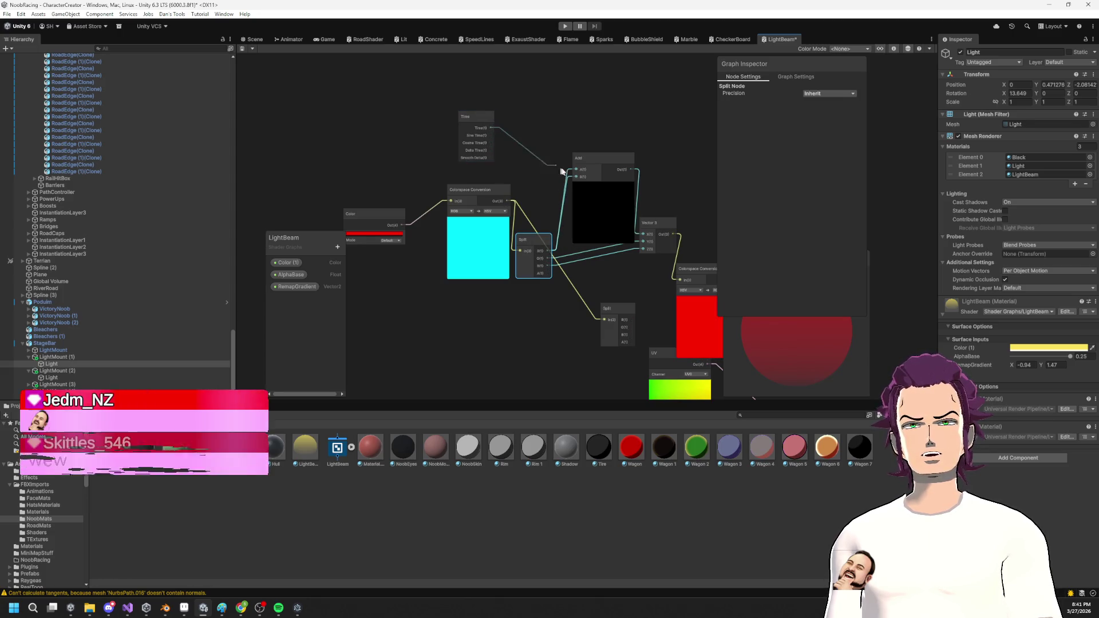
drag(536, 245, 543, 171)
drag(475, 231, 446, 253)
mouse_move(338, 243)
mouse_down()
mouse_move(293, 207)
mouse_move(388, 243)
mouse_move(360, 183)
mouse_up()
drag(447, 212, 434, 215)
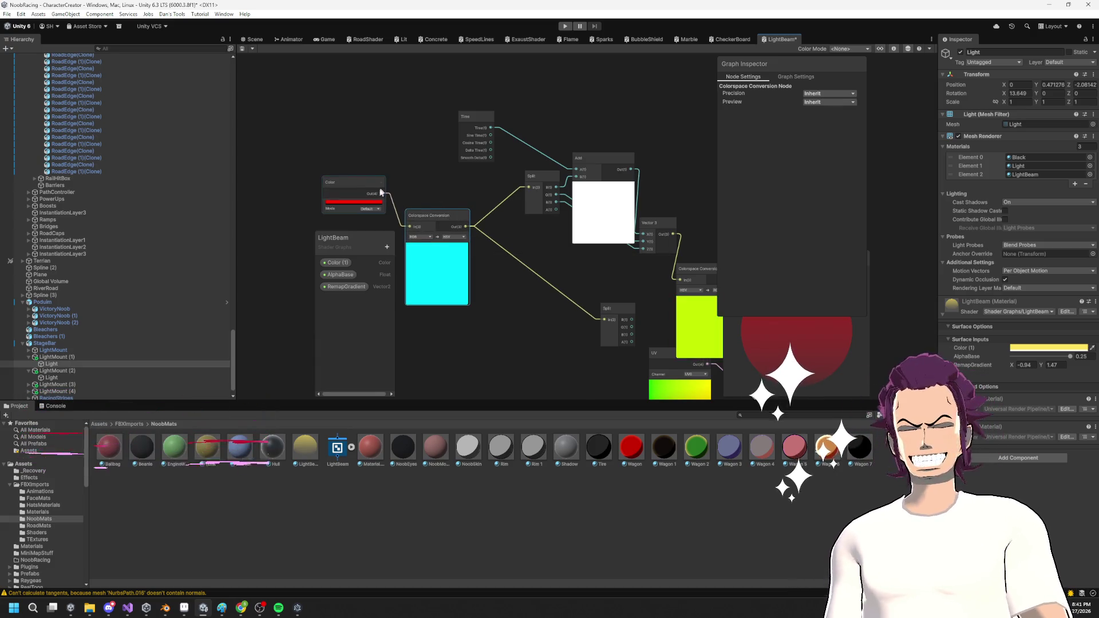
drag(356, 179, 363, 187)
Tighten the chain's Split, Add, Time and Vector 3 nodes and collapse the Add preview.
drag(557, 236, 481, 172)
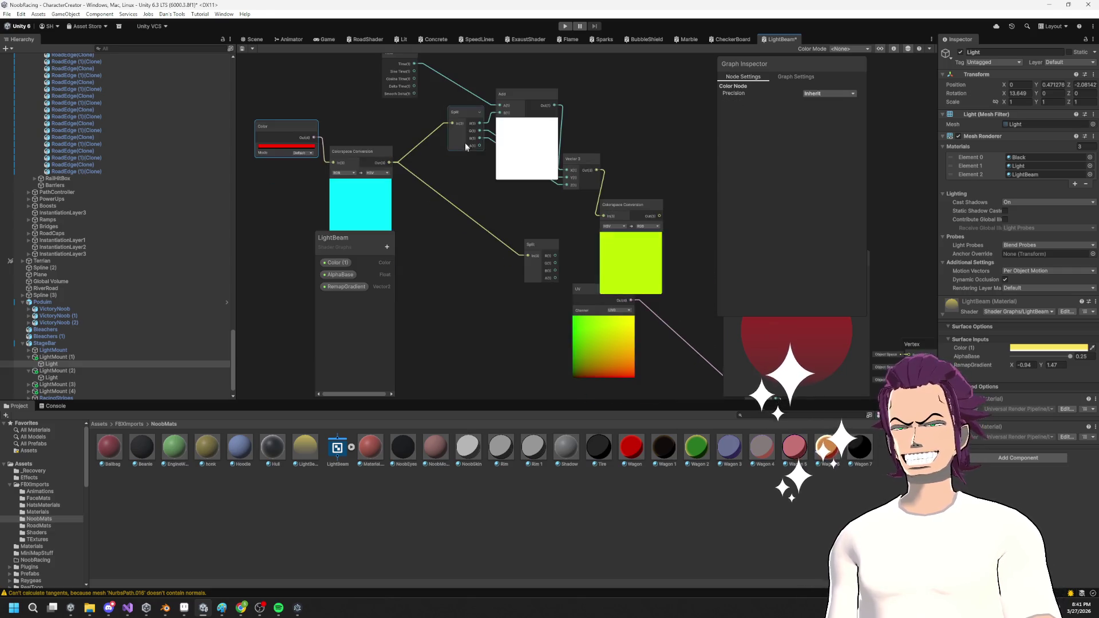
drag(462, 122, 430, 134)
drag(525, 110, 500, 115)
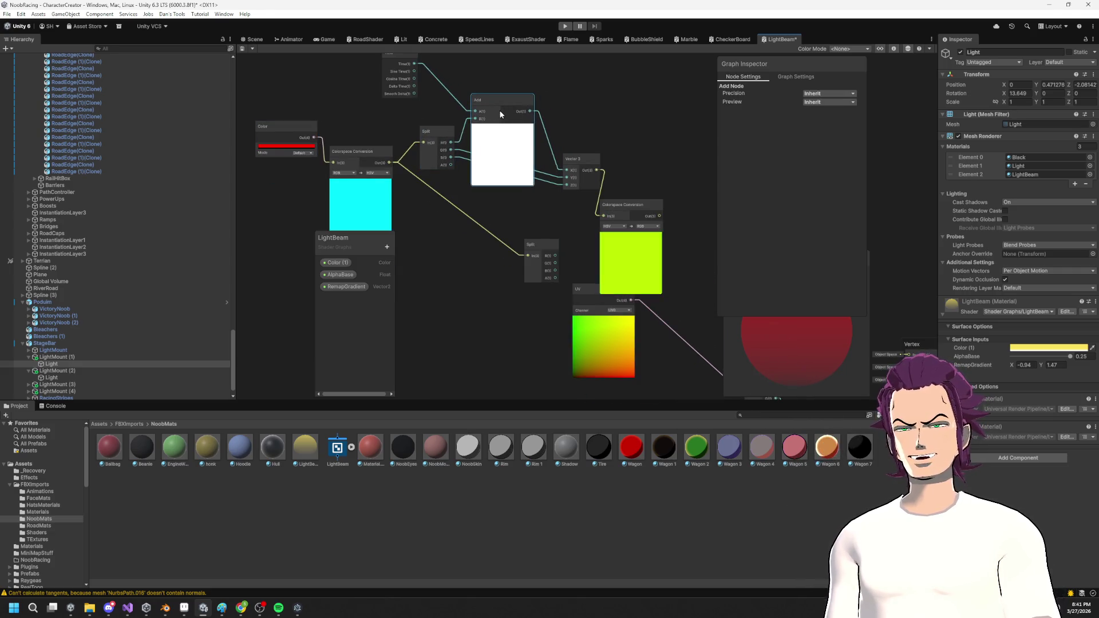
click(502, 129)
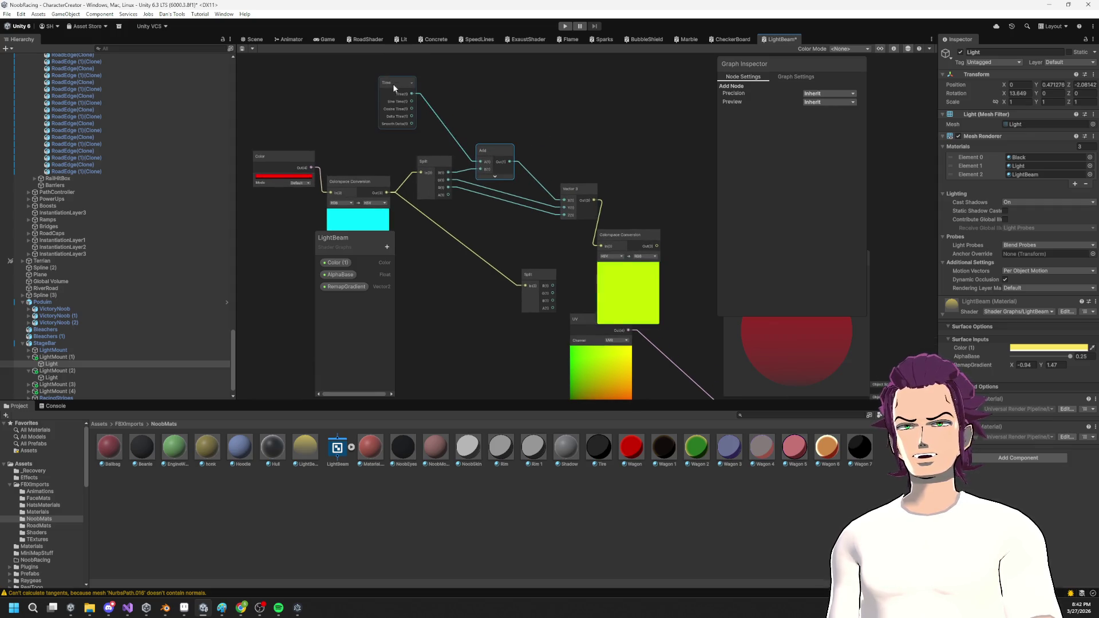
drag(393, 84, 437, 110)
drag(584, 198, 558, 197)
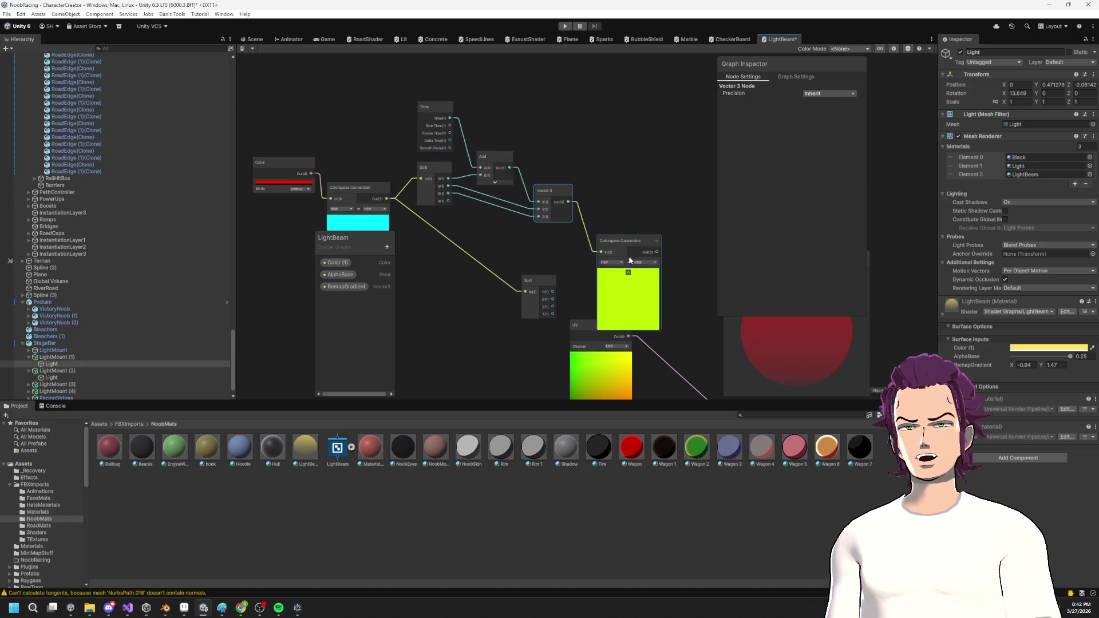
drag(533, 275, 473, 246)
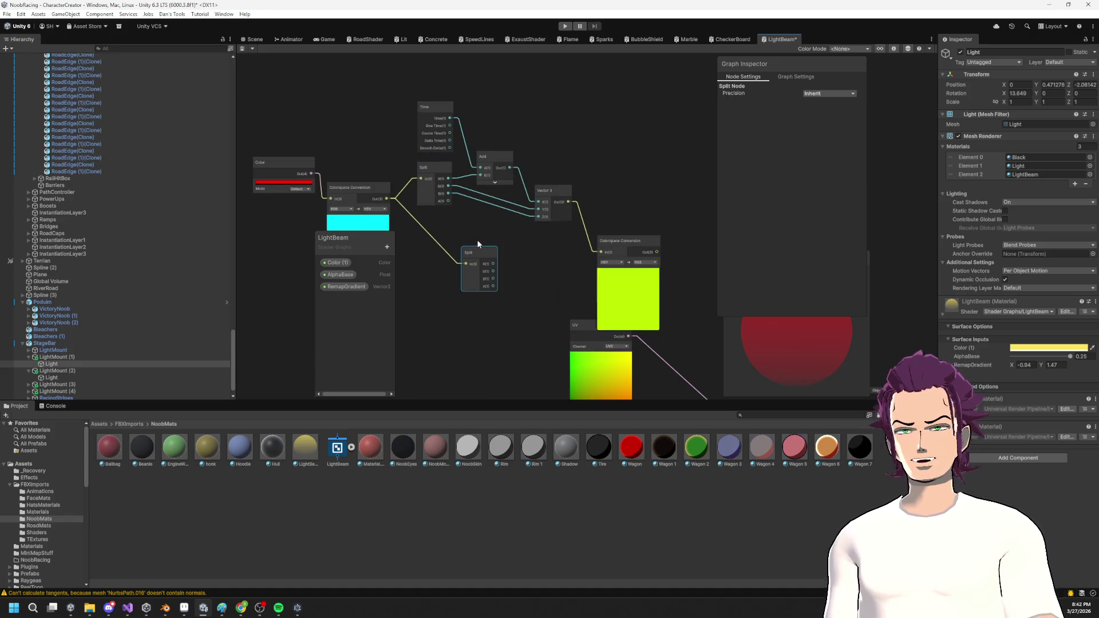
Move the UV and Color (1) property nodes aside to clear room near the master stack.
click(476, 239)
scroll(556, 240, down, 5)
scroll(482, 155, up, 3)
drag(417, 216, 392, 257)
scroll(595, 264, up, 4)
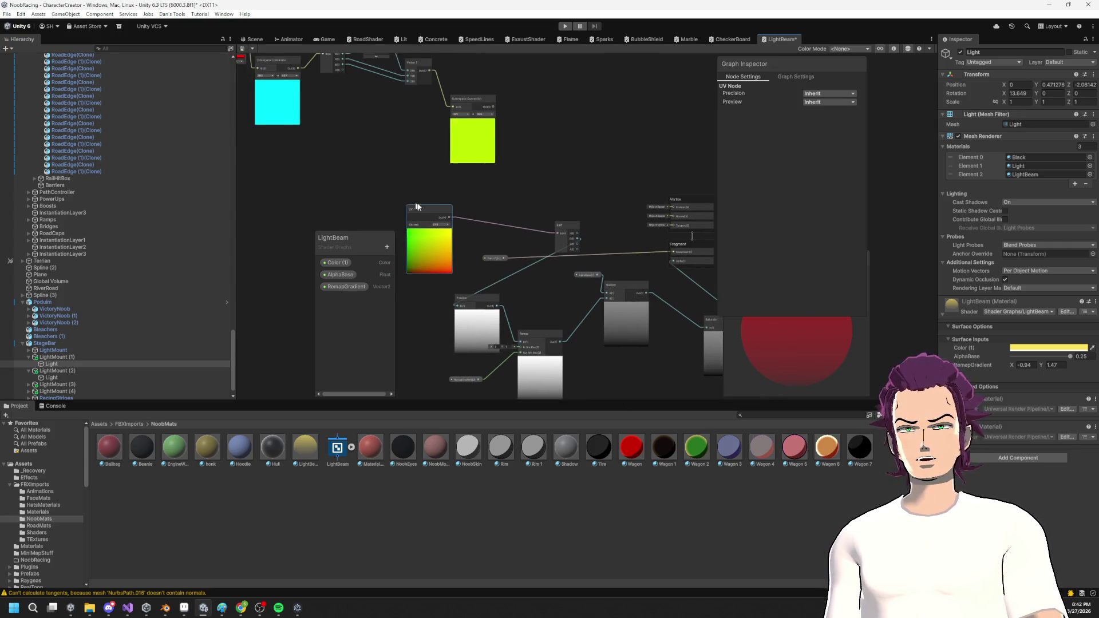
scroll(595, 264, up, 2)
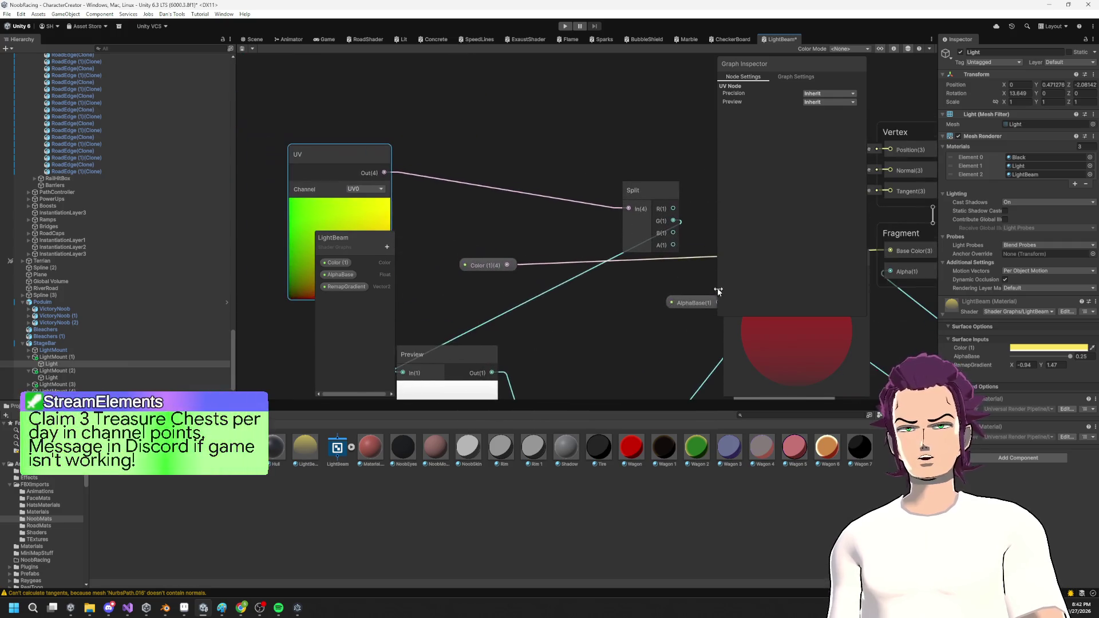
drag(462, 256, 601, 109)
scroll(526, 162, down, 5)
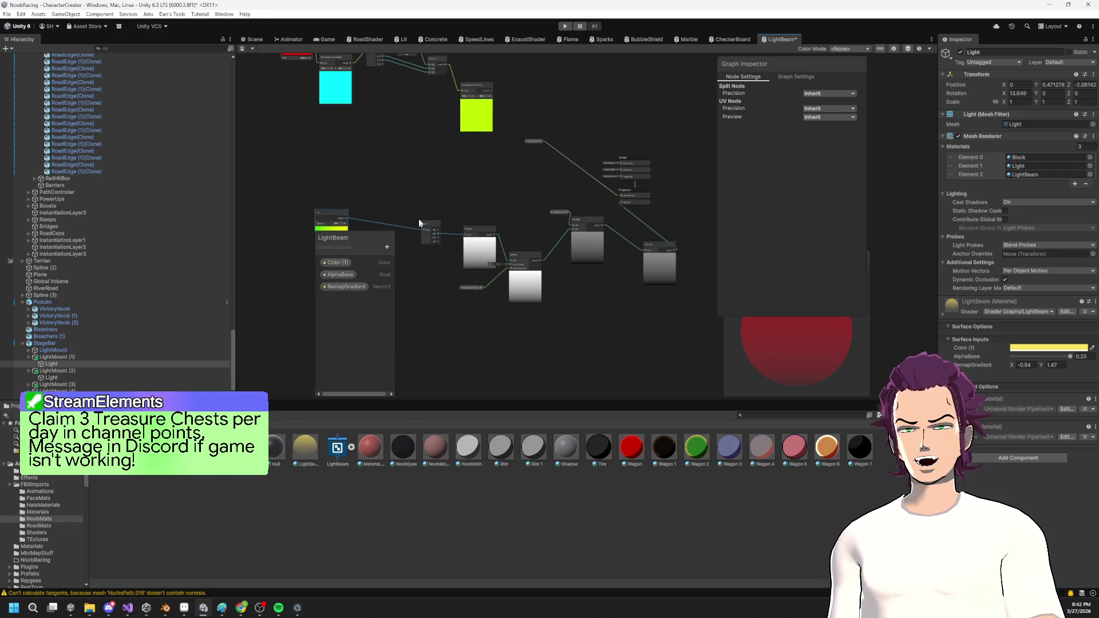
mouse_move(691, 307)
mouse_down()
mouse_move(571, 221)
mouse_move(337, 214)
mouse_move(249, 236)
mouse_move(238, 214)
mouse_up()
click(571, 195)
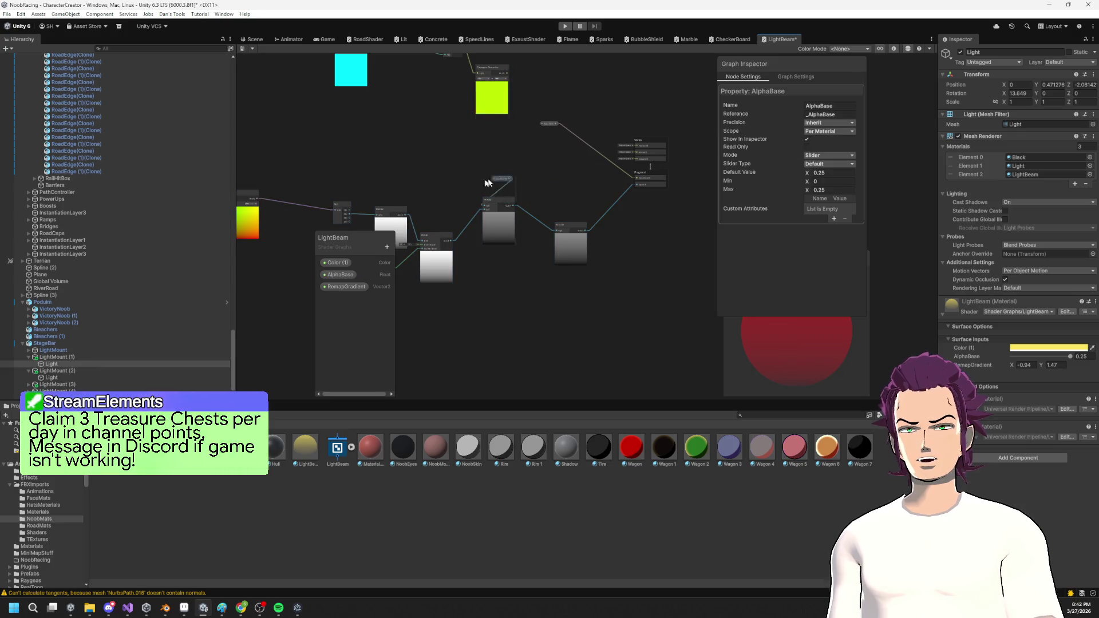
mouse_move(449, 200)
mouse_down()
mouse_move(493, 260)
mouse_move(362, 223)
mouse_up()
scroll(498, 241, up, 3)
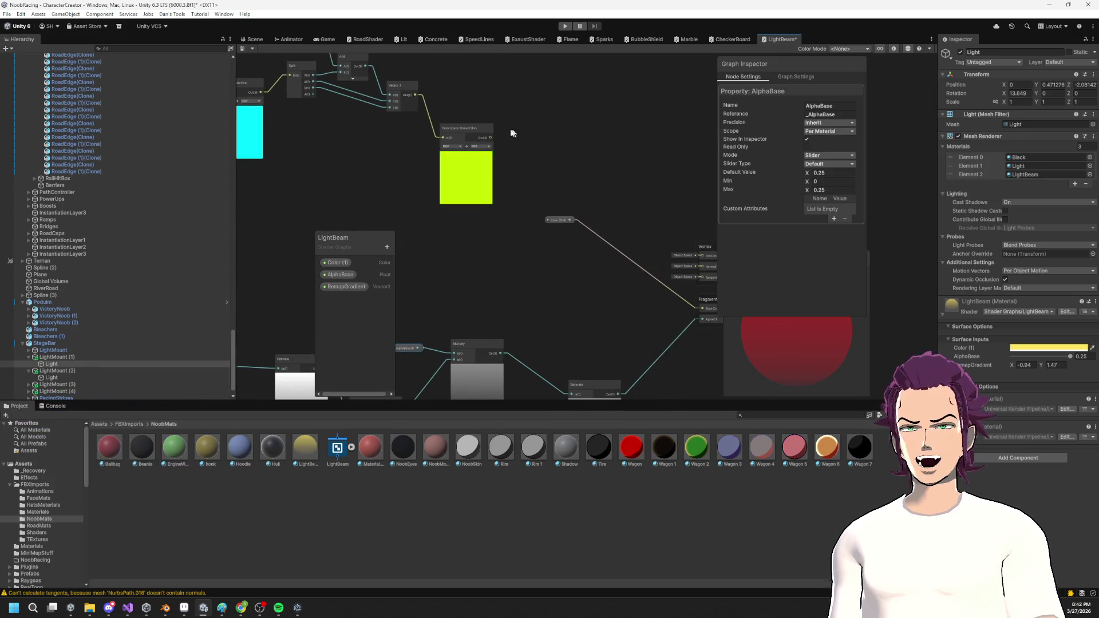
Feed the HSV-to-RGB conversion into Fragment Base Color and delete the unused Color (1) node.
mouse_move(489, 139)
mouse_down()
mouse_move(681, 307)
mouse_move(700, 308)
mouse_up()
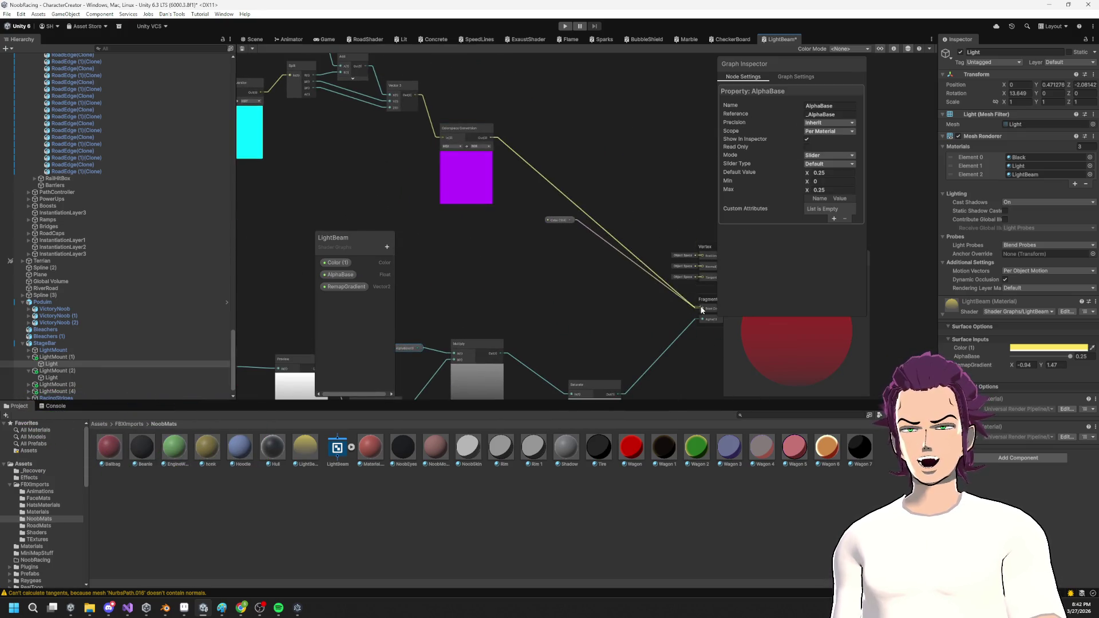
click(559, 220)
key(Delete)
Shift the Time node further left to tidy the hue chain.
drag(466, 217, 654, 279)
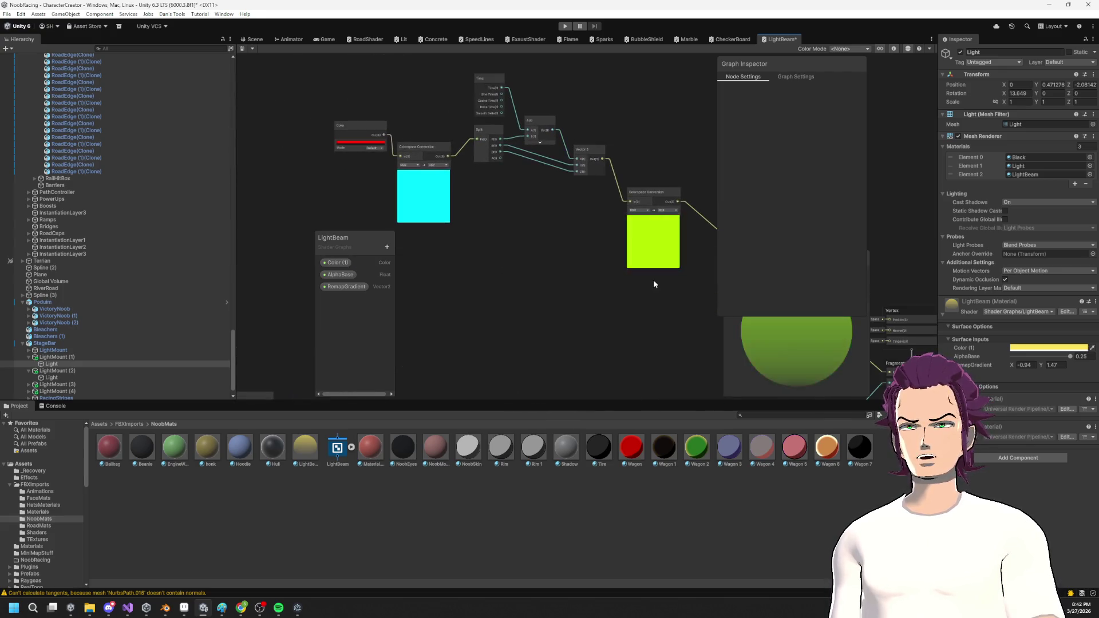
mouse_move(378, 123)
mouse_down()
mouse_move(413, 175)
mouse_move(382, 214)
mouse_up()
click(520, 134)
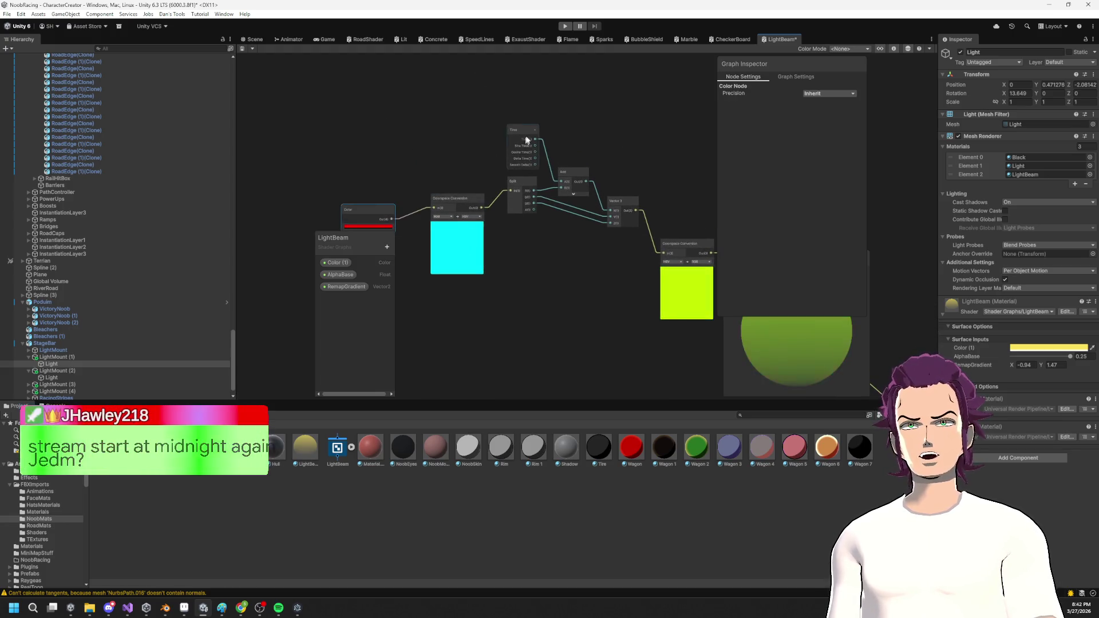
drag(520, 133, 429, 129)
click(253, 49)
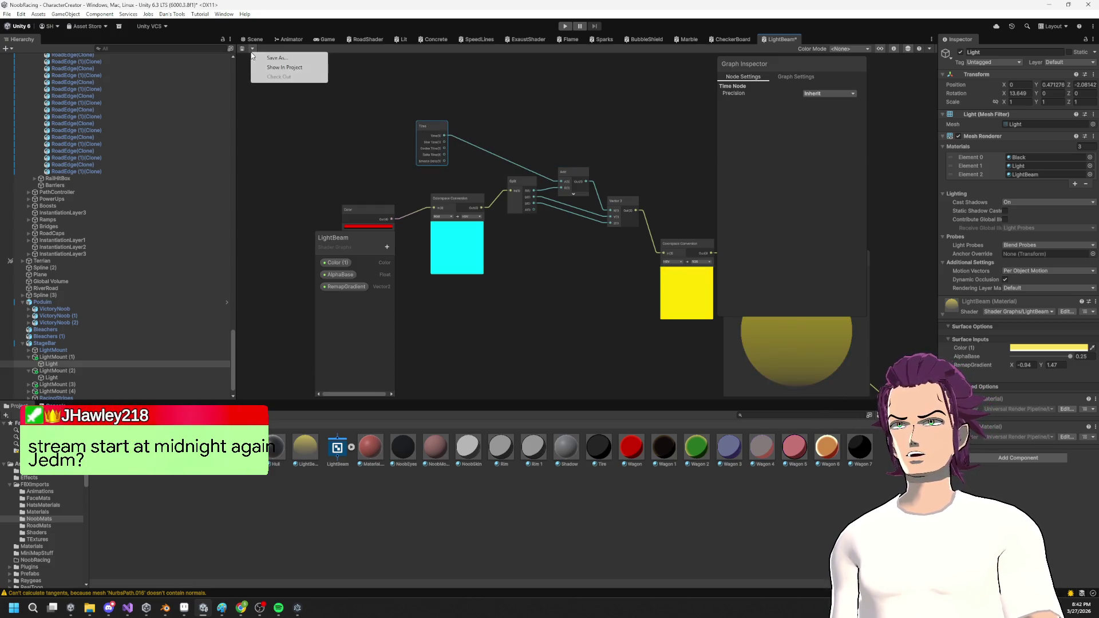
Add a Float blackboard property named AnimSpeed.
click(307, 132)
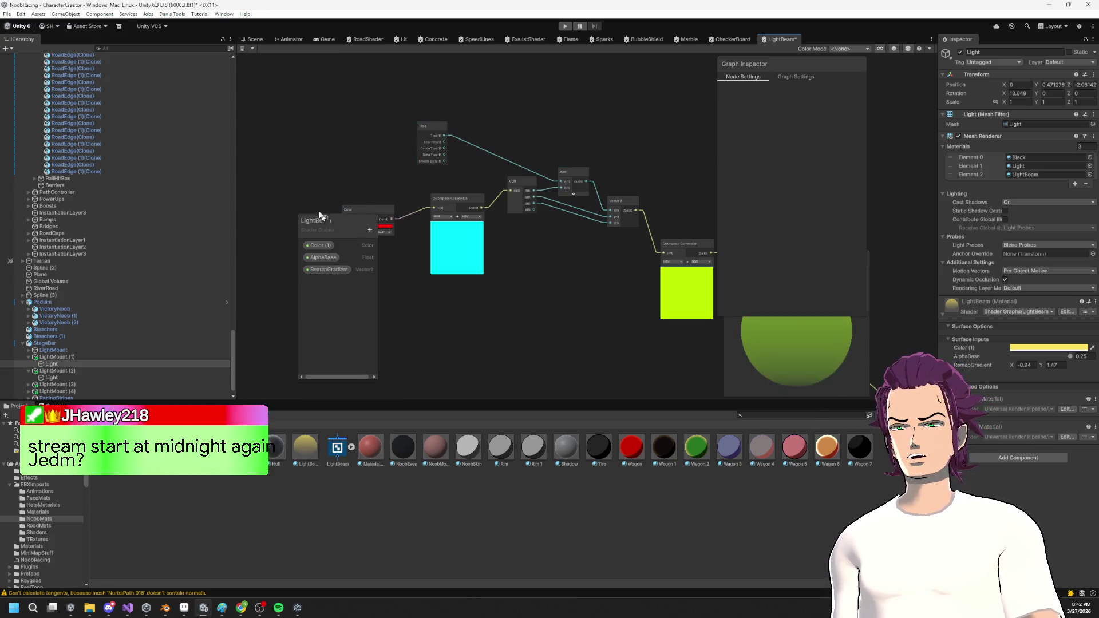
drag(377, 251, 321, 131)
click(332, 126)
click(370, 148)
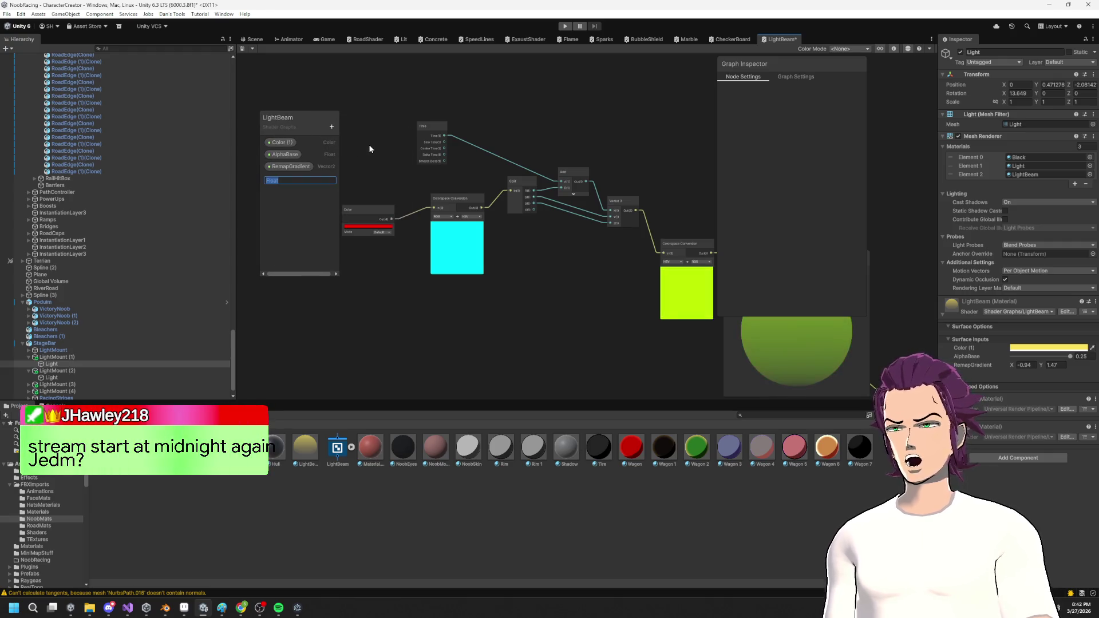
text(AnimSppe)
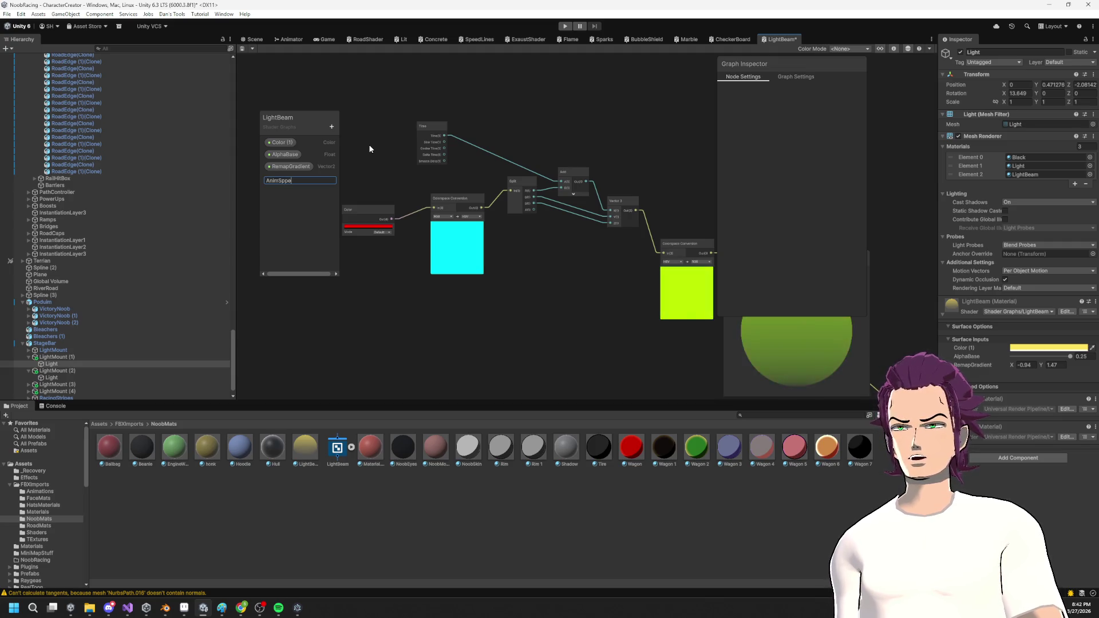
key(BackSpace)
key(BackSpace)
text(eed)
key(Return)
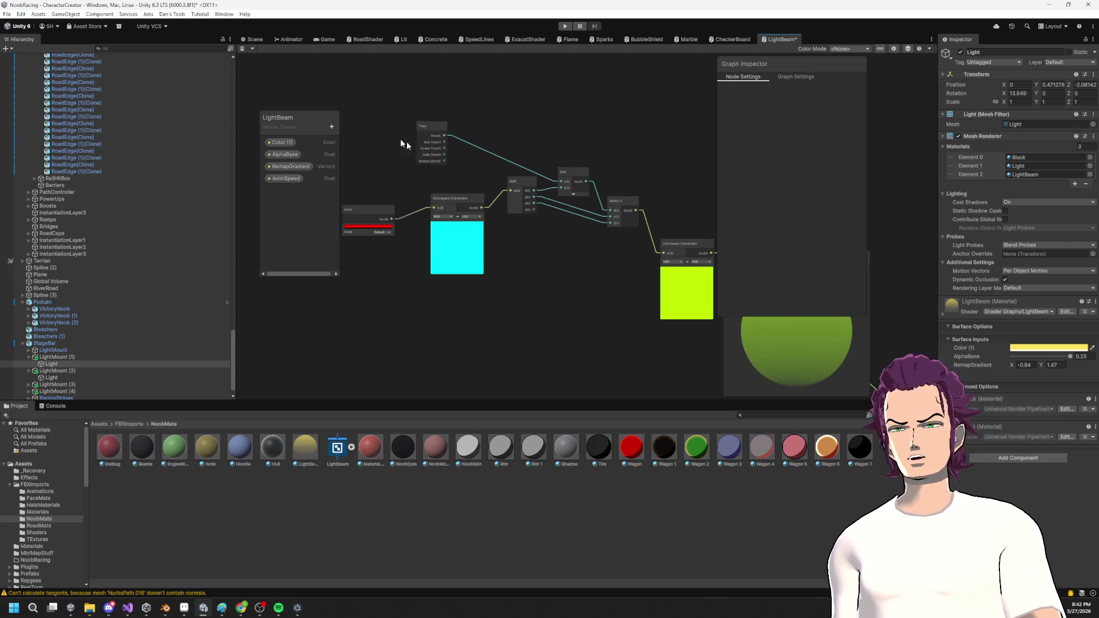
click(306, 178)
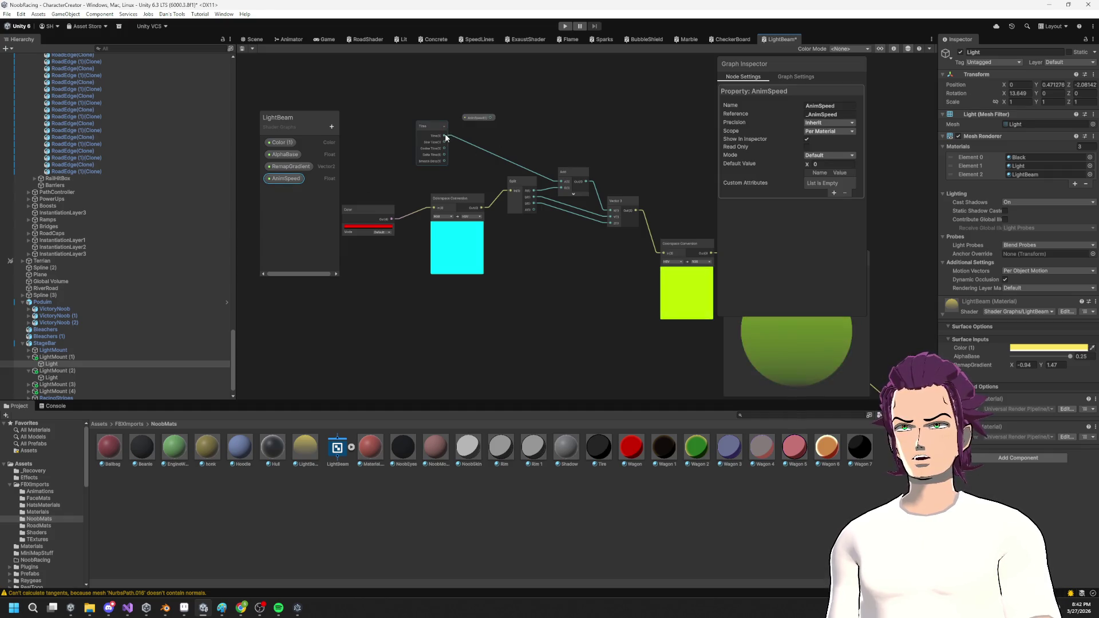
Add a Multiply node fed by the Time output.
drag(445, 135, 518, 150)
text(mu)
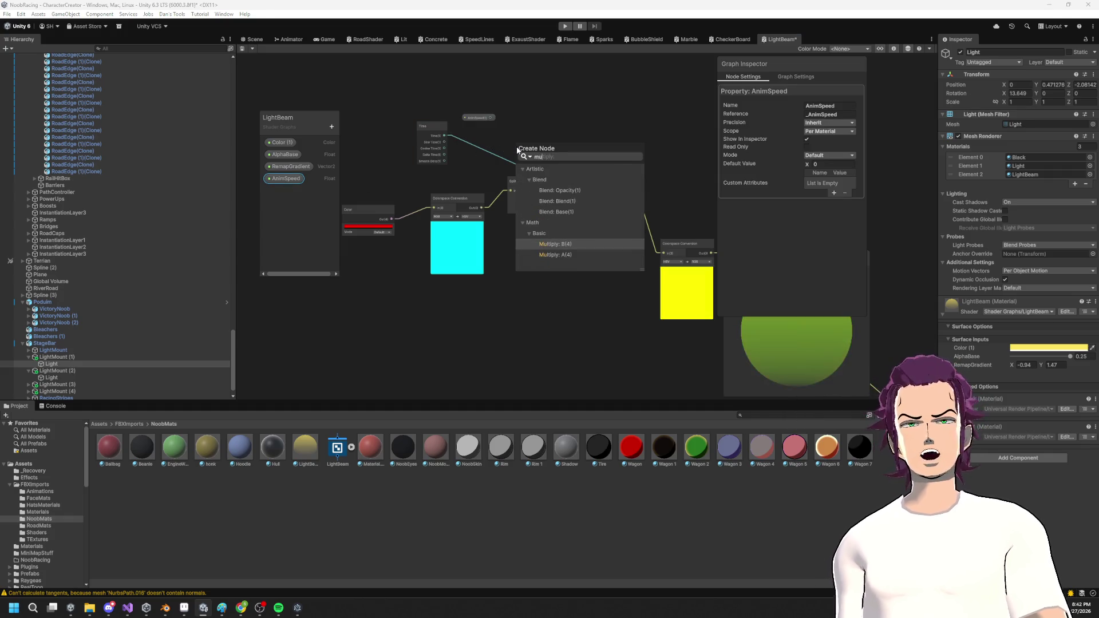
key(Return)
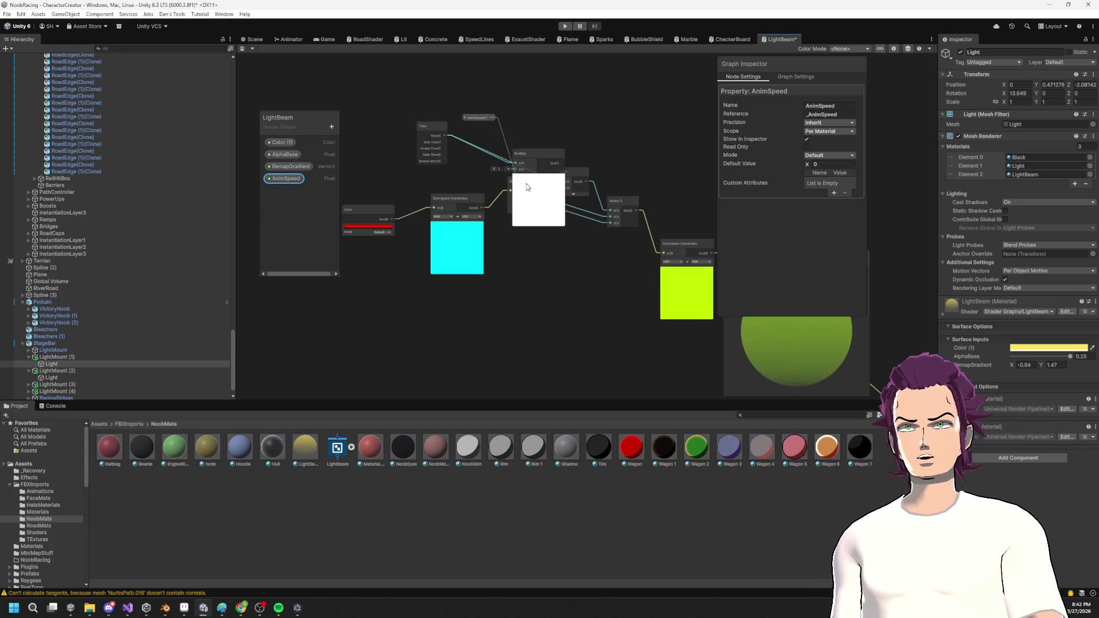
mouse_move(528, 187)
mouse_down()
mouse_move(500, 116)
mouse_move(430, 81)
mouse_move(438, 112)
mouse_up()
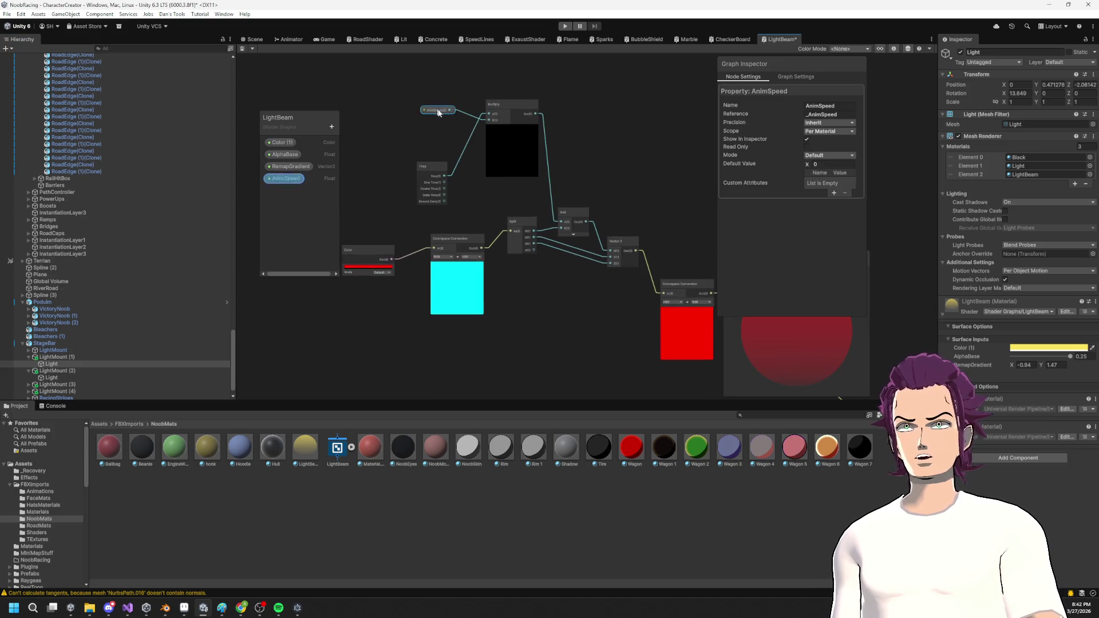
Give AnimSpeed a 0.18 default in Slider mode and check the beams in the Scene view.
text(0.18)
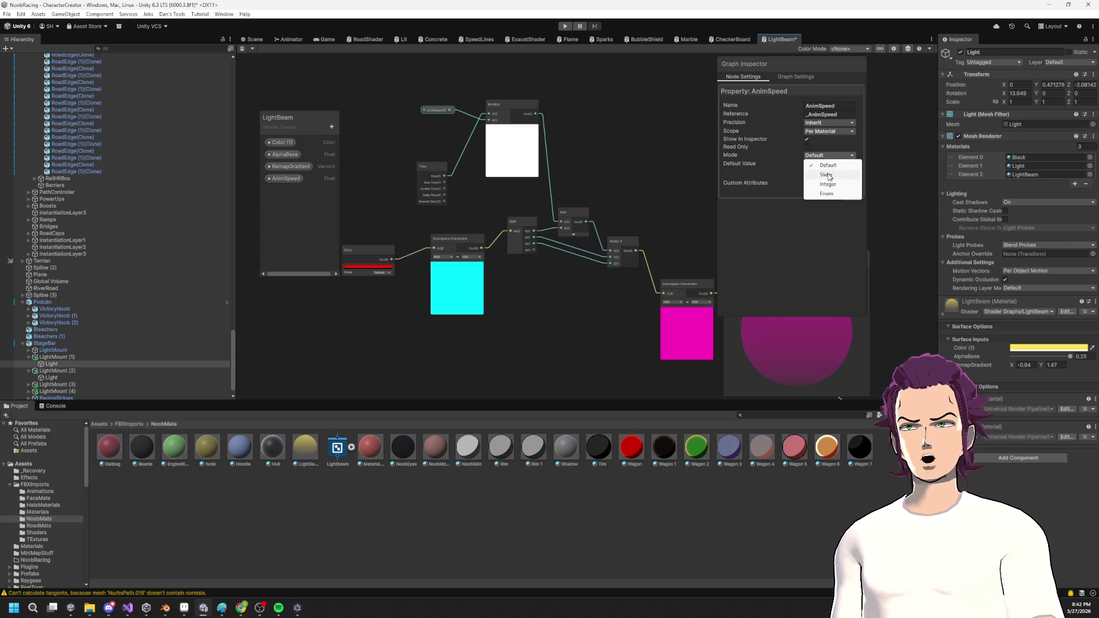
click(828, 175)
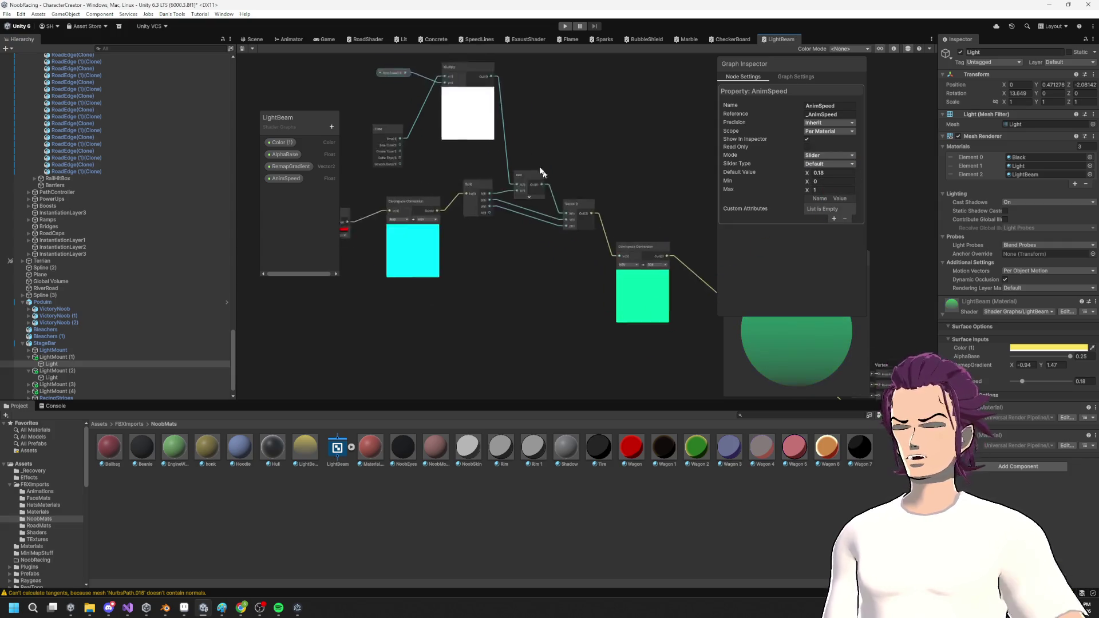
scroll(636, 236, down, 3)
scroll(561, 249, up, 2)
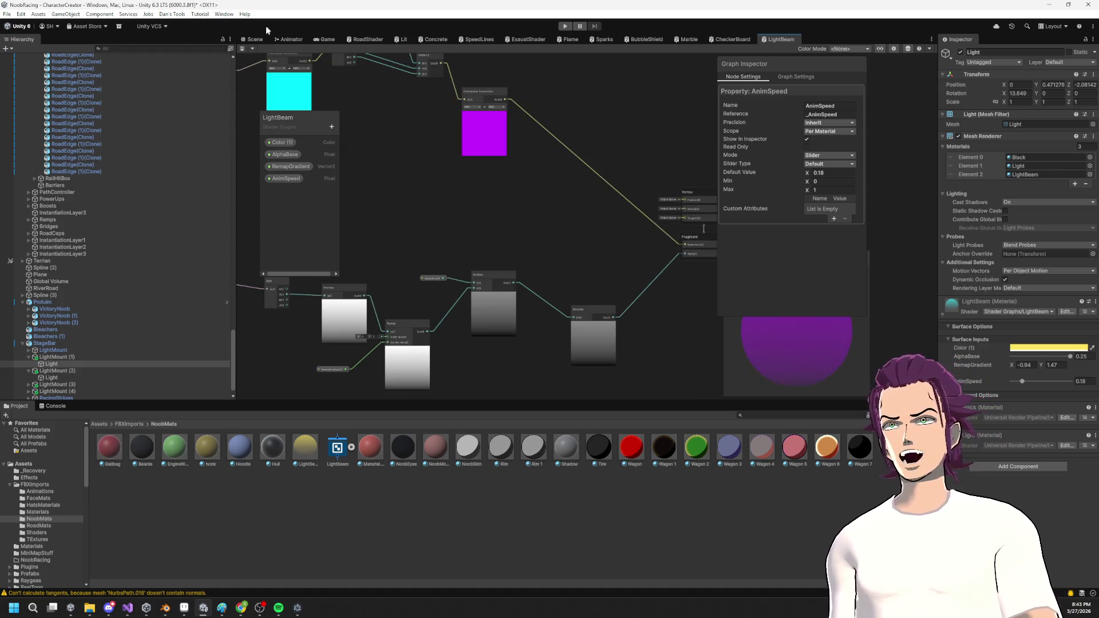
click(254, 39)
drag(589, 171, 604, 162)
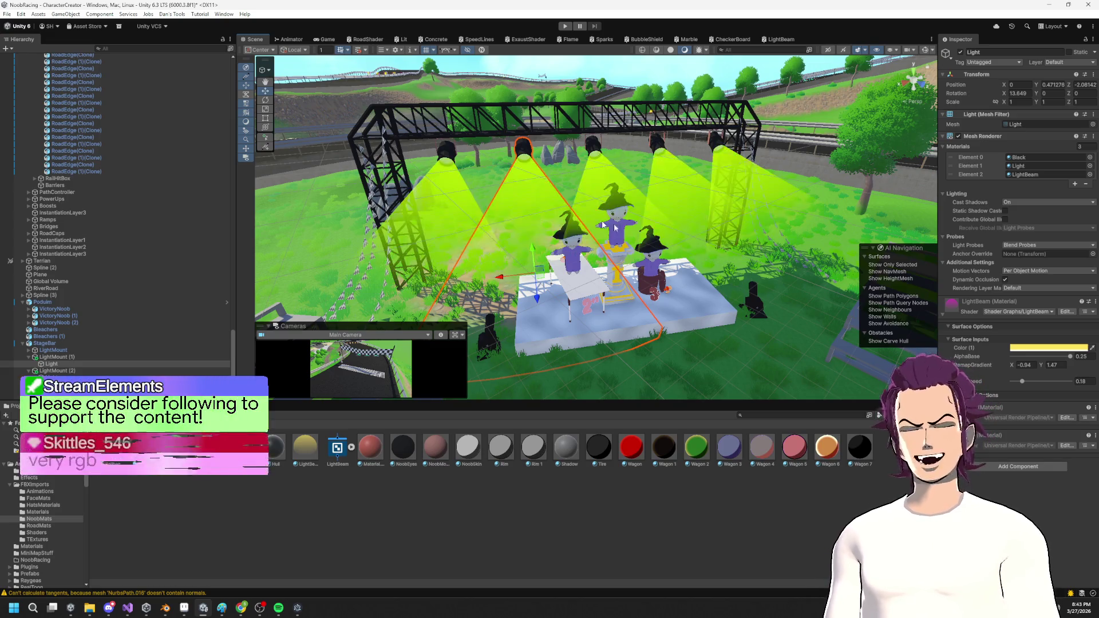
Orbit the stage and try AnimSpeed at 0.915 and 1, settling on 0.353.
mouse_move(641, 218)
mouse_down()
mouse_move(654, 216)
mouse_move(647, 196)
mouse_move(701, 186)
mouse_move(574, 197)
mouse_move(669, 180)
mouse_move(543, 187)
mouse_move(661, 194)
mouse_move(618, 194)
mouse_up()
drag(1022, 381, 1091, 382)
drag(595, 181, 621, 180)
drag(1070, 382, 1032, 381)
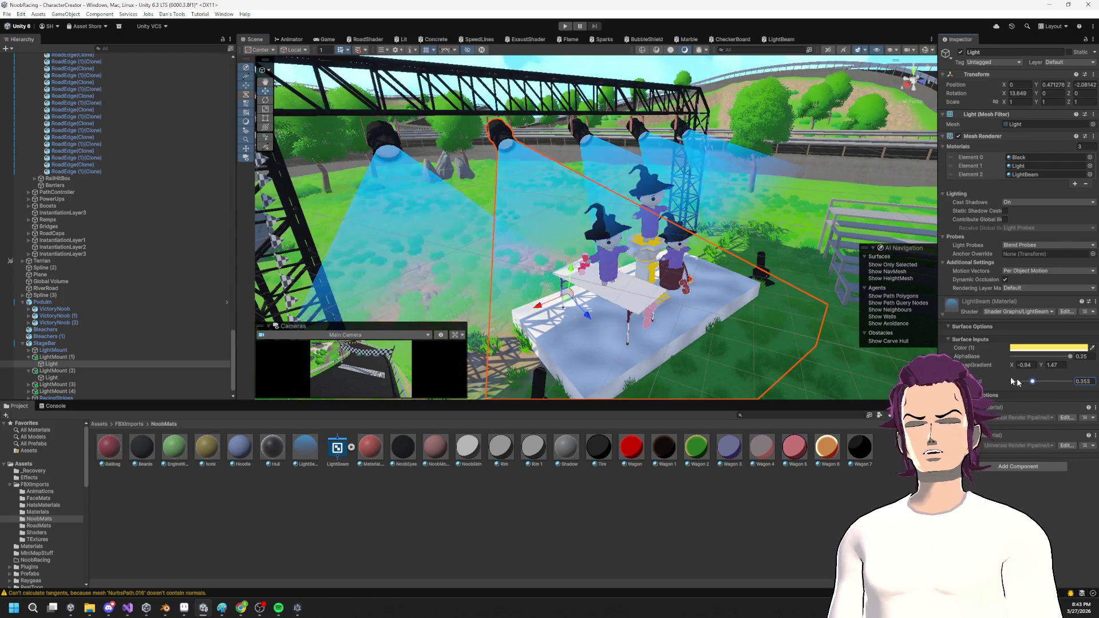
drag(578, 229, 614, 231)
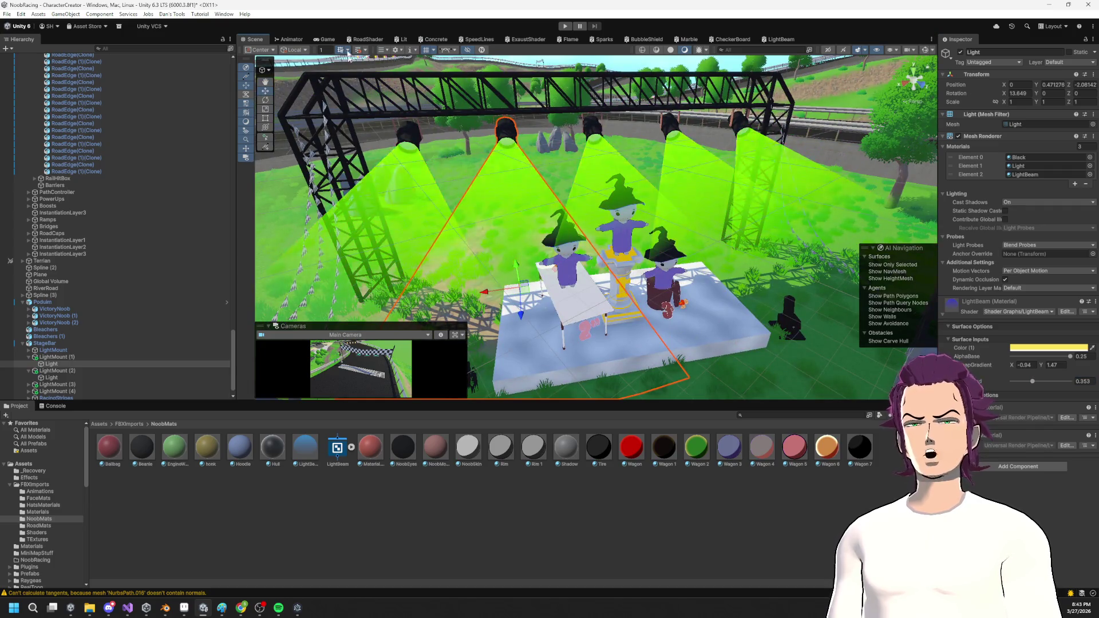
Add a Position node to the LightBeam shader graph.
click(769, 43)
scroll(667, 238, up, 5)
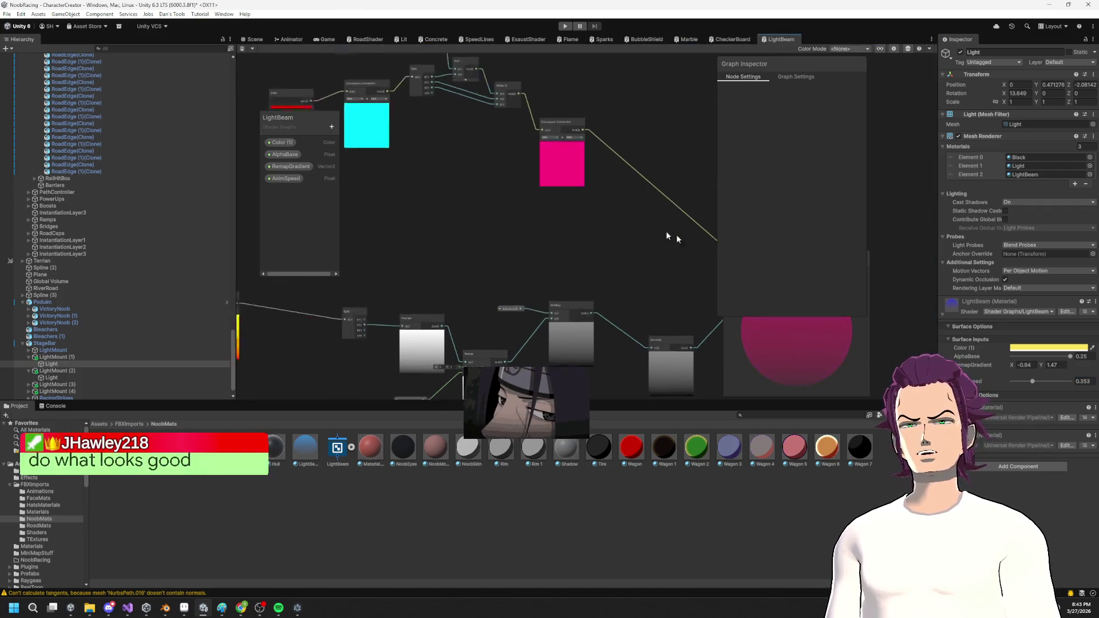
mouse_move(543, 218)
mouse_down()
mouse_move(392, 176)
mouse_move(456, 103)
mouse_up()
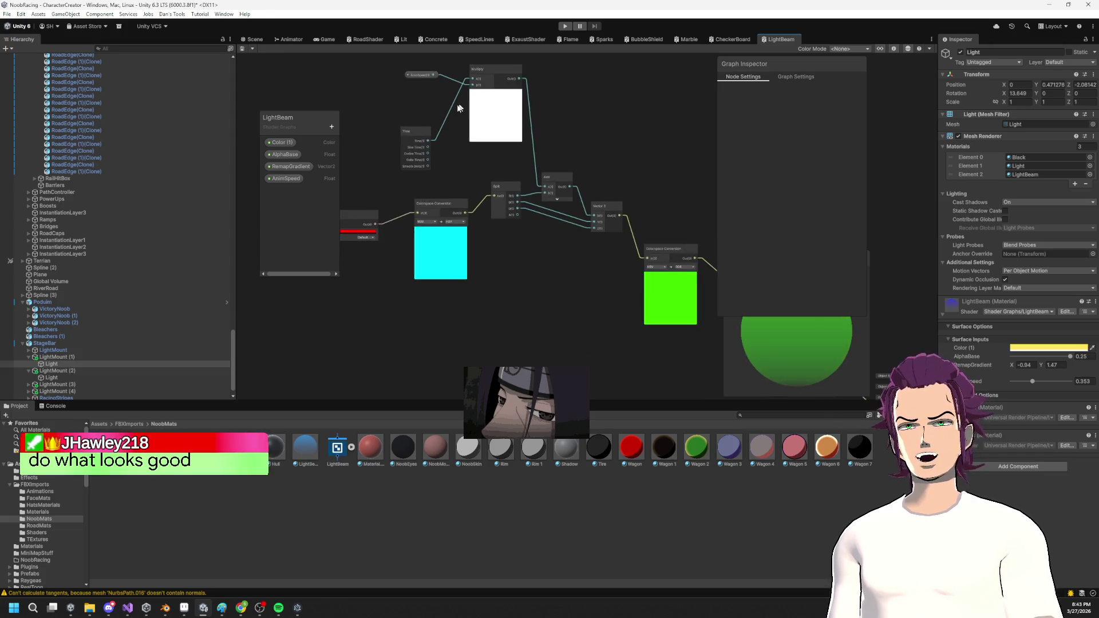
scroll(433, 171, up, 2)
drag(433, 171, 463, 231)
click(331, 127)
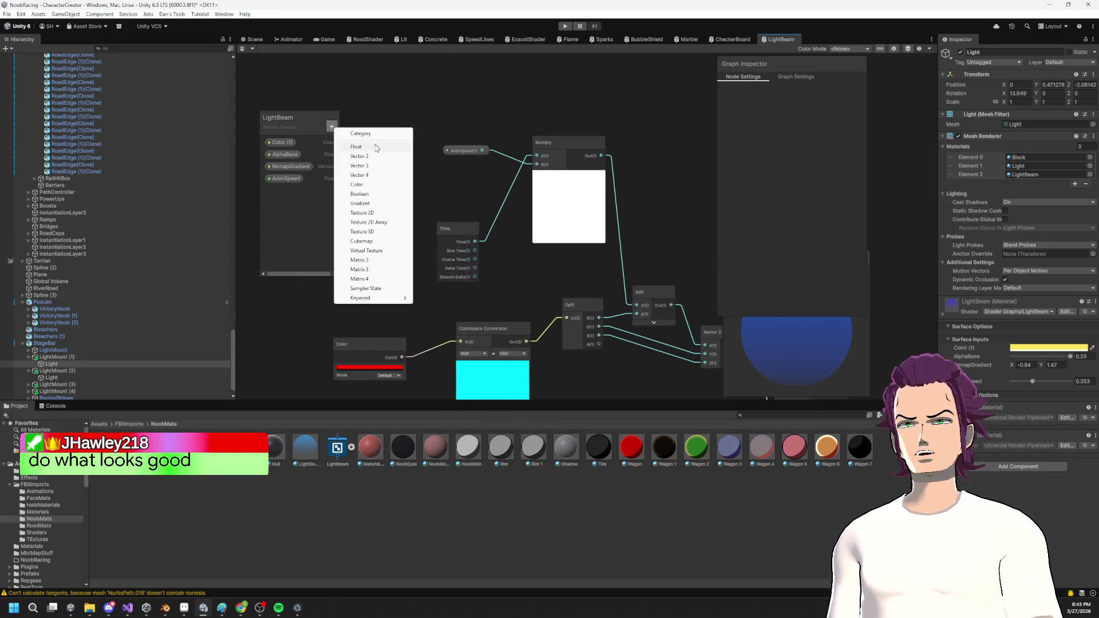
click(460, 190)
drag(476, 128, 429, 103)
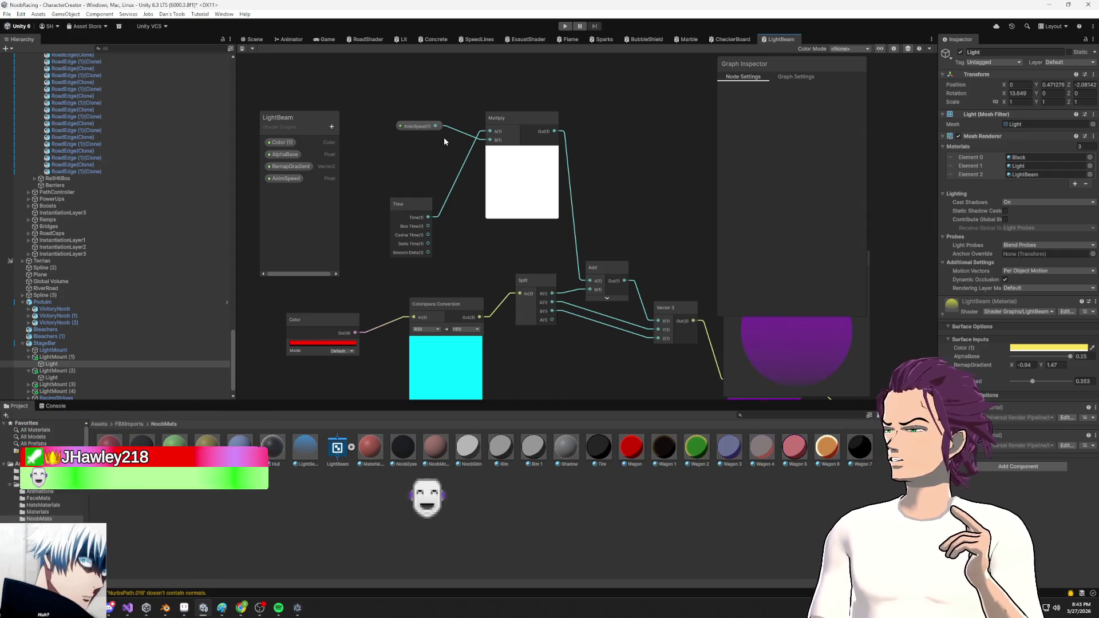
click(331, 128)
click(361, 91)
right_click(361, 91)
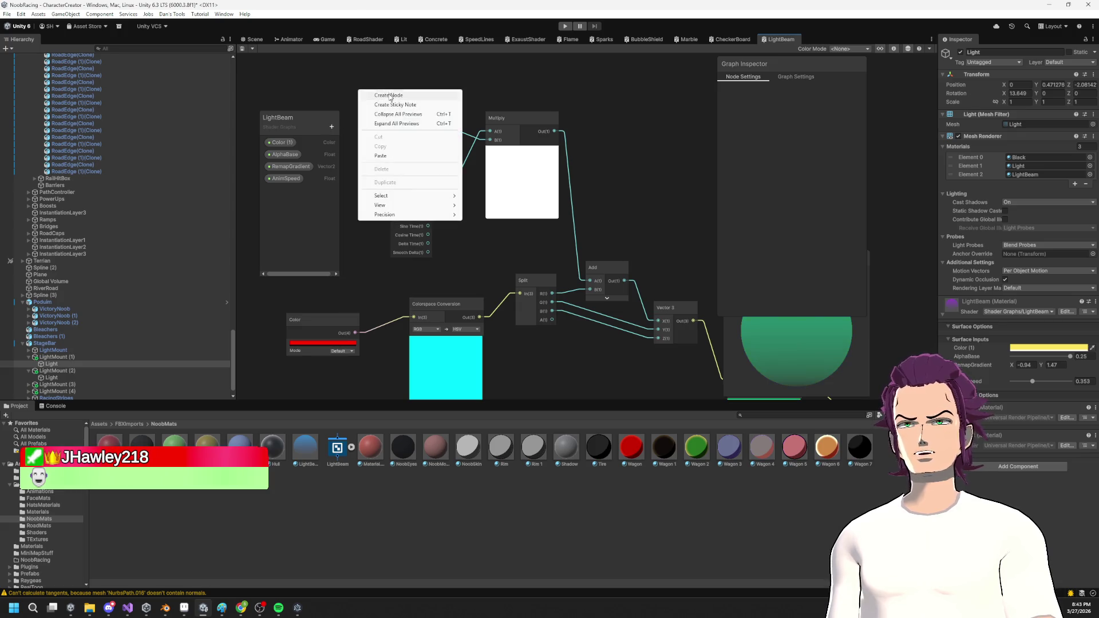
click(389, 97)
text(po)
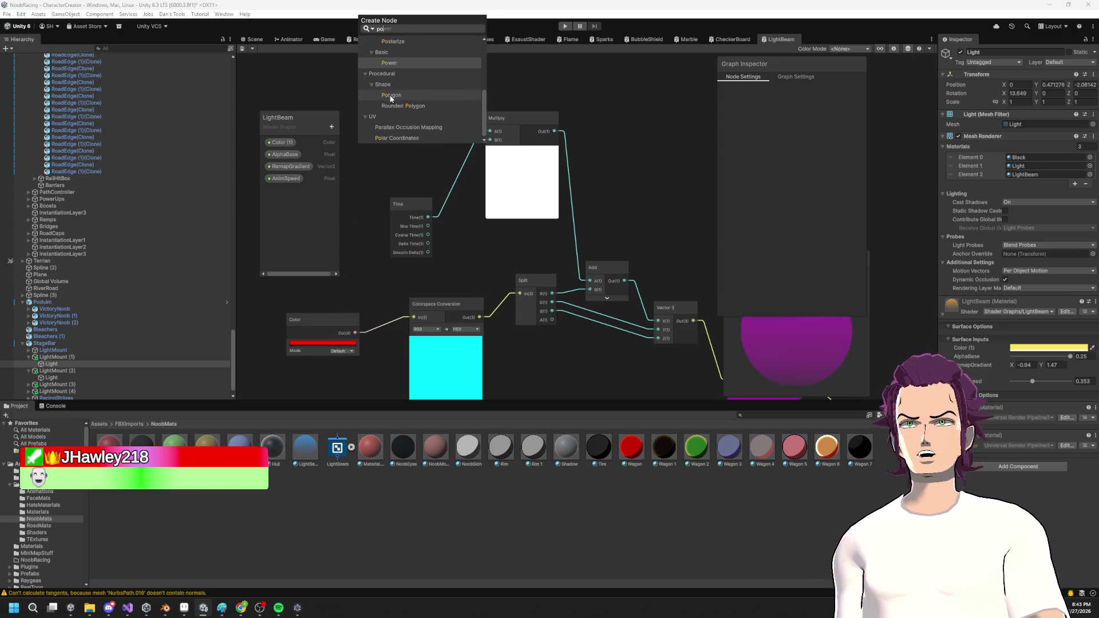
text(sition)
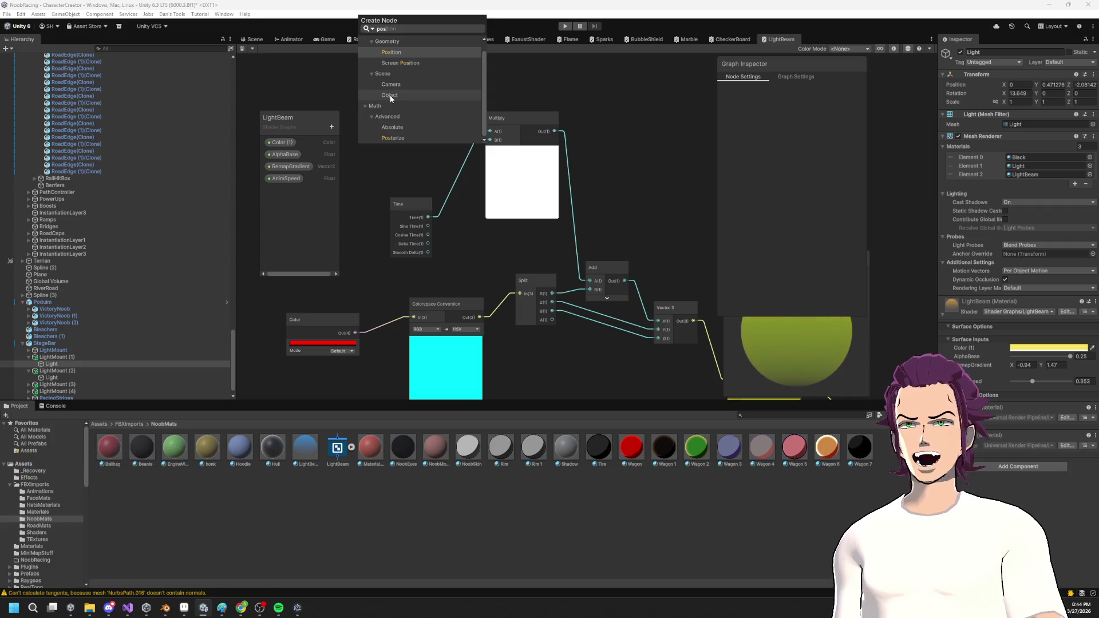
key(Return)
Split the Position node and feed its R output into a new Add node.
drag(527, 191, 597, 164)
mouse_move(434, 147)
mouse_down()
mouse_move(506, 210)
mouse_move(429, 222)
mouse_move(444, 217)
mouse_move(474, 243)
mouse_up()
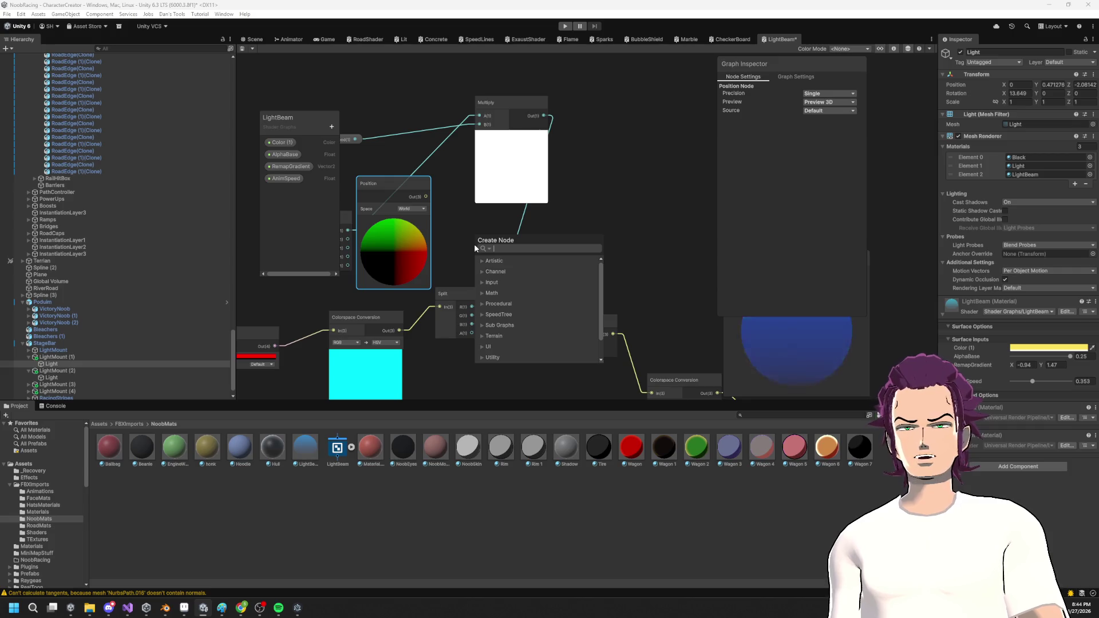
text(spl)
key(Return)
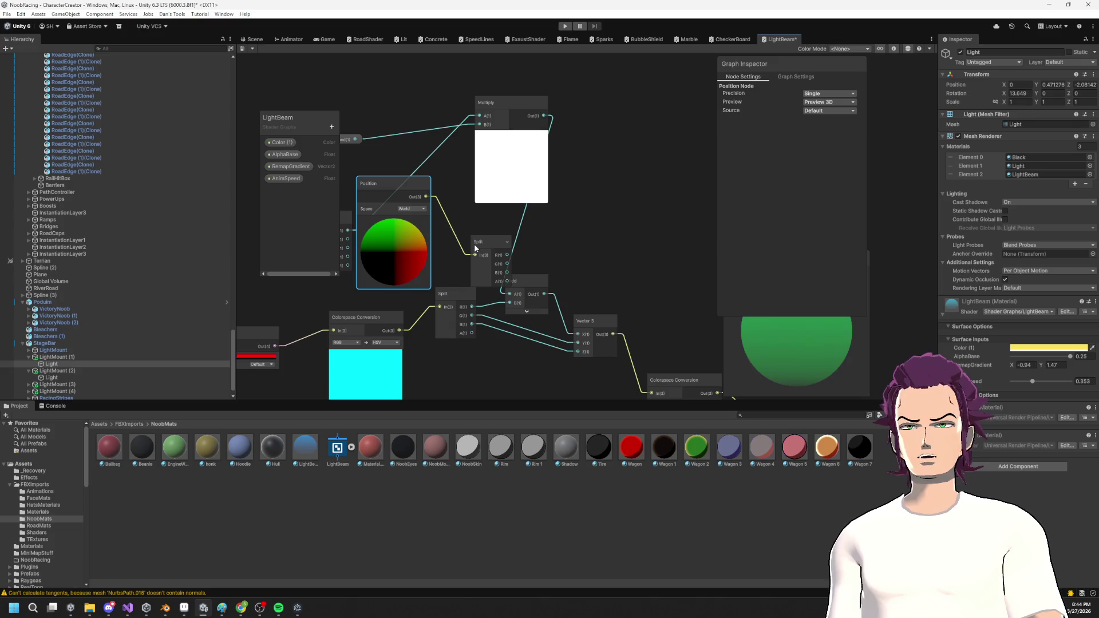
drag(507, 255, 571, 193)
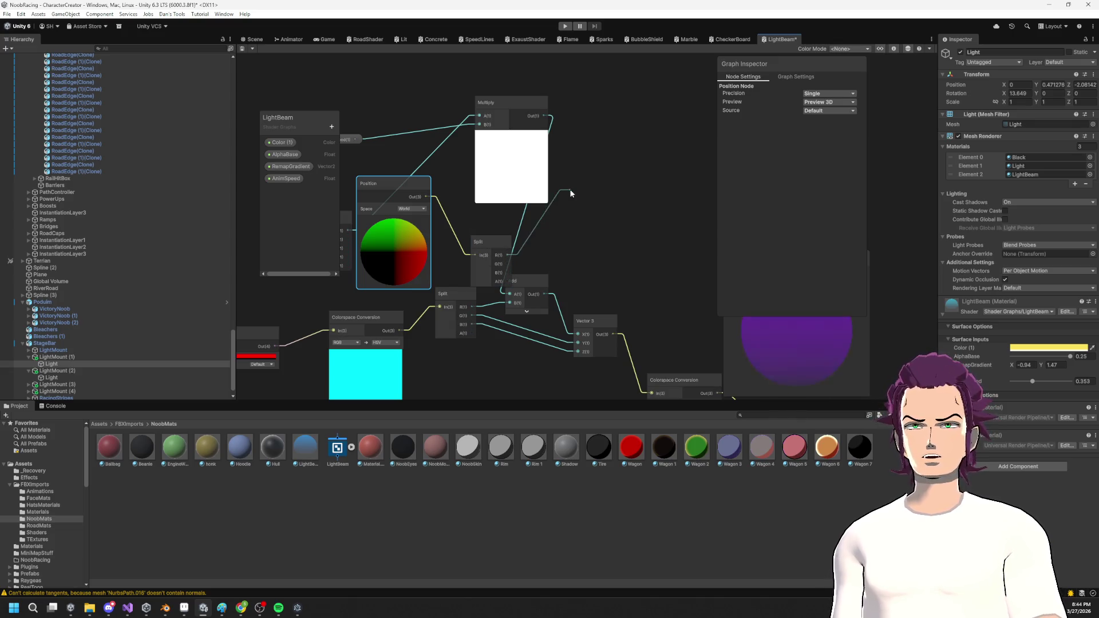
drag(457, 166, 457, 166)
text(add)
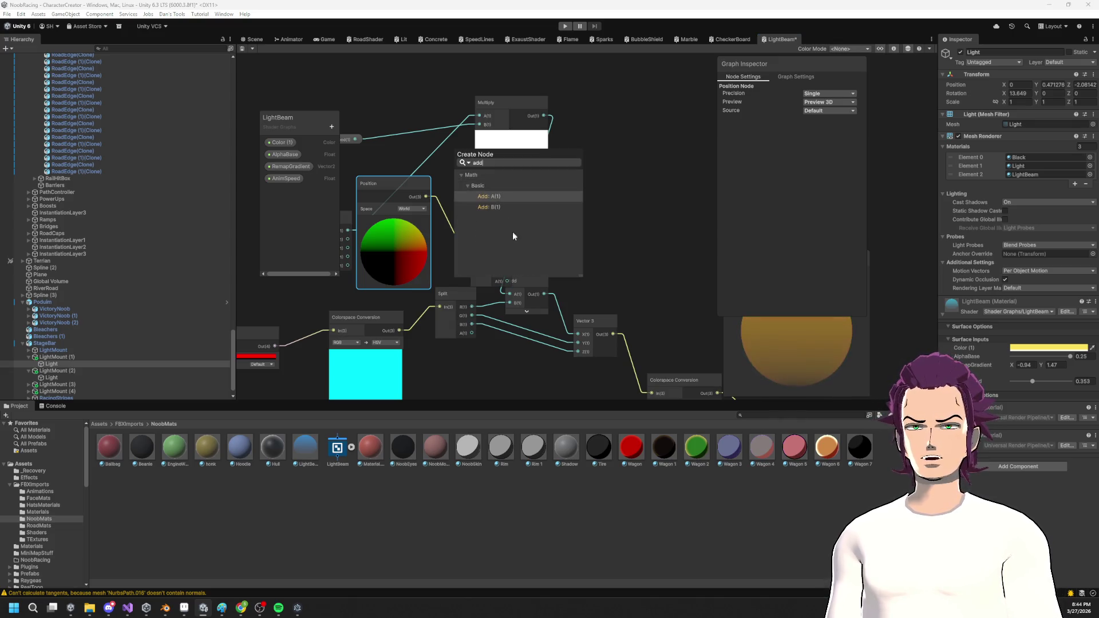
key(Return)
click(491, 199)
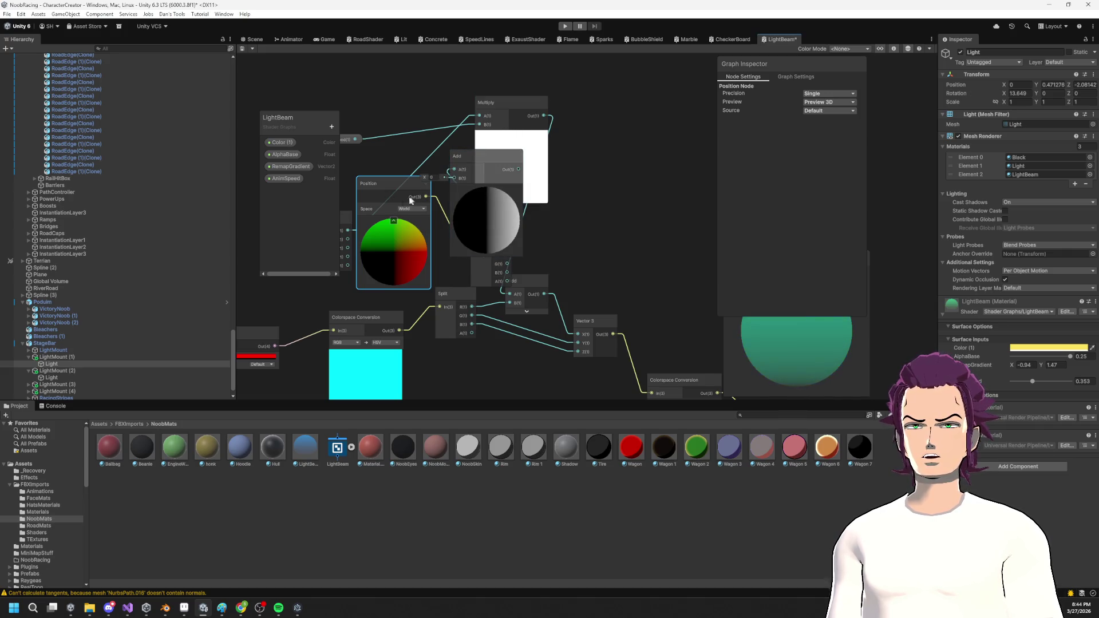
Wire Time into Add's B input and Add's output into Multiply's A input.
drag(410, 200, 342, 267)
scroll(418, 320, up, 2)
mouse_move(596, 263)
mouse_down()
mouse_move(449, 319)
mouse_move(502, 309)
mouse_up()
drag(545, 238, 566, 216)
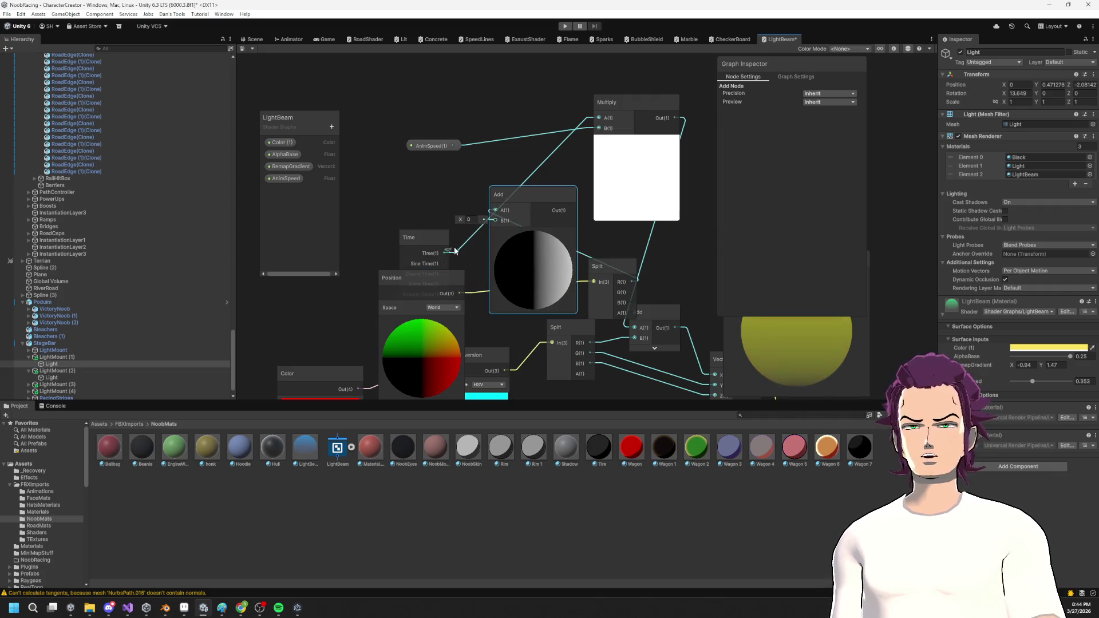
drag(498, 224, 496, 220)
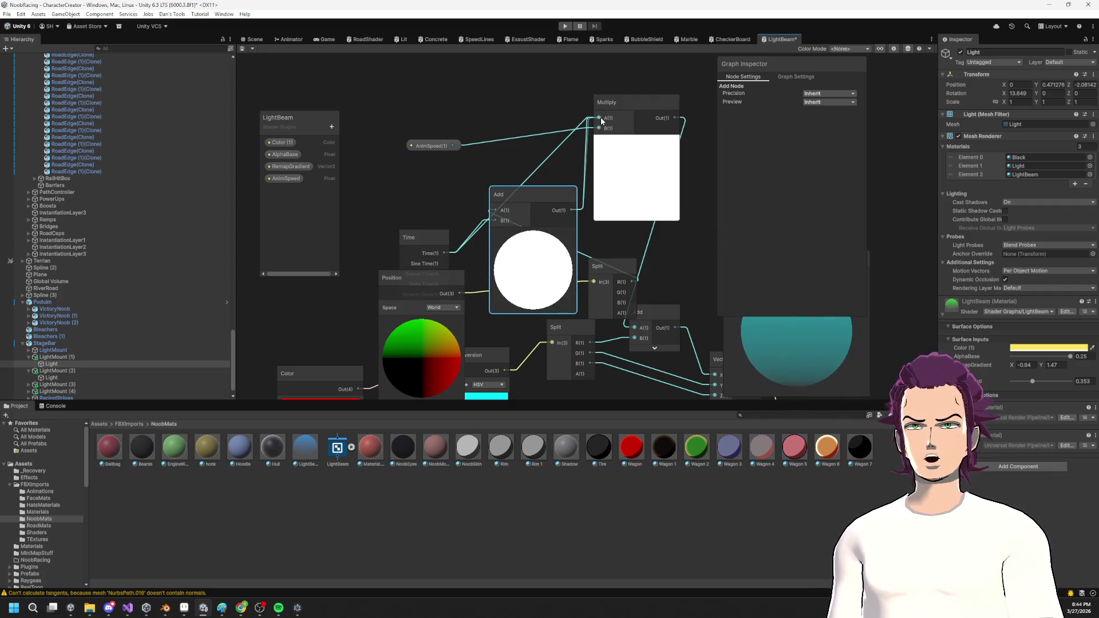
drag(601, 122, 601, 119)
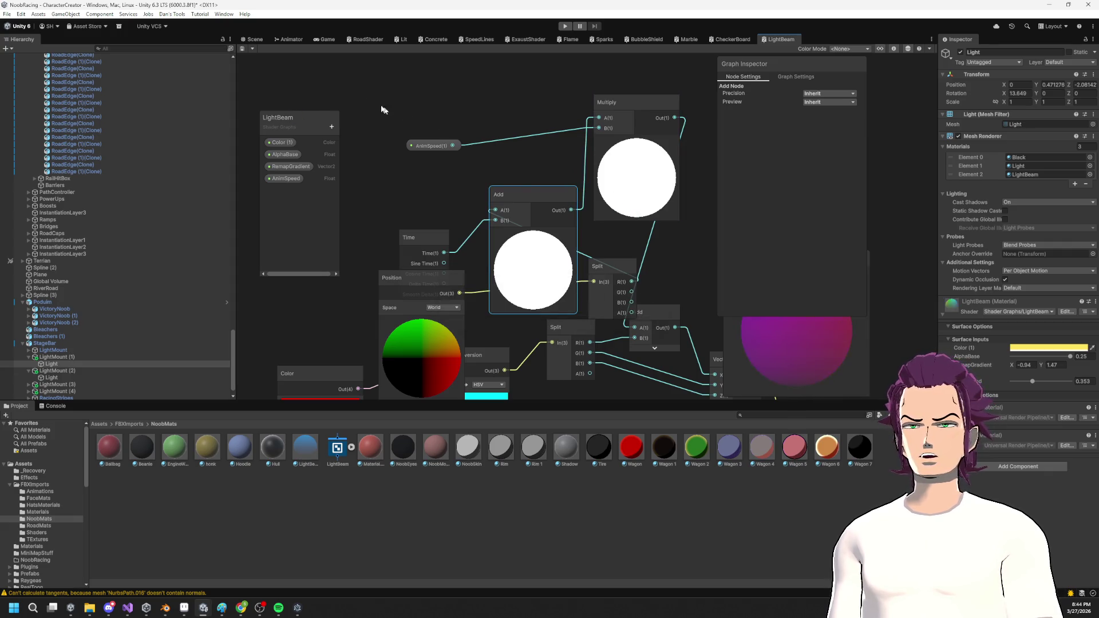
click(252, 40)
mouse_move(573, 189)
mouse_down()
mouse_move(605, 182)
mouse_move(608, 196)
mouse_up()
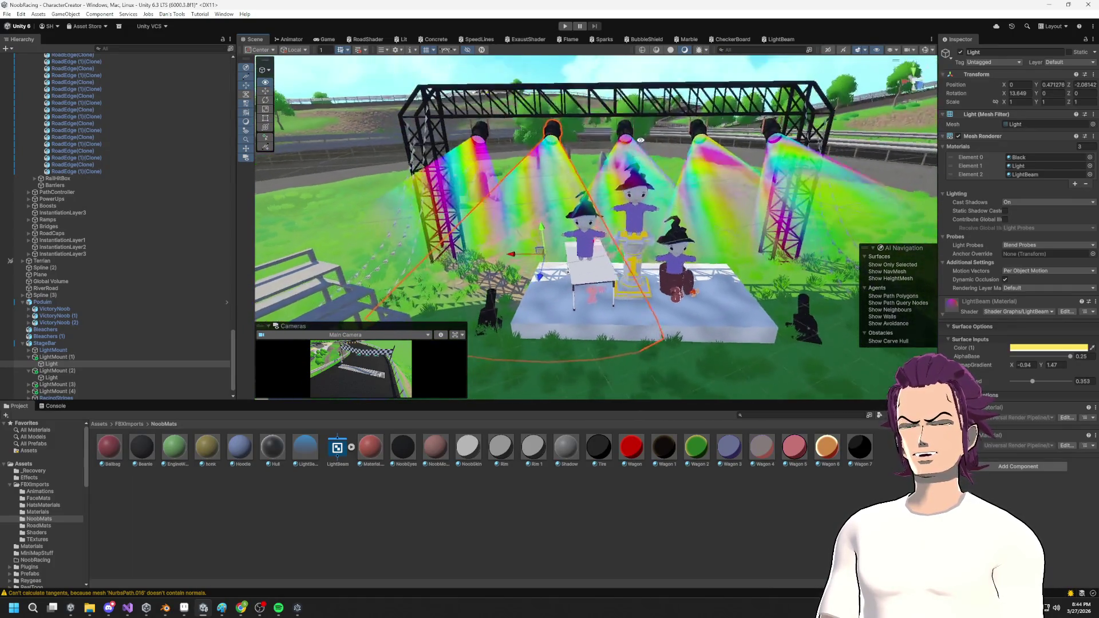
Set the LightBeam material's RemapGradient to X -0.4 and Y 1.12, checking the stage beams.
click(779, 40)
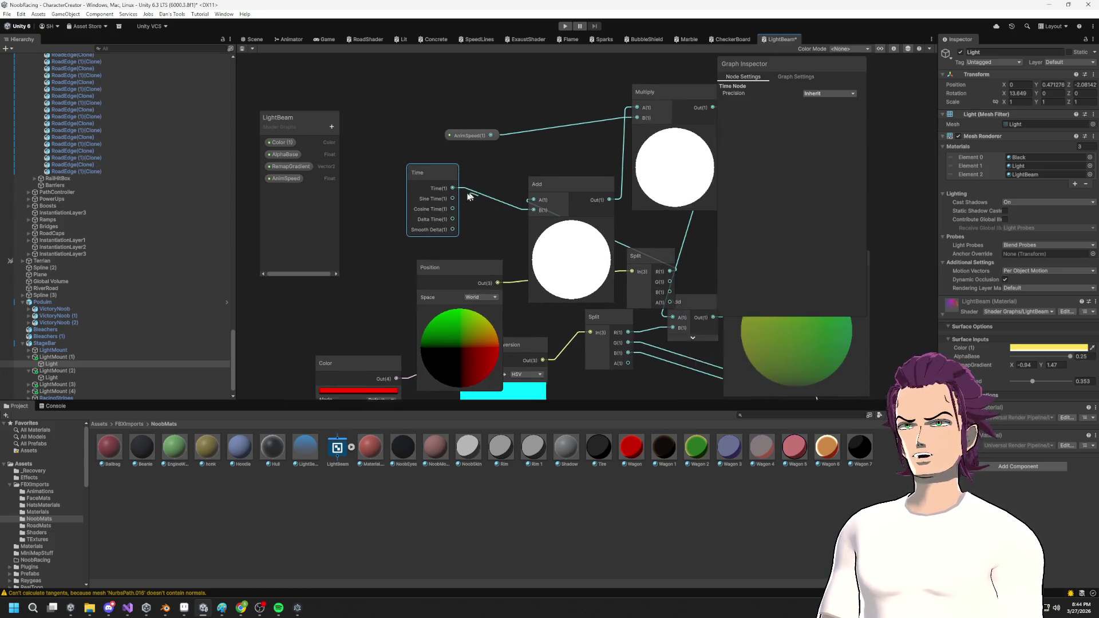
click(249, 39)
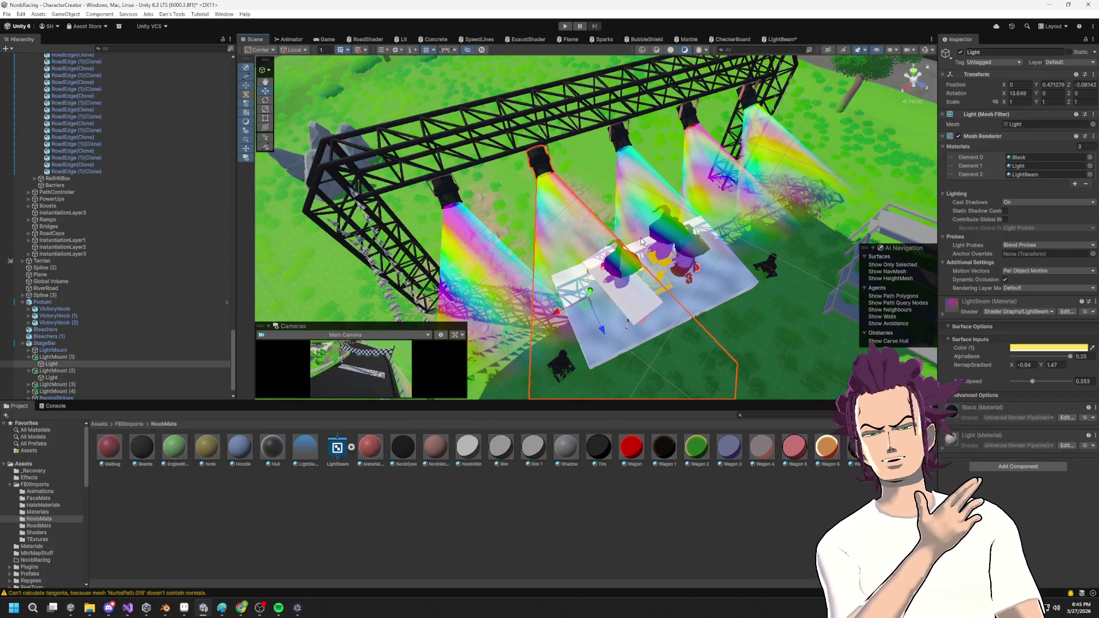
mouse_move(662, 139)
mouse_down()
mouse_move(669, 282)
mouse_move(669, 255)
mouse_up()
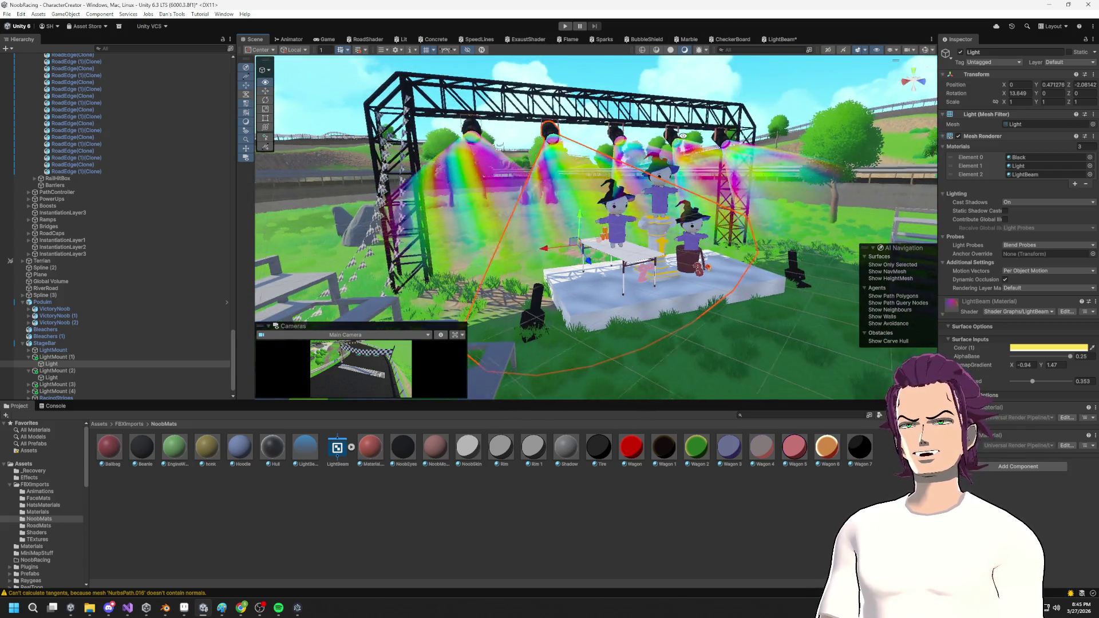
mouse_move(701, 155)
mouse_down()
mouse_move(658, 172)
mouse_move(676, 183)
mouse_up()
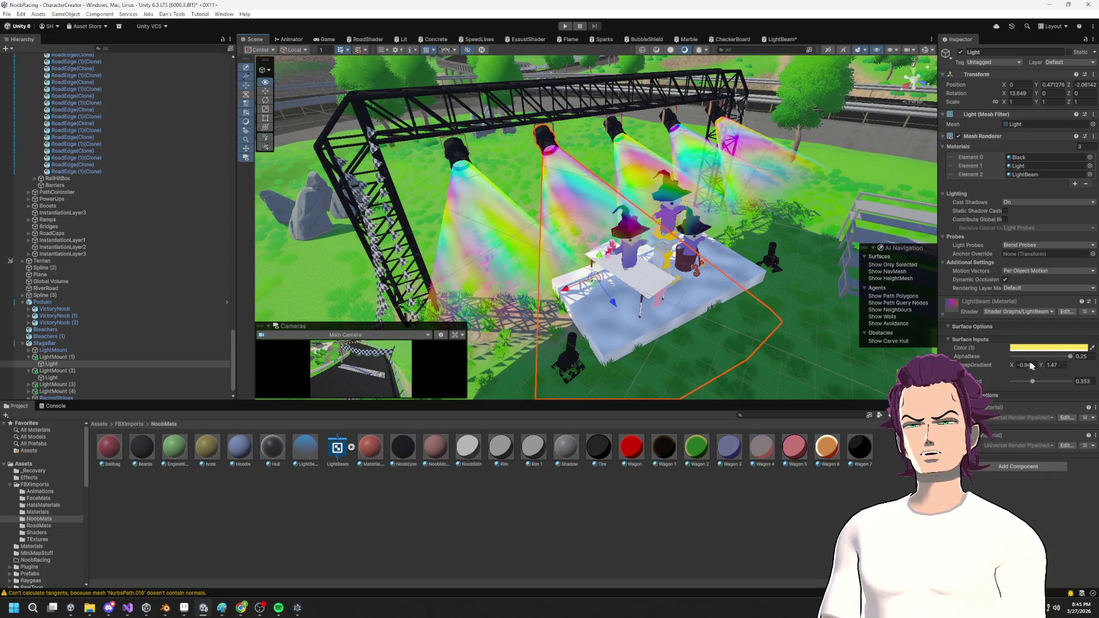
drag(1043, 367, 1057, 364)
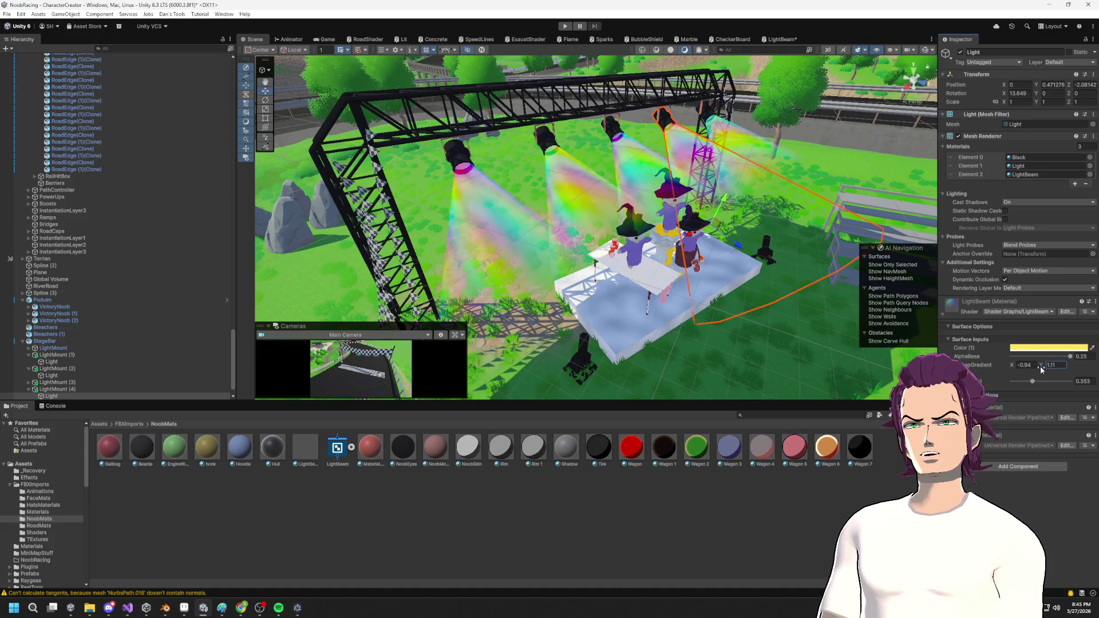
text(3.27)
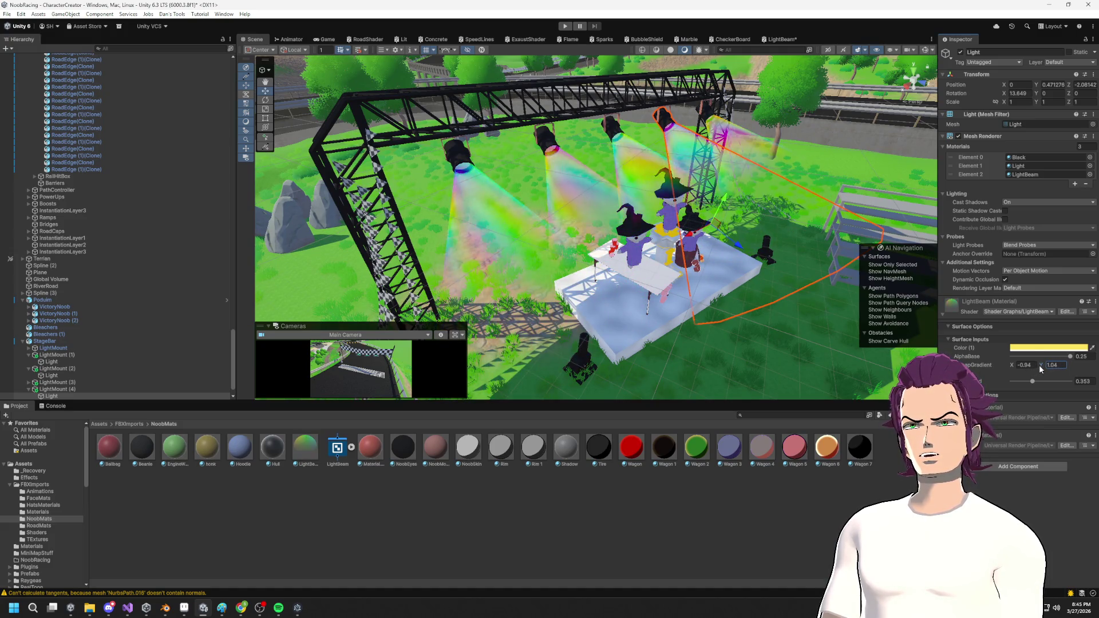
drag(1041, 367, 1052, 366)
text(1.12)
click(1022, 364)
text(1.1-1.4)
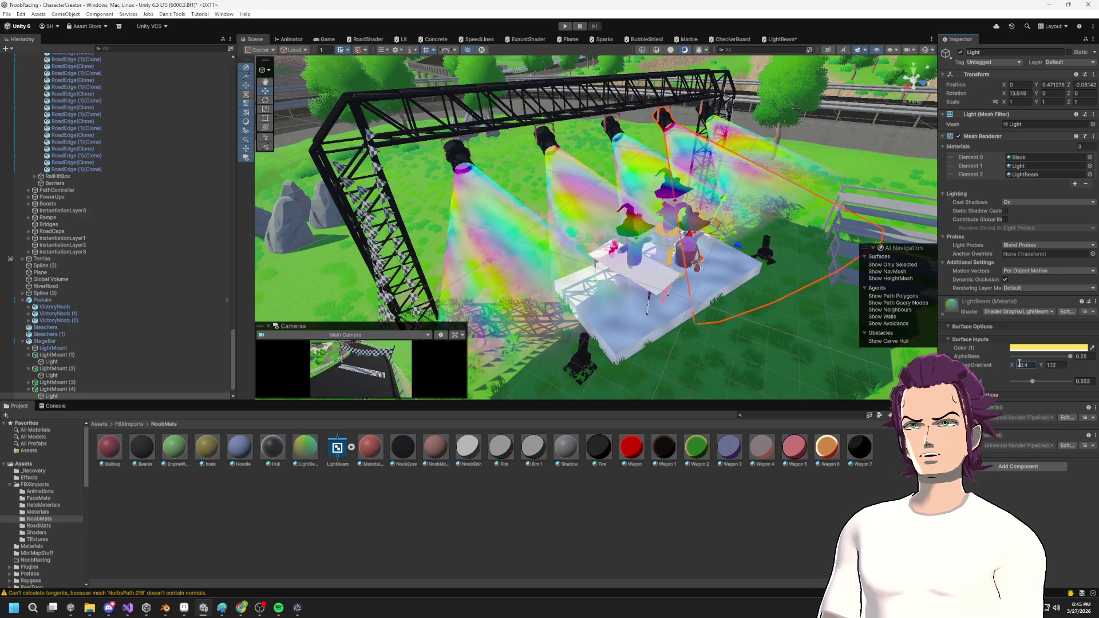
drag(641, 194, 698, 186)
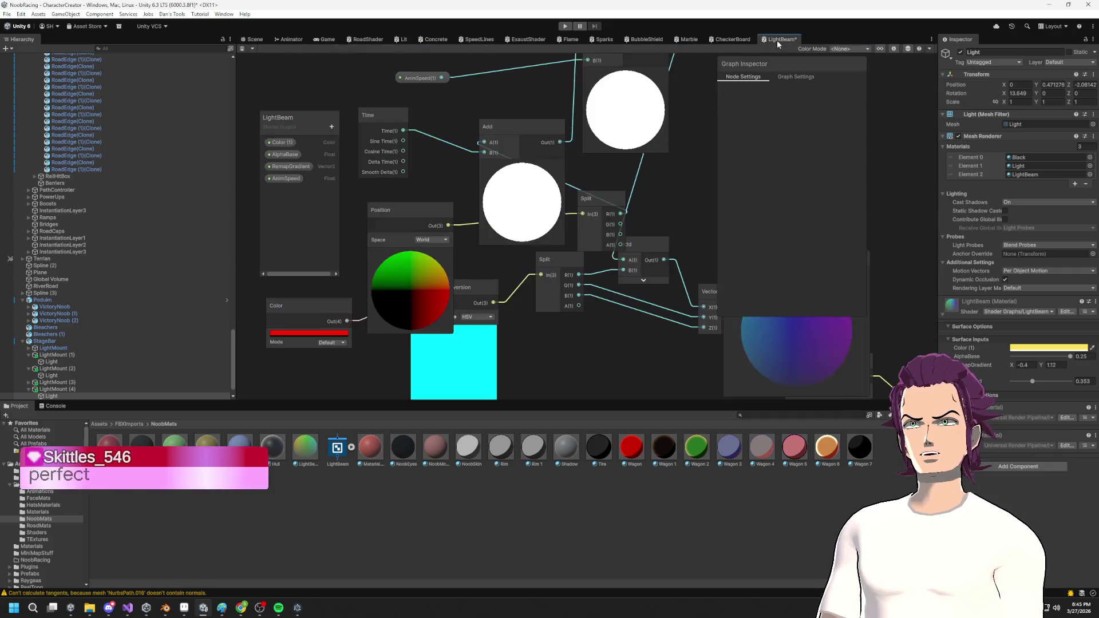
click(780, 39)
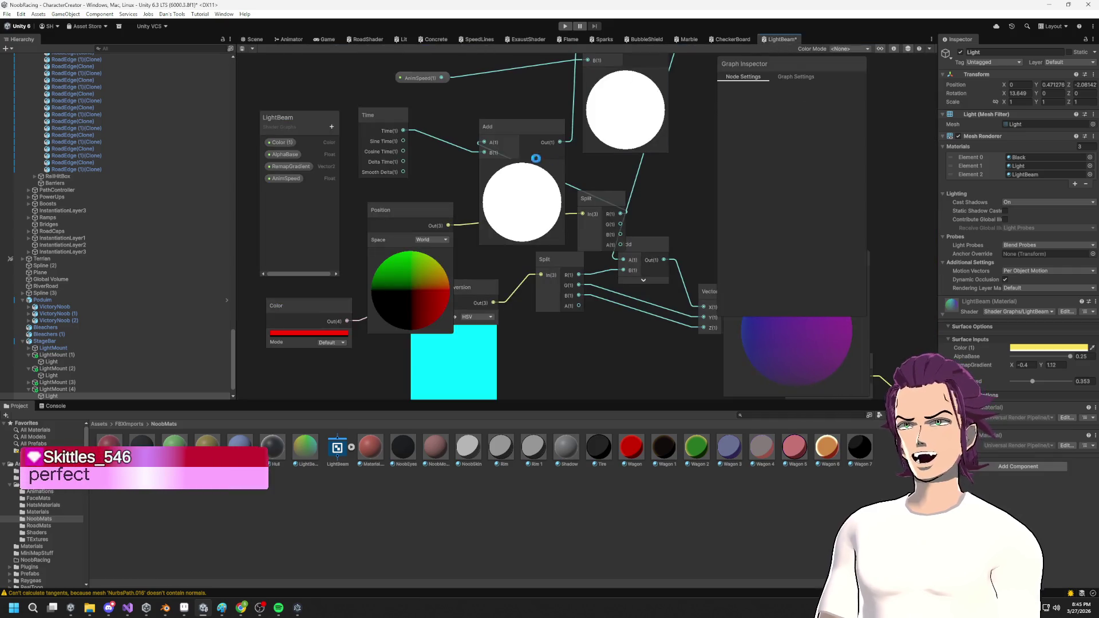
Switch the Position node's space to Object and save the graph.
drag(437, 237, 493, 224)
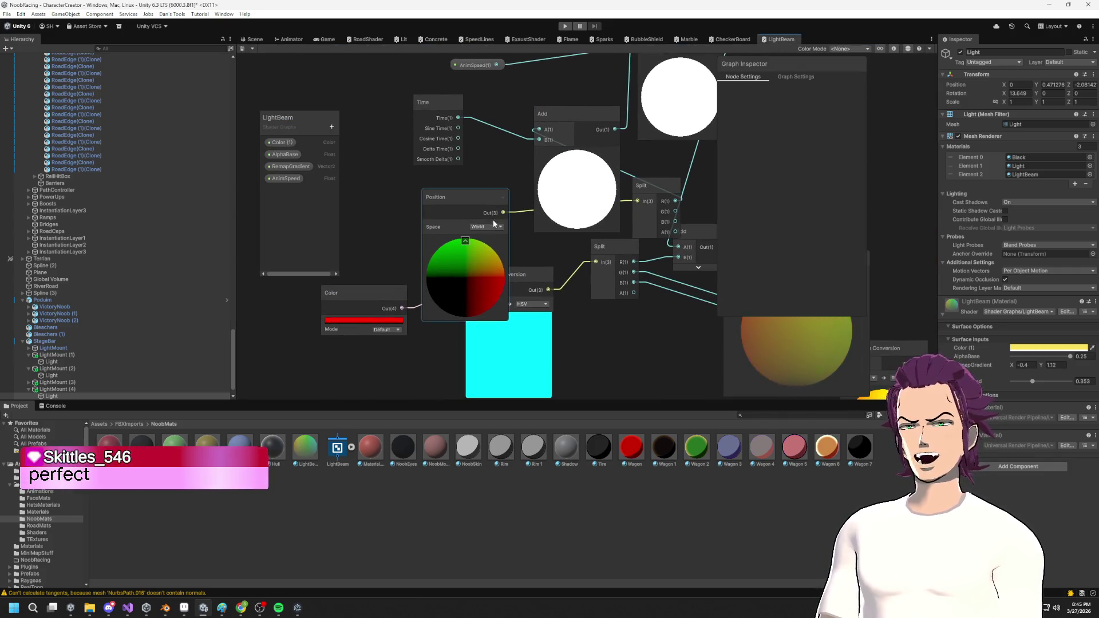
click(489, 227)
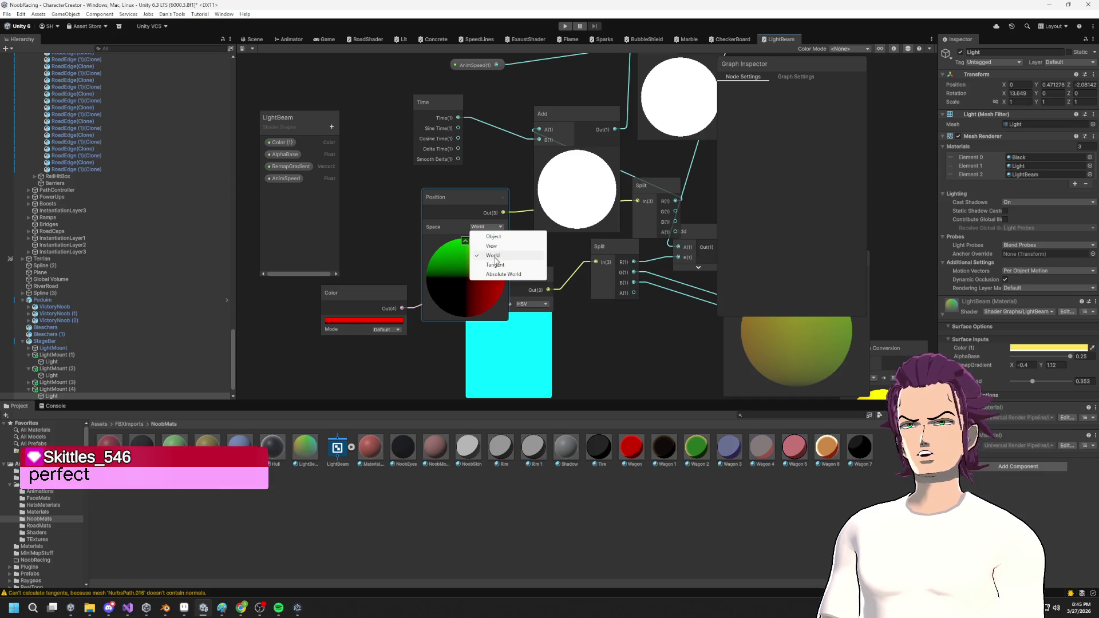
click(495, 236)
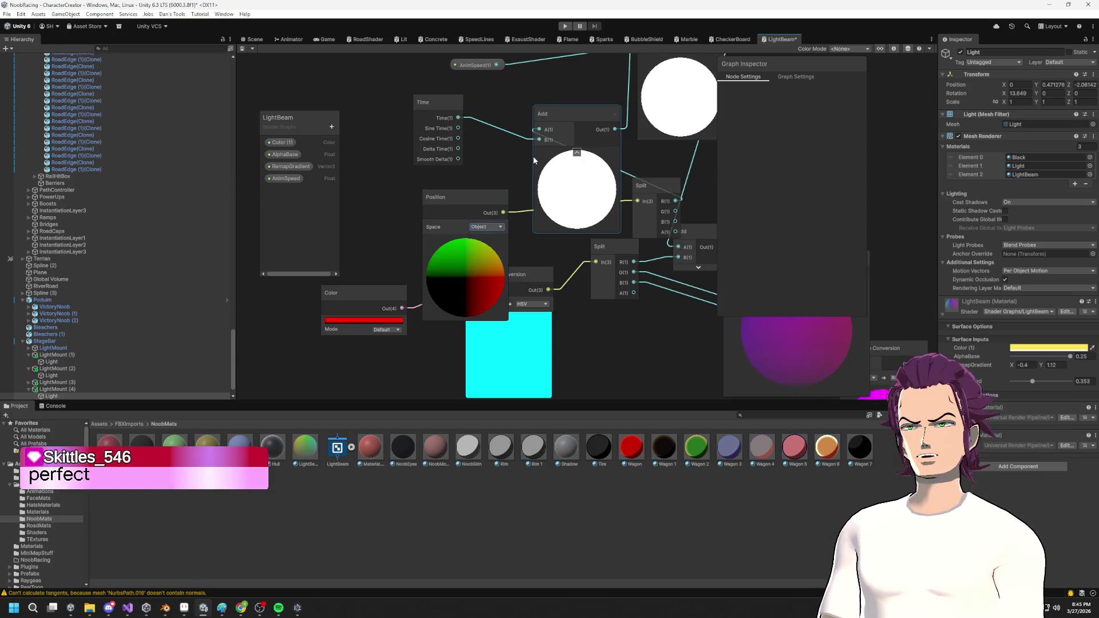
key(ctrl+s)
key(ctrl+1)
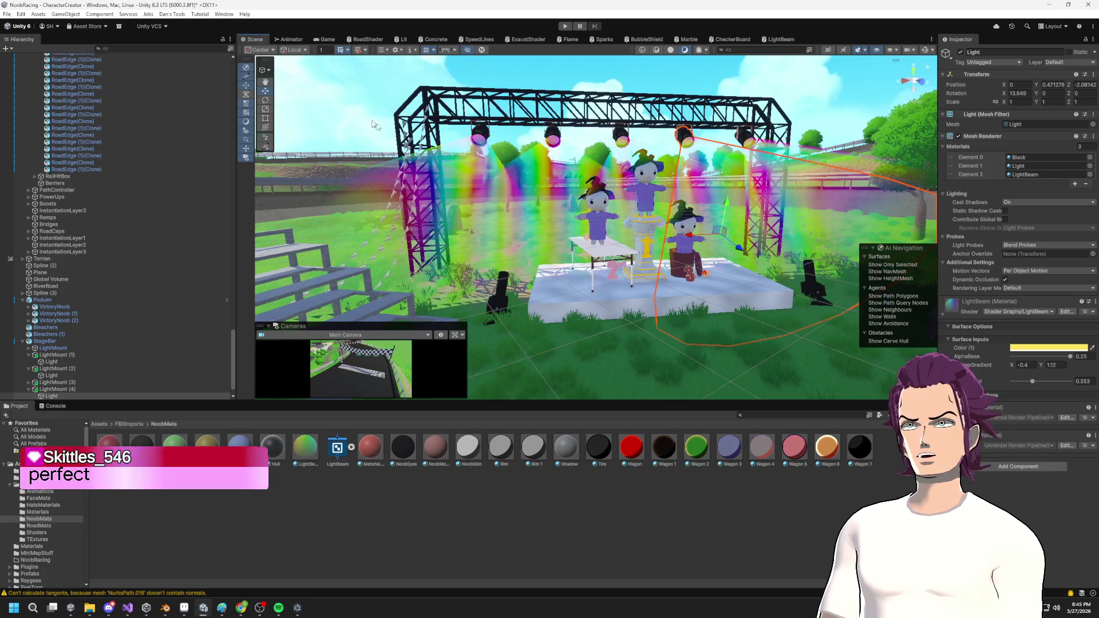
Add an Object node to the LightBeam graph, discarding a stray Transform node.
click(779, 39)
mouse_move(477, 203)
mouse_down()
mouse_move(549, 193)
mouse_move(450, 175)
mouse_up()
right_click(399, 102)
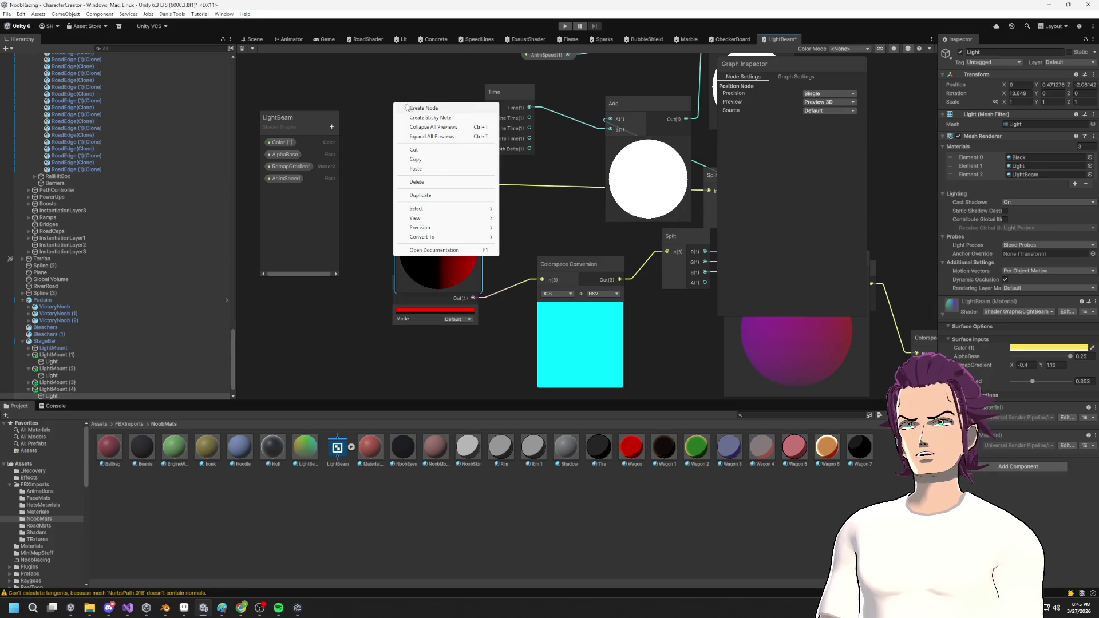
click(424, 107)
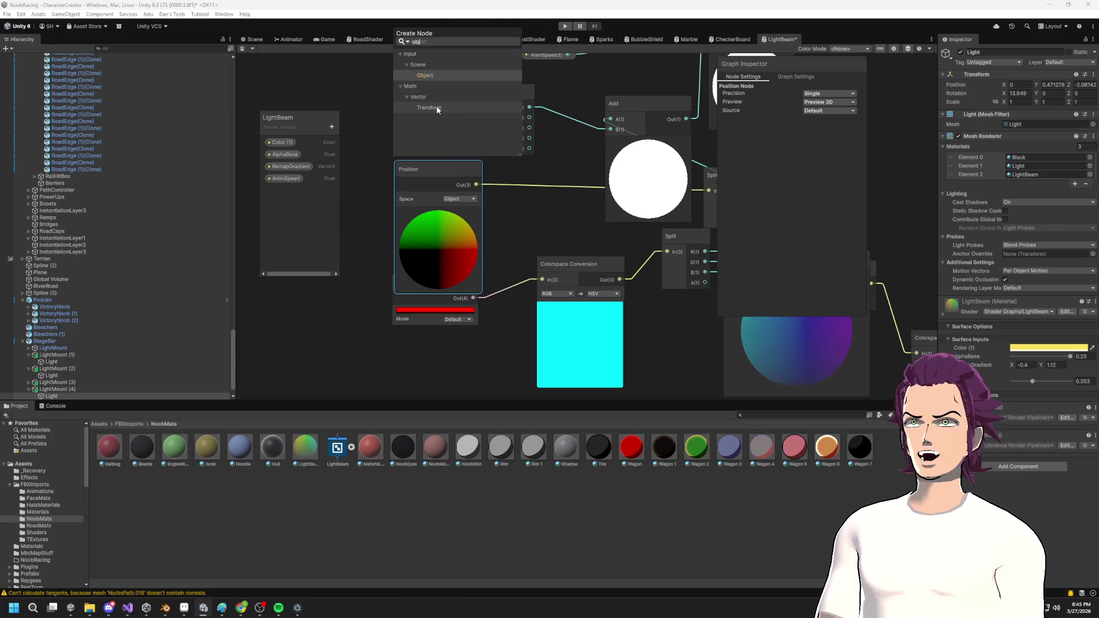
double_click(438, 106)
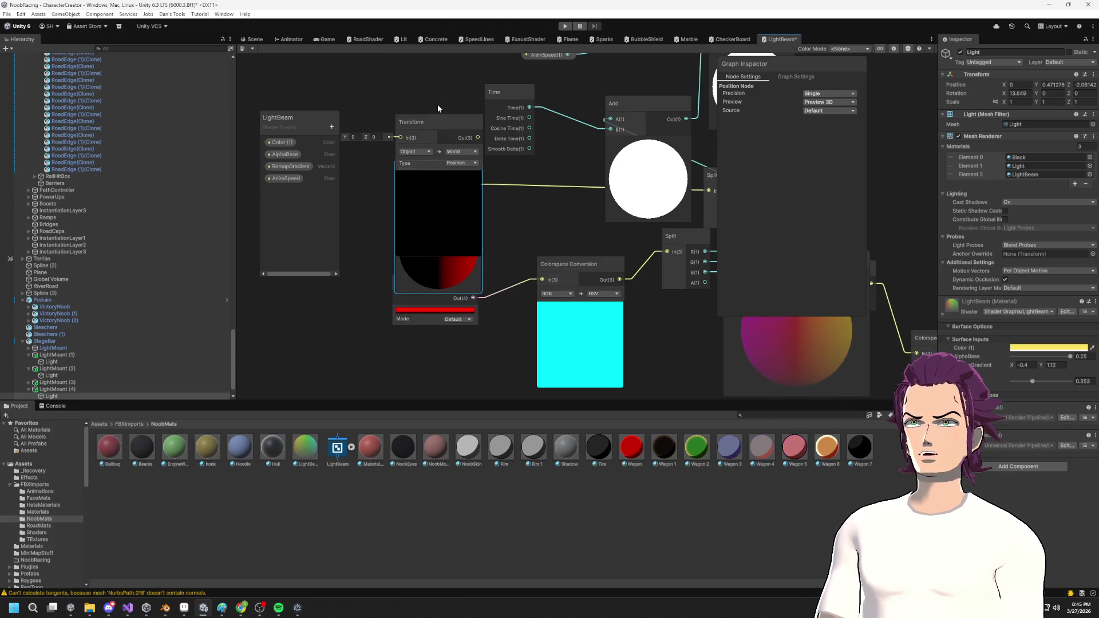
mouse_move(435, 125)
mouse_down()
mouse_move(465, 122)
mouse_move(420, 108)
mouse_up()
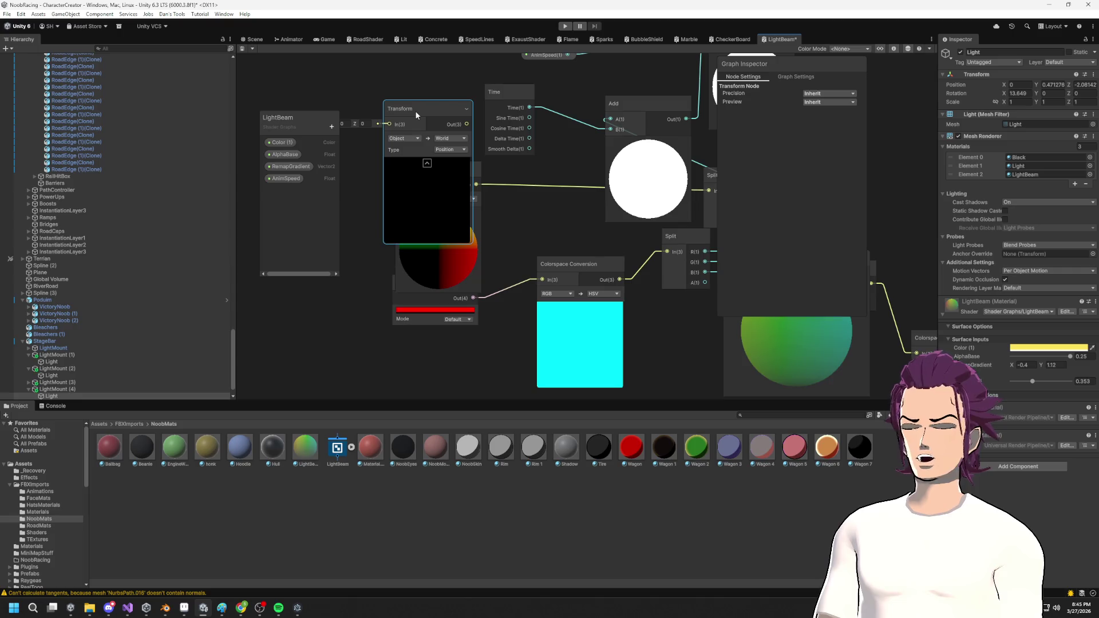
key(Delete)
right_click(402, 77)
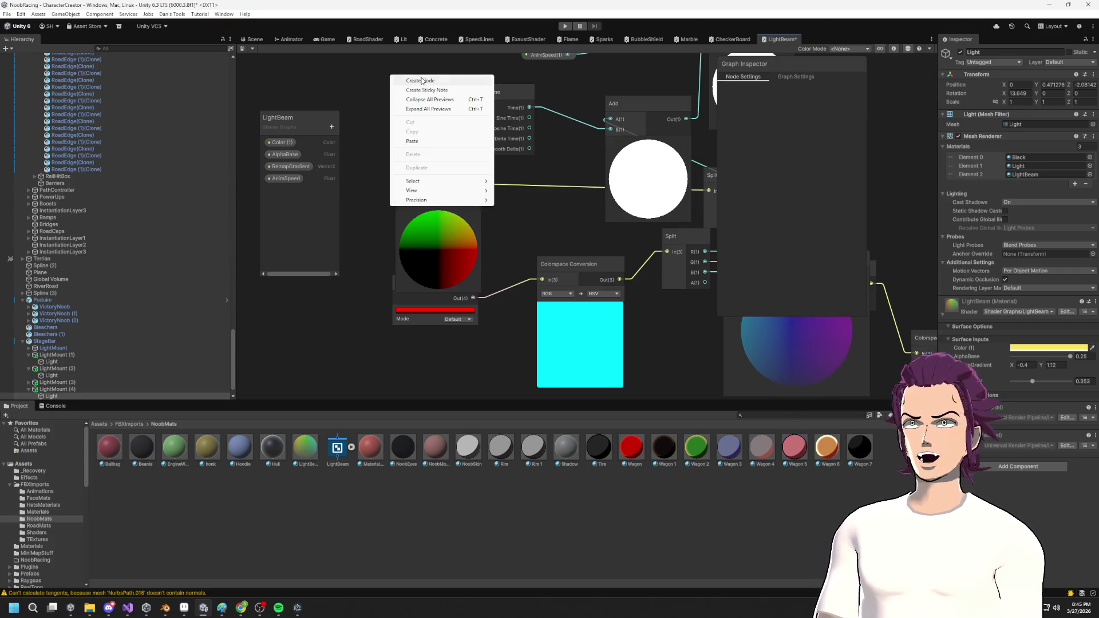
click(421, 82)
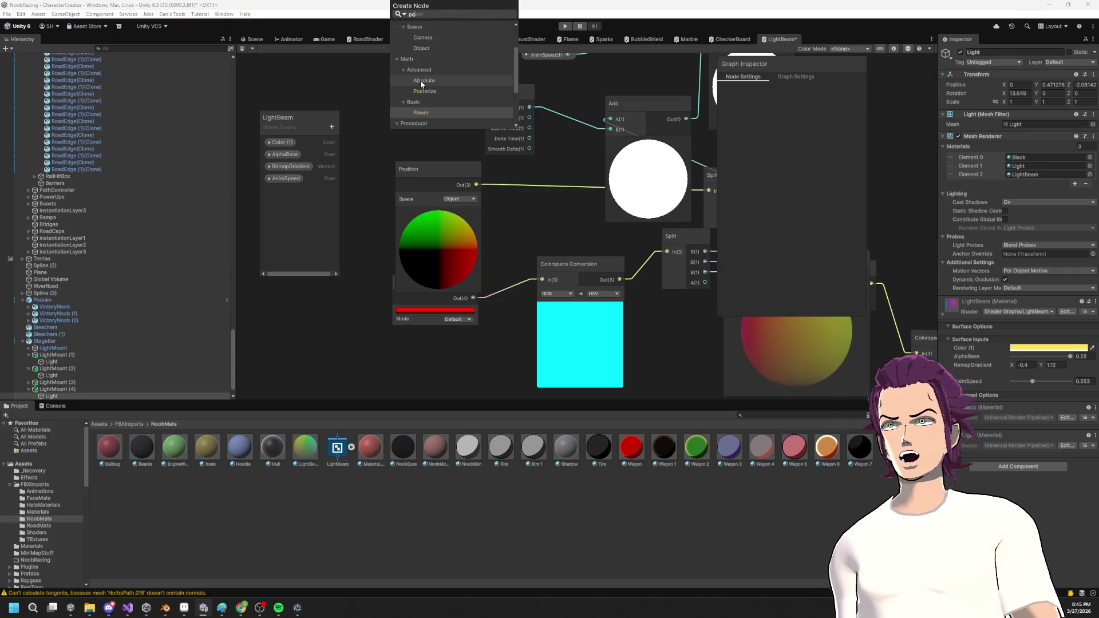
text(obj)
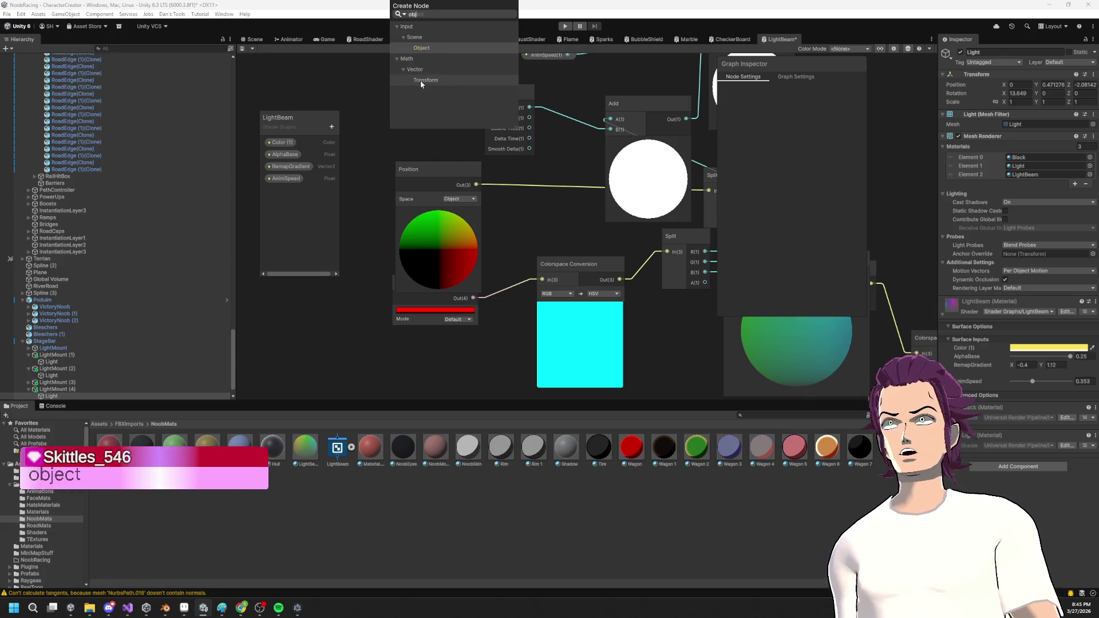
key(Return)
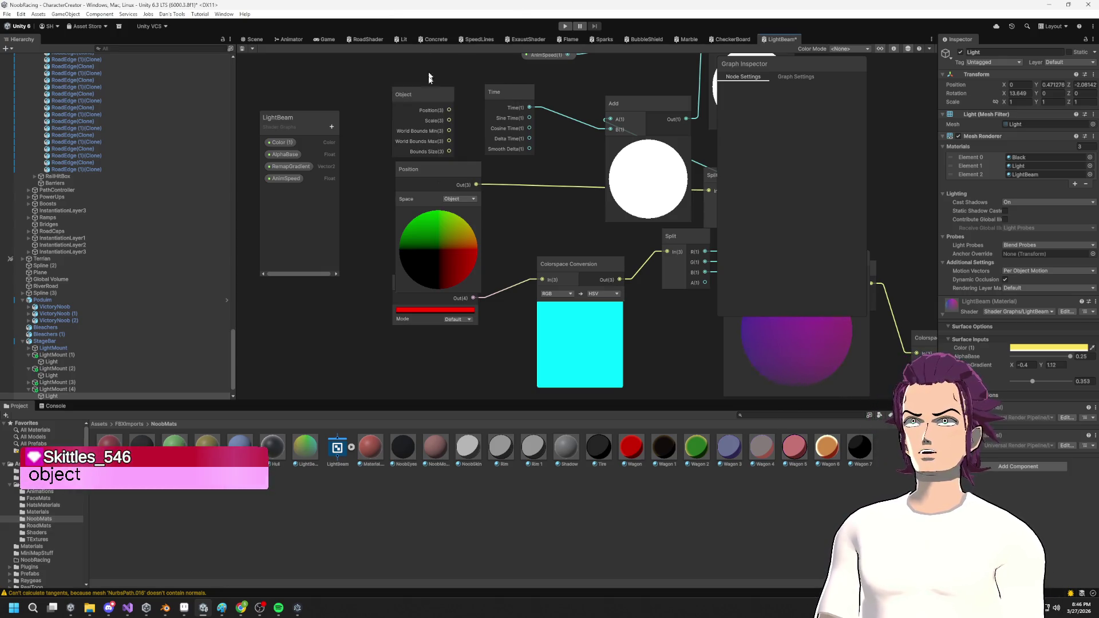
Wire the Object node's Position into Split's In and delete the old Position node.
drag(507, 186, 520, 200)
drag(712, 187, 710, 189)
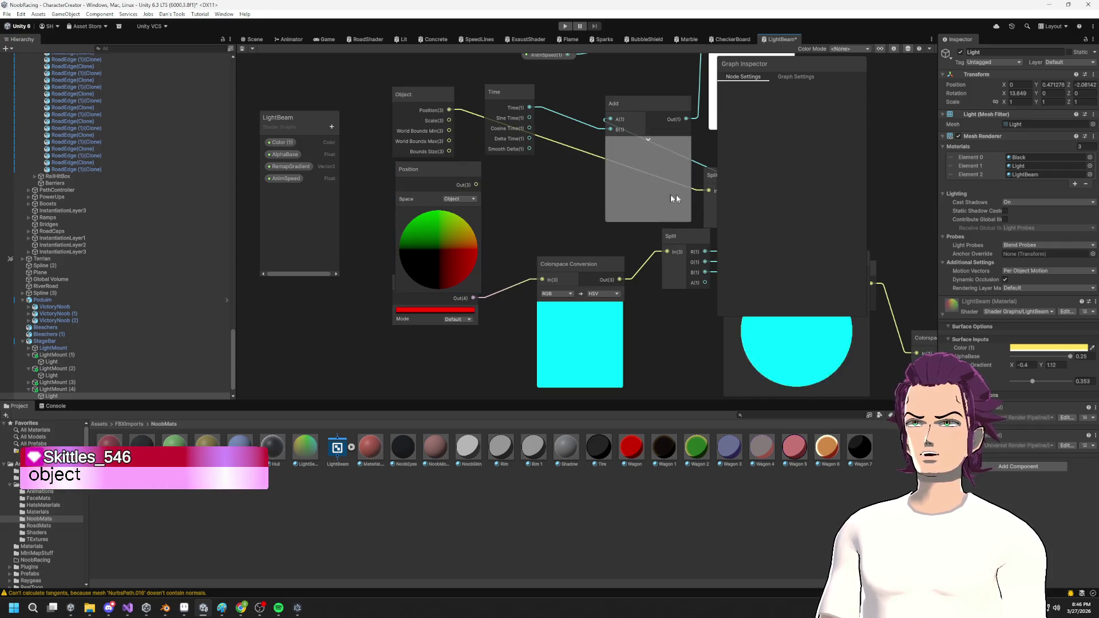
click(435, 232)
key(Delete)
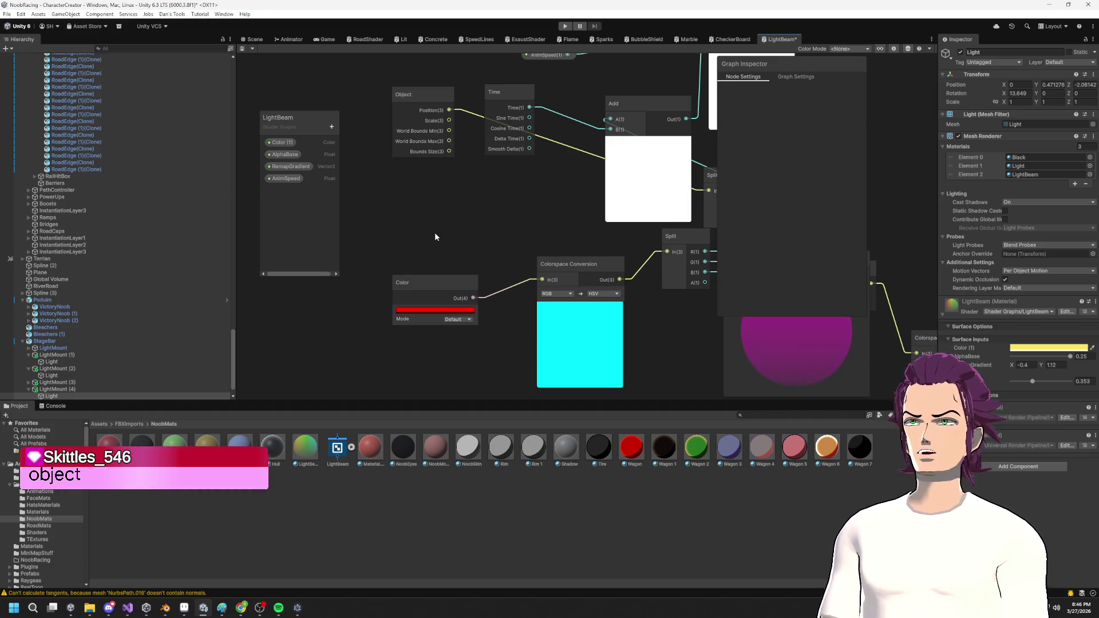
click(252, 40)
drag(544, 178, 567, 163)
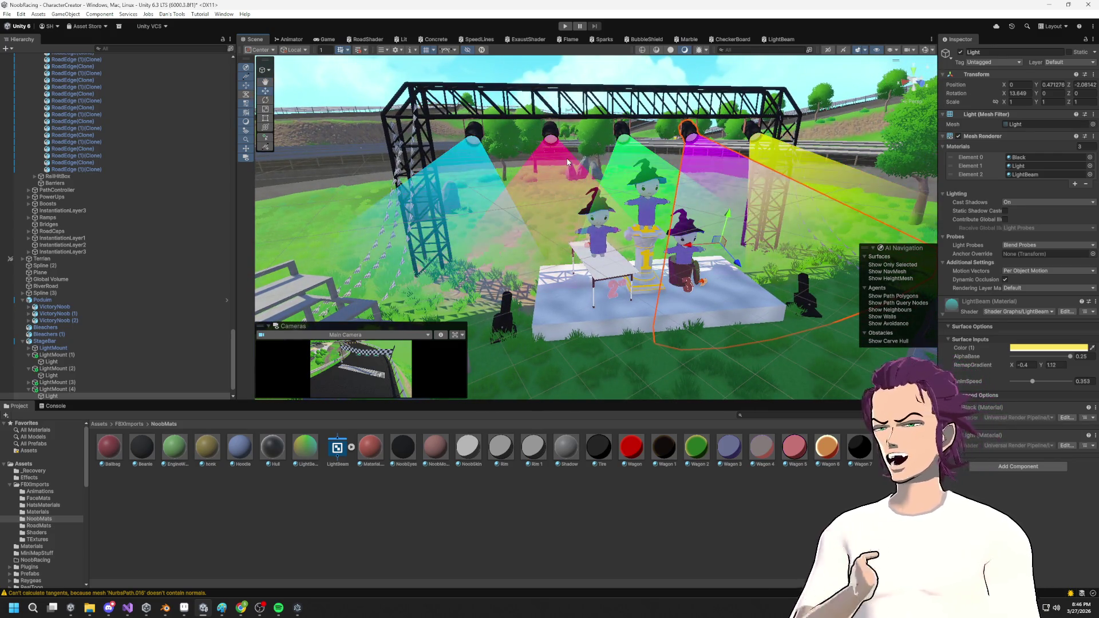
mouse_move(566, 163)
mouse_down()
mouse_move(597, 110)
mouse_move(653, 166)
mouse_move(645, 214)
mouse_move(659, 188)
mouse_up()
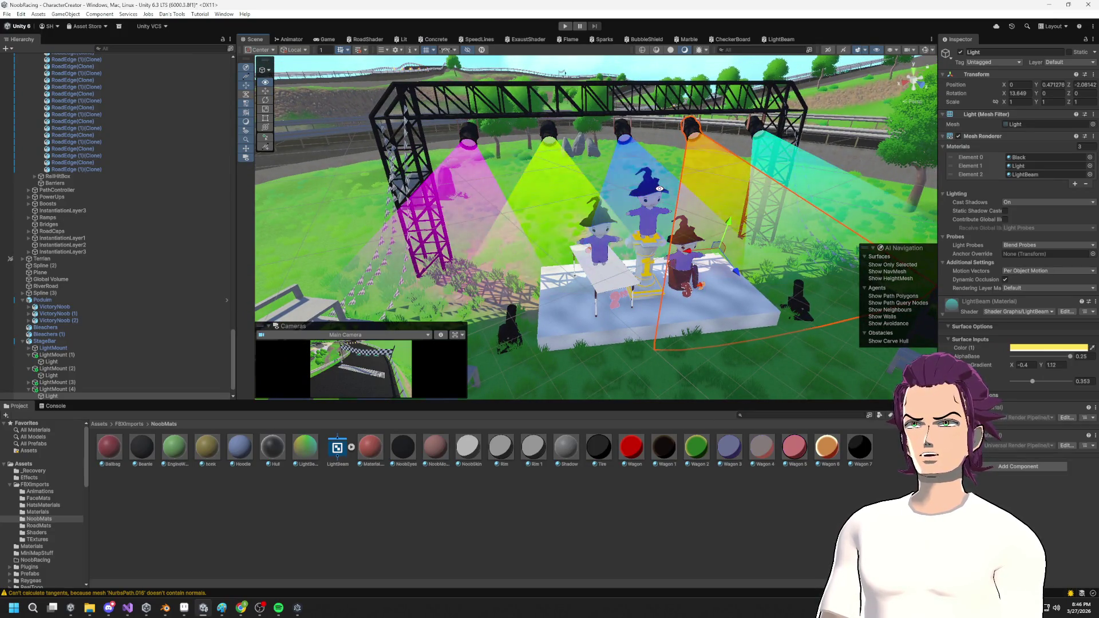
mouse_move(660, 188)
mouse_down()
mouse_move(697, 158)
mouse_move(748, 219)
mouse_move(686, 144)
mouse_move(671, 175)
mouse_up()
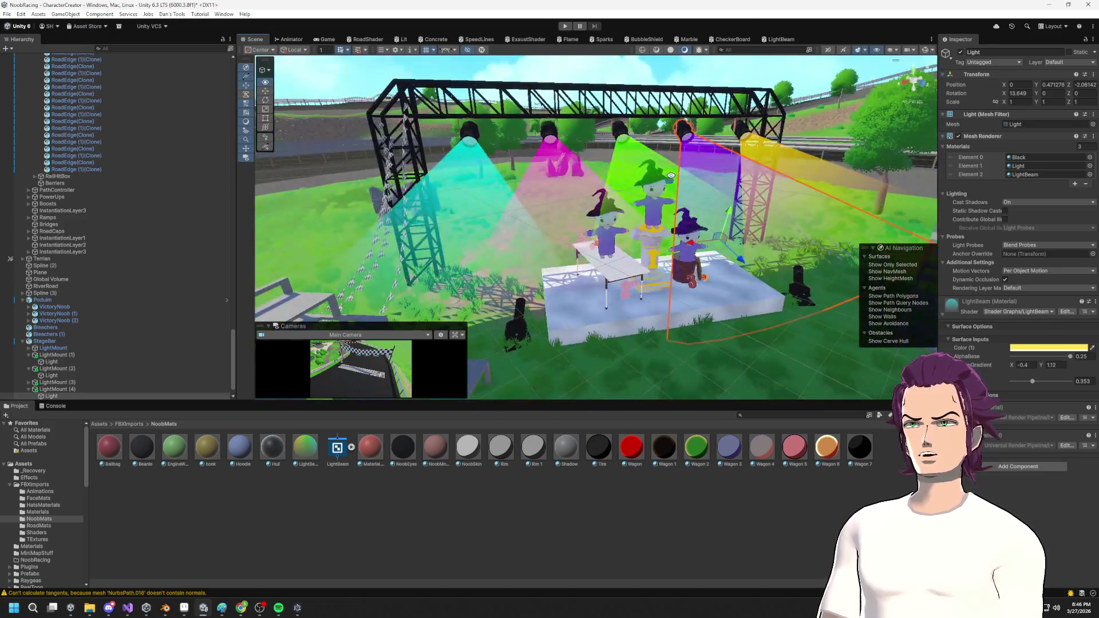
click(676, 79)
drag(677, 79, 695, 191)
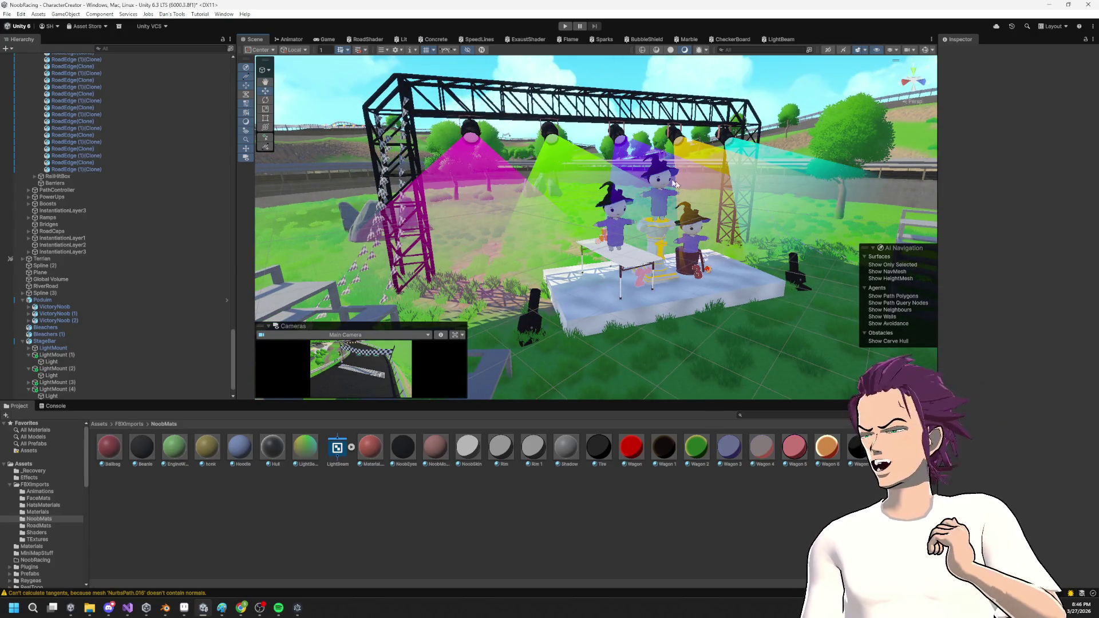
mouse_move(611, 163)
mouse_down()
mouse_move(635, 146)
mouse_move(705, 211)
mouse_move(654, 164)
mouse_move(636, 166)
mouse_move(678, 172)
mouse_move(664, 167)
mouse_move(632, 205)
mouse_up()
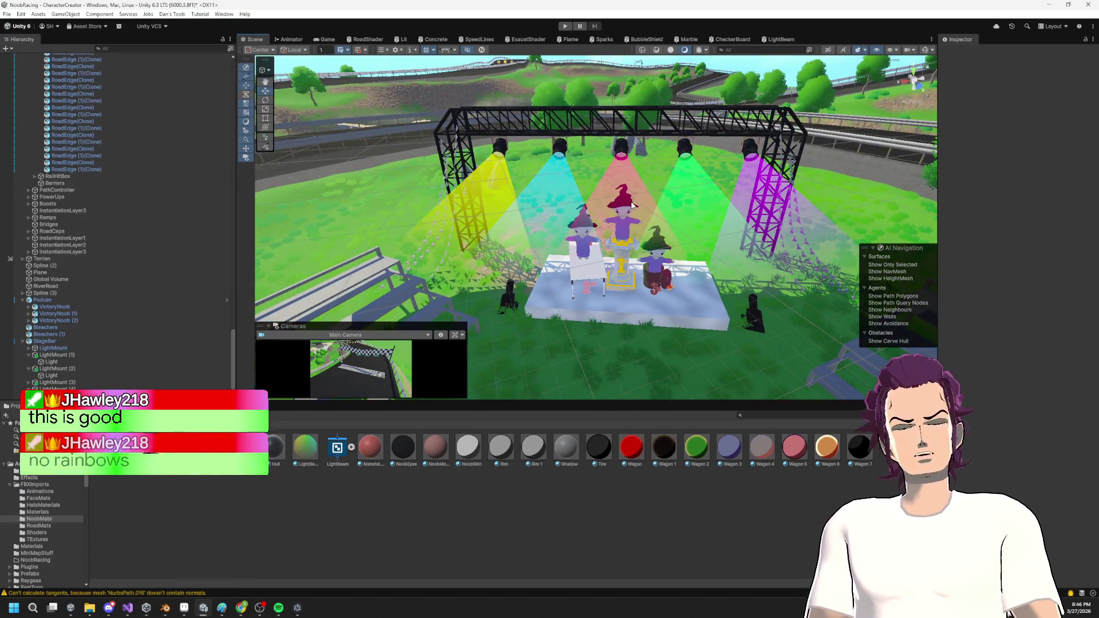
scroll(662, 293, down, 3)
mouse_move(662, 293)
mouse_down()
mouse_move(882, 258)
mouse_move(629, 212)
mouse_up()
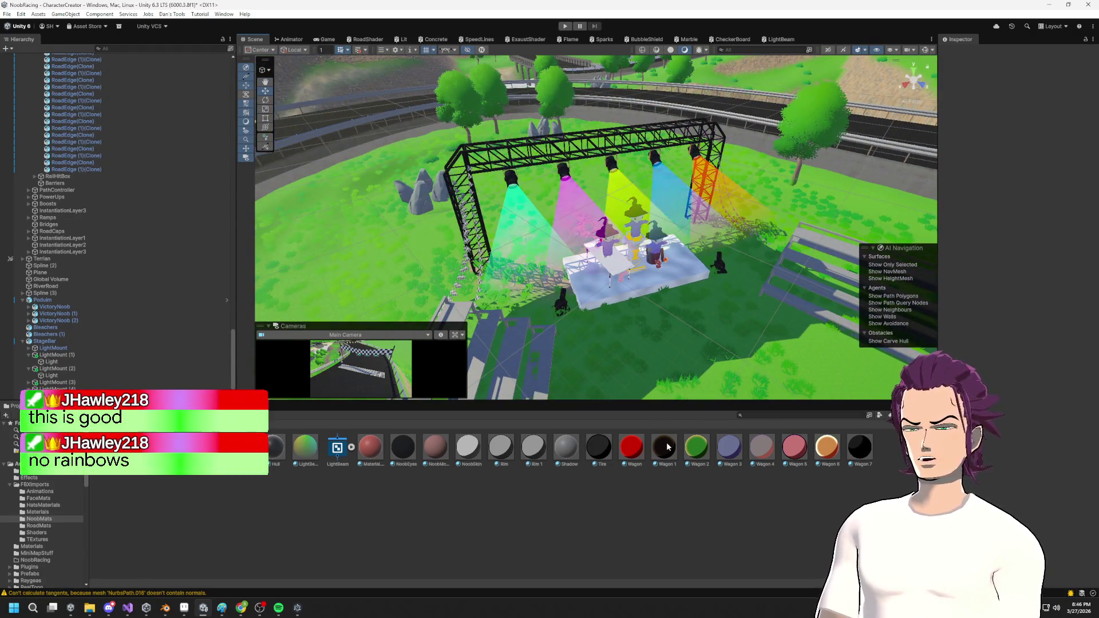
click(305, 447)
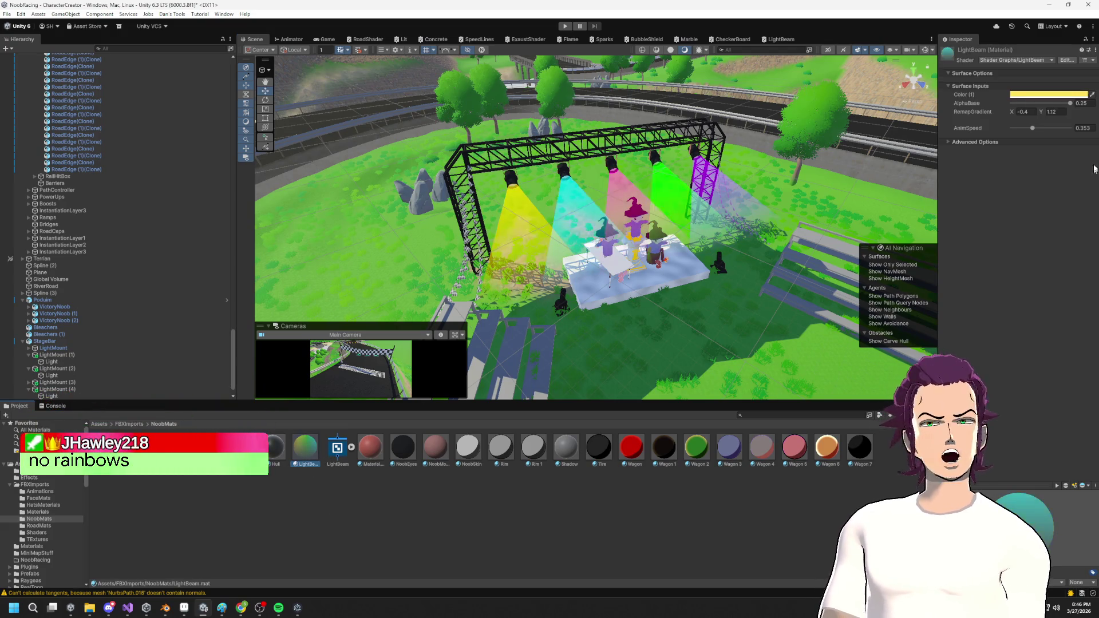
Nudge AnimSpeed up and settle RemapGradient Y at 0.86 after trying 0.71 and 1.45.
drag(1029, 129, 1060, 128)
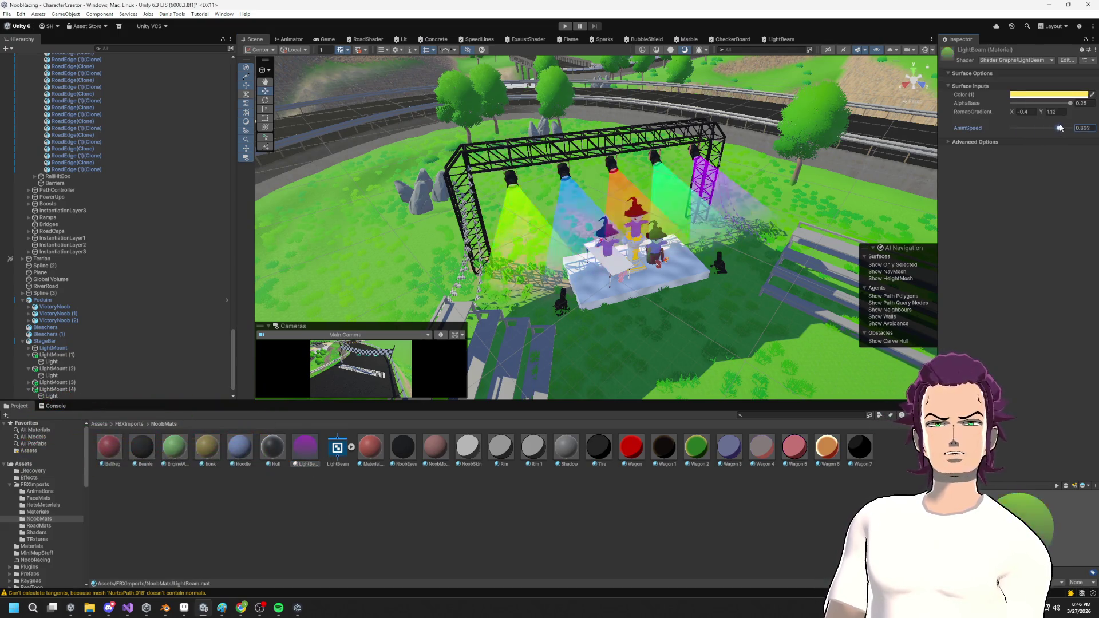
drag(684, 173, 665, 170)
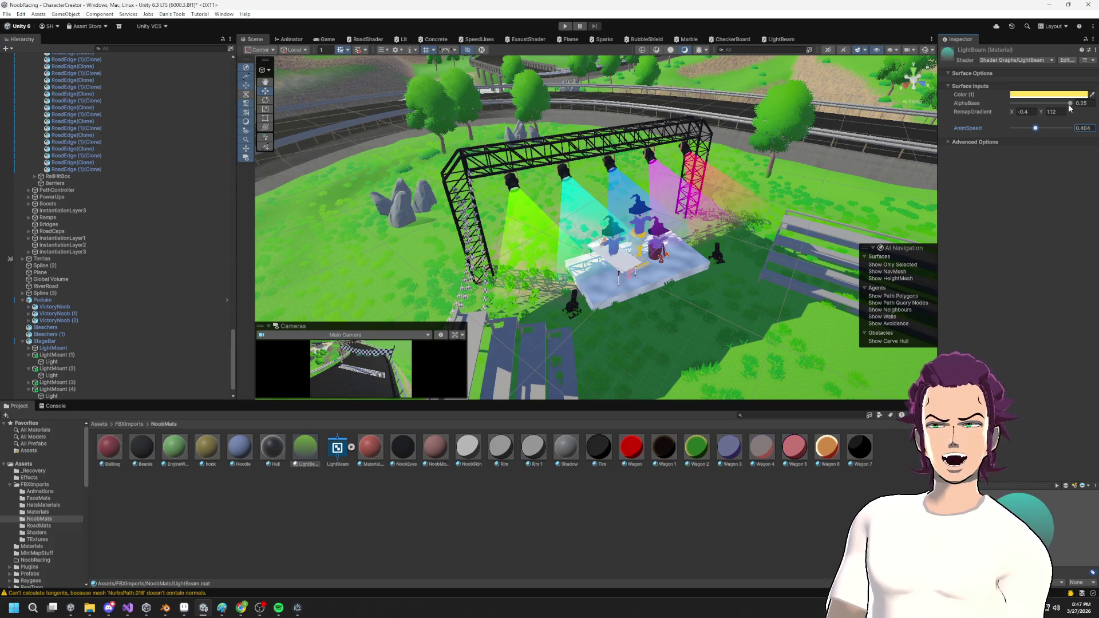
text(0.71)
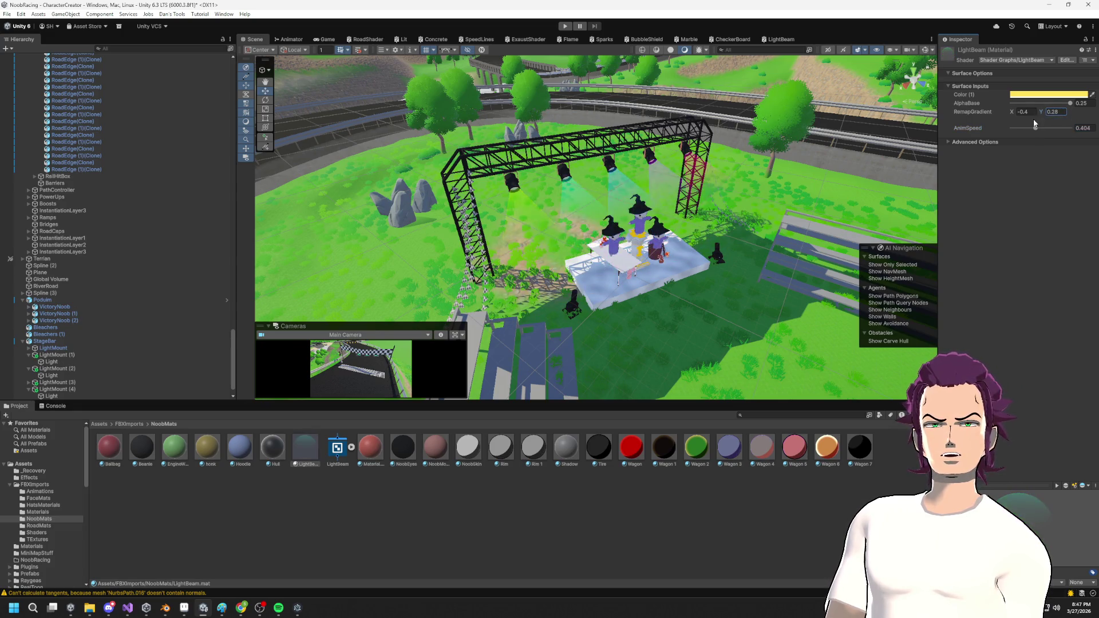
key(BackSpace)
key(BackSpace)
text(59)
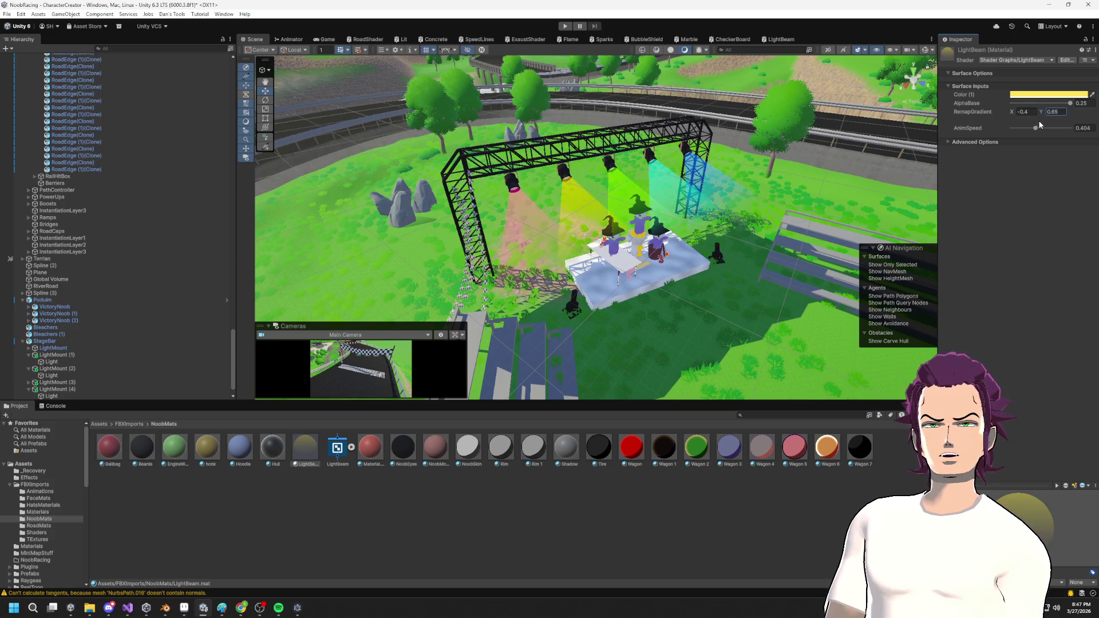
key(BackSpace)
key(BackSpace)
key(BackSpace)
text(1.45)
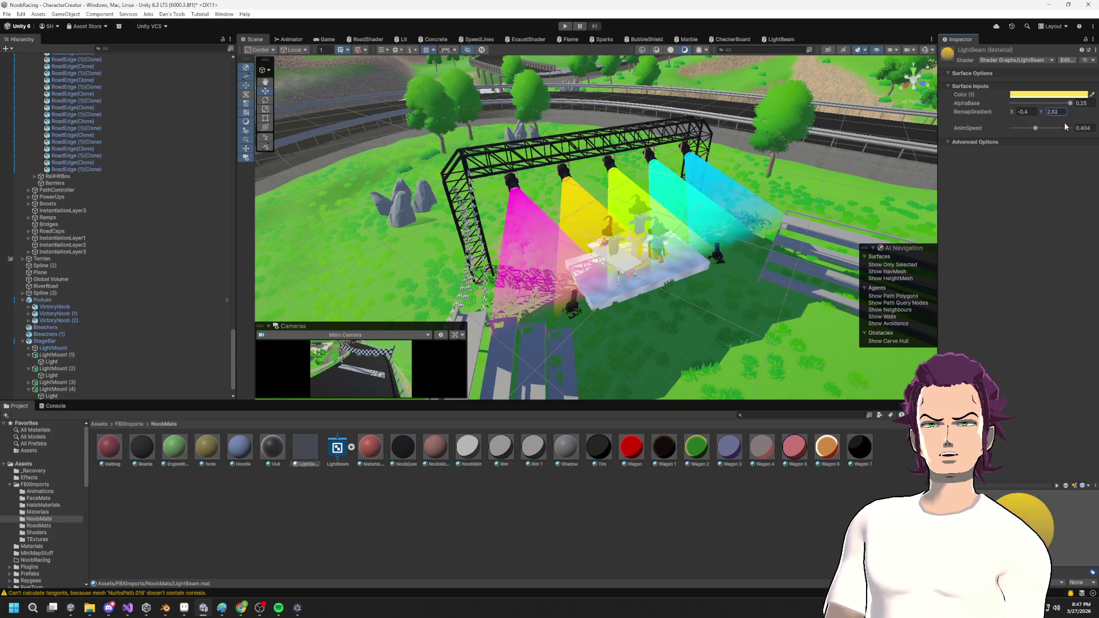
key(BackSpace)
key(BackSpace)
key(BackSpace)
text(0.86)
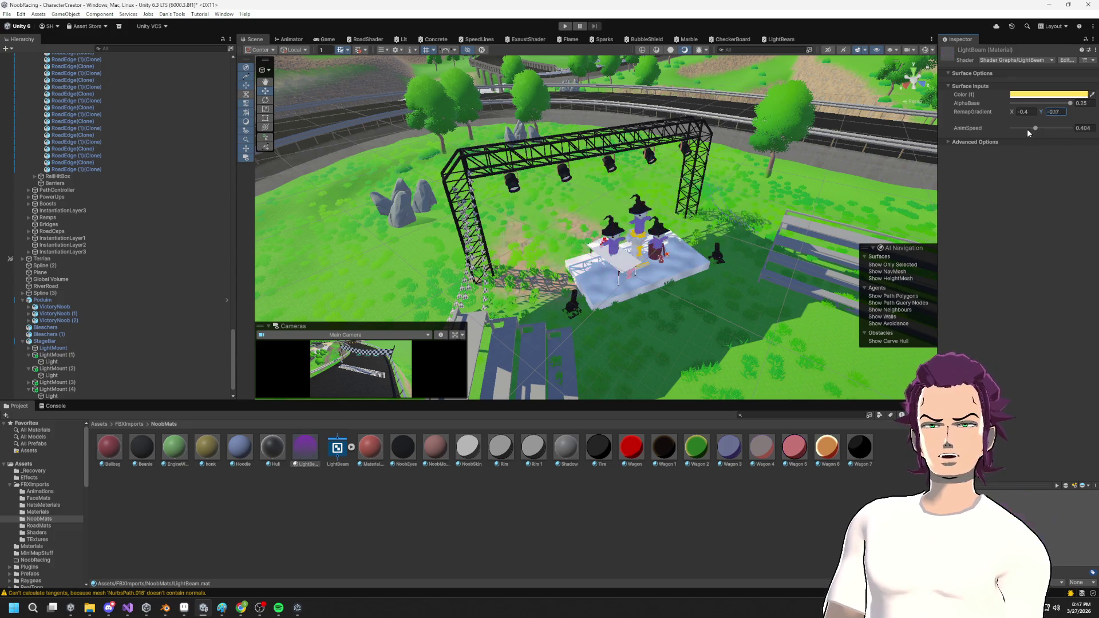
mouse_move(629, 206)
mouse_down()
mouse_move(601, 201)
mouse_move(707, 194)
mouse_move(562, 213)
mouse_move(683, 204)
mouse_up()
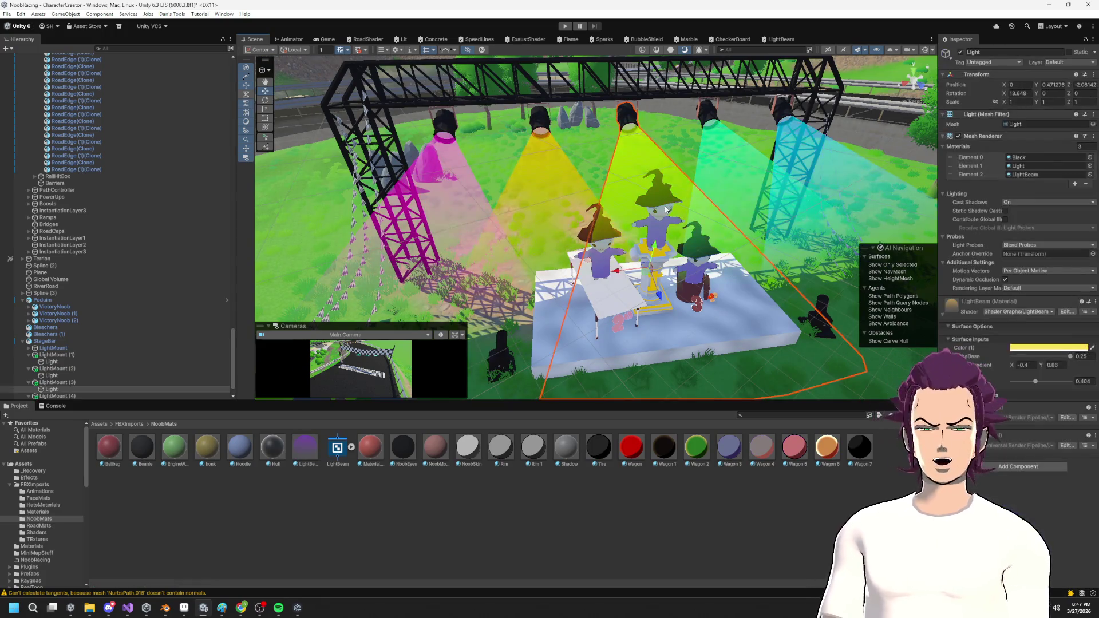
click(718, 139)
drag(718, 139, 504, 189)
mouse_move(766, 195)
mouse_down()
mouse_move(650, 198)
mouse_move(618, 139)
mouse_move(445, 172)
mouse_up()
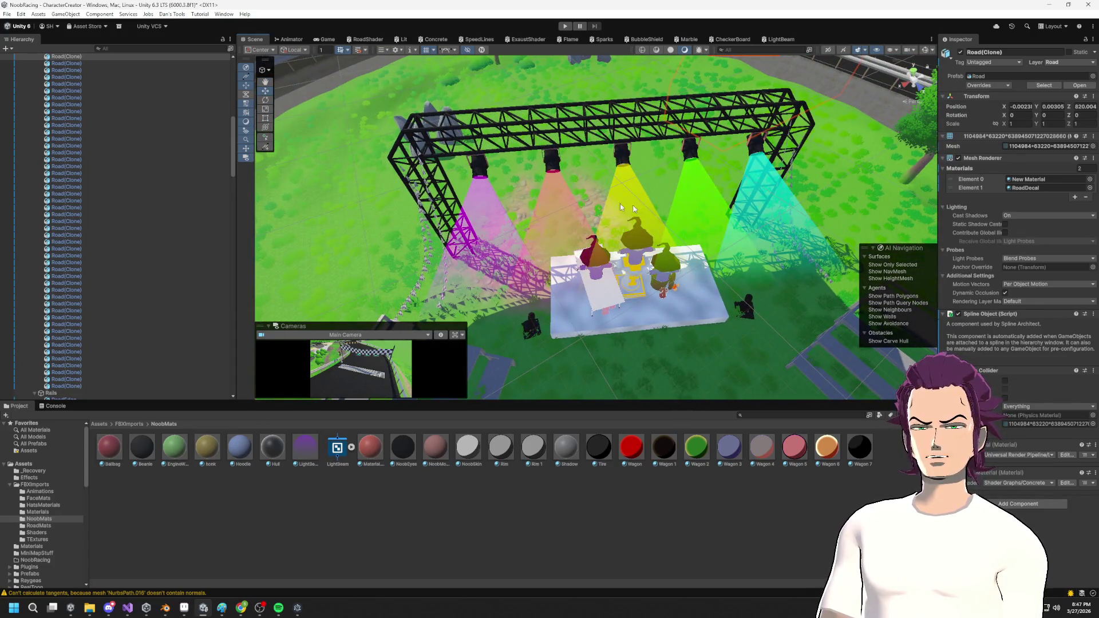
scroll(620, 204, down, 10)
drag(670, 183, 719, 197)
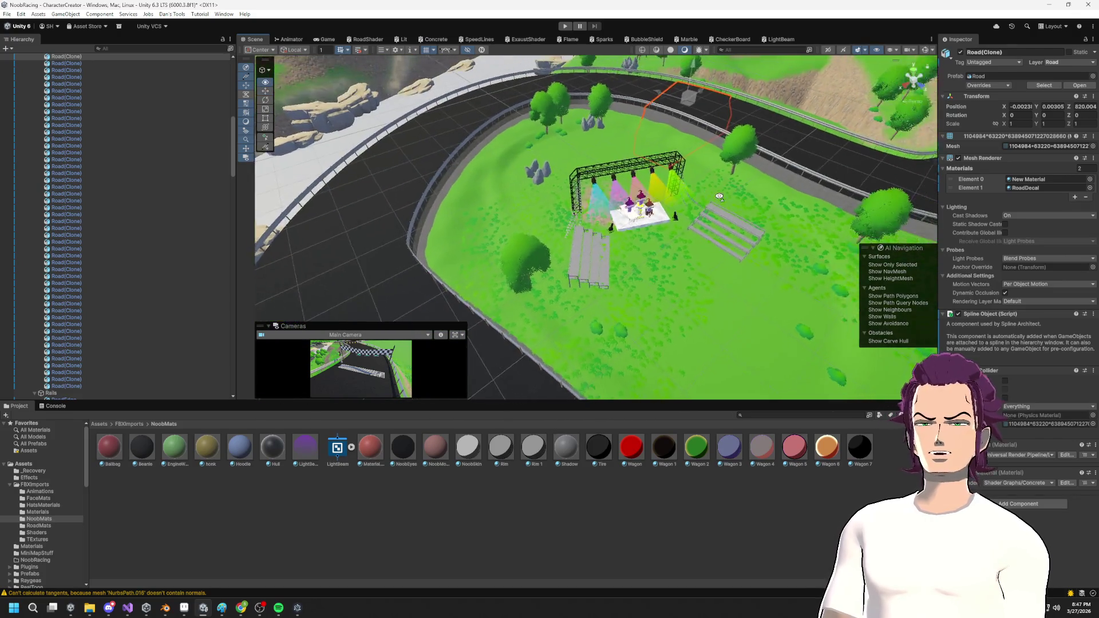
scroll(719, 197, up, 10)
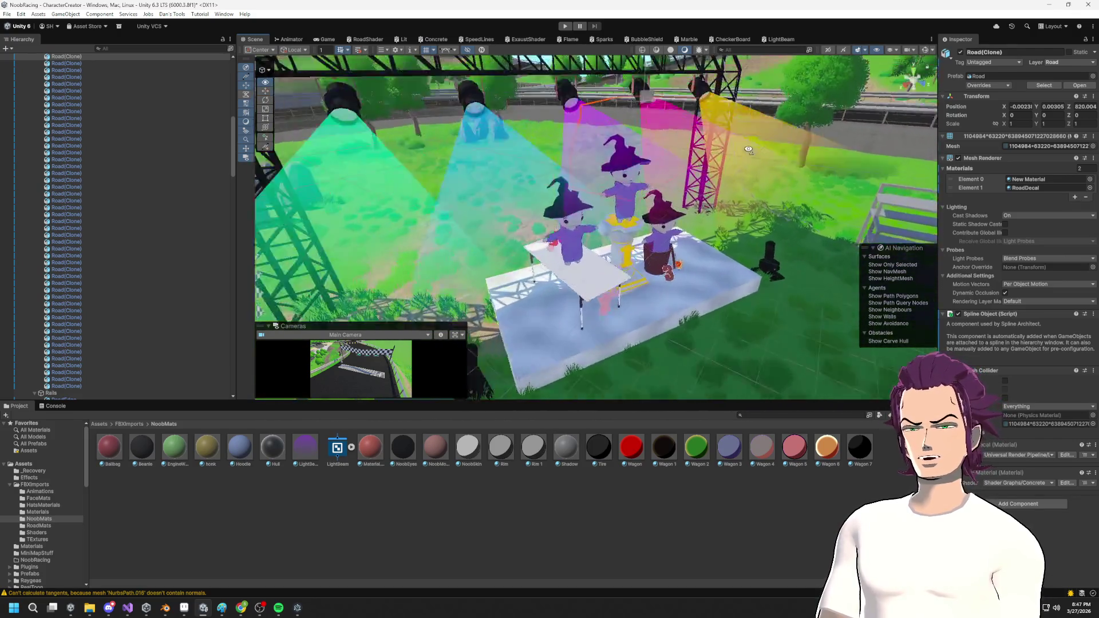
mouse_move(748, 149)
mouse_down()
mouse_move(633, 170)
mouse_move(694, 70)
mouse_move(651, 117)
mouse_move(701, 66)
mouse_move(684, 83)
mouse_up()
scroll(58, 254, down, 10)
scroll(63, 255, down, 5)
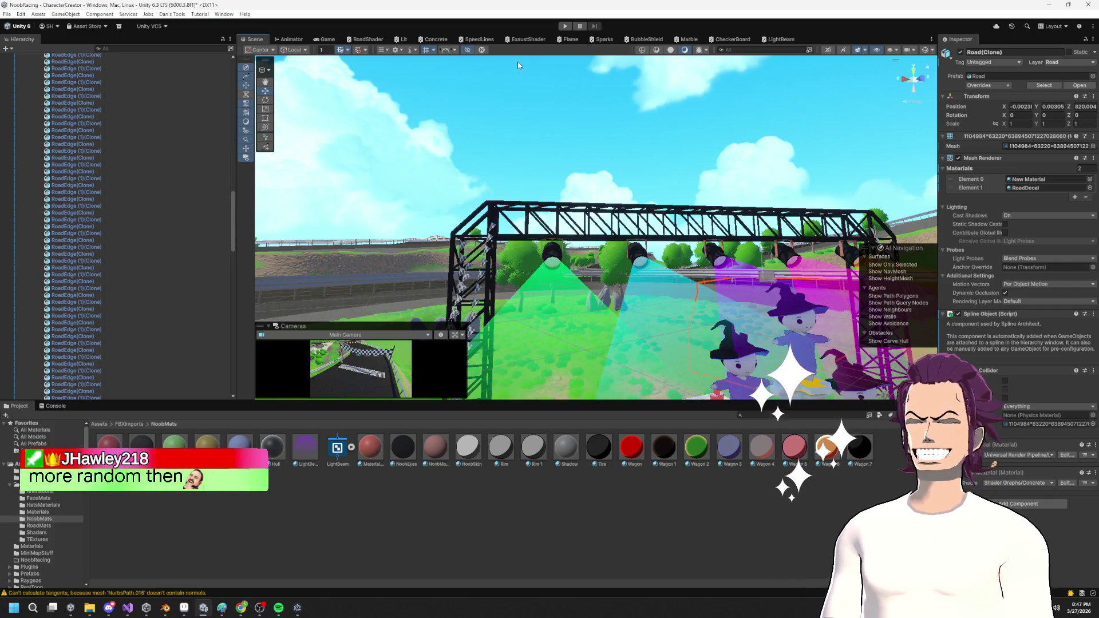
Move the Time node up-left in the LightBeam graph to make room.
click(784, 40)
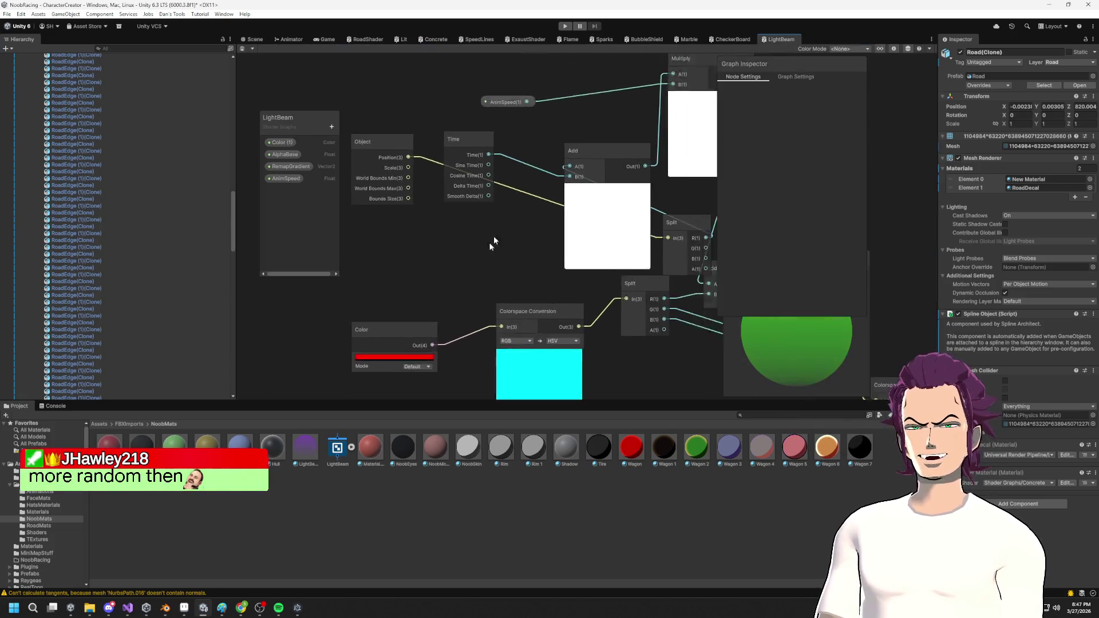
scroll(493, 237, down, 2)
scroll(526, 172, up, 3)
scroll(537, 149, up, 1)
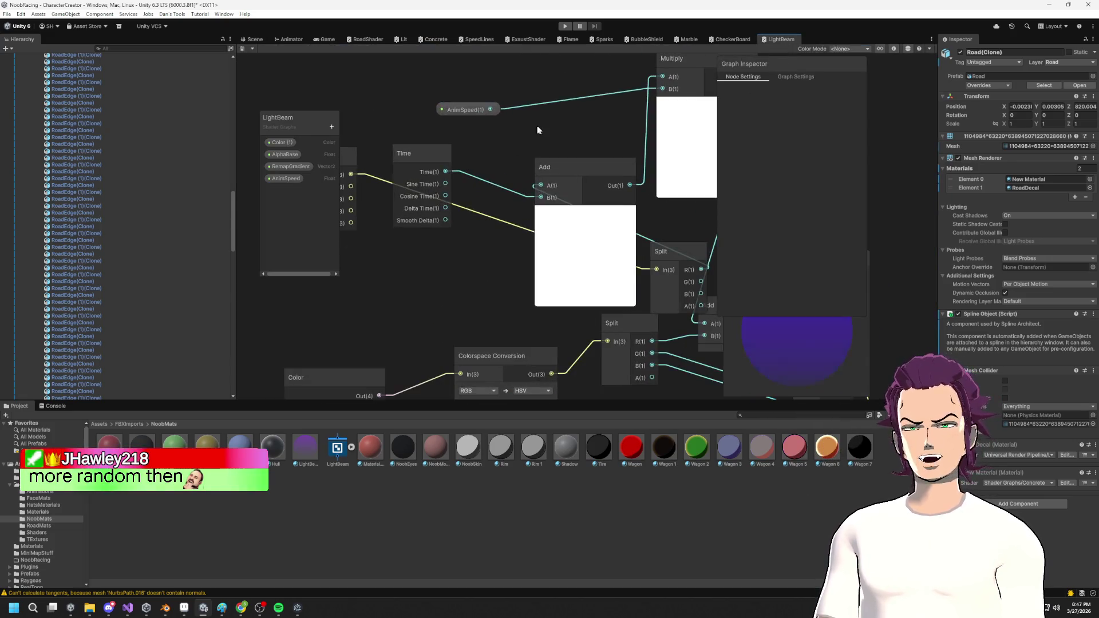
drag(538, 130, 562, 106)
mouse_move(449, 127)
mouse_down()
mouse_move(467, 127)
mouse_move(408, 73)
mouse_up()
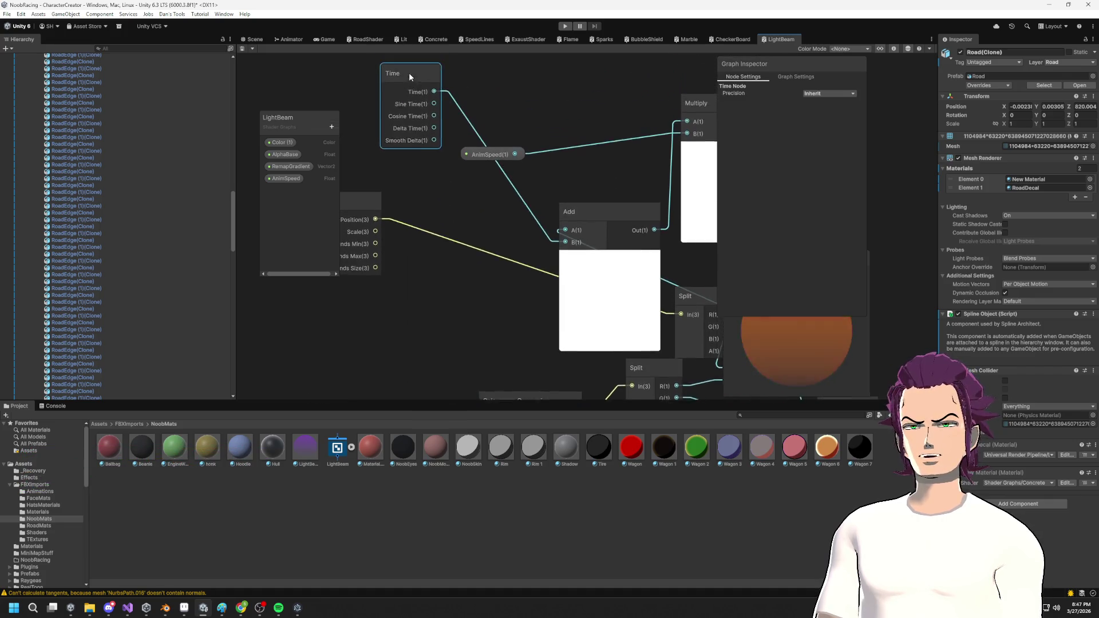
drag(669, 241, 566, 236)
drag(310, 273, 495, 276)
Add a Random Range node with a maximum of 1000.
right_click(496, 277)
click(527, 277)
text(rand)
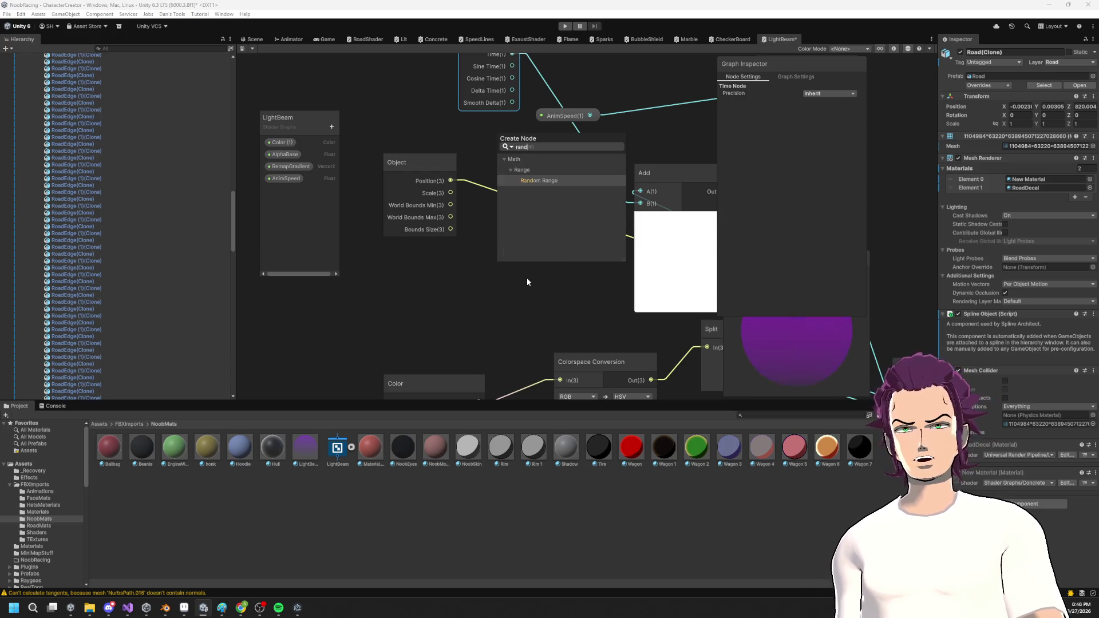
key(Return)
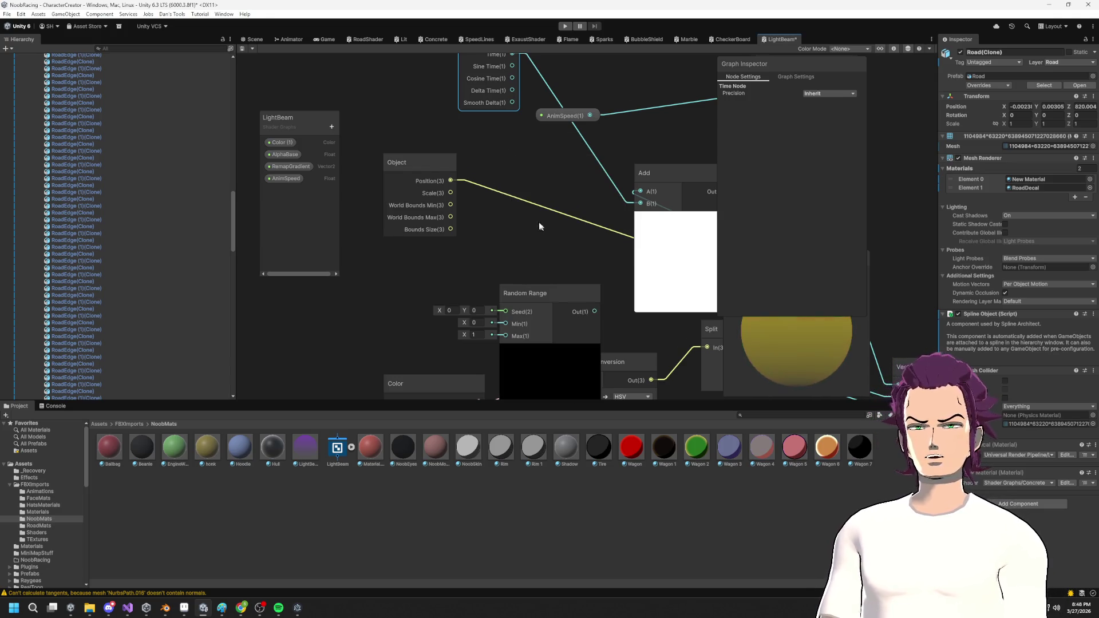
scroll(515, 183, down, 1)
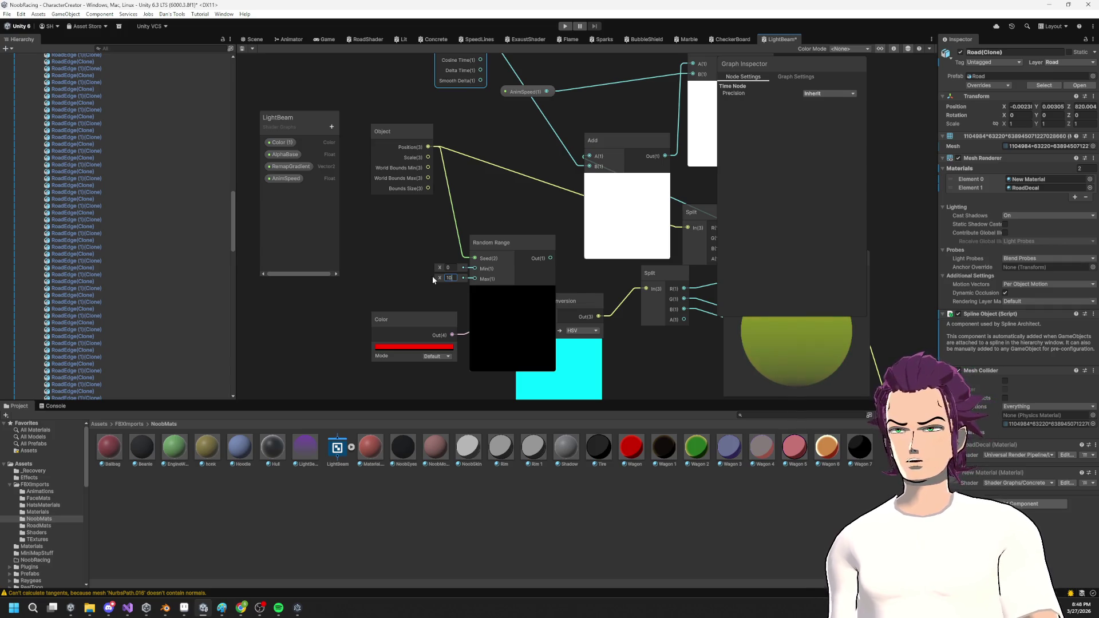
click(518, 242)
drag(518, 242, 495, 209)
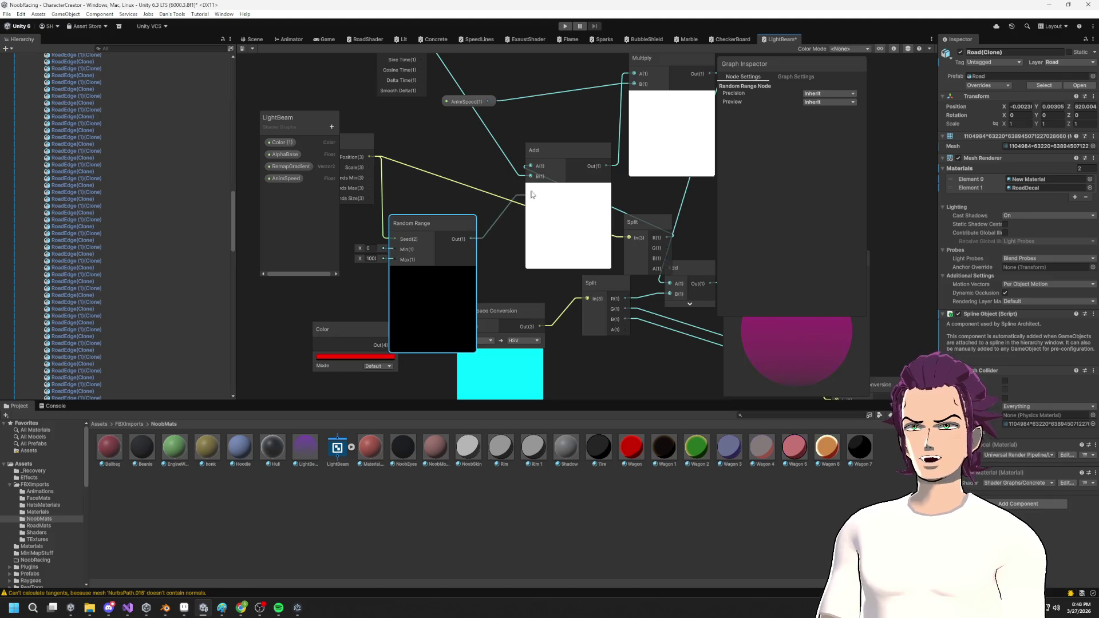
Delete the Split node and reposition the Random Range node.
click(634, 225)
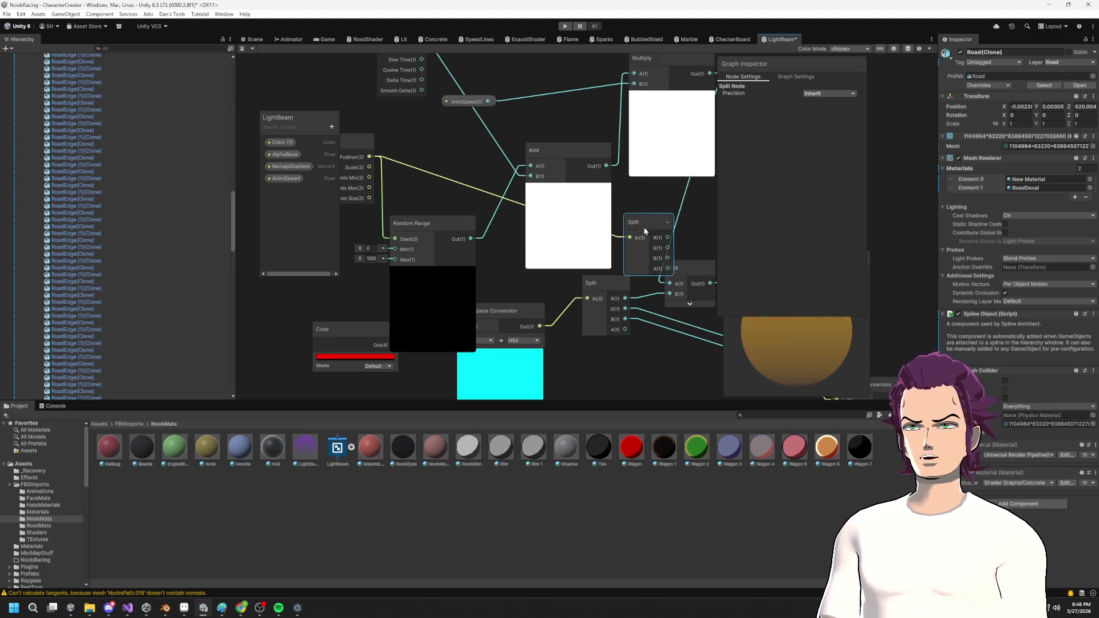
key(Delete)
drag(447, 223, 464, 183)
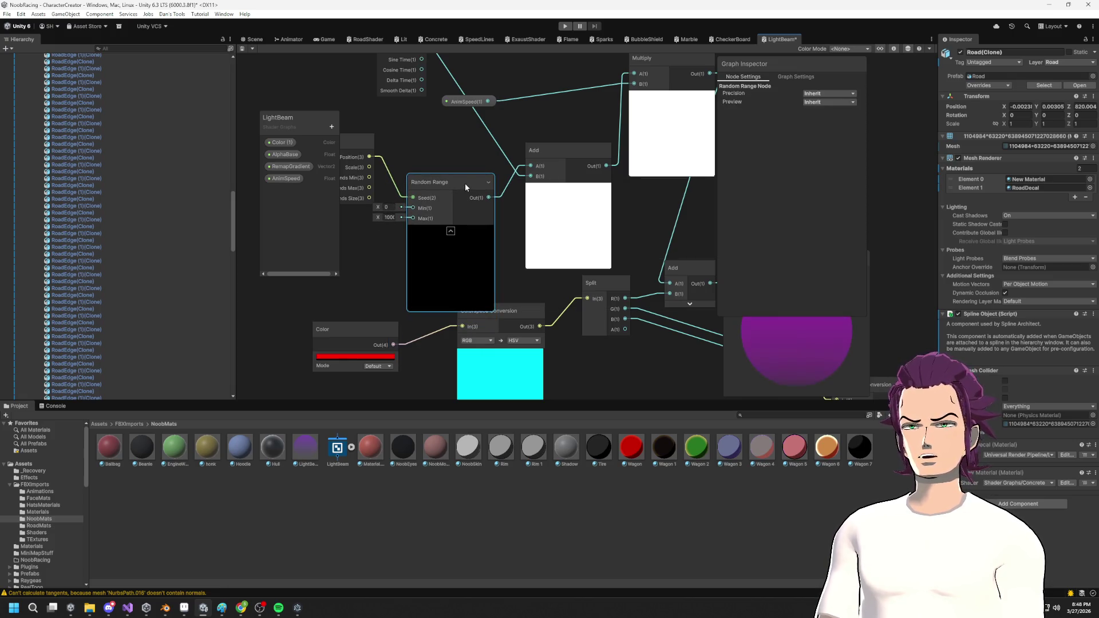
click(253, 39)
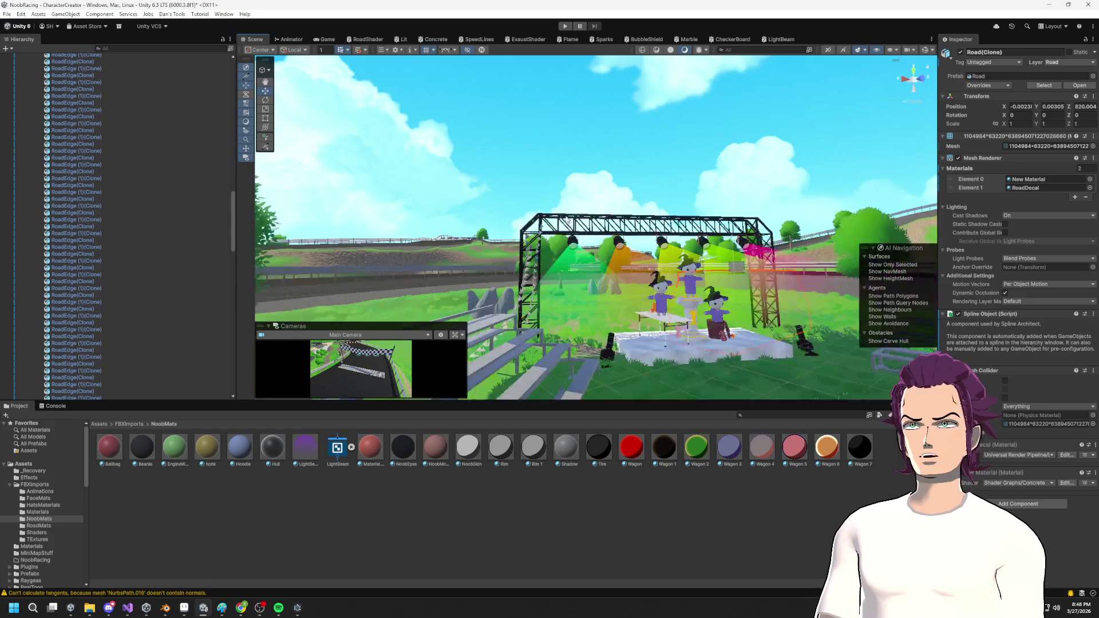
scroll(621, 183, down, 3)
scroll(622, 182, up, 3)
drag(622, 183, 593, 223)
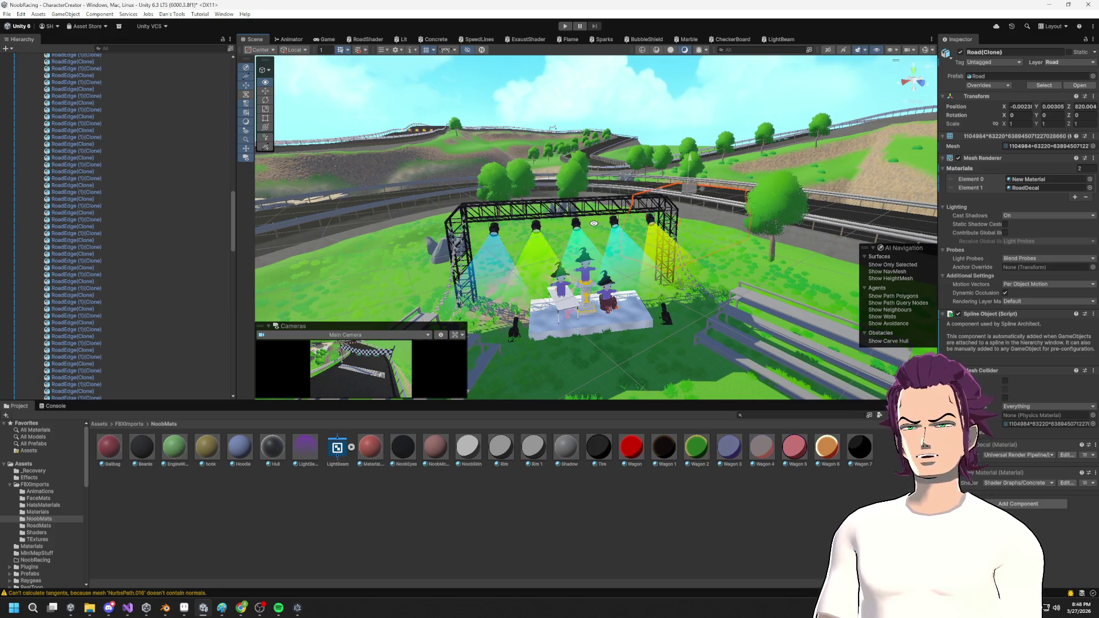
scroll(594, 224, up, 5)
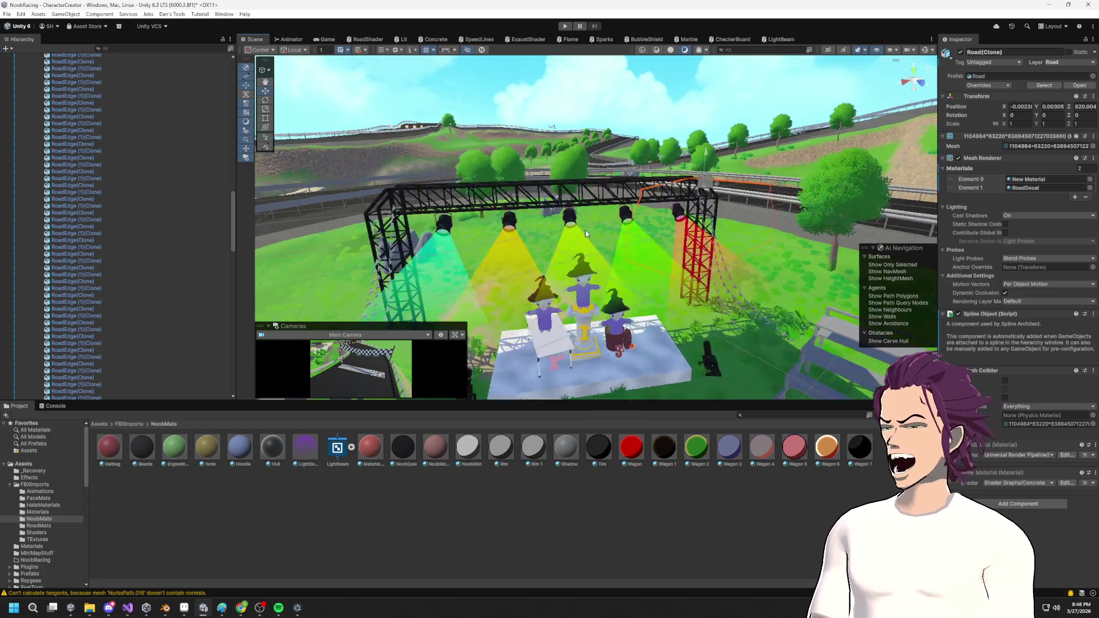
drag(604, 206, 601, 196)
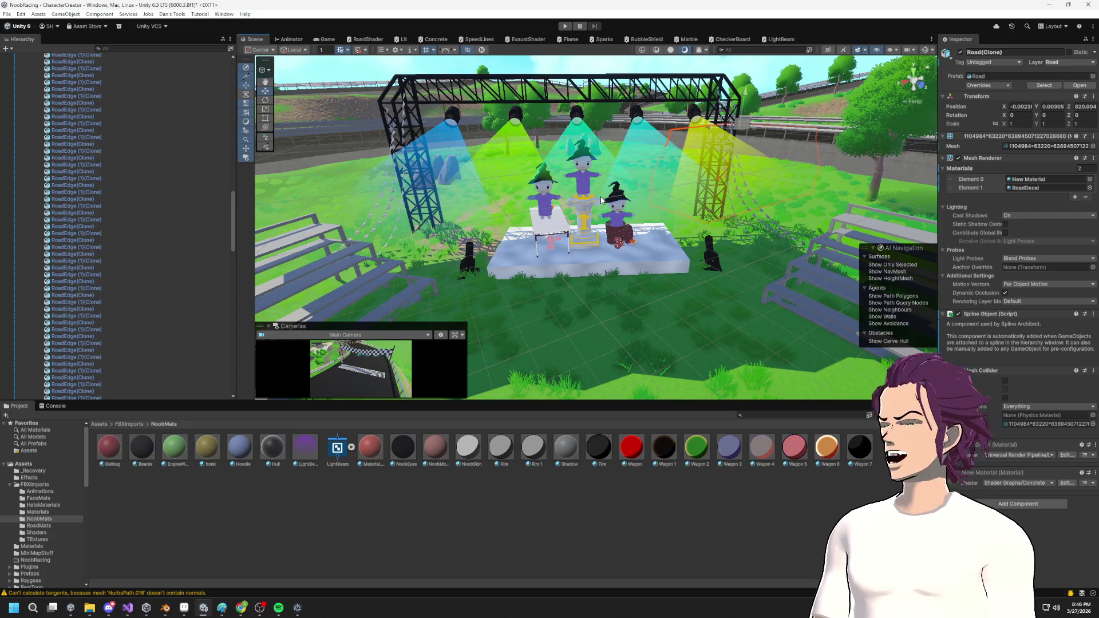
drag(582, 190, 610, 213)
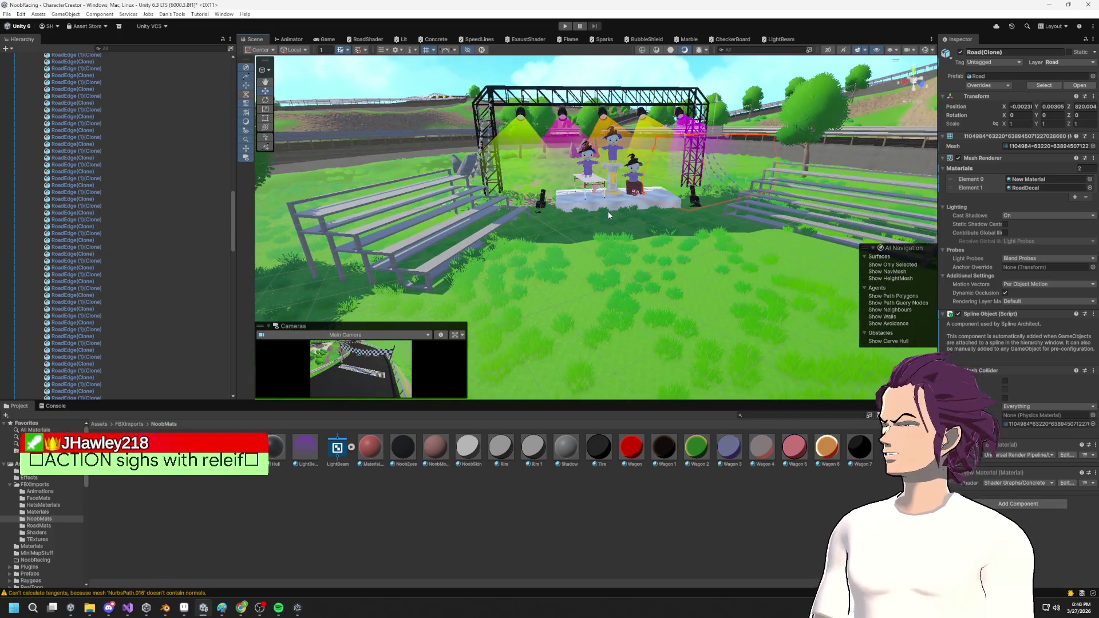
scroll(609, 214, up, 2)
scroll(667, 171, down, 1)
scroll(666, 174, up, 2)
scroll(666, 176, down, 2)
scroll(667, 180, up, 3)
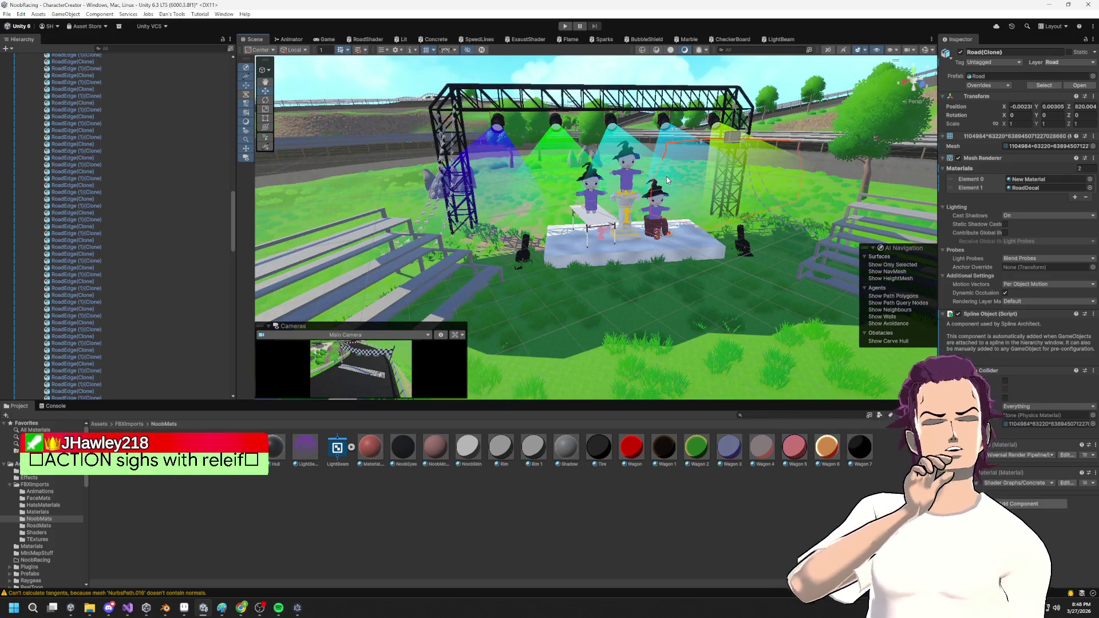
mouse_move(667, 179)
mouse_down()
mouse_move(676, 196)
mouse_move(645, 208)
mouse_up()
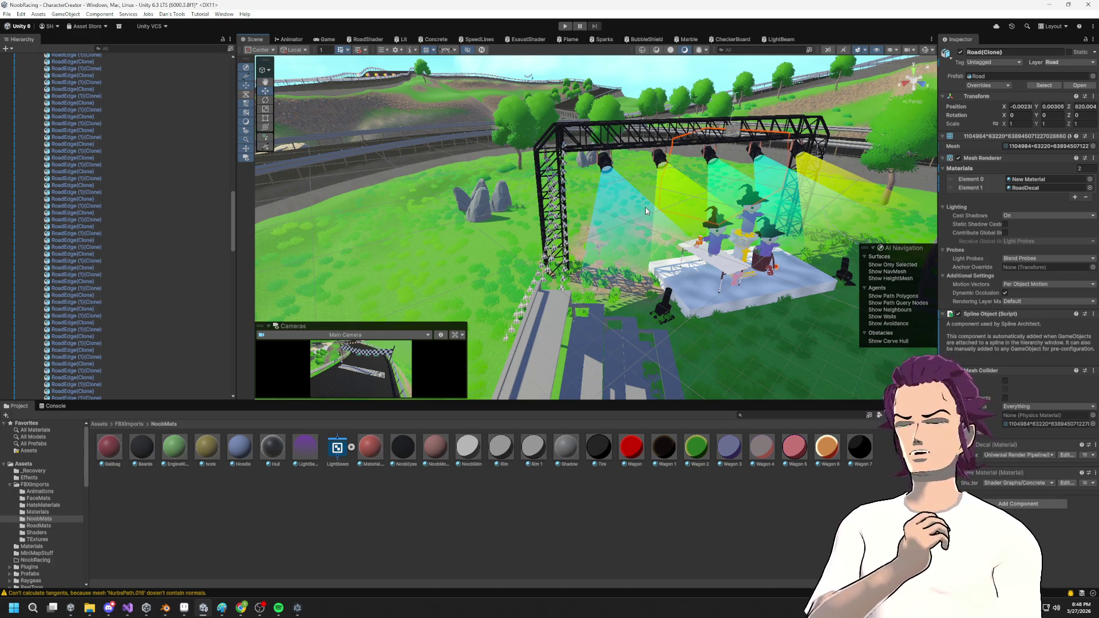
mouse_move(879, 158)
mouse_down()
mouse_move(594, 192)
mouse_move(616, 189)
mouse_up()
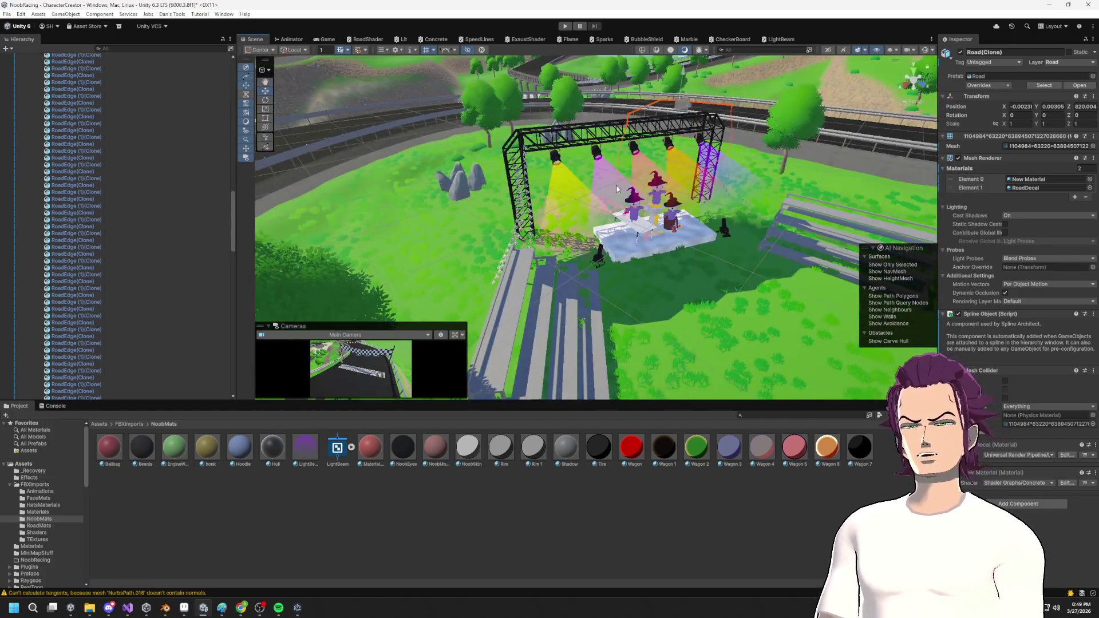
scroll(607, 190, up, 3)
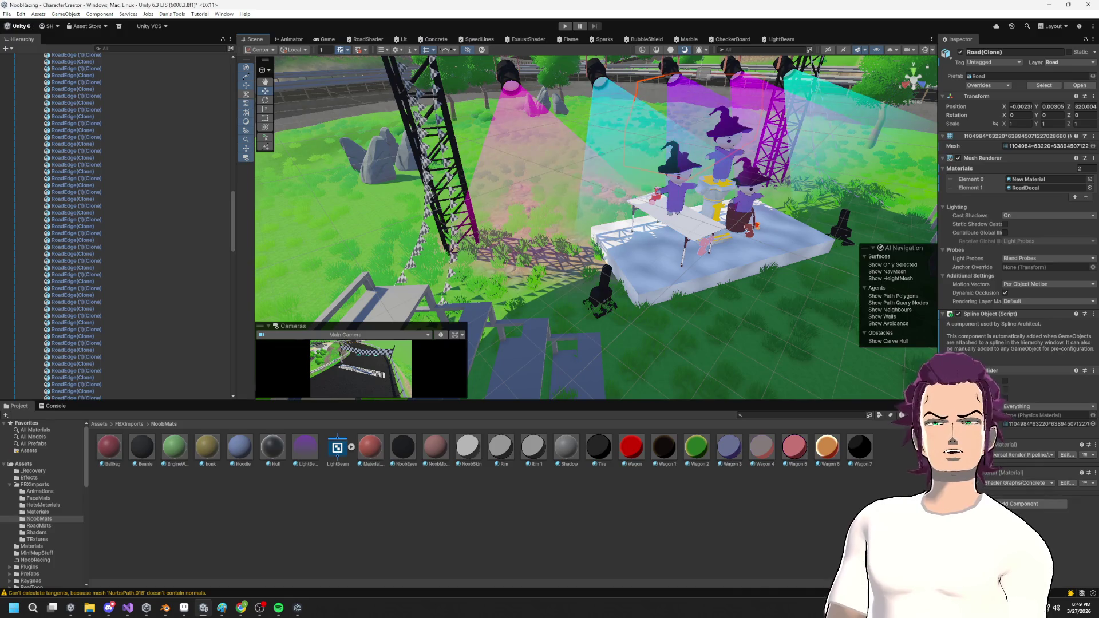
click(311, 452)
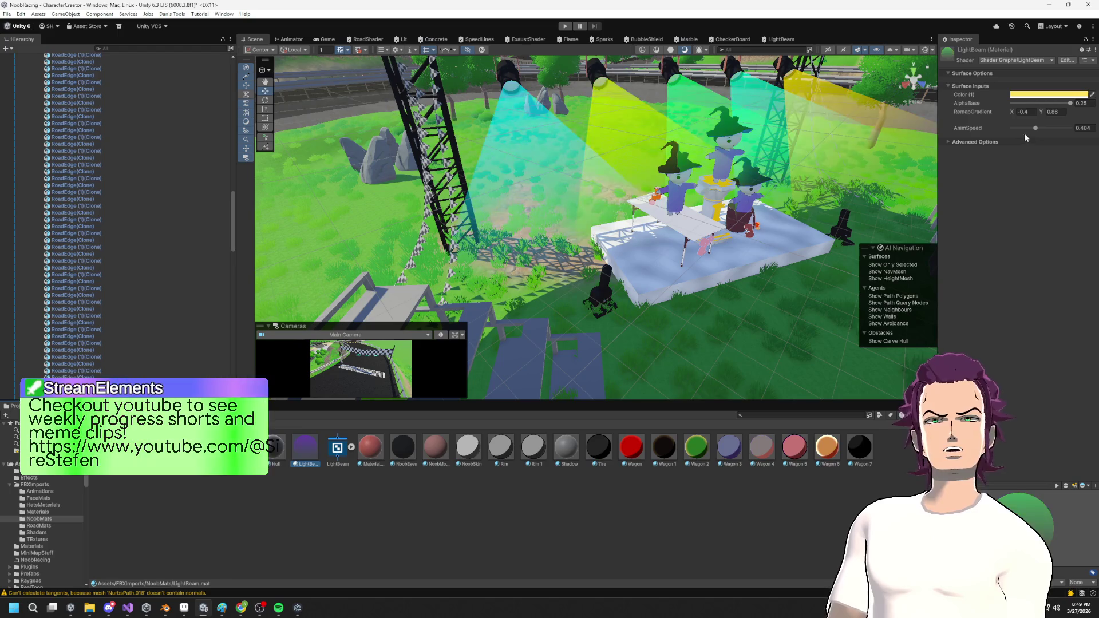
mouse_move(1070, 103)
mouse_down()
mouse_move(1016, 103)
mouse_move(1034, 115)
mouse_up()
scroll(737, 171, down, 5)
drag(737, 171, 457, 118)
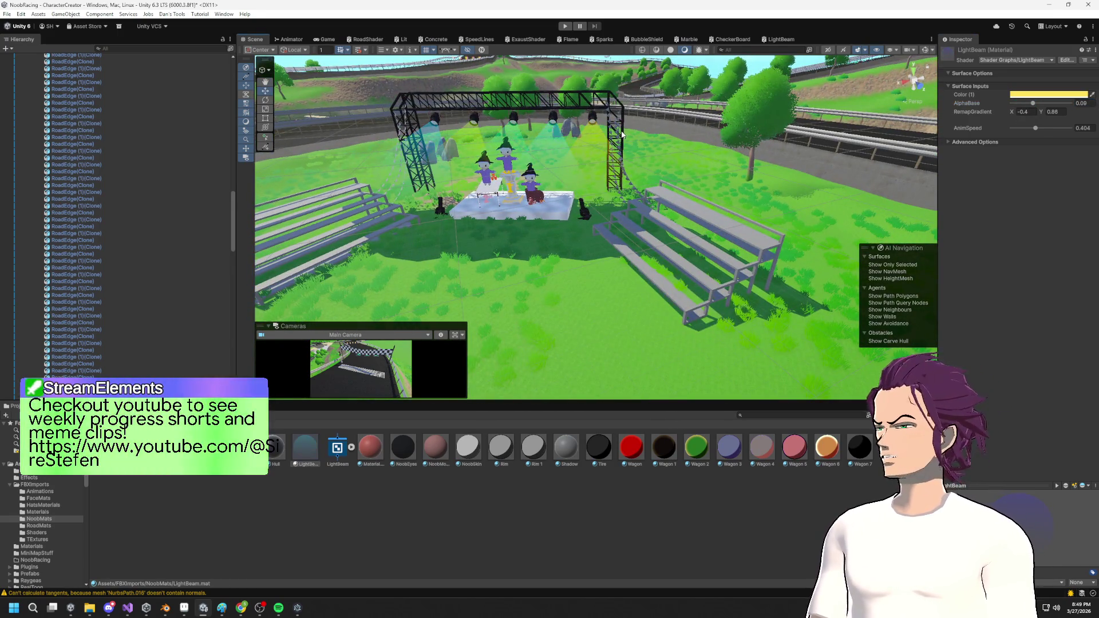
drag(728, 110, 705, 120)
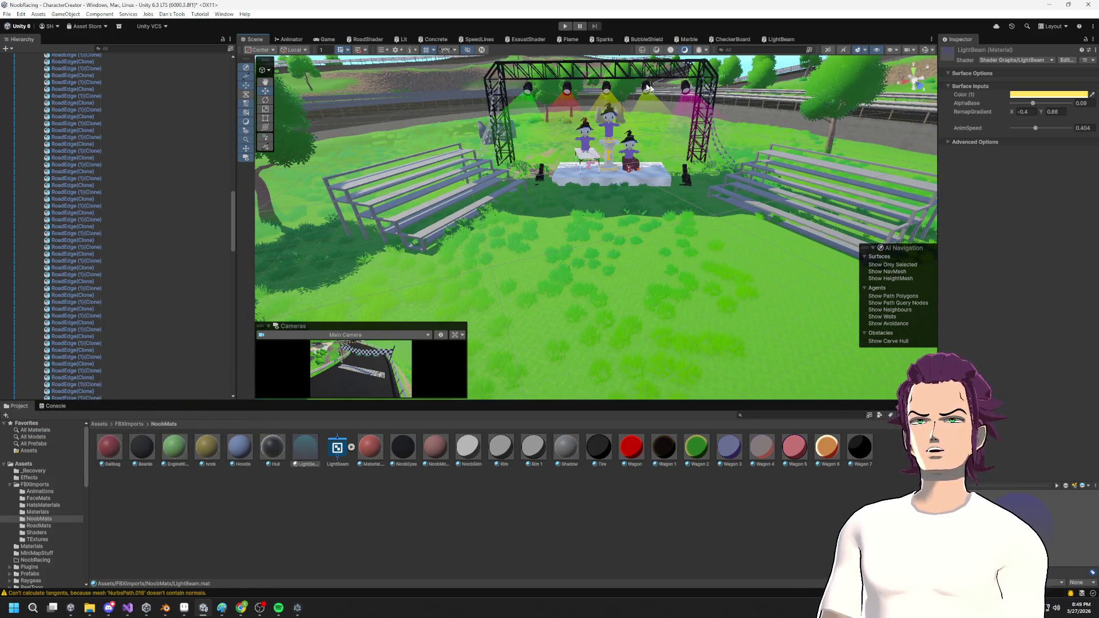
scroll(648, 103, up, 3)
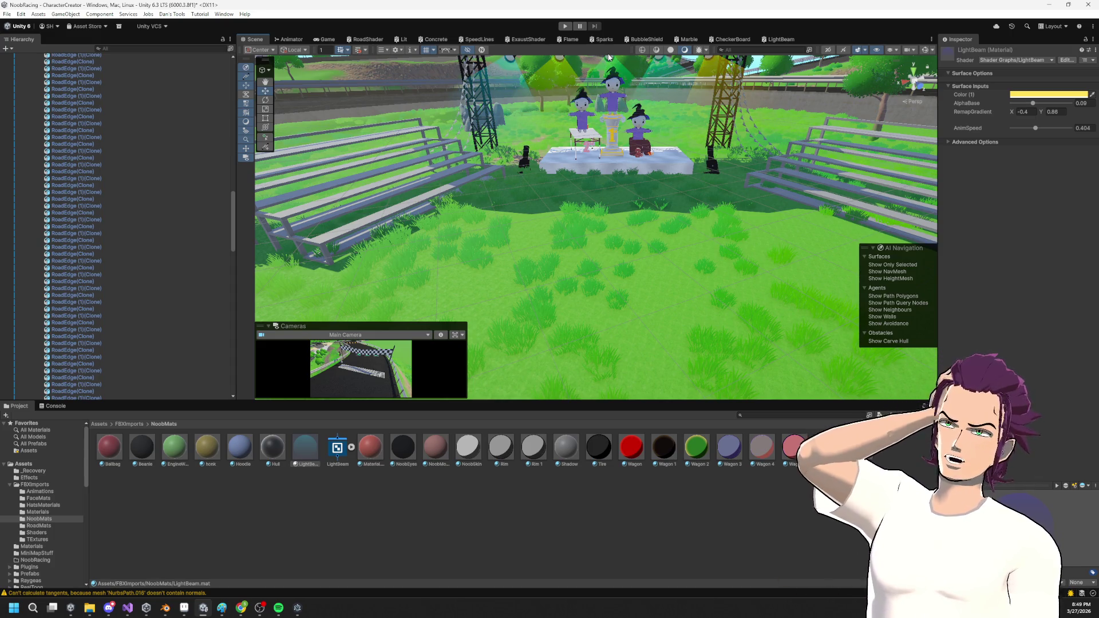
drag(561, 108, 576, 240)
drag(652, 174, 646, 114)
scroll(137, 248, up, 15)
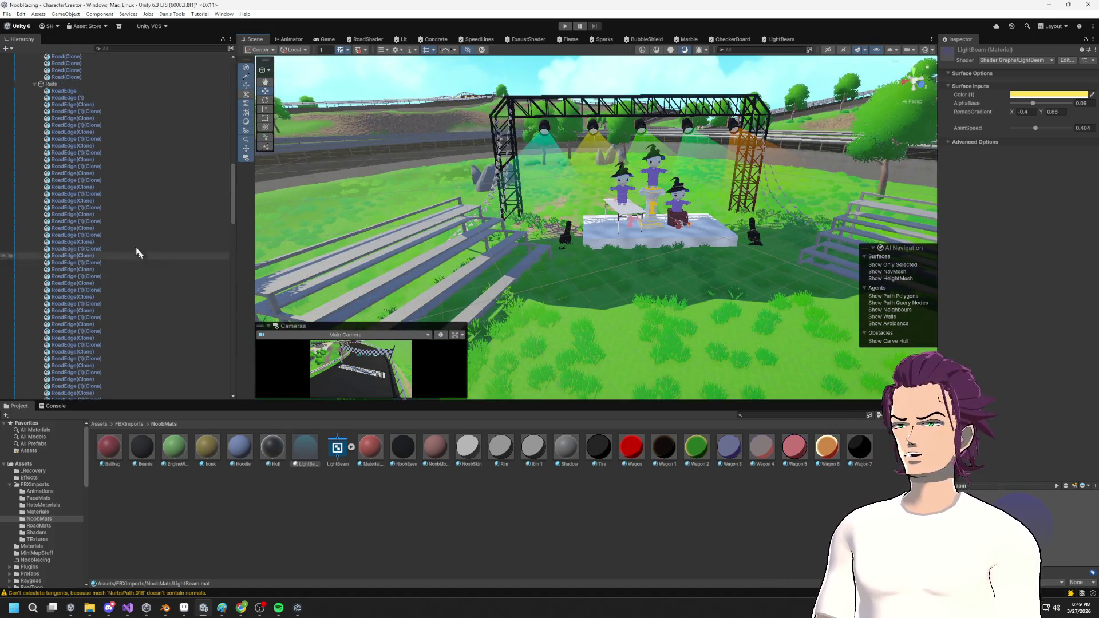
Collapse the RoadGroup, Spline (1) and StageBar groups in the Hierarchy.
scroll(71, 207, up, 10)
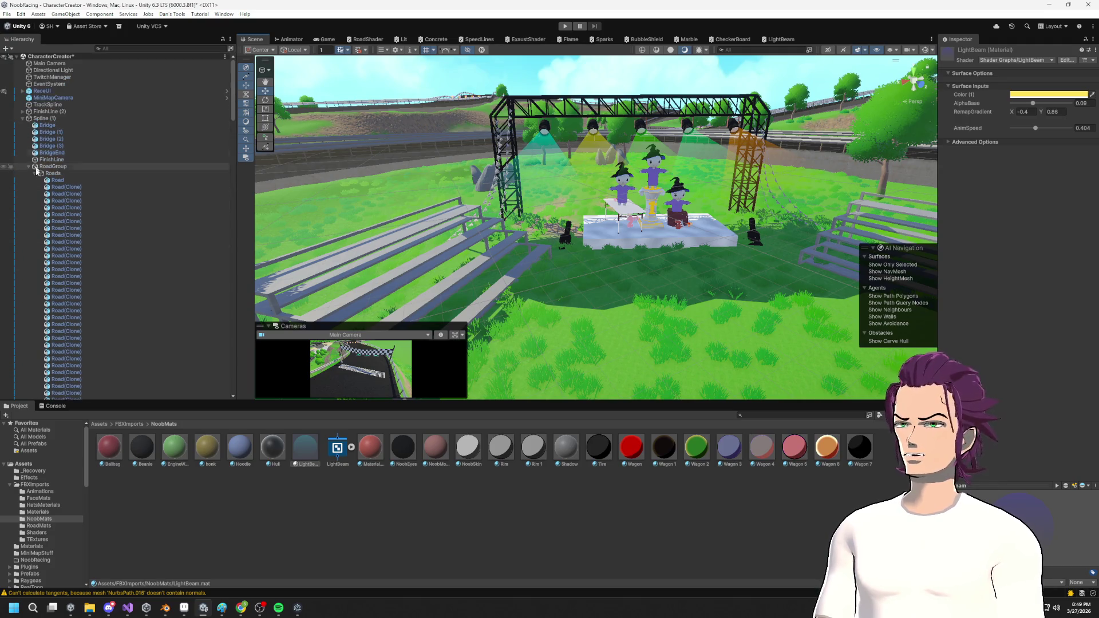
click(29, 166)
click(23, 119)
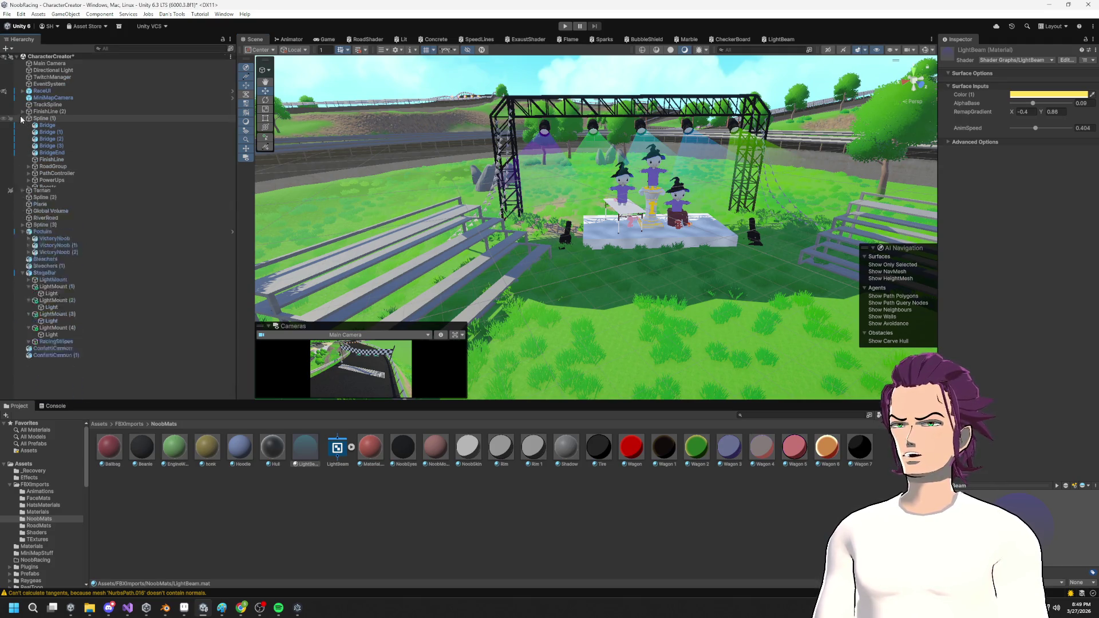
click(22, 208)
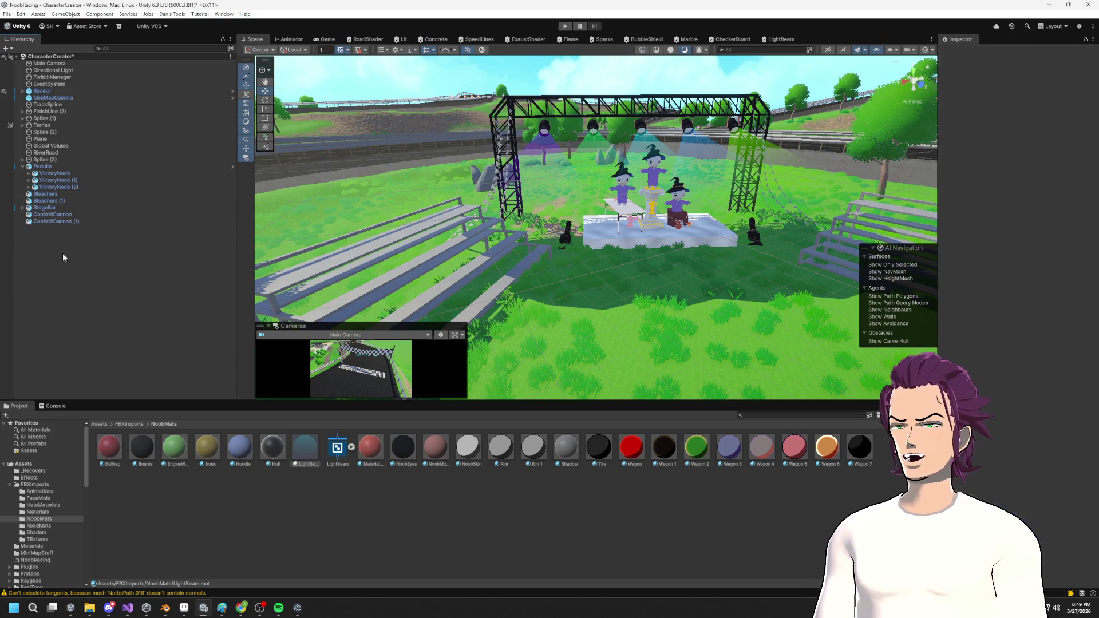
Create an empty GameObject for the confetti and add a Particle System component.
right_click(64, 255)
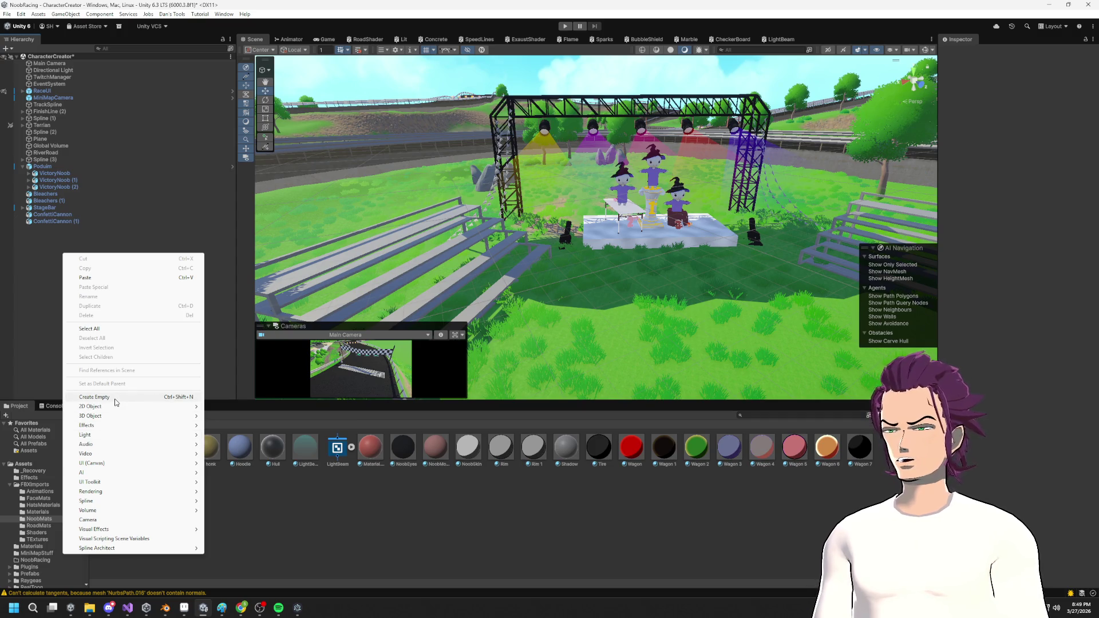
click(94, 397)
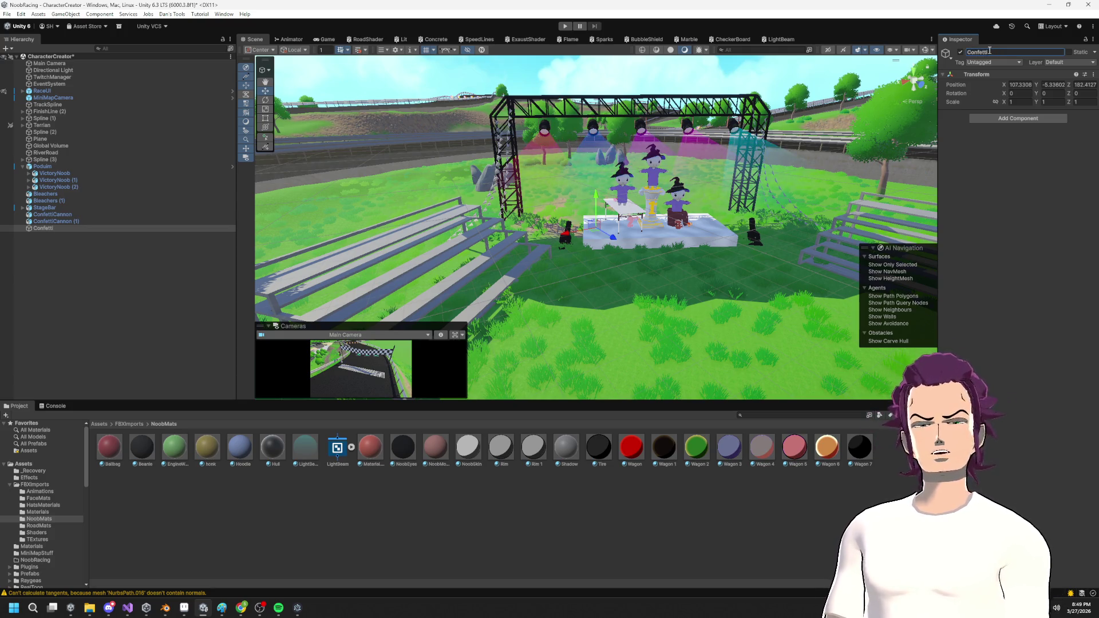
click(991, 120)
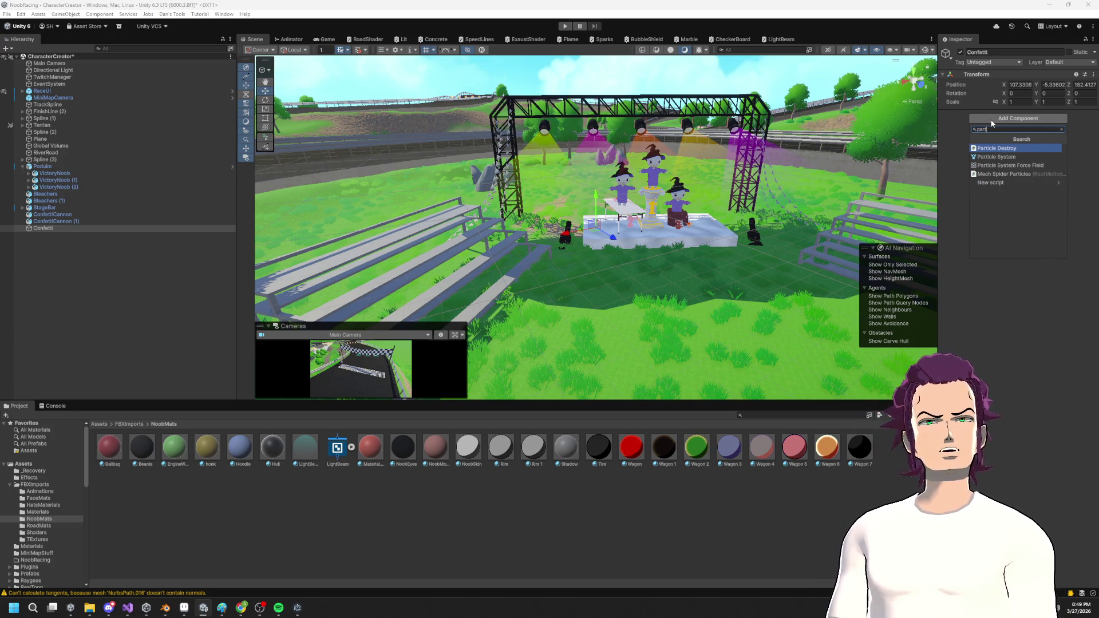
key(Down)
key(Return)
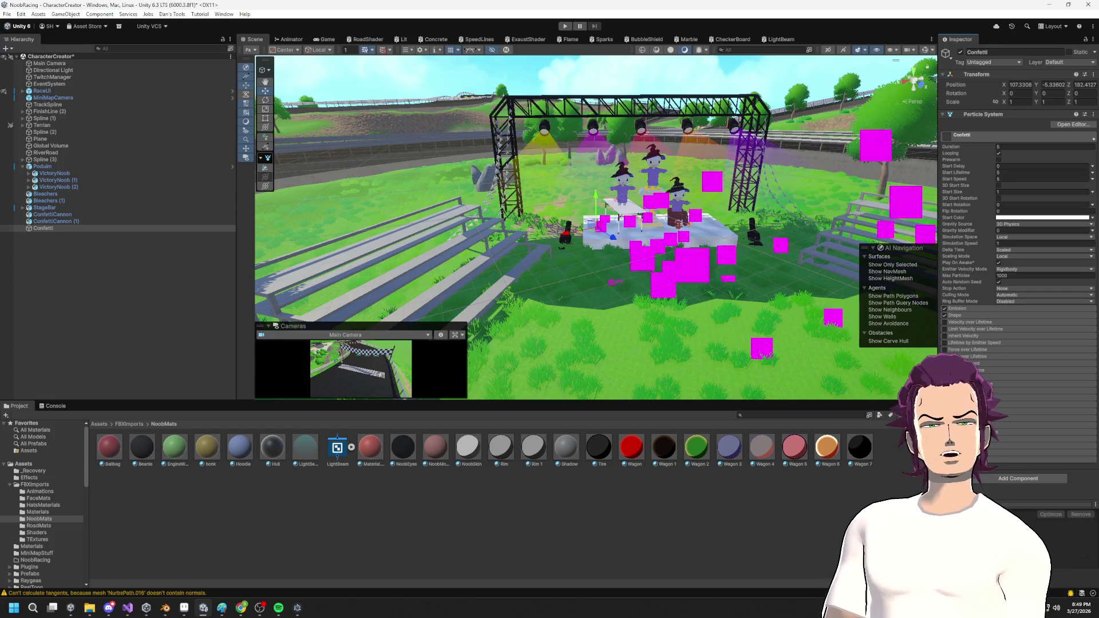
Assign the Laser material to the confetti particle renderer.
scroll(1039, 348, down, 5)
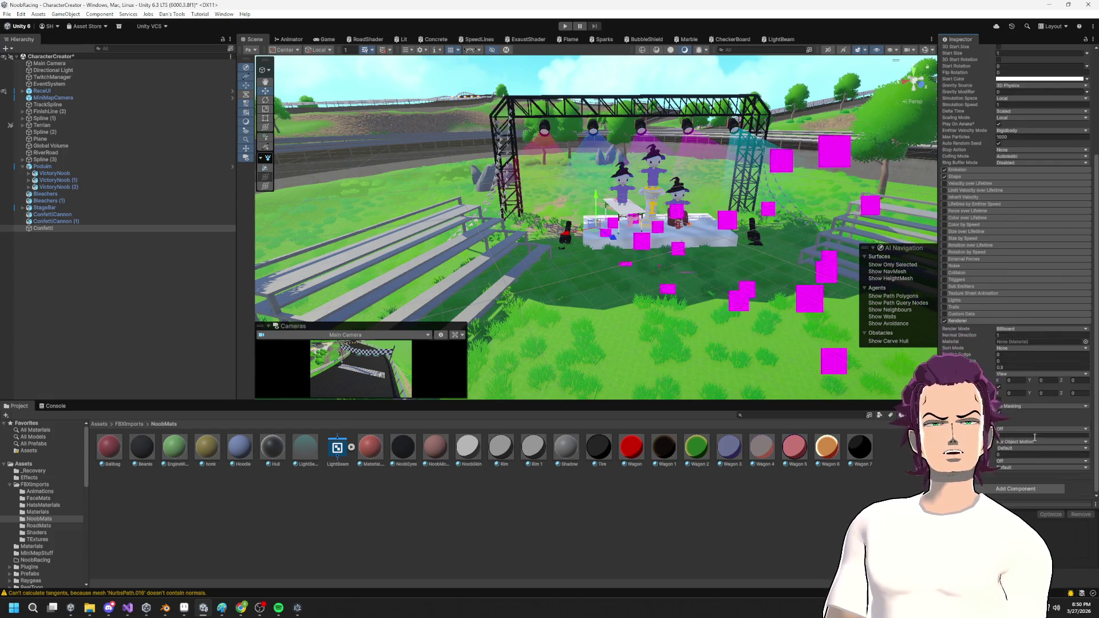
click(1085, 343)
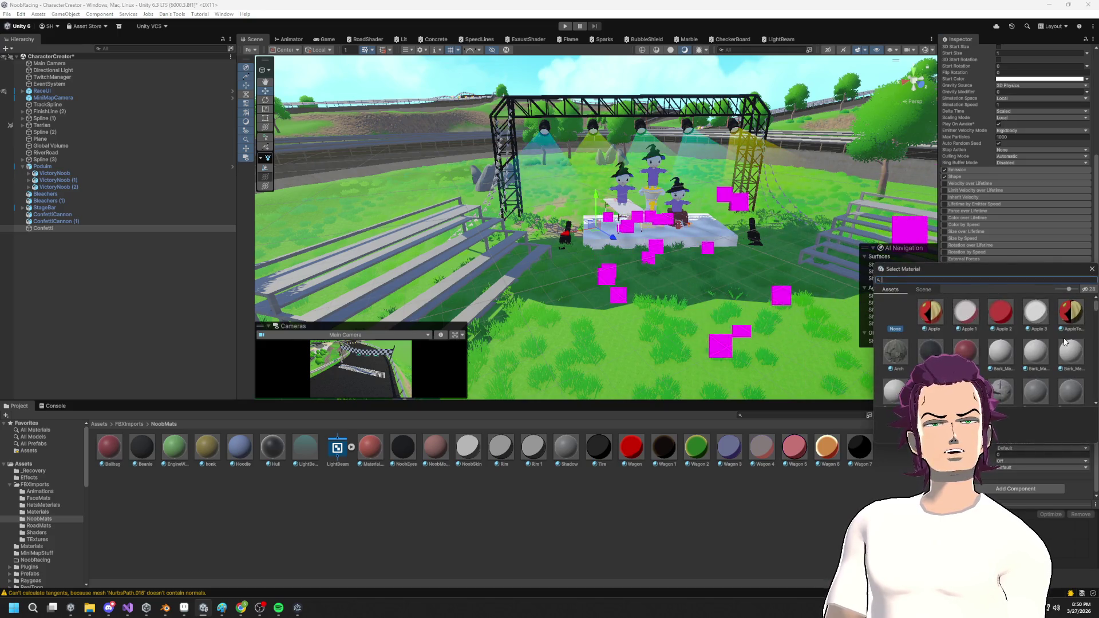
scroll(982, 314, down, 5)
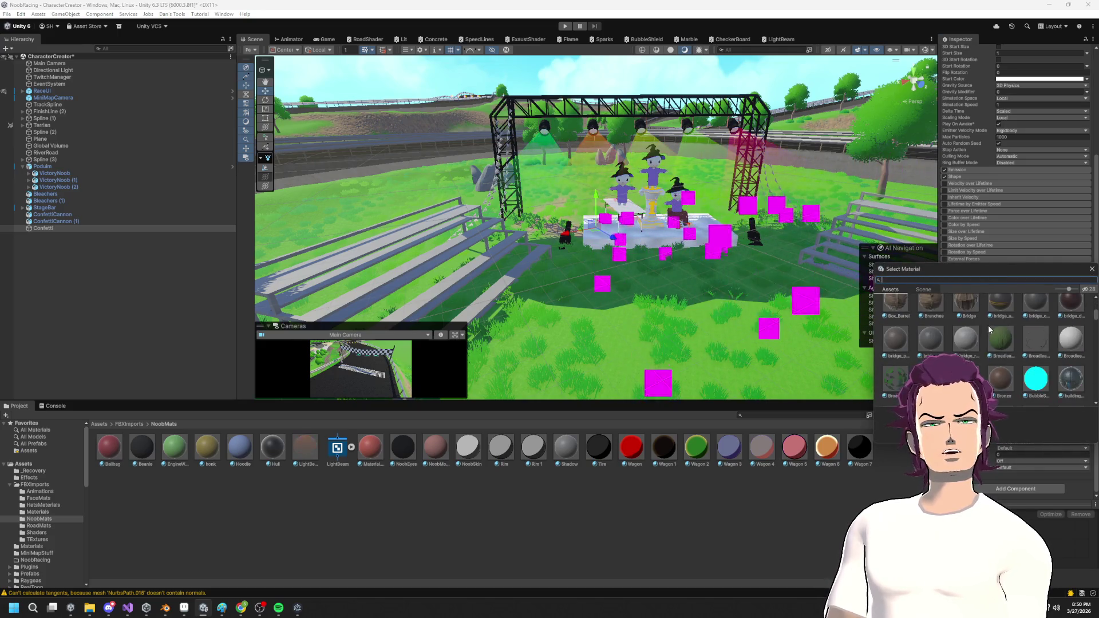
scroll(989, 331, down, 10)
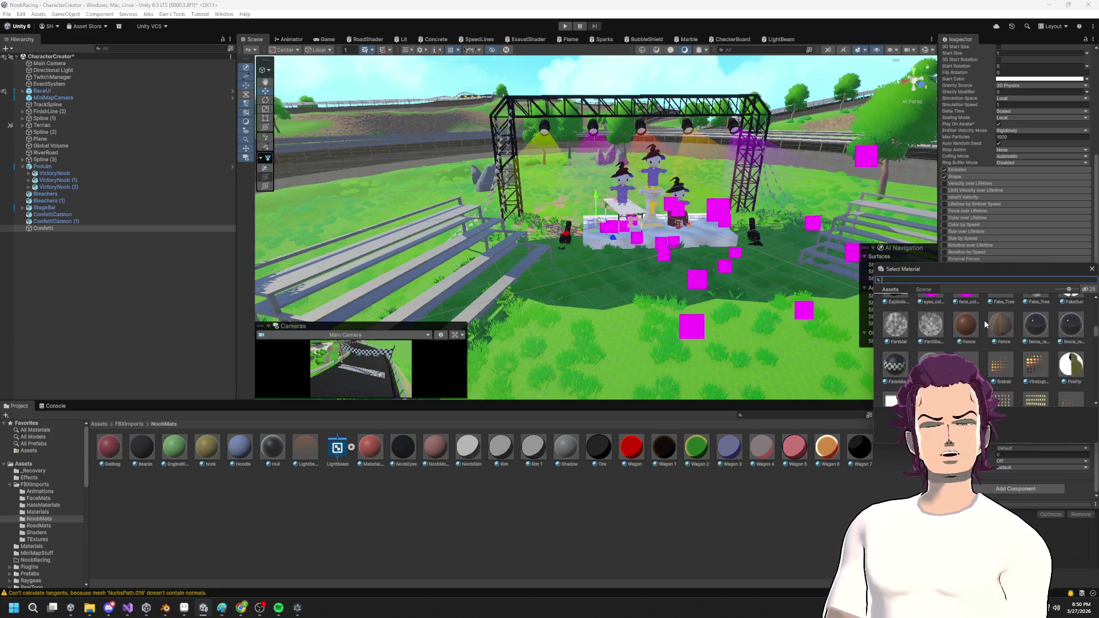
scroll(990, 331, down, 5)
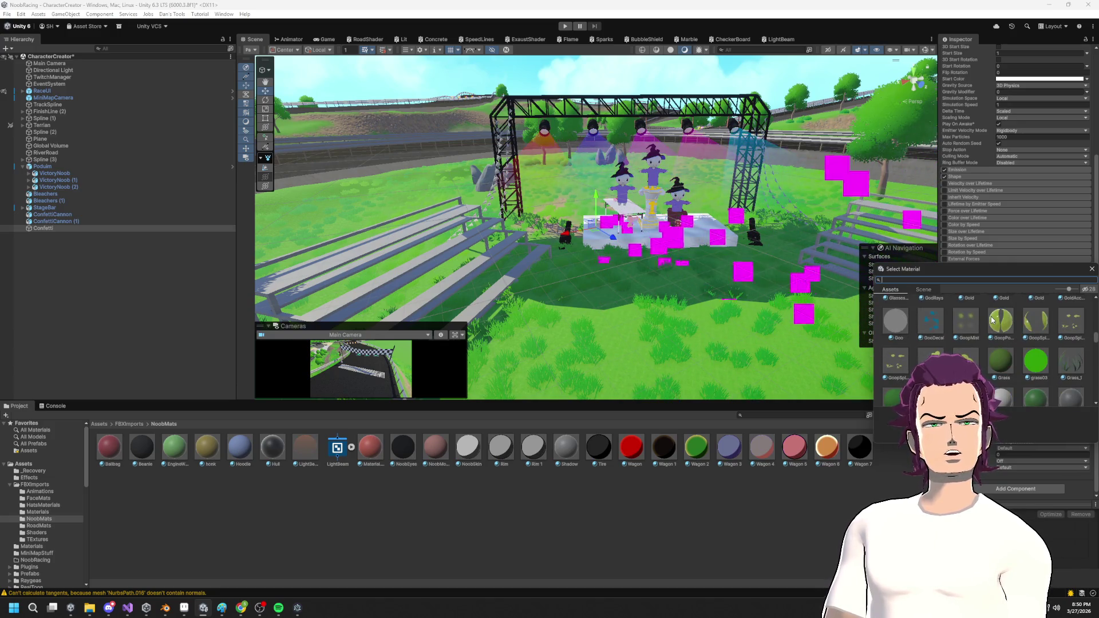
scroll(992, 320, down, 5)
scroll(1020, 342, down, 5)
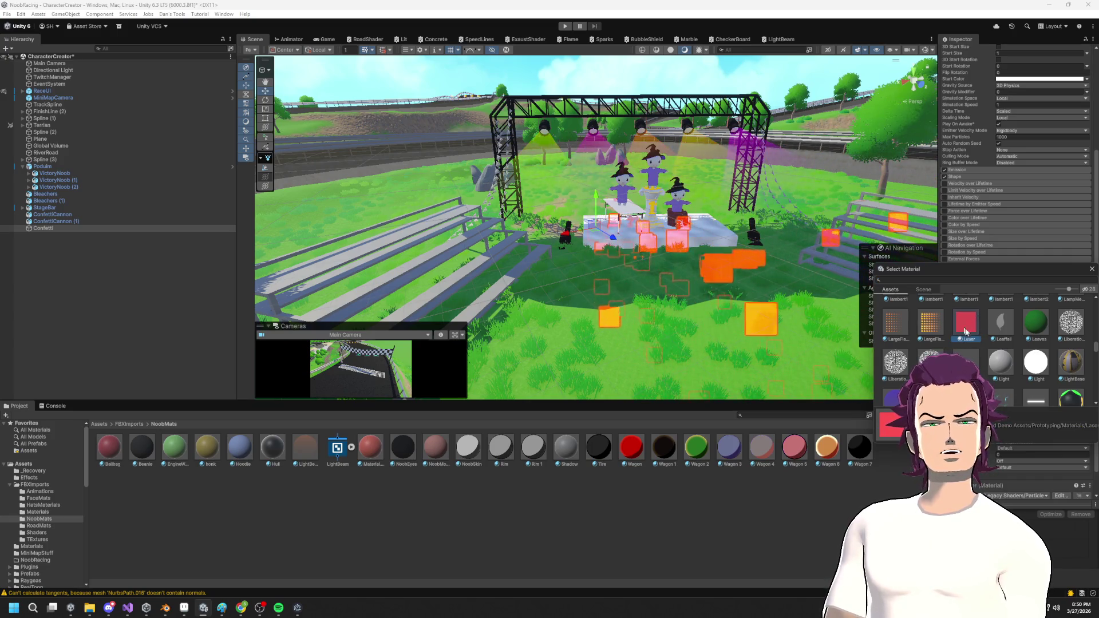
right_click(752, 282)
key(w)
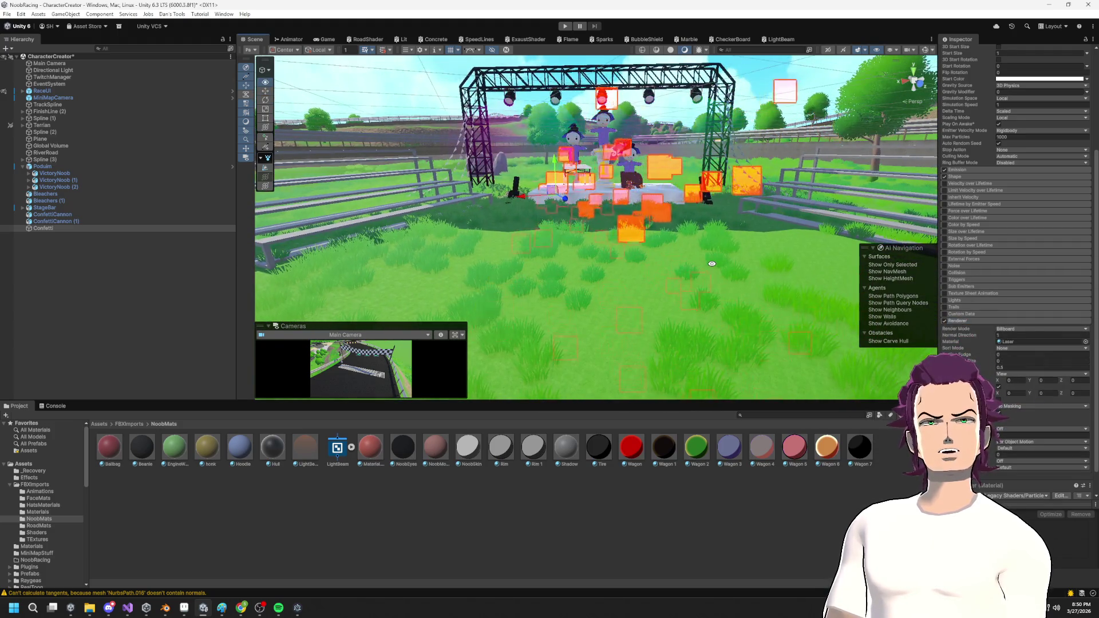
key(a)
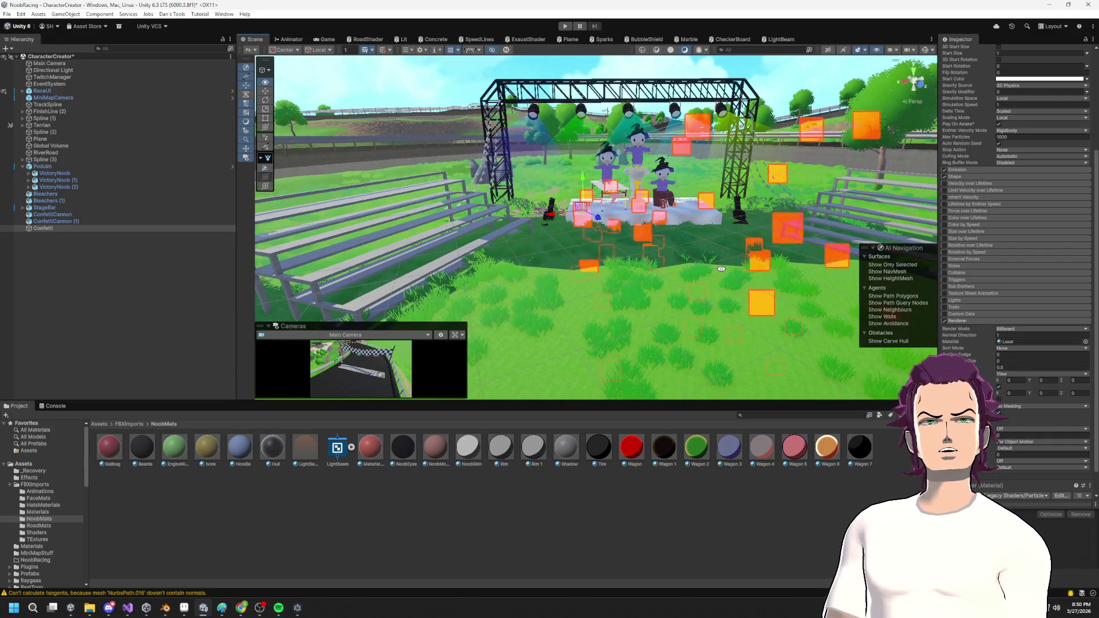
scroll(1027, 336, down, 2)
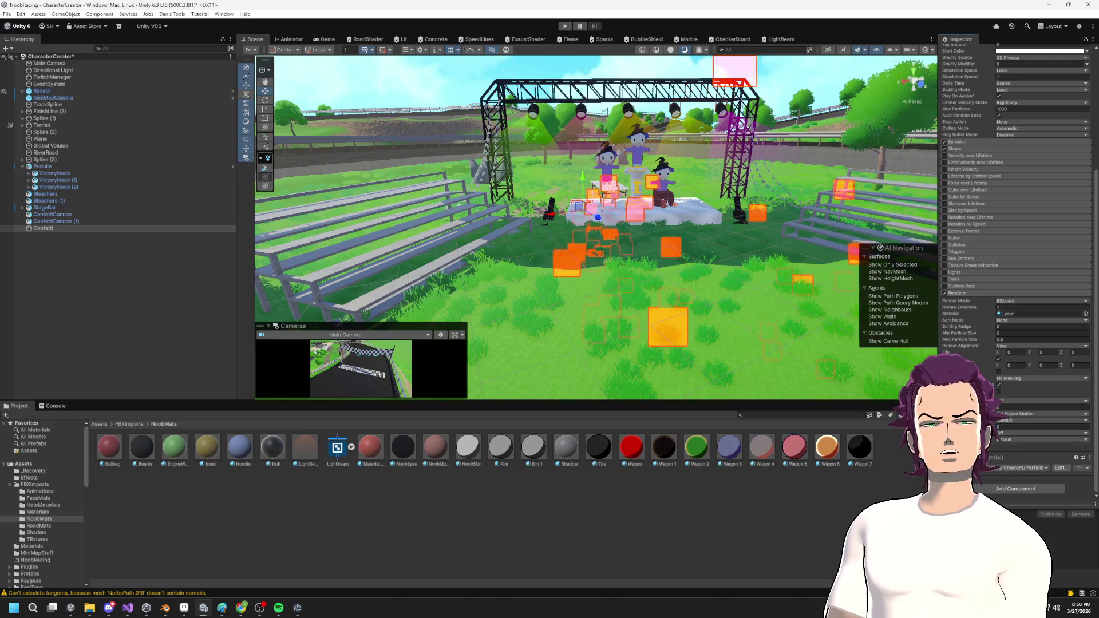
scroll(1033, 456, down, 5)
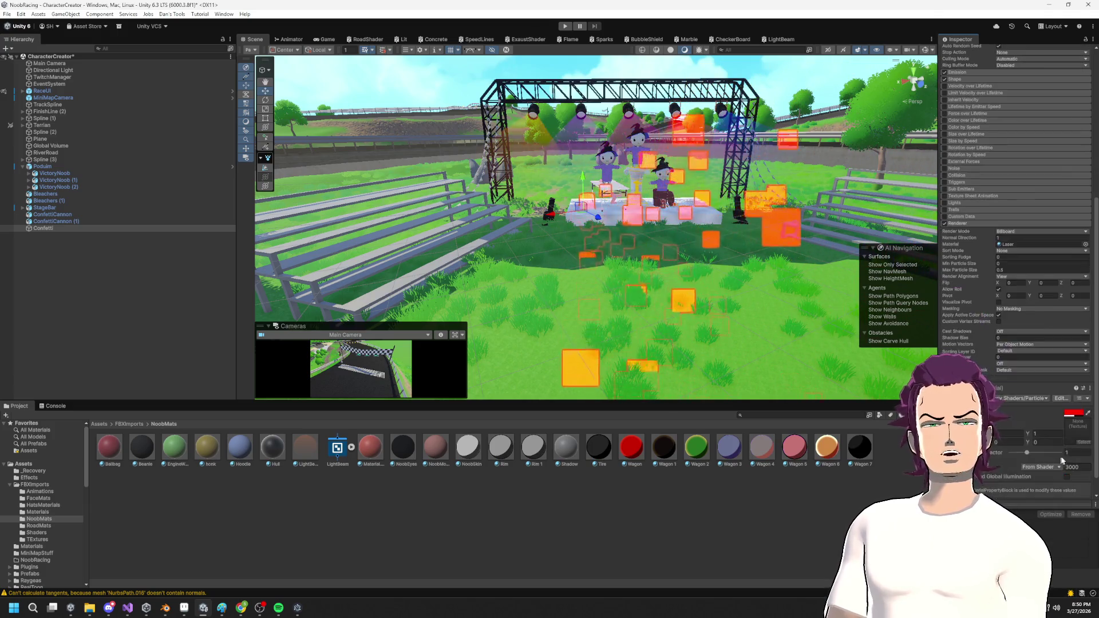
scroll(1023, 300, up, 3)
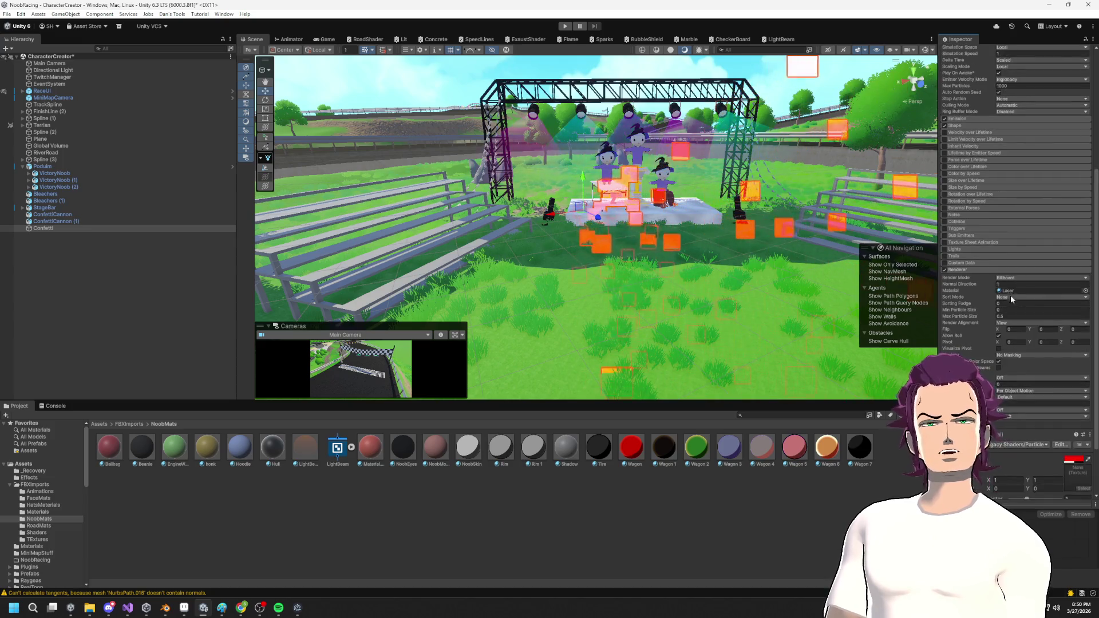
Change the particle renderer material to Sprites-Default.
click(1026, 292)
click(1085, 292)
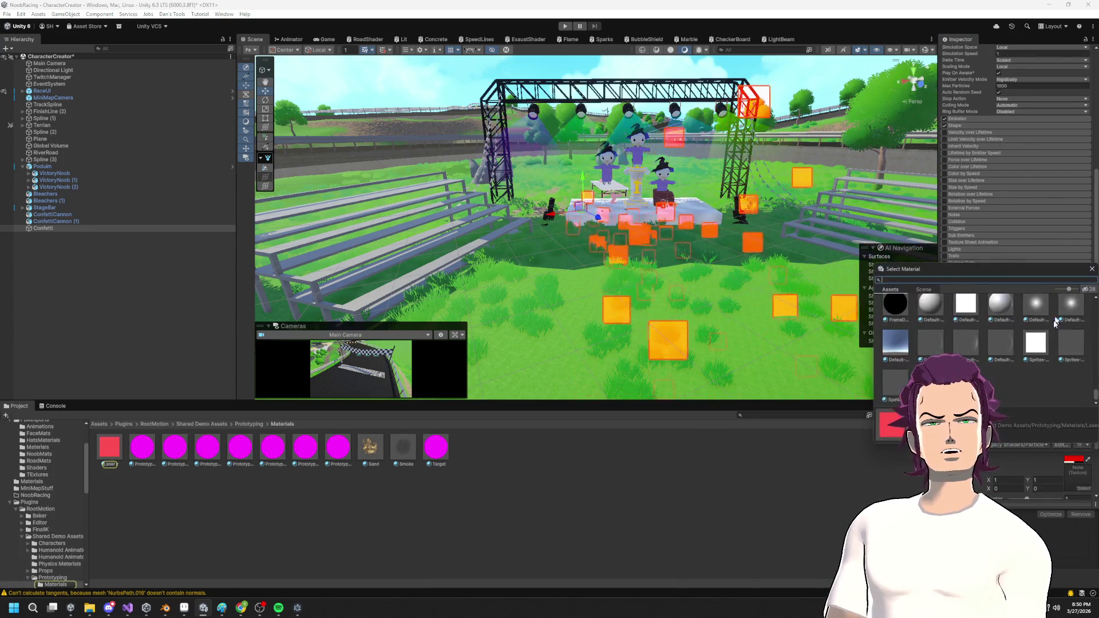
click(1036, 343)
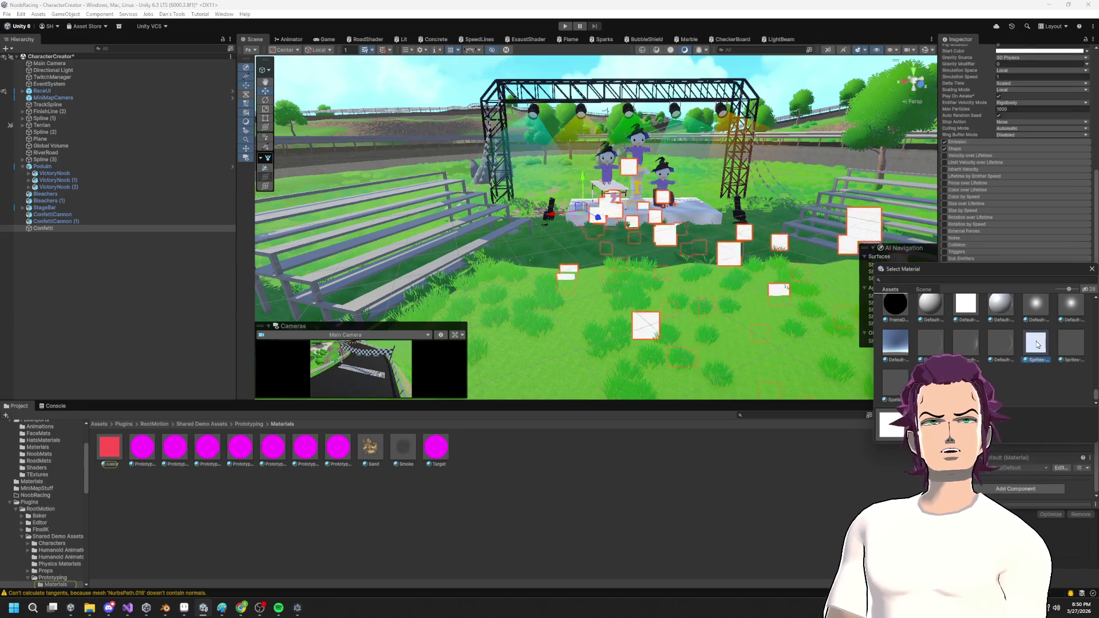
click(1091, 269)
scroll(715, 262, up, 5)
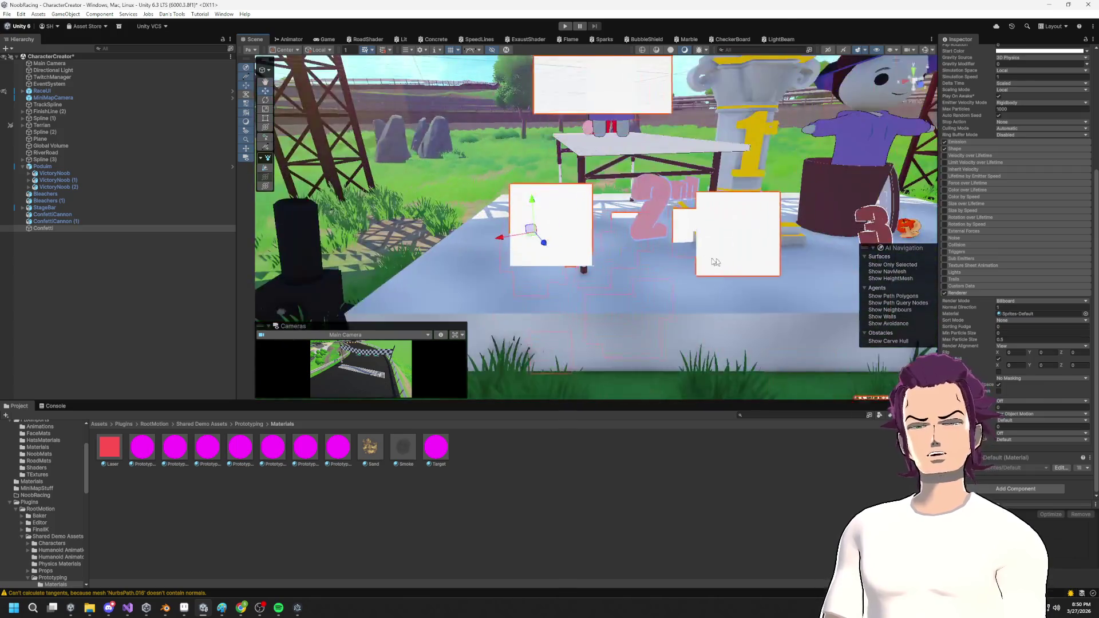
scroll(715, 263, down, 5)
scroll(1029, 315, up, 5)
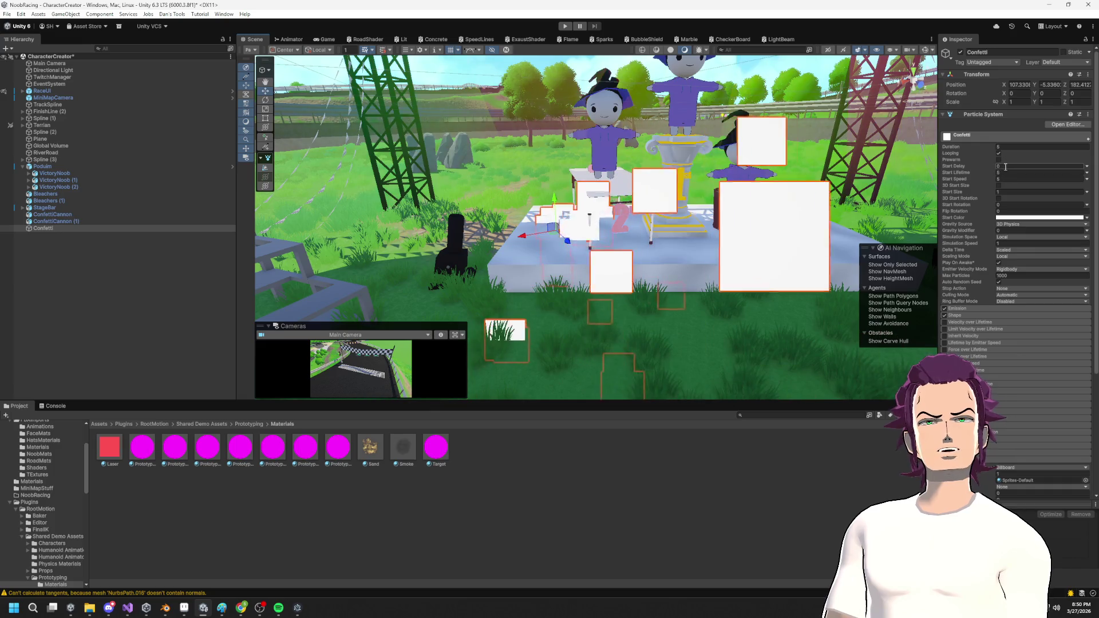
click(955, 315)
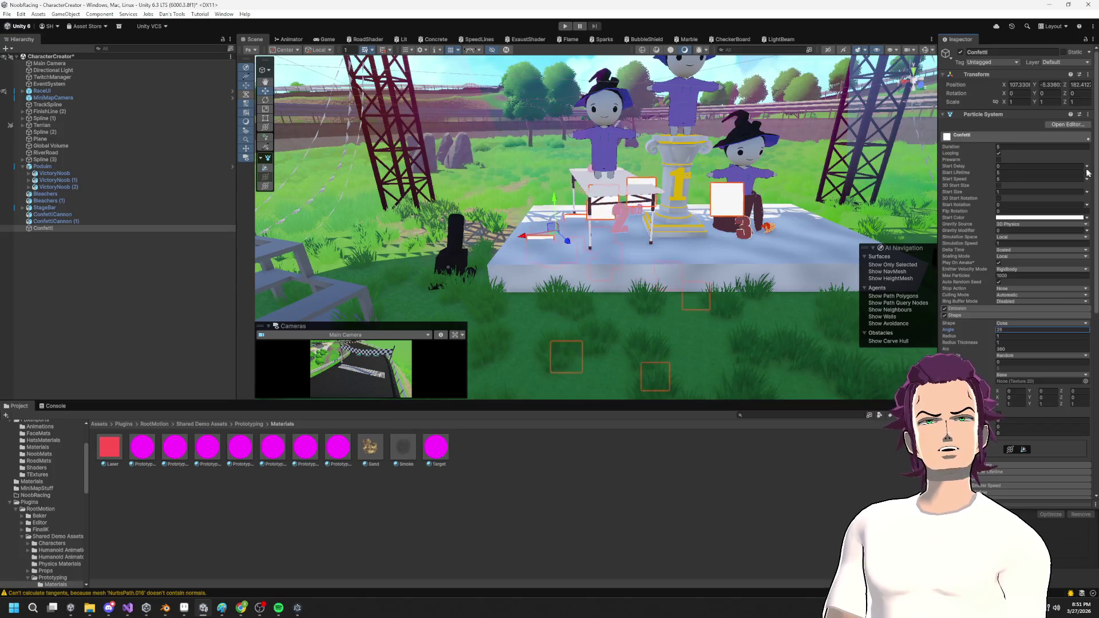
click(973, 307)
click(997, 316)
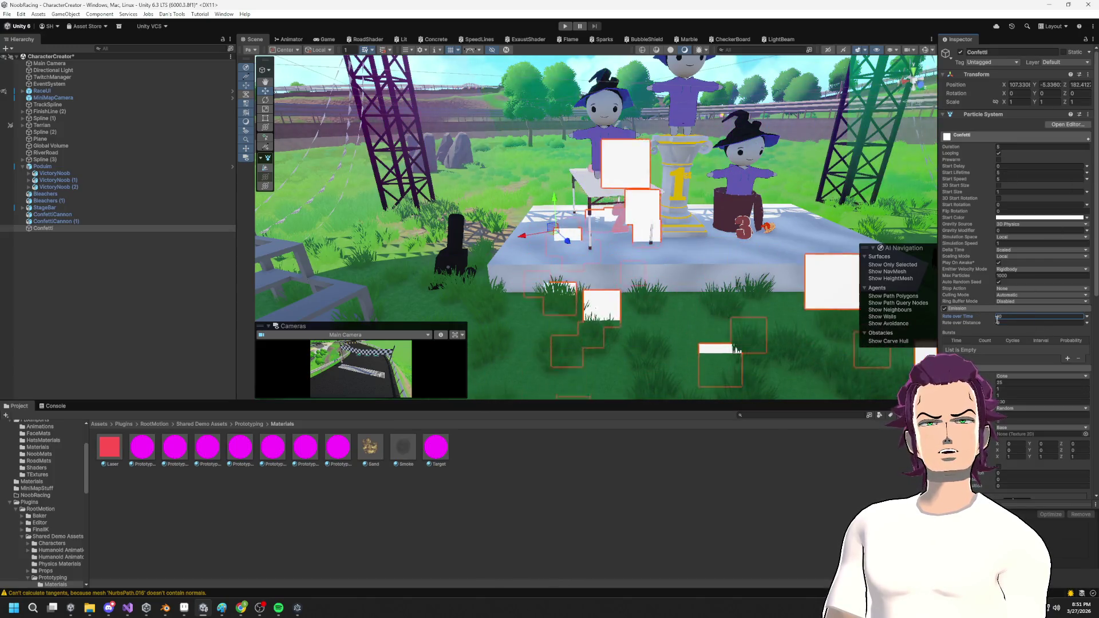
text(9.7)
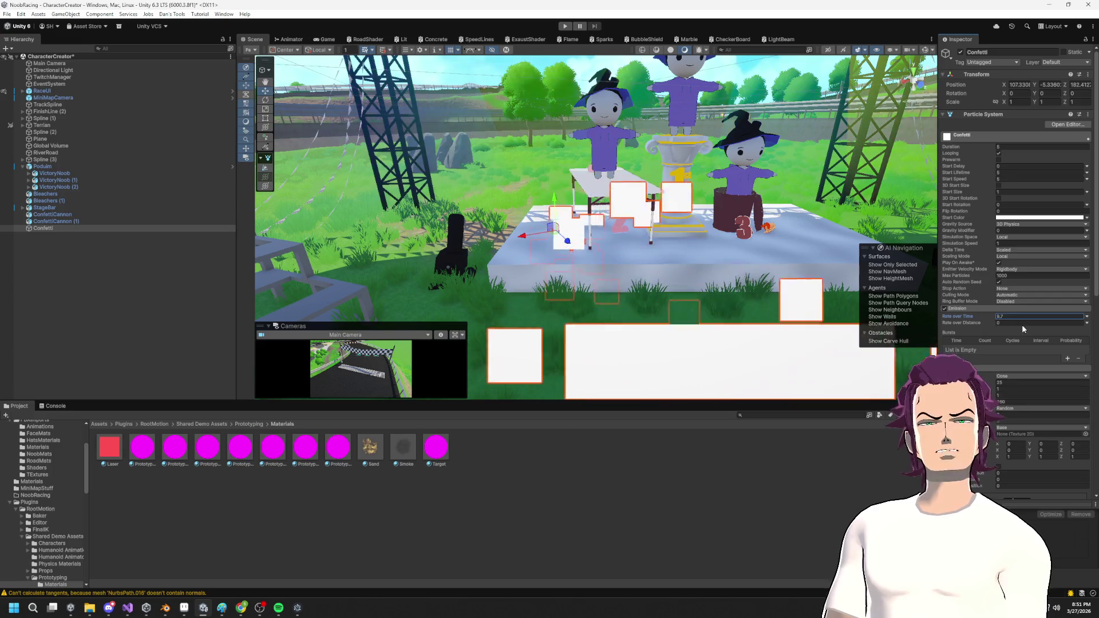
key(Escape)
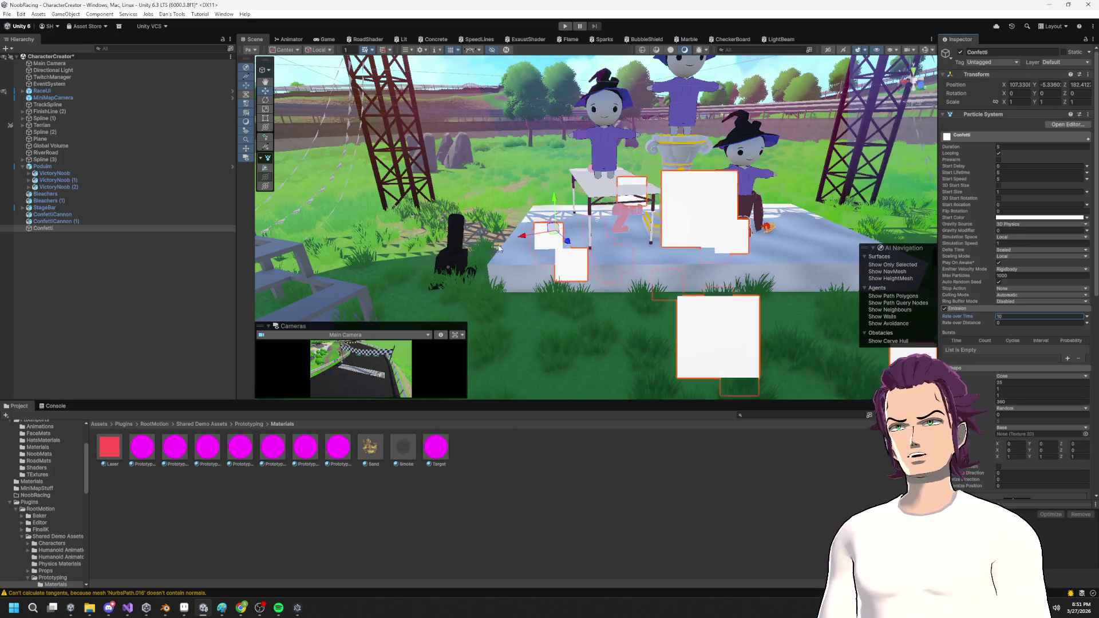
scroll(464, 174, up, 3)
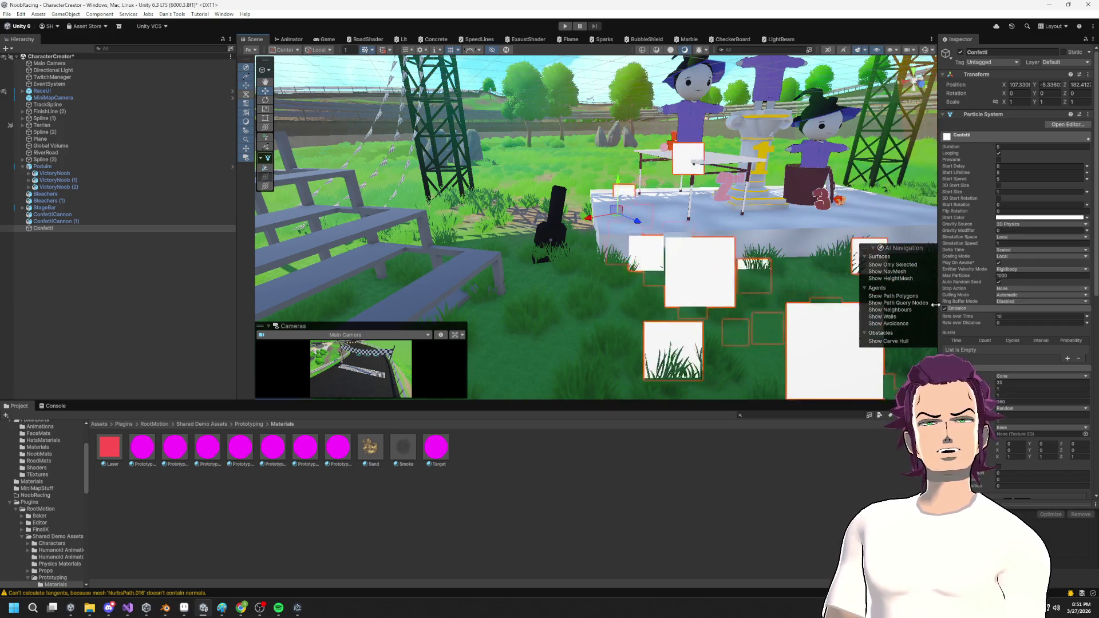
scroll(1004, 345, down, 3)
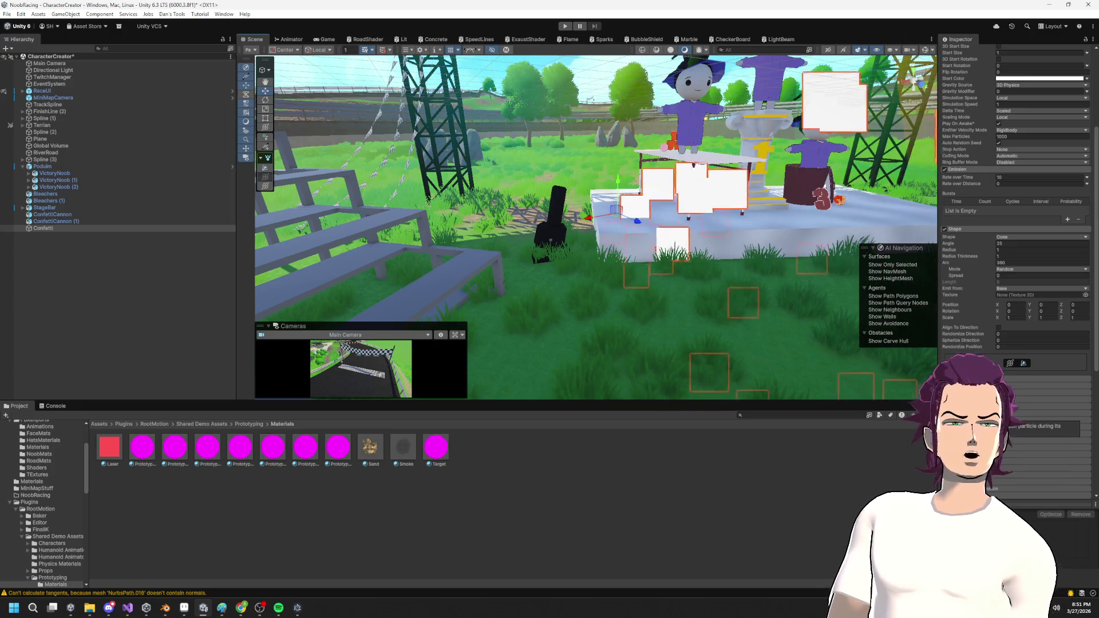
scroll(1015, 314, down, 5)
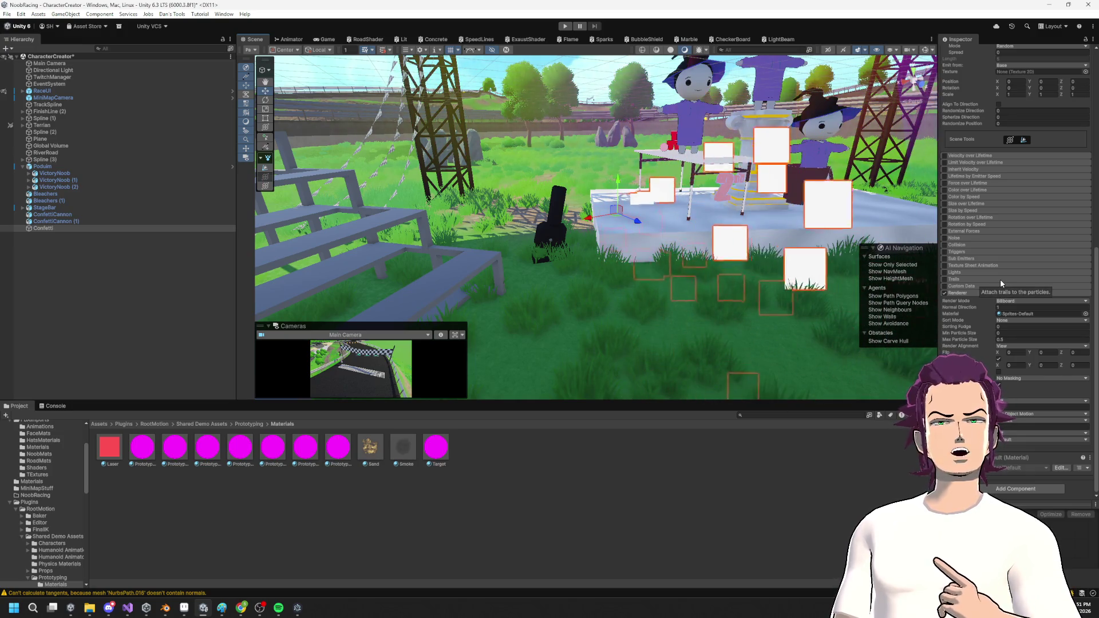
scroll(1000, 280, up, 10)
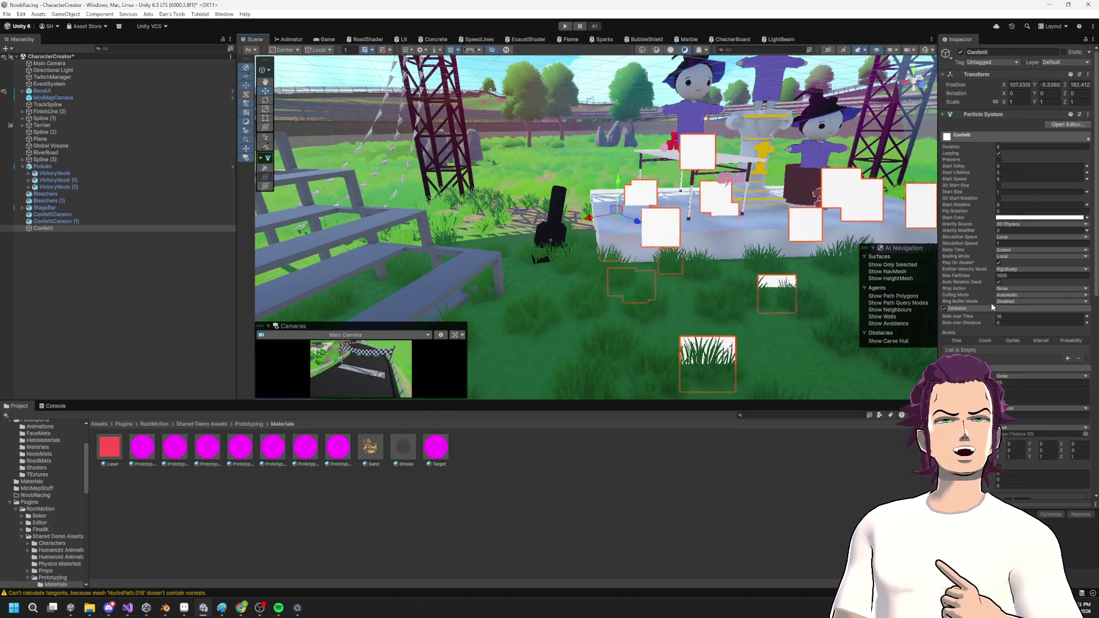
Set the confetti Start Color to lime green 83FF00 on the hue ring.
click(1007, 217)
click(1047, 264)
mouse_move(1047, 265)
mouse_down()
mouse_move(1053, 298)
mouse_move(1069, 264)
mouse_up()
click(1056, 241)
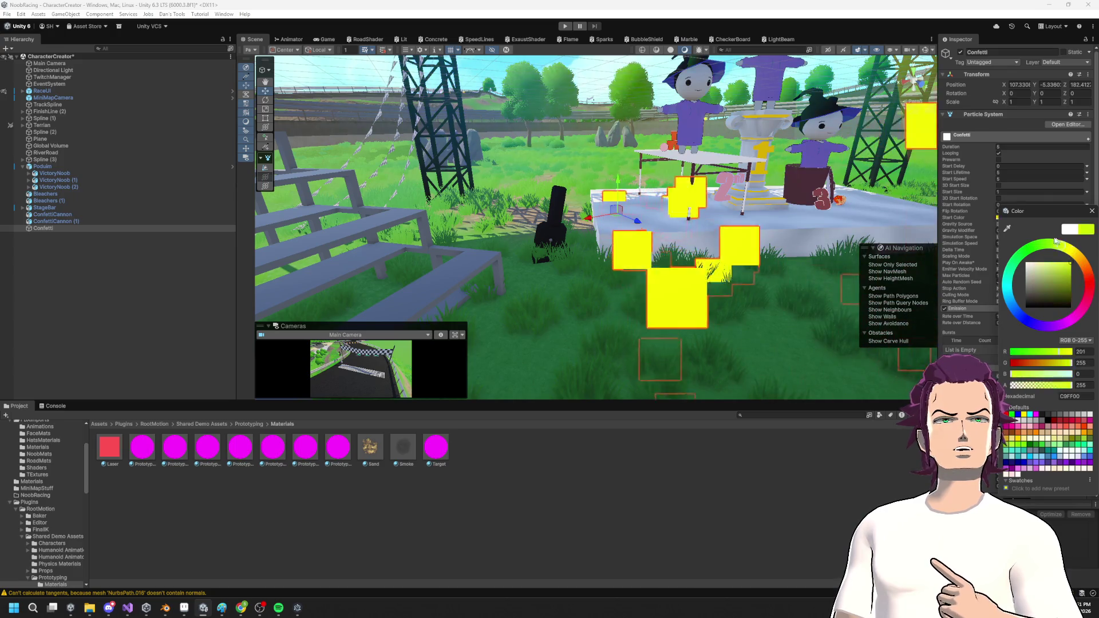
click(1051, 240)
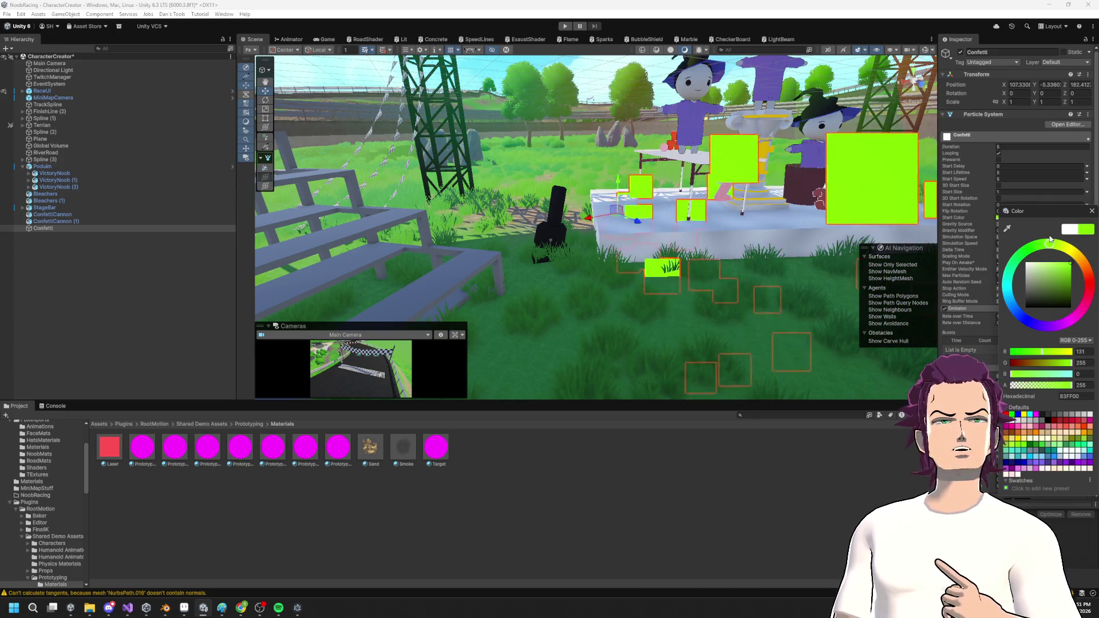
click(1091, 211)
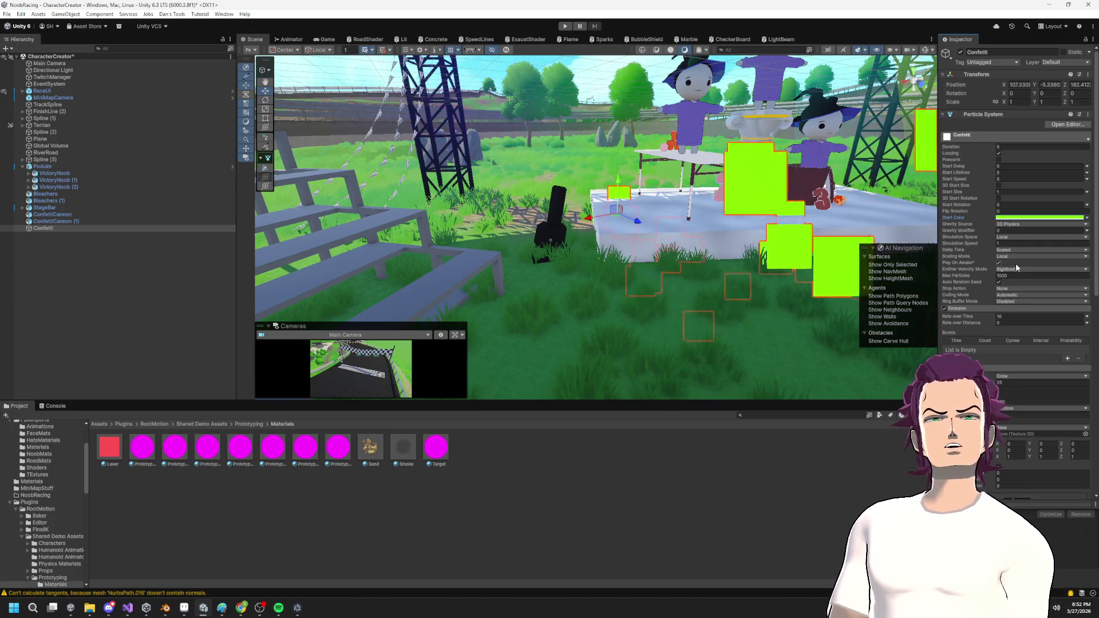
Keep the confetti Gravity Source set to 3D Physics.
scroll(972, 269, down, 5)
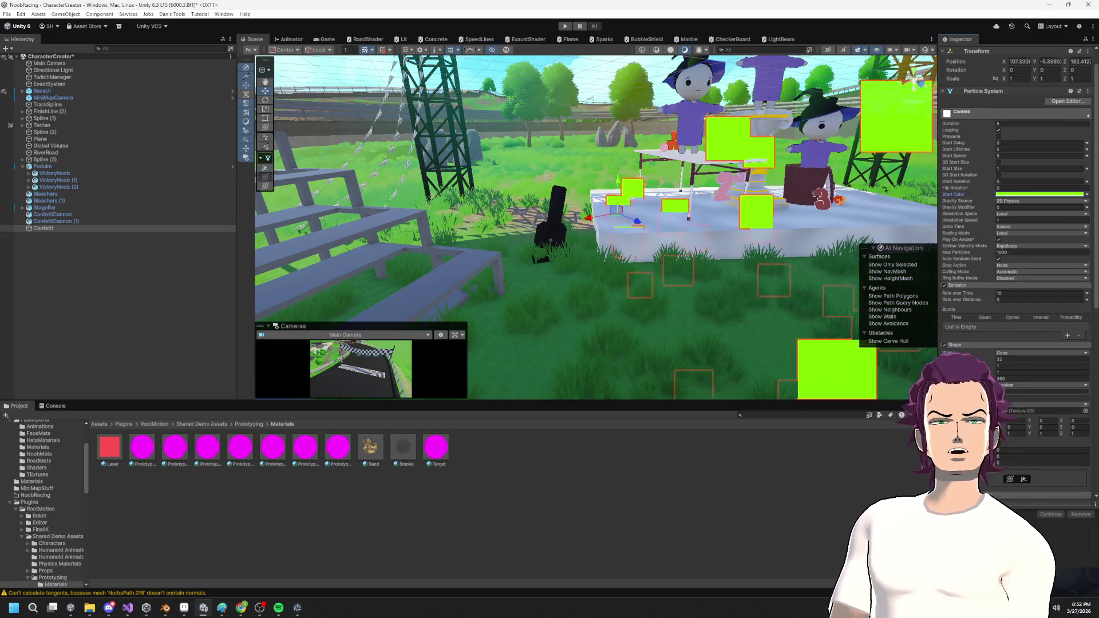
scroll(971, 268, up, 5)
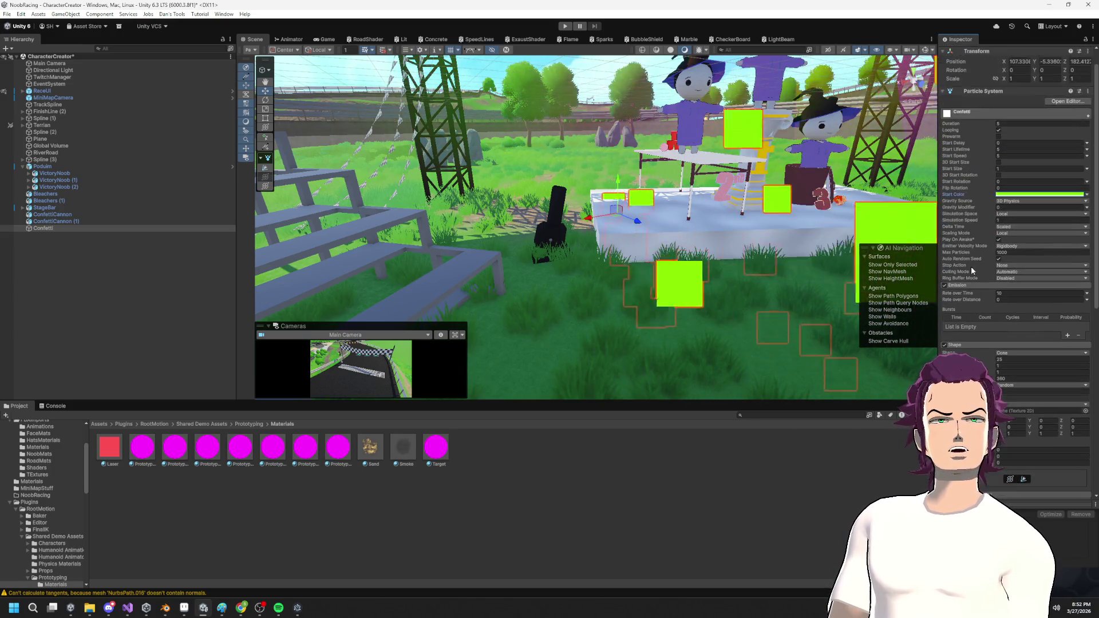
click(1017, 201)
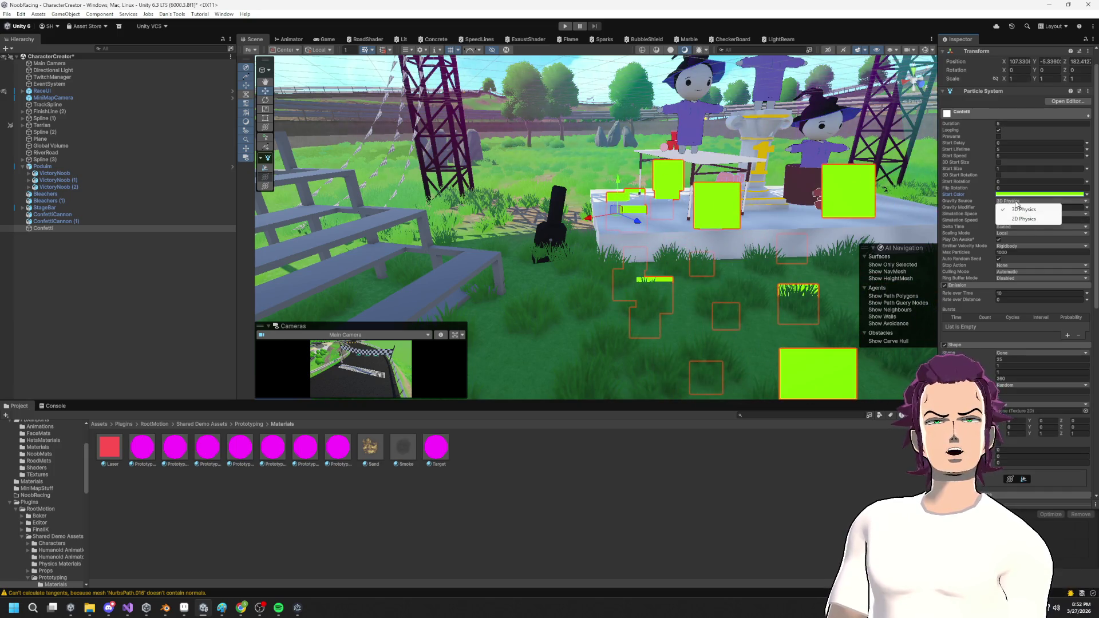
click(981, 209)
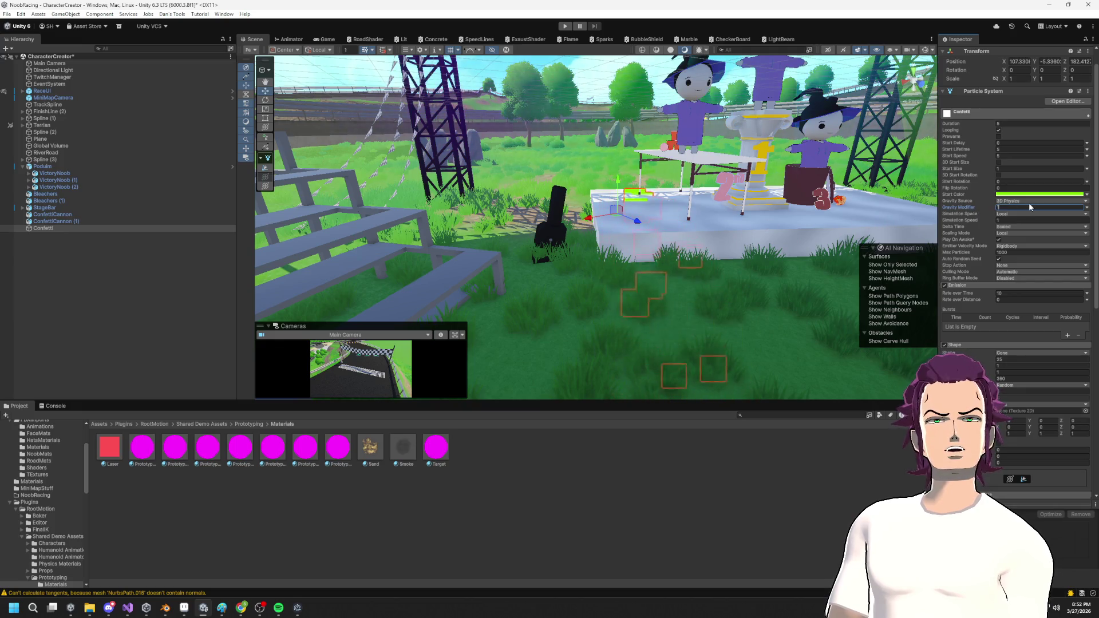
Raise Start Speed to about 15.32 and set the Shape cone angle to about 67 degrees.
mouse_move(988, 154)
mouse_down()
mouse_move(1088, 154)
mouse_move(49, 153)
mouse_up()
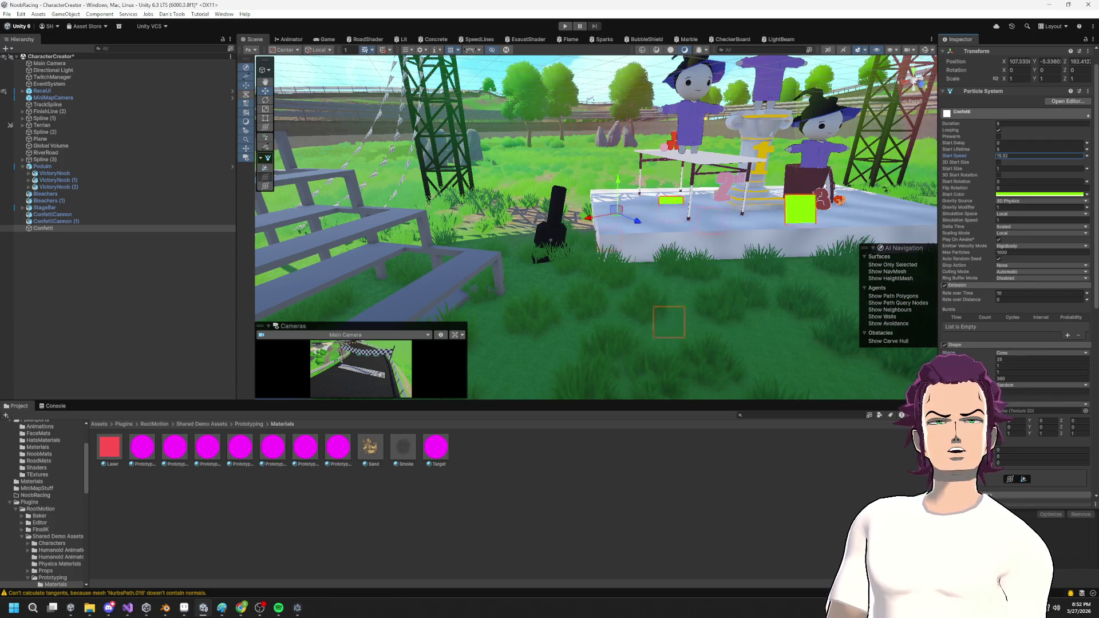
mouse_move(991, 362)
mouse_down()
mouse_move(751, 369)
mouse_move(420, 412)
mouse_move(695, 375)
mouse_move(209, 380)
mouse_move(538, 287)
mouse_move(431, 367)
mouse_up()
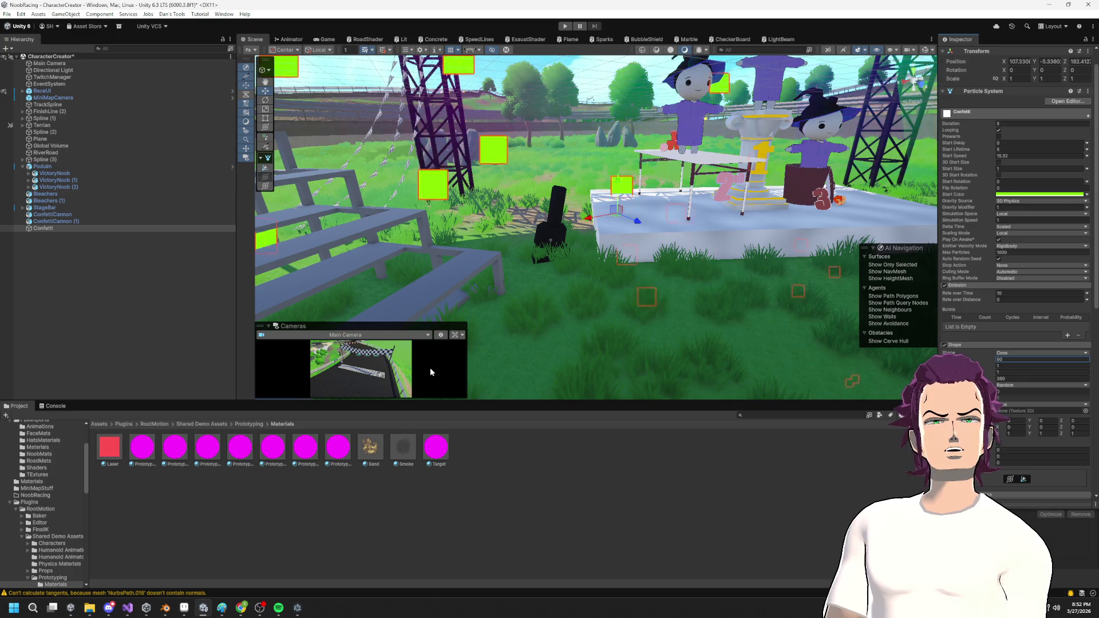
mouse_move(856, 371)
mouse_down()
mouse_move(343, 380)
mouse_move(1061, 384)
mouse_move(11, 386)
mouse_up()
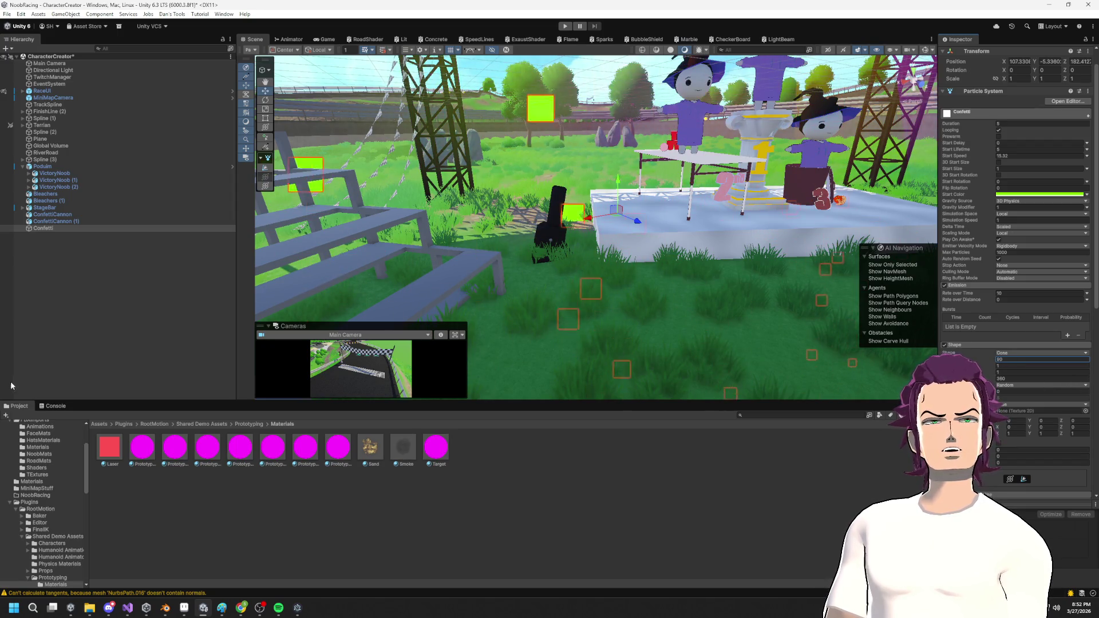
Raise the Confetti emitter to Y -1.38 and narrow its Shape cone angle to a few degrees.
scroll(502, 249, down, 5)
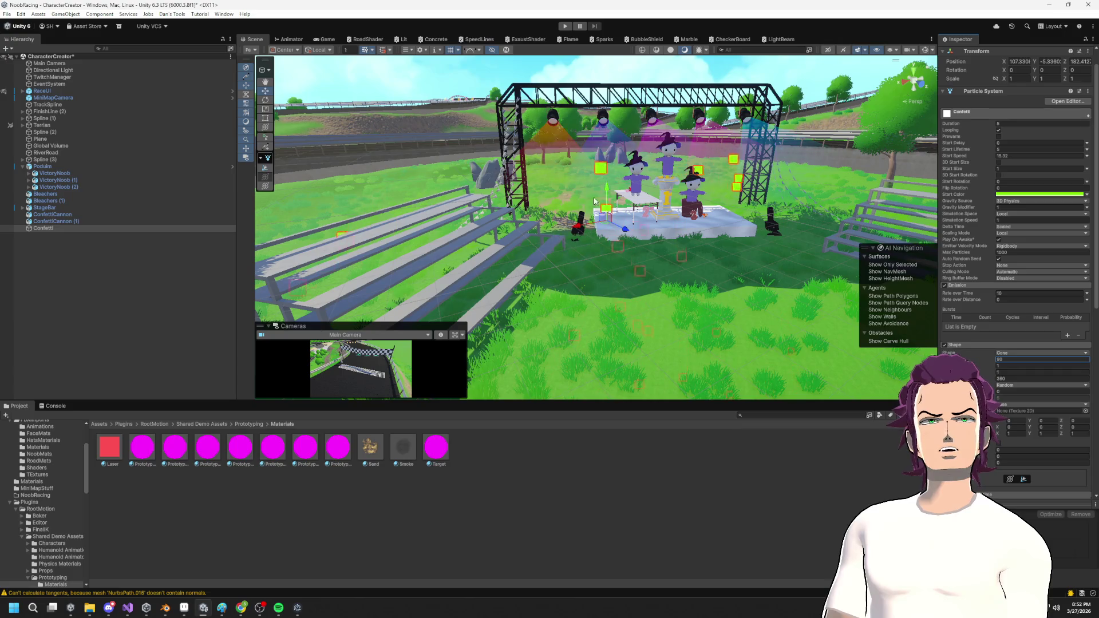
drag(607, 152, 607, 149)
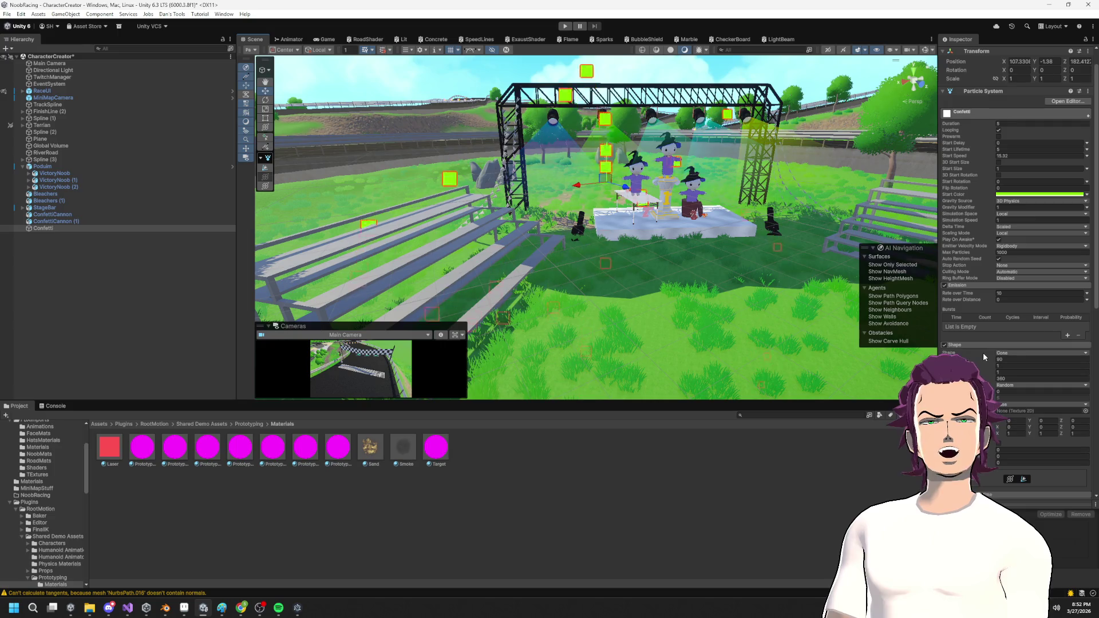
drag(990, 359, 820, 370)
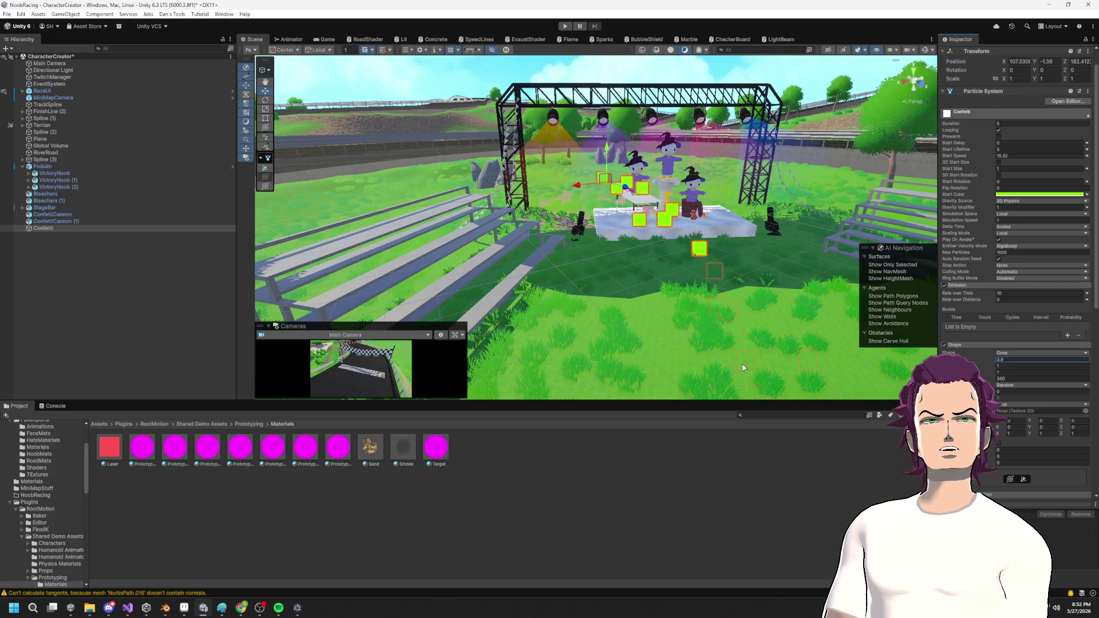
drag(743, 368, 757, 361)
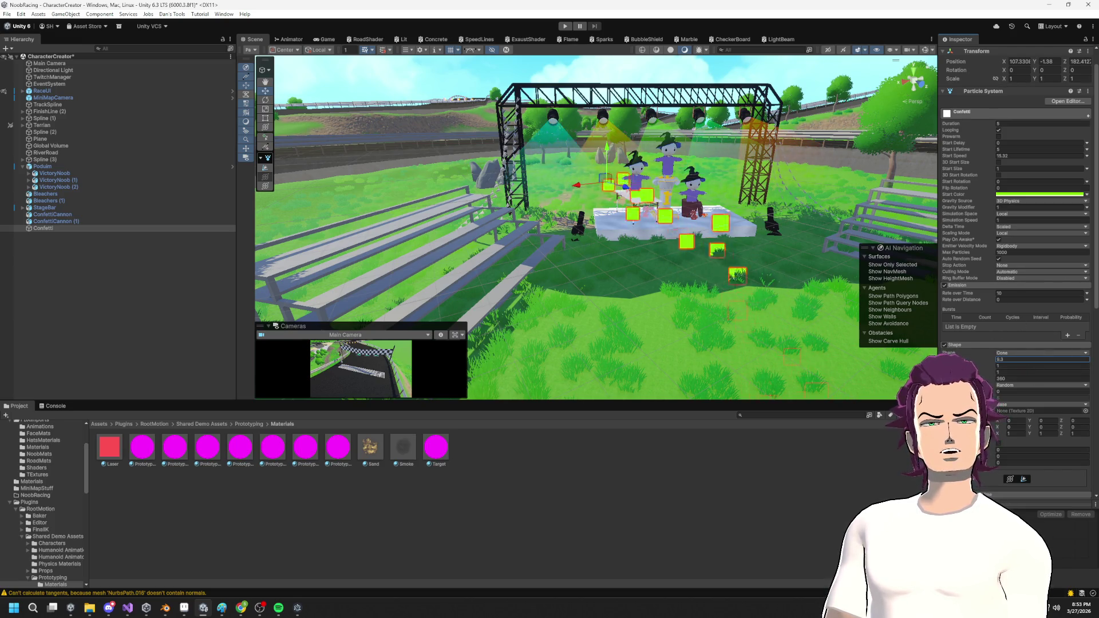
Set Arc Mode to Random after trying Burst Spread, and enable Align To Direction.
scroll(1008, 338, down, 3)
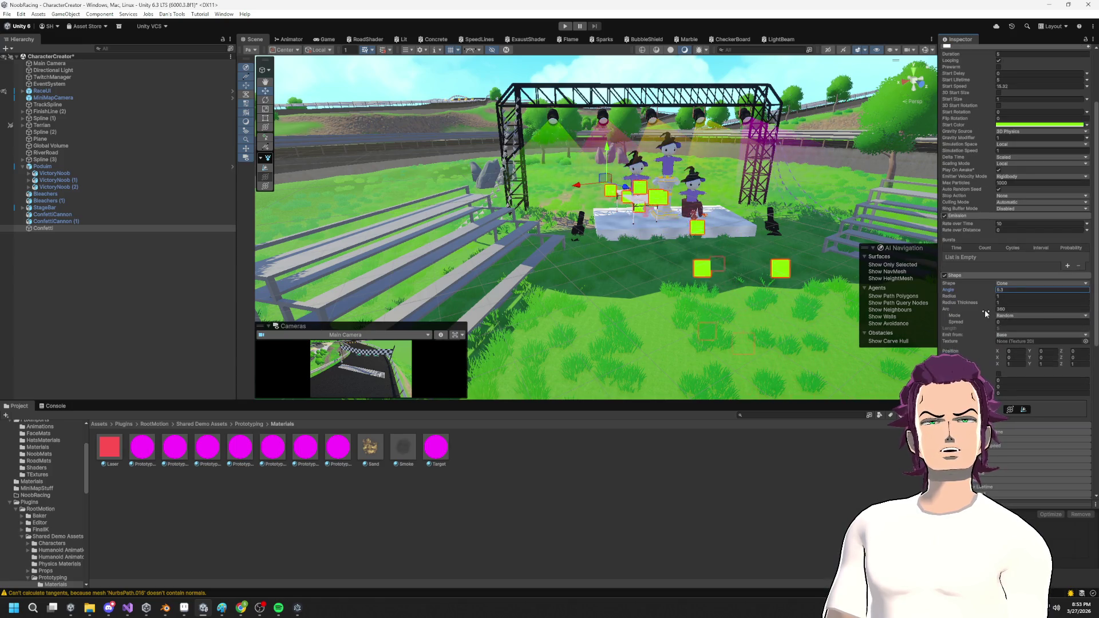
click(1030, 316)
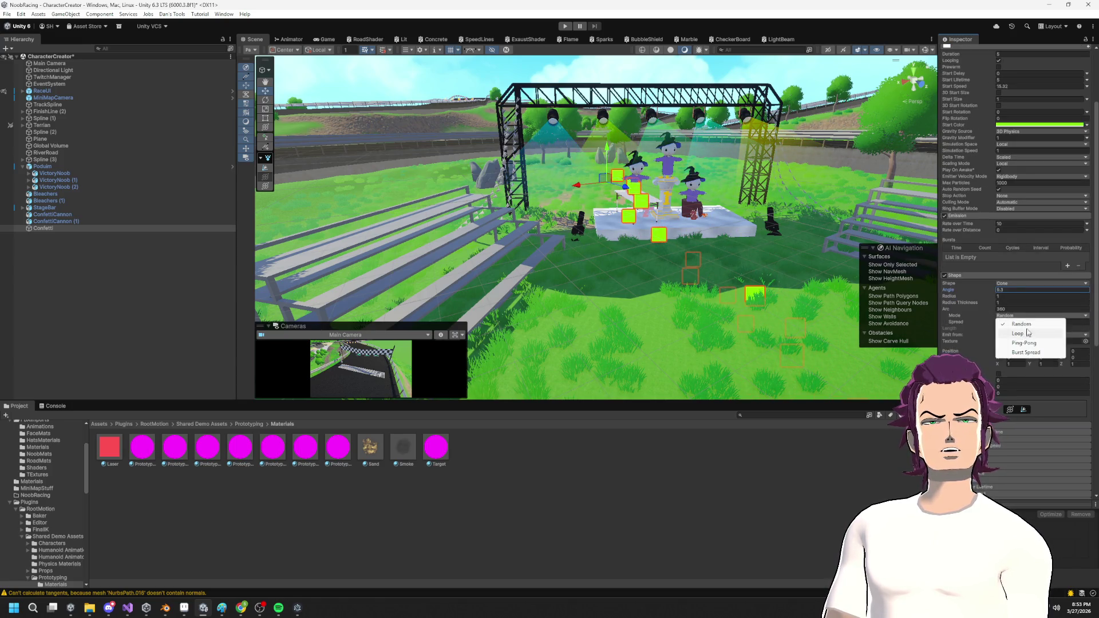
click(1025, 352)
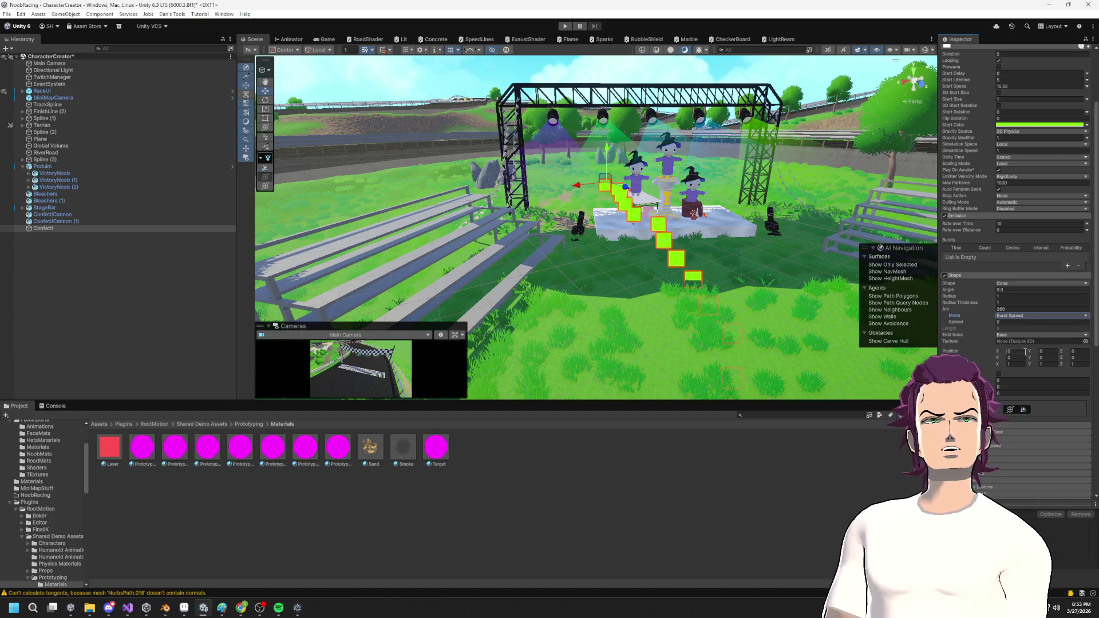
click(1030, 316)
click(1021, 324)
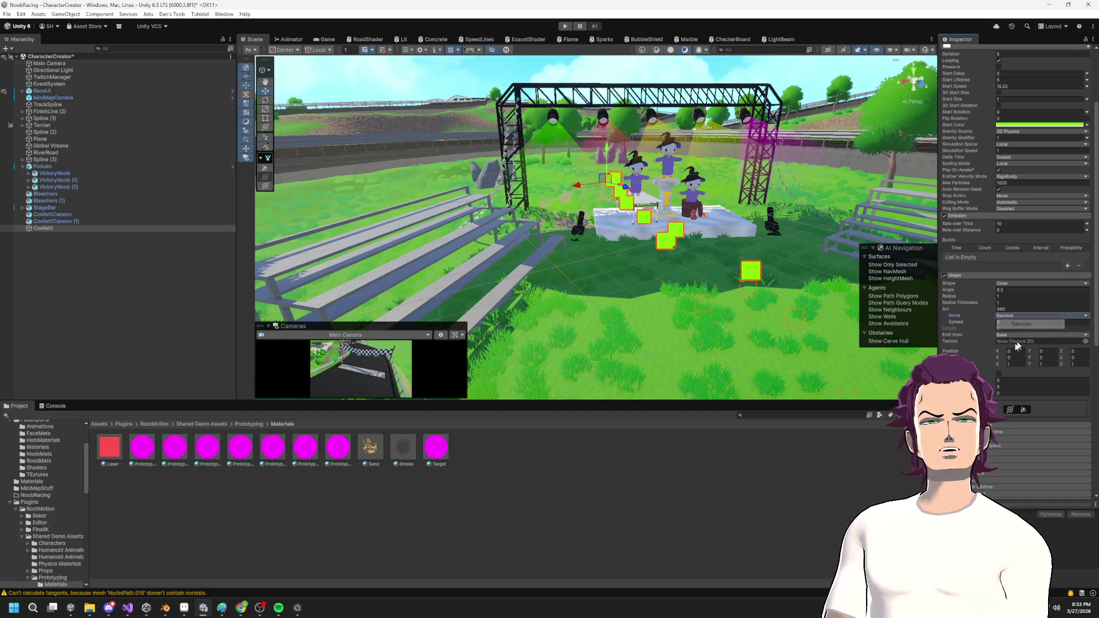
click(1000, 374)
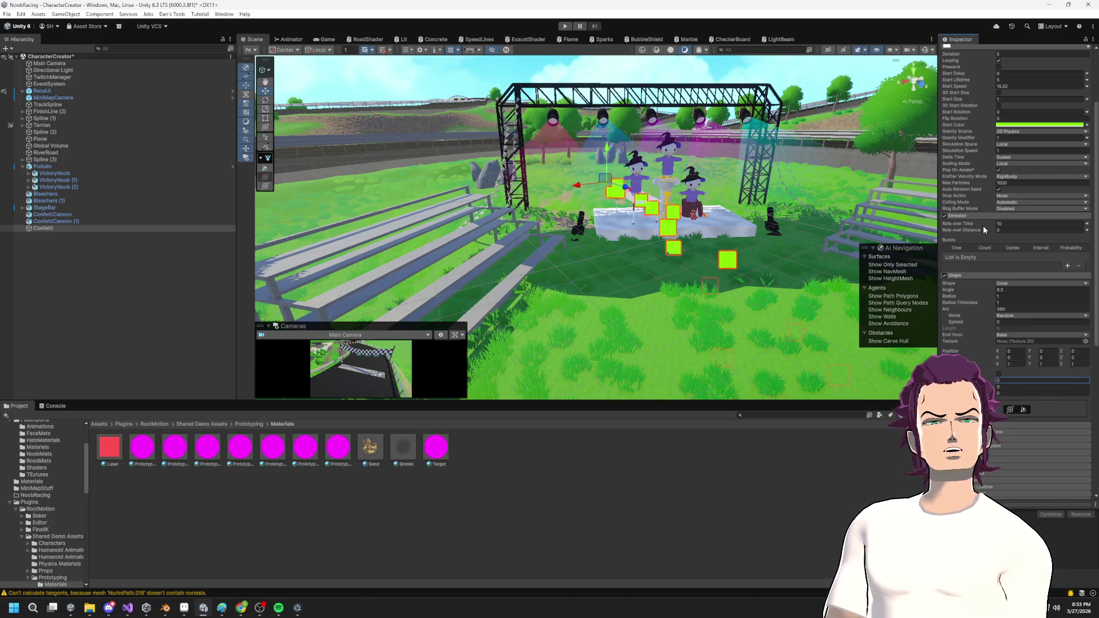
Add a first emission burst at time 0.09 and lower its probability.
scroll(1008, 258, up, 3)
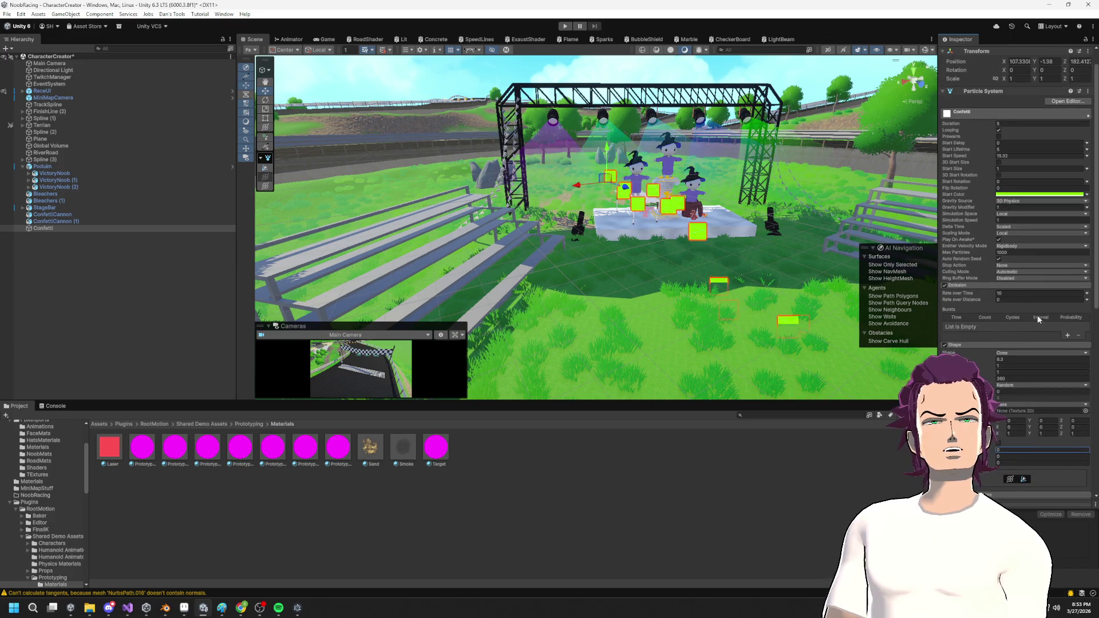
click(1067, 335)
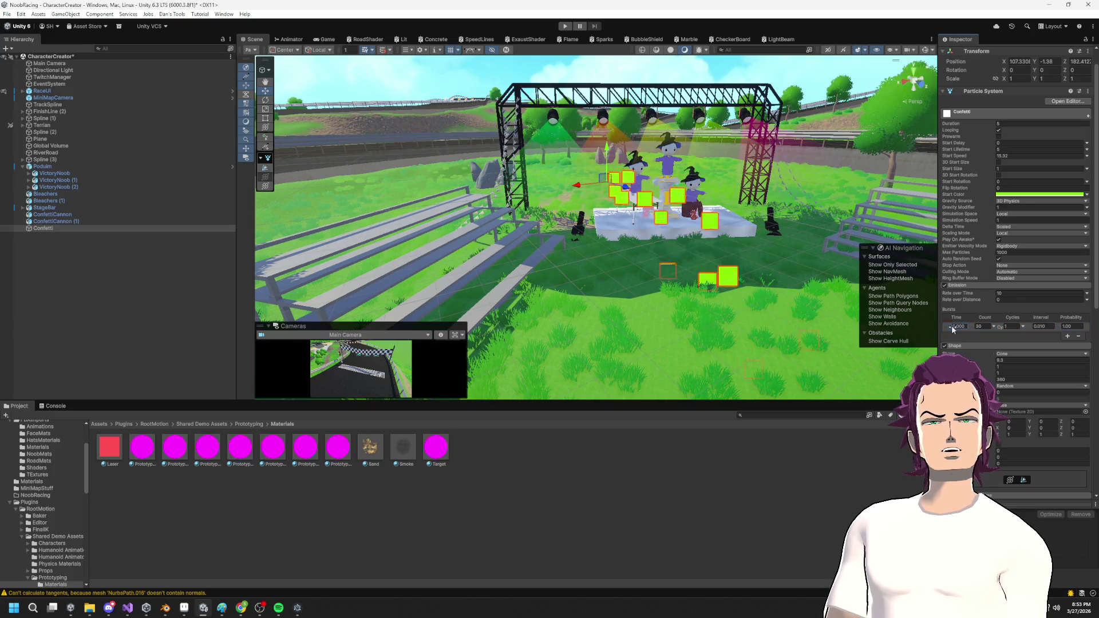
text(0.09)
key(Return)
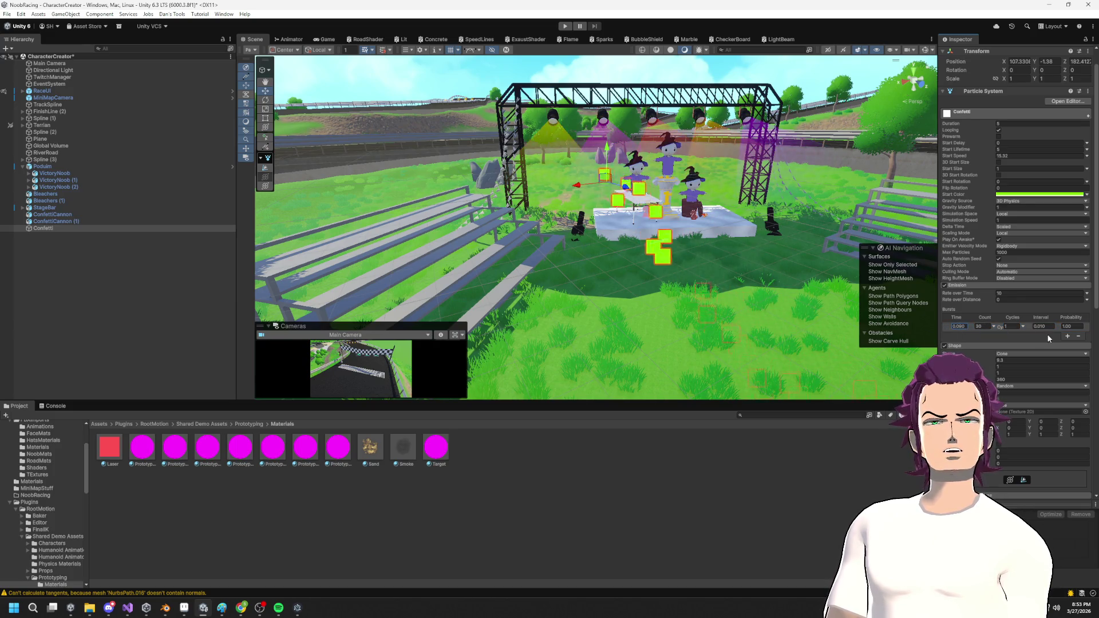
drag(1051, 329, 1037, 328)
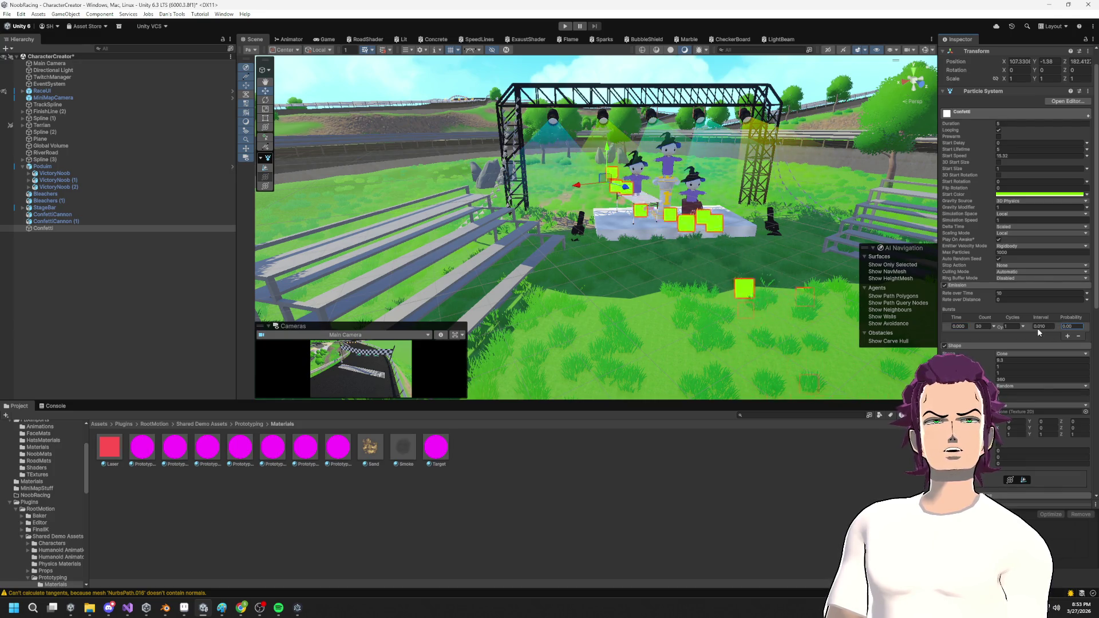
Add two more emission bursts and set Simulation Space to World.
click(1068, 337)
click(1068, 345)
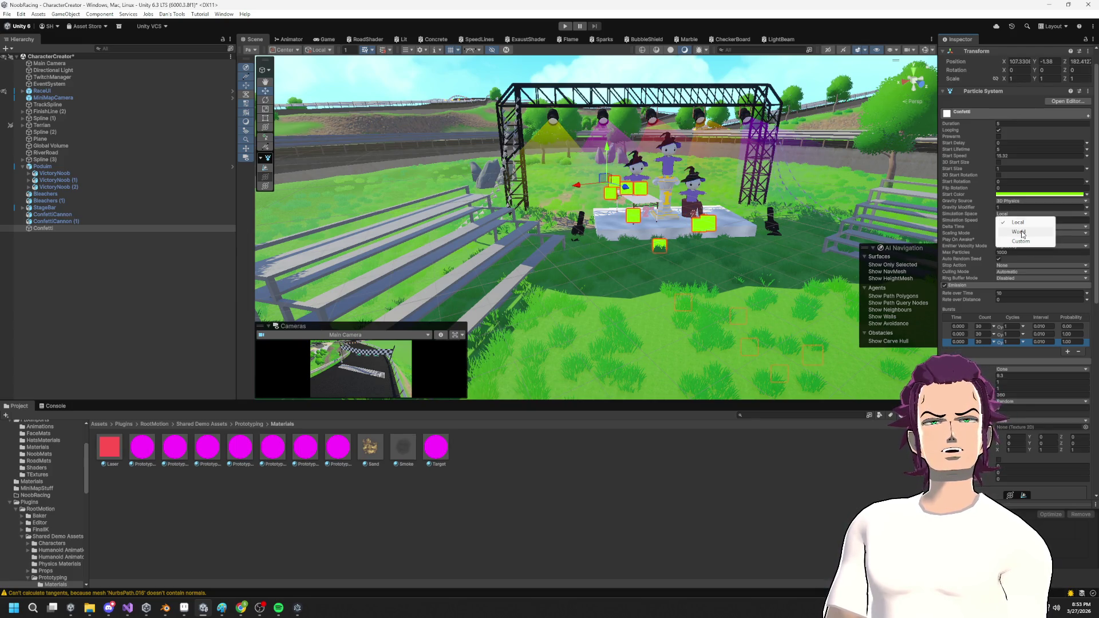
click(1022, 233)
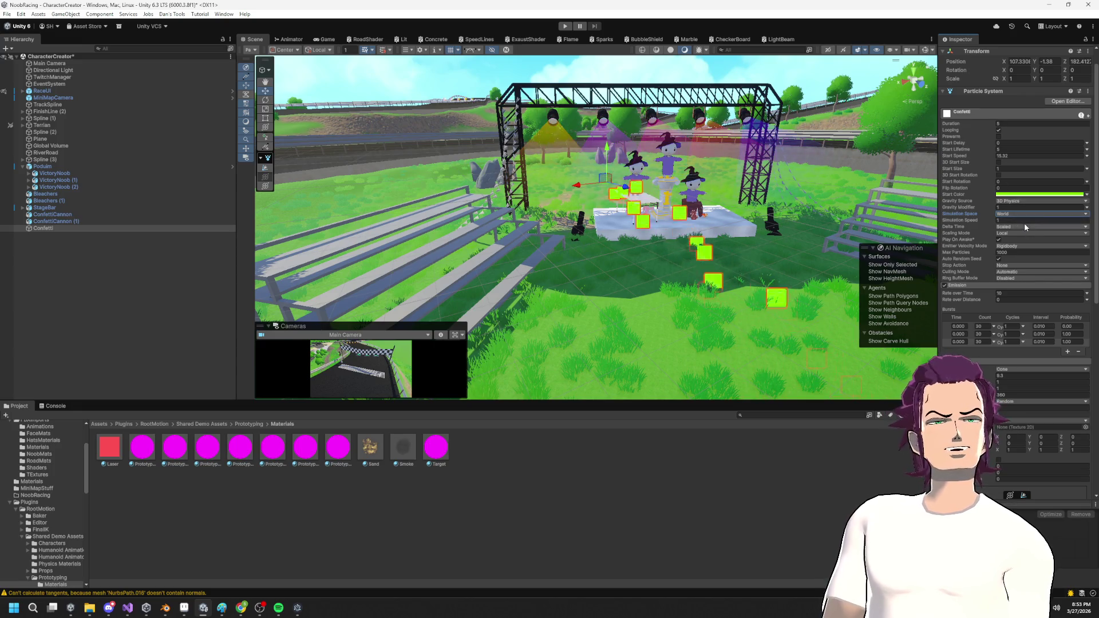
Rotate the Confetti emitter to about (-81.6, -90, 90) and shrink its particles' Start Size.
scroll(996, 312, down, 5)
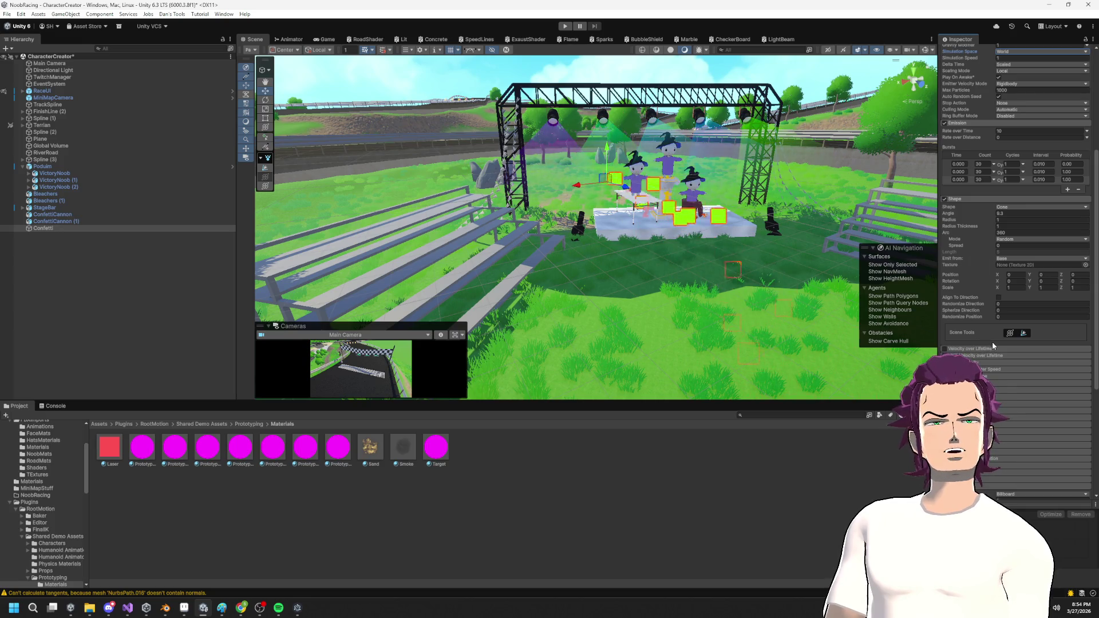
scroll(991, 341, down, 4)
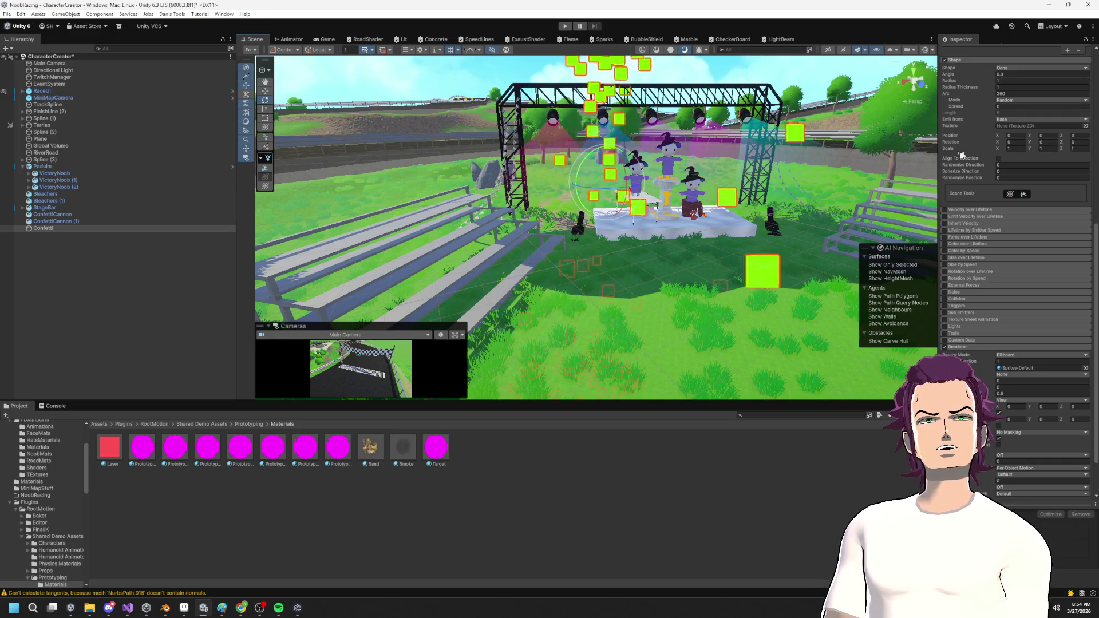
scroll(1026, 132, up, 5)
scroll(1017, 111, up, 2)
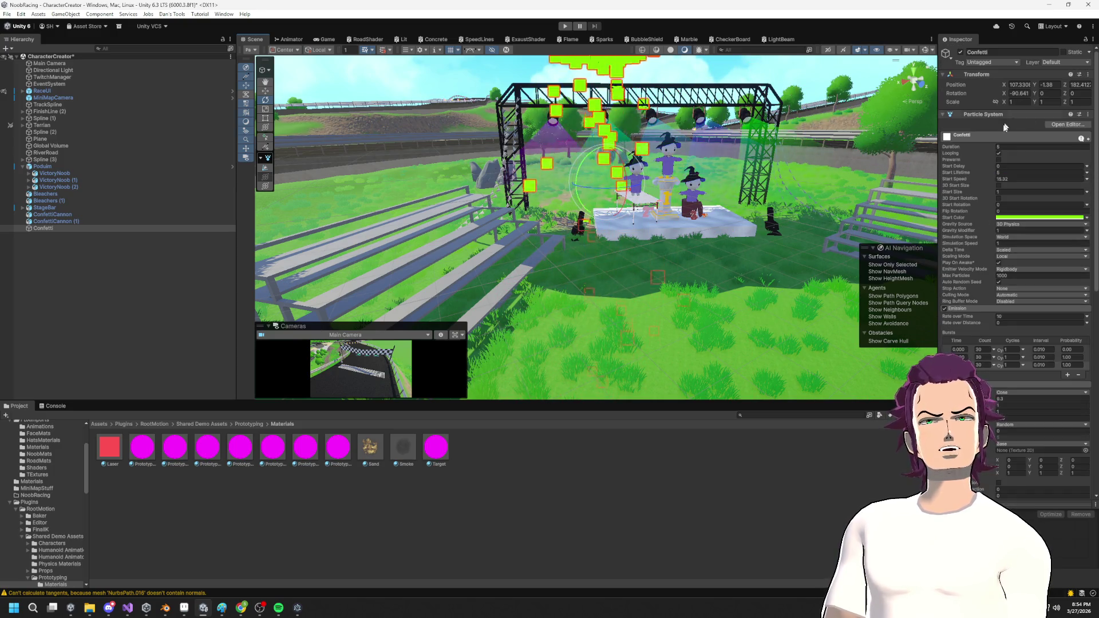
click(1018, 93)
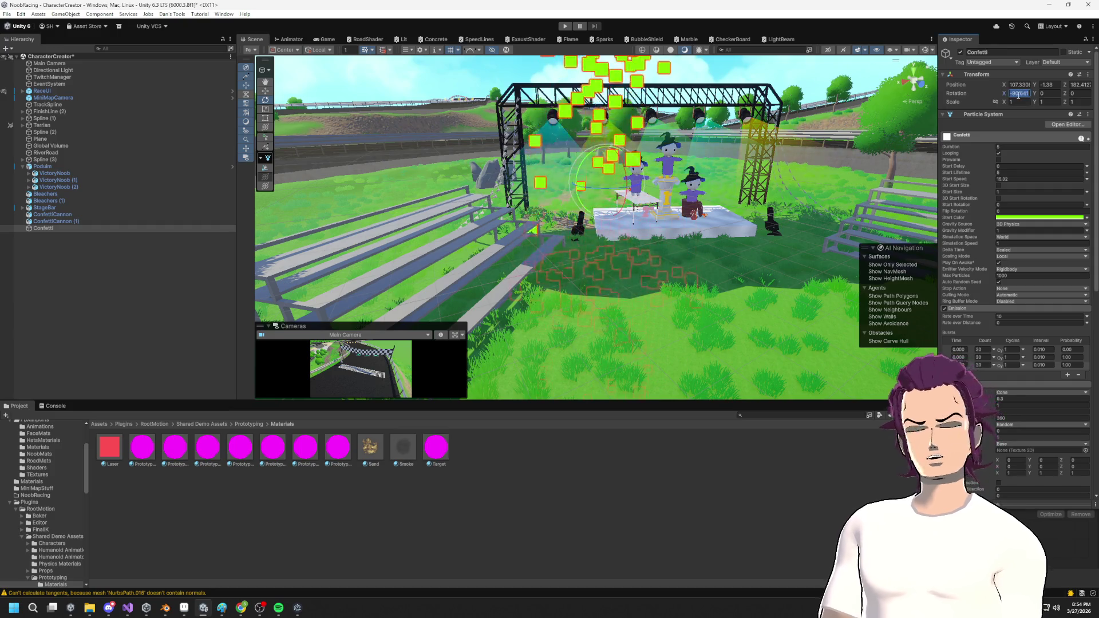
text(-90)
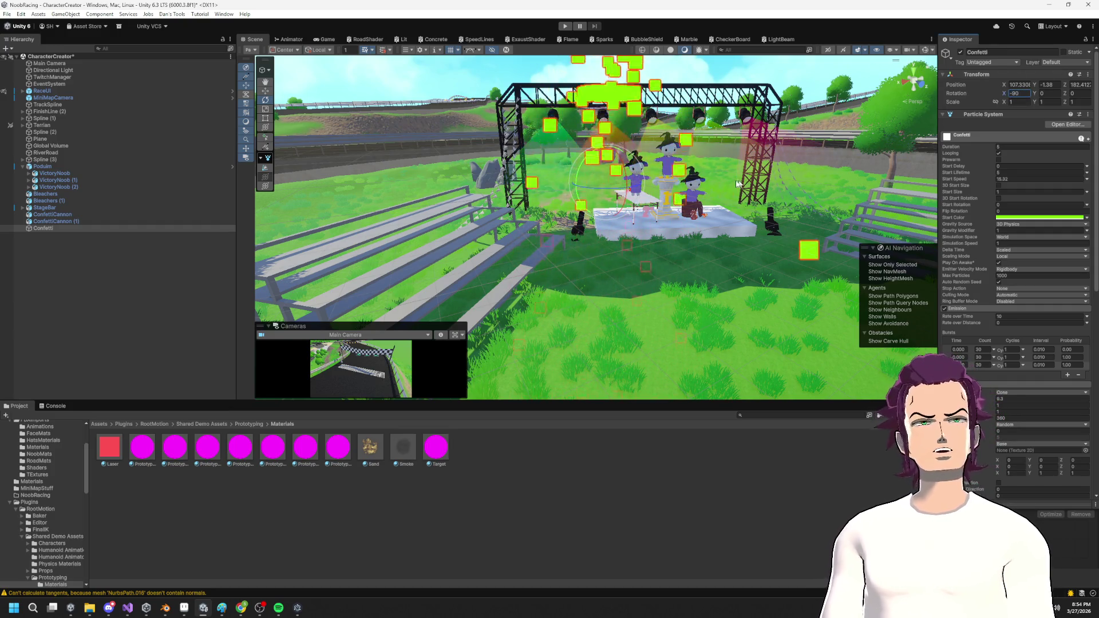
mouse_move(626, 150)
mouse_down()
mouse_move(606, 154)
mouse_move(606, 172)
mouse_move(596, 152)
mouse_move(609, 162)
mouse_up()
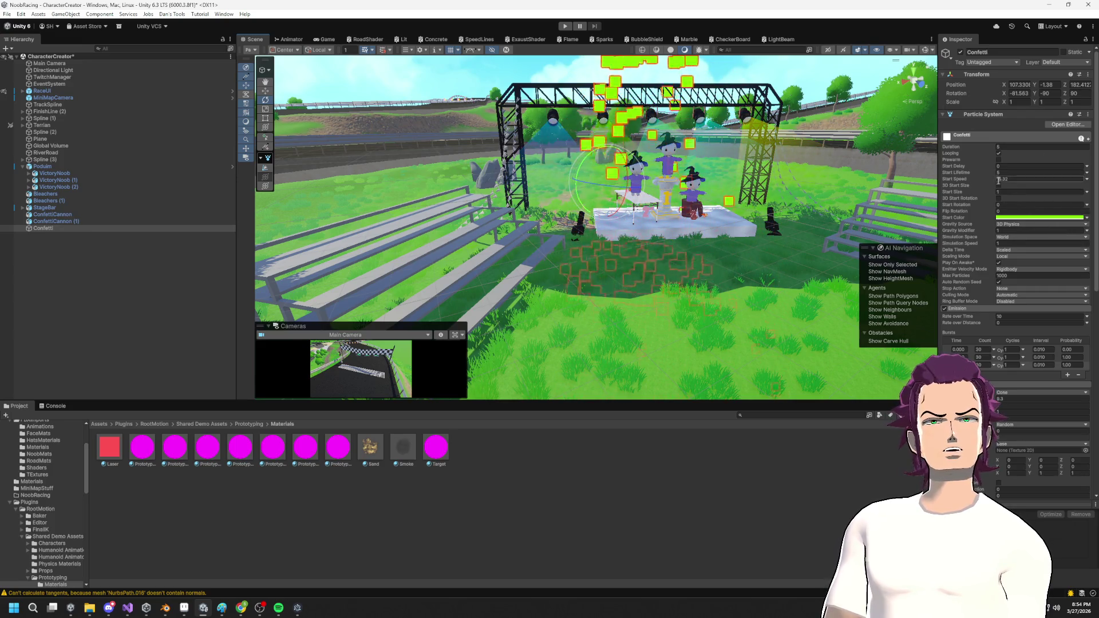
drag(983, 191, 970, 197)
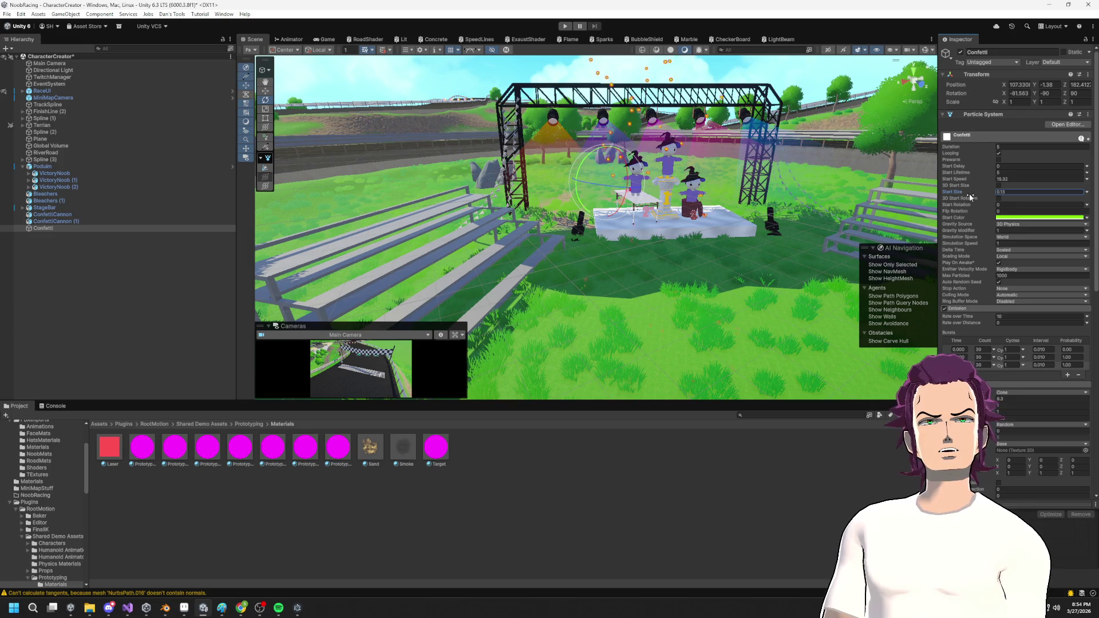
Move the Confetti emitter into the black cannon's mouth, roughly (111.76, -3.26, 185.54).
scroll(667, 187, up, 3)
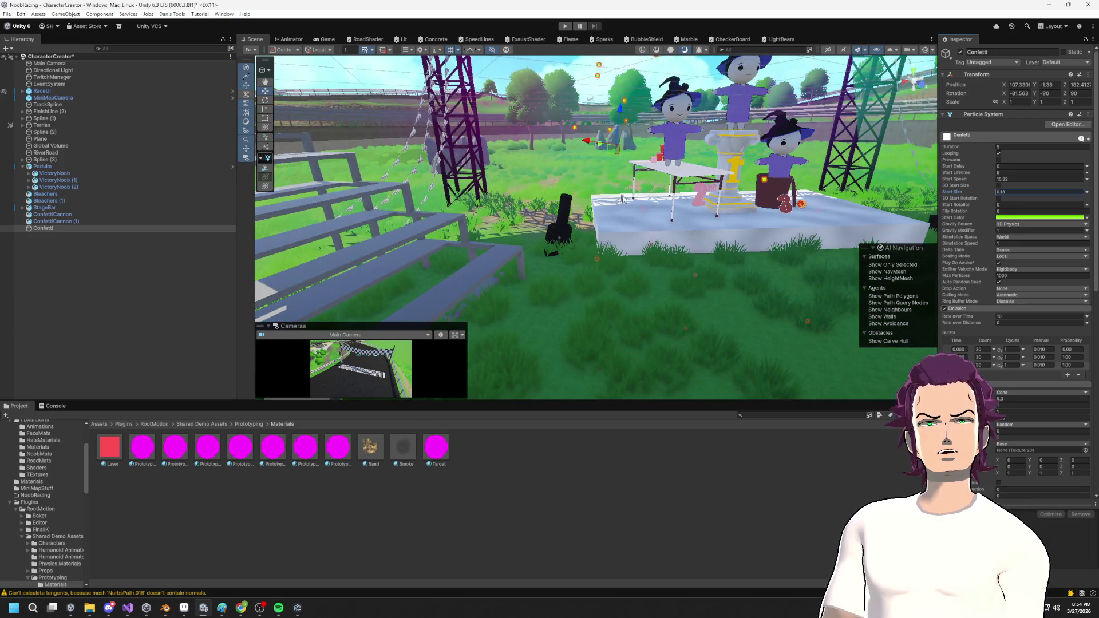
scroll(630, 235, up, 3)
drag(629, 234, 634, 324)
key(f)
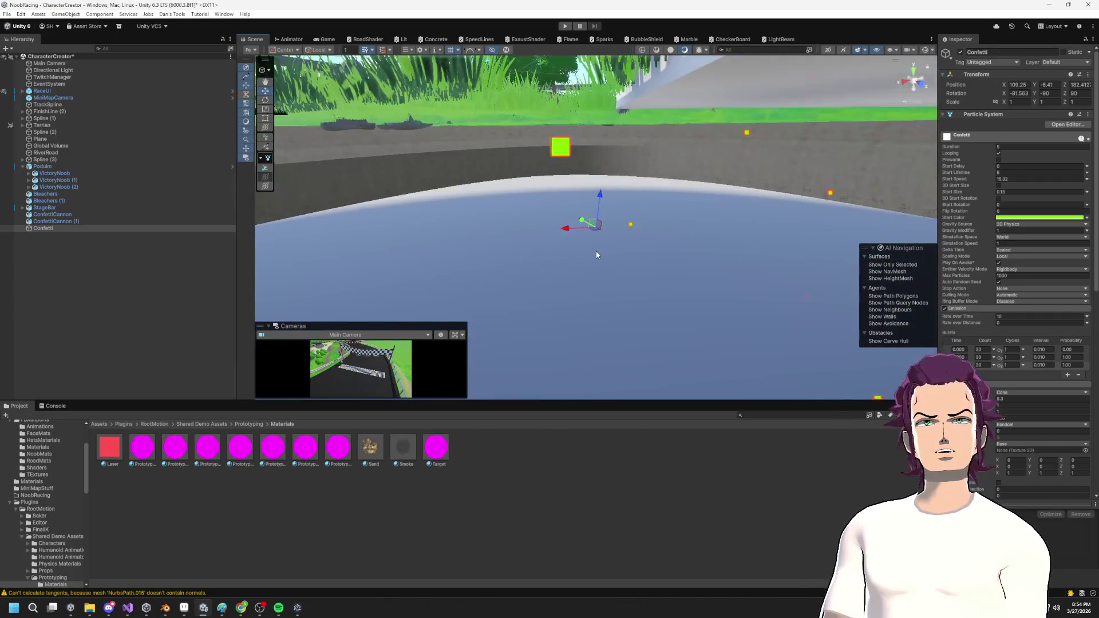
scroll(600, 229, down, 3)
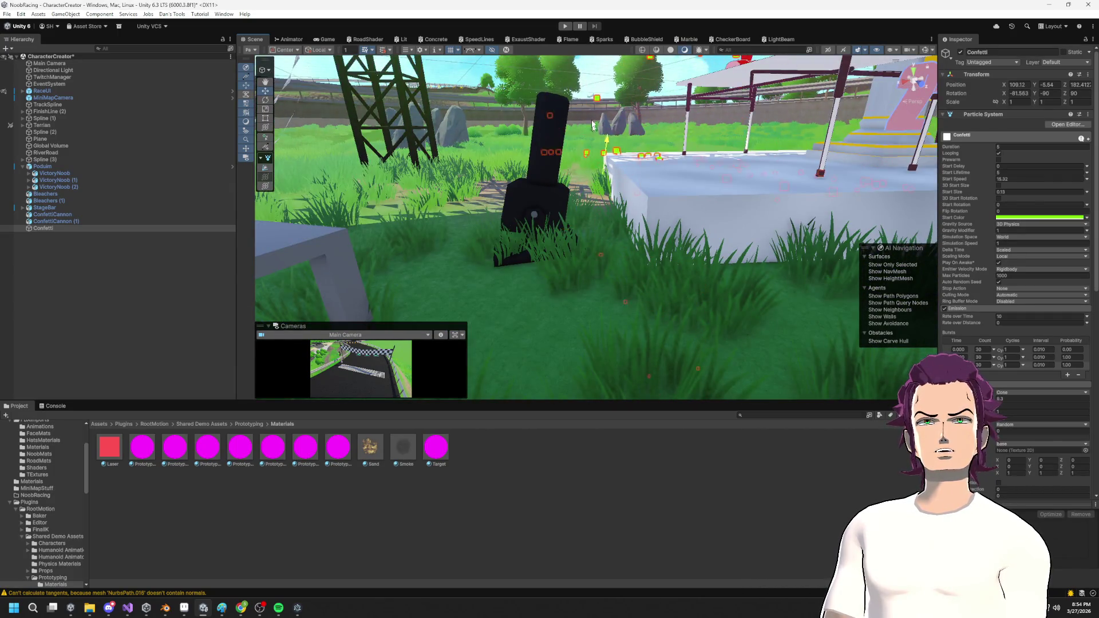
mouse_move(583, 90)
mouse_down()
mouse_move(773, 238)
mouse_move(764, 181)
mouse_move(655, 140)
mouse_up()
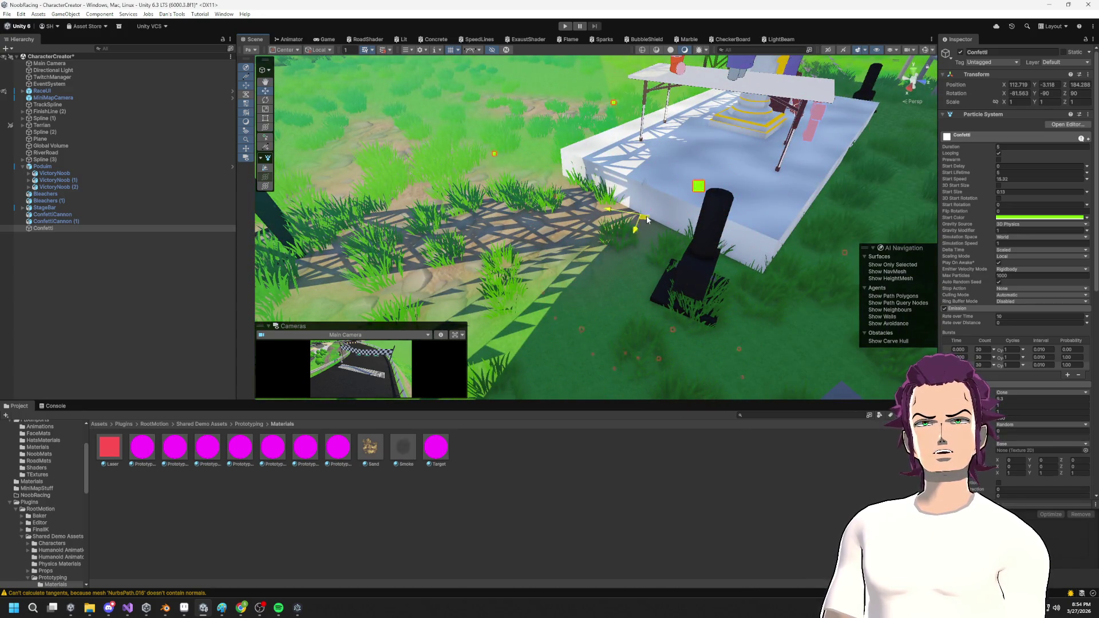
key(f)
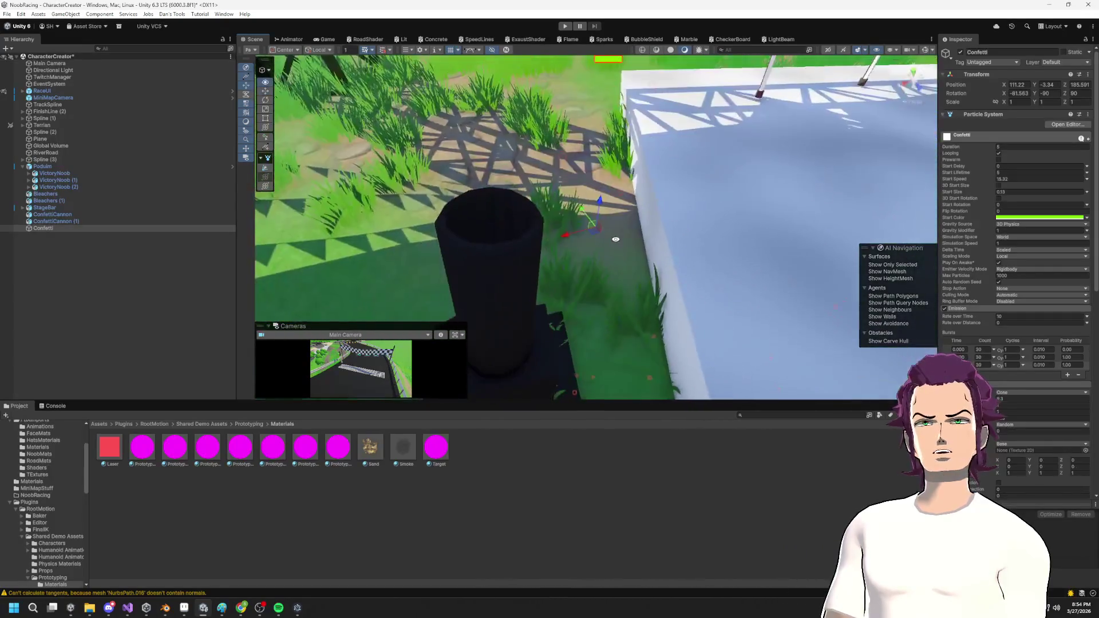
mouse_move(569, 232)
mouse_down()
mouse_move(473, 227)
mouse_move(648, 273)
mouse_up()
mouse_move(552, 309)
mouse_down()
mouse_move(586, 195)
mouse_move(592, 236)
mouse_move(618, 235)
mouse_up()
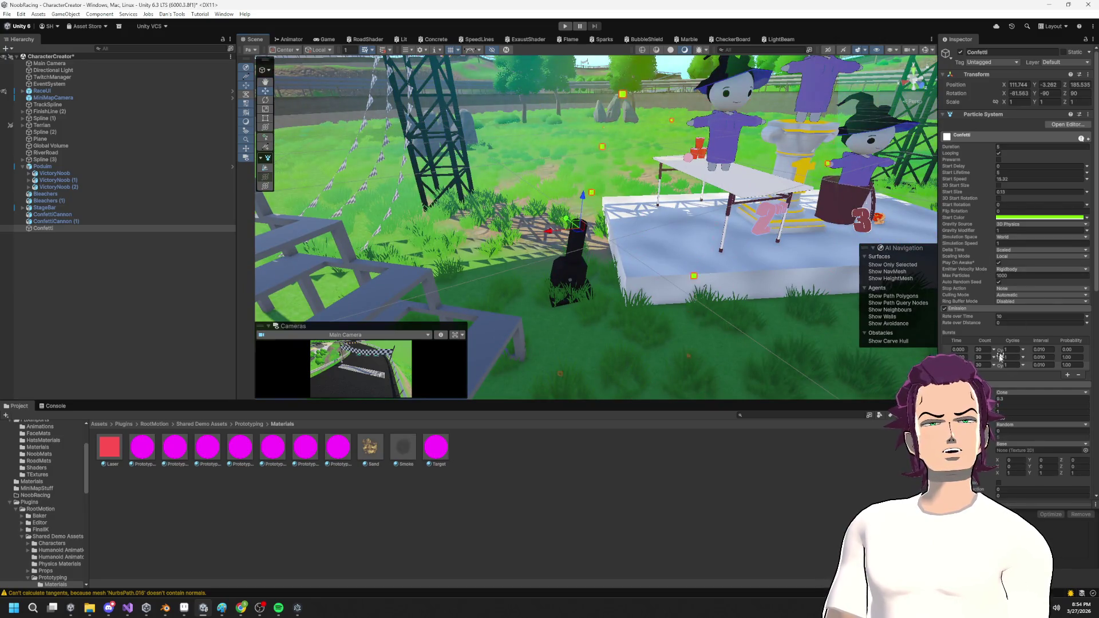
Scrub the Shape radius down toward 0.13 while viewing the emitter over the podium.
mouse_move(664, 262)
mouse_down()
mouse_move(653, 298)
mouse_move(647, 275)
mouse_up()
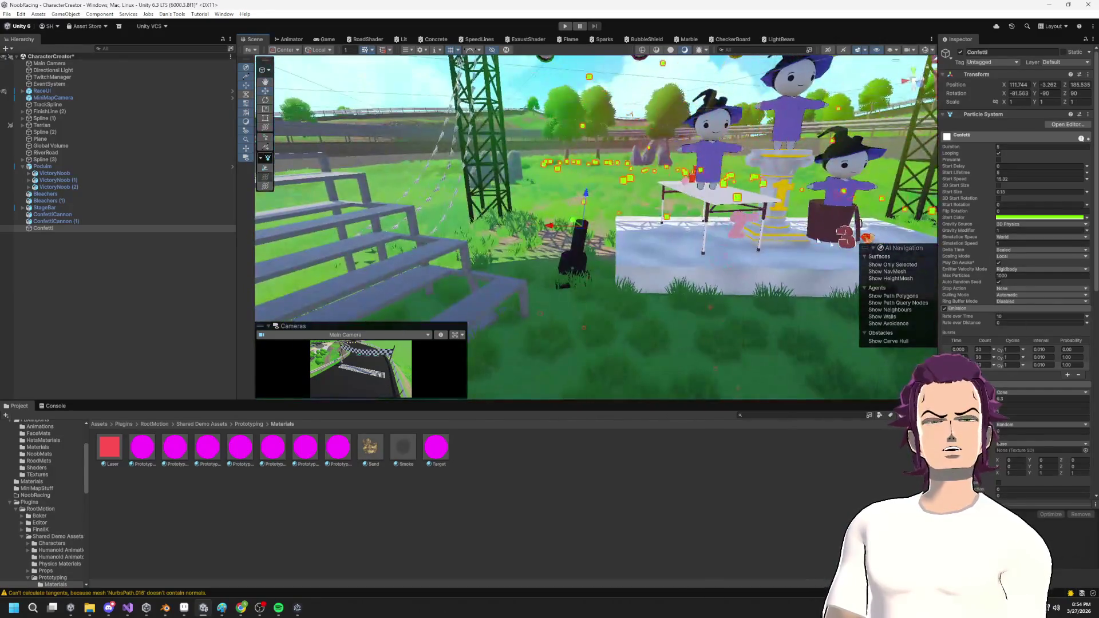
scroll(1029, 313, down, 4)
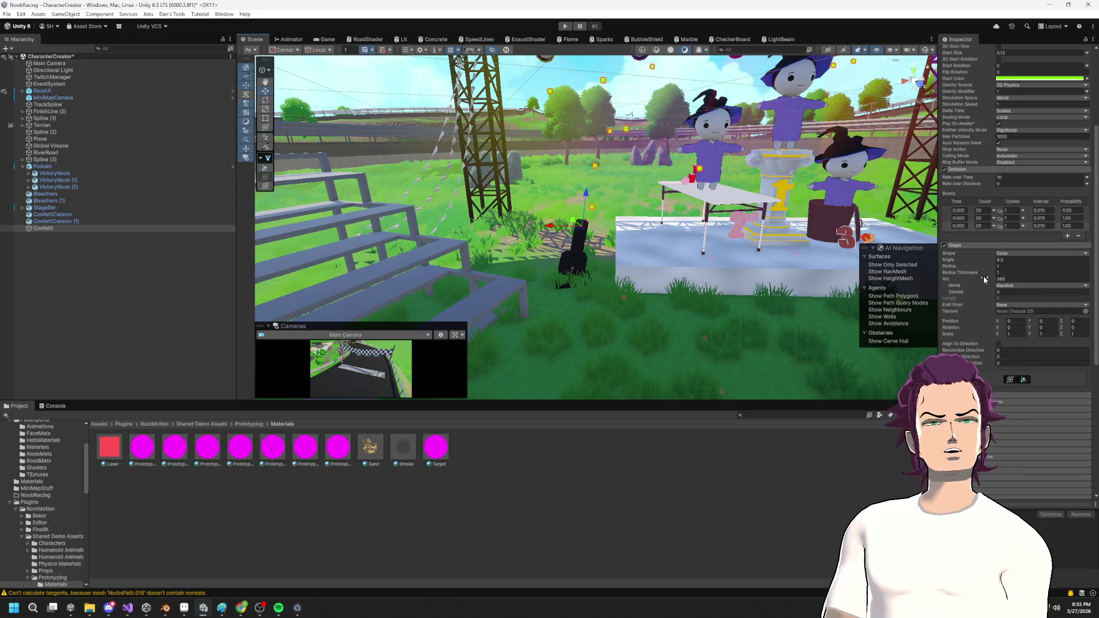
drag(988, 270, 986, 270)
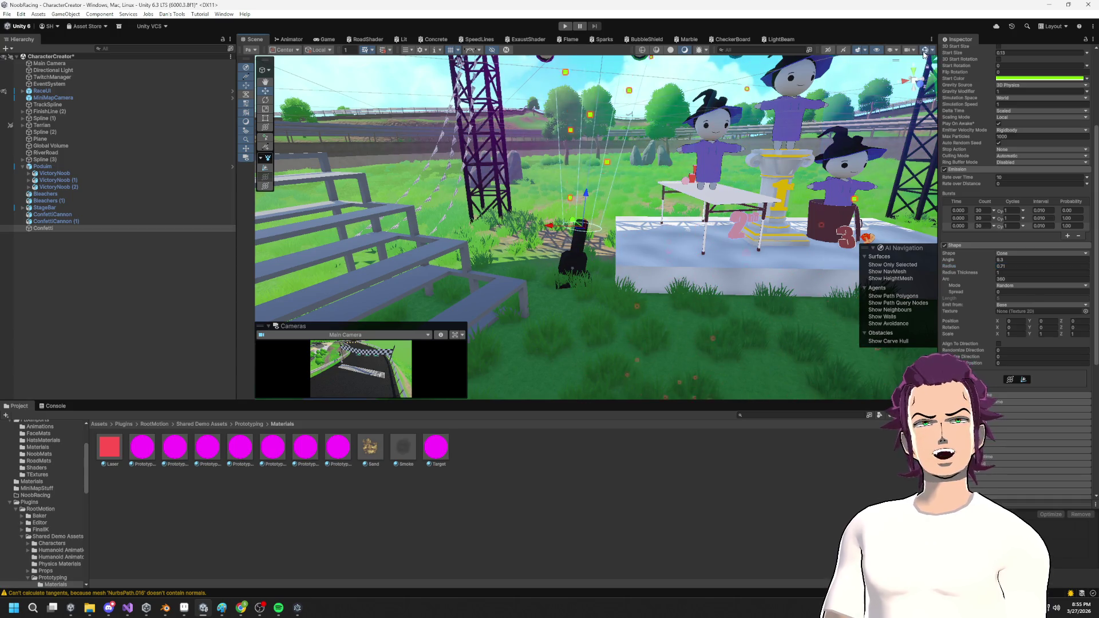
scroll(696, 226, down, 2)
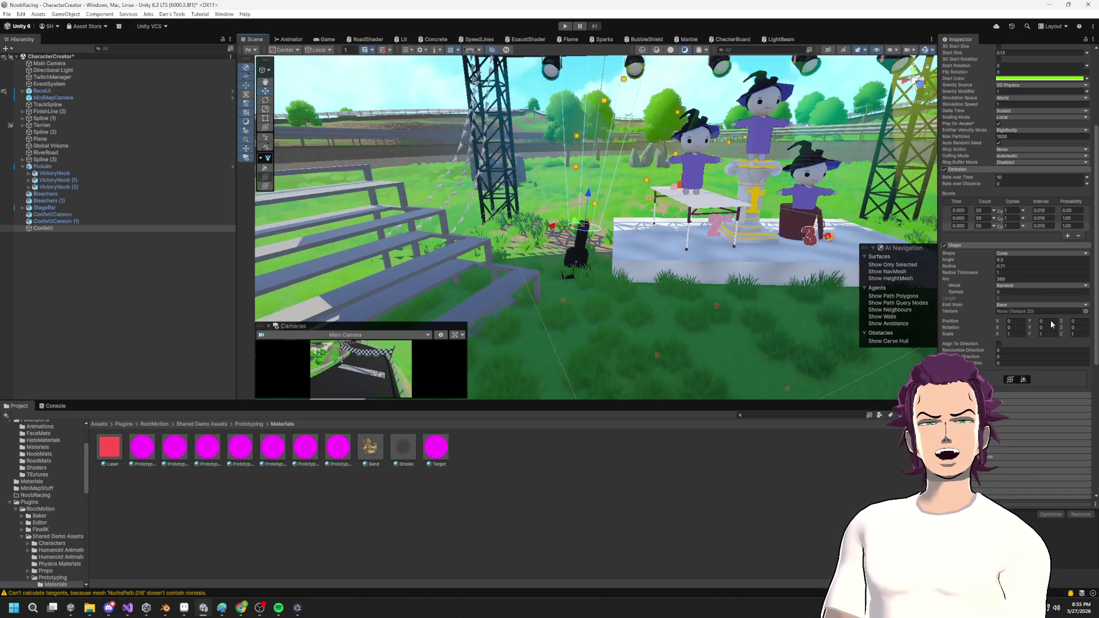
drag(991, 266, 979, 267)
mouse_move(668, 240)
mouse_down()
mouse_move(666, 476)
mouse_move(744, 400)
mouse_move(887, 321)
mouse_move(987, 281)
mouse_up()
click(990, 260)
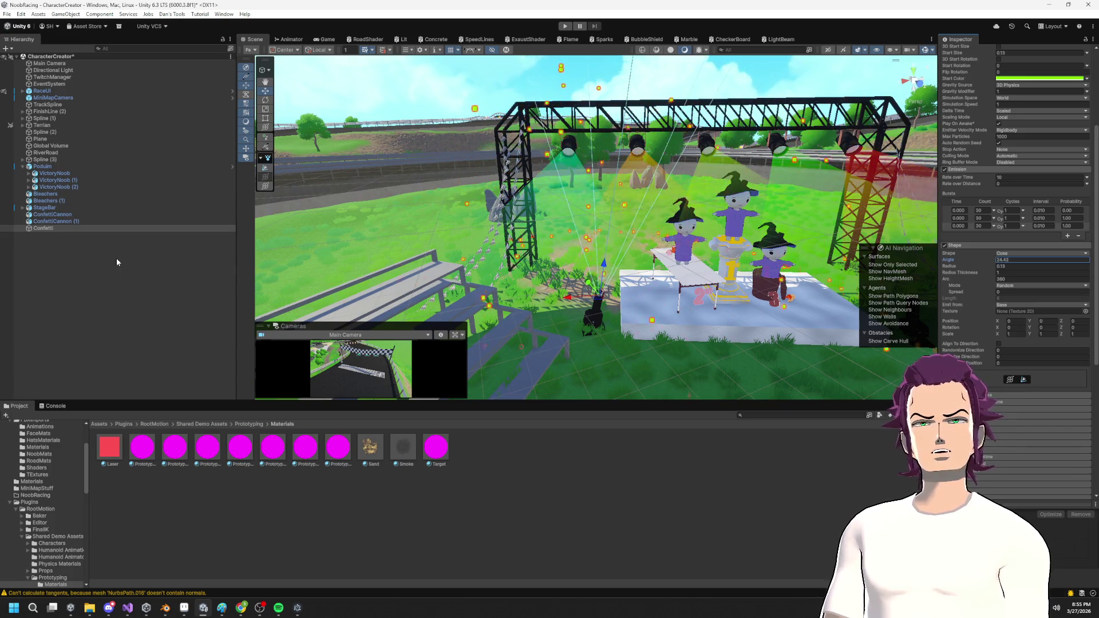
drag(515, 256, 687, 266)
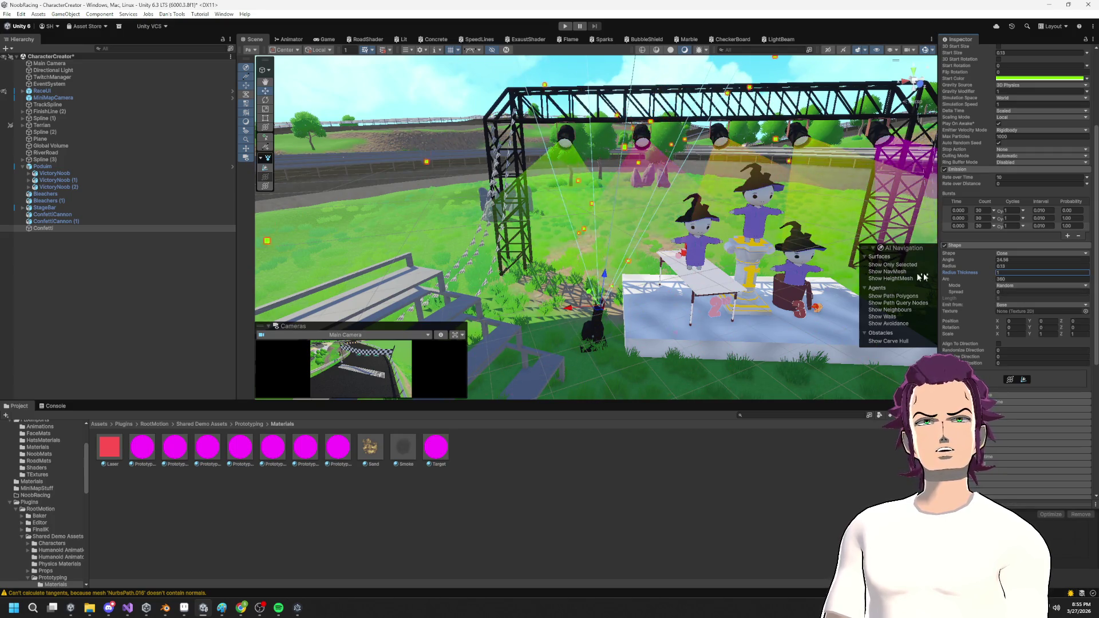
scroll(652, 233, down, 5)
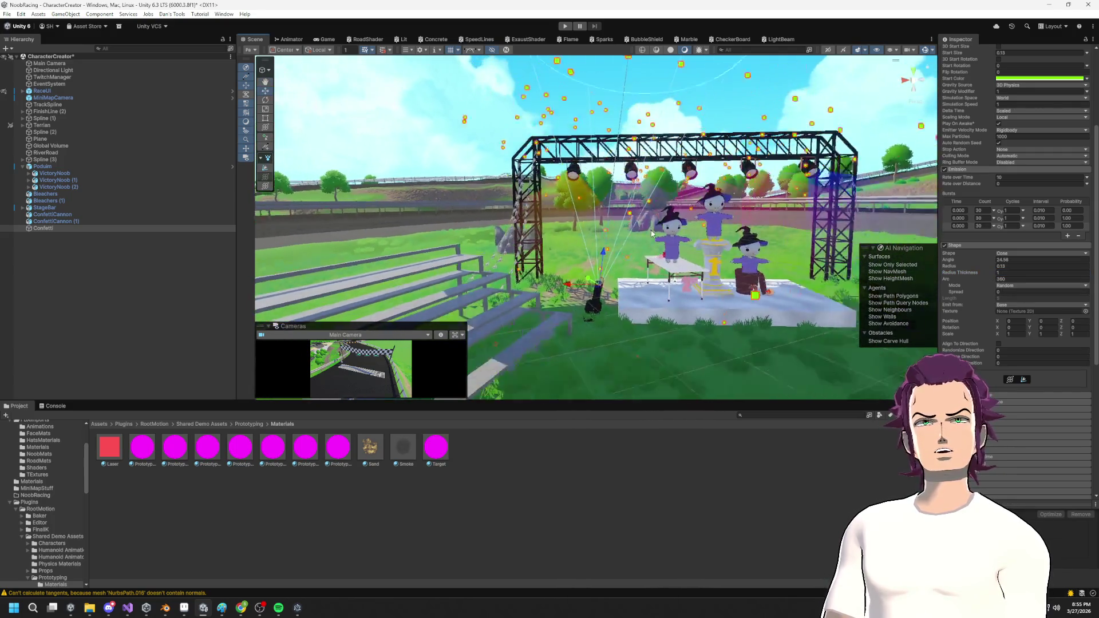
scroll(658, 232, down, 3)
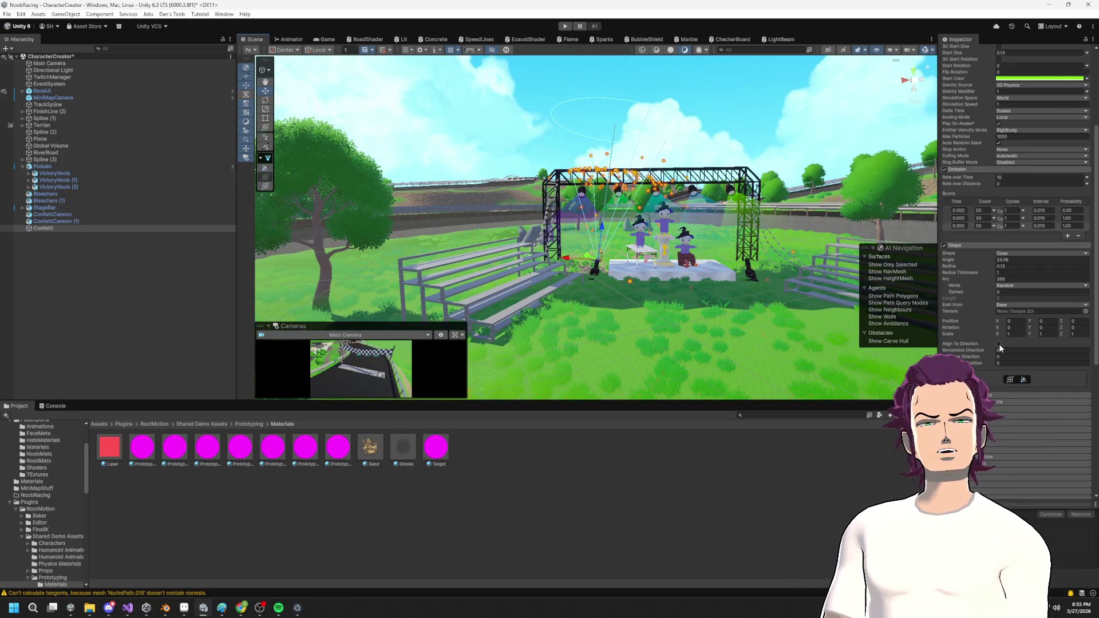
drag(606, 240, 611, 274)
scroll(612, 275, up, 5)
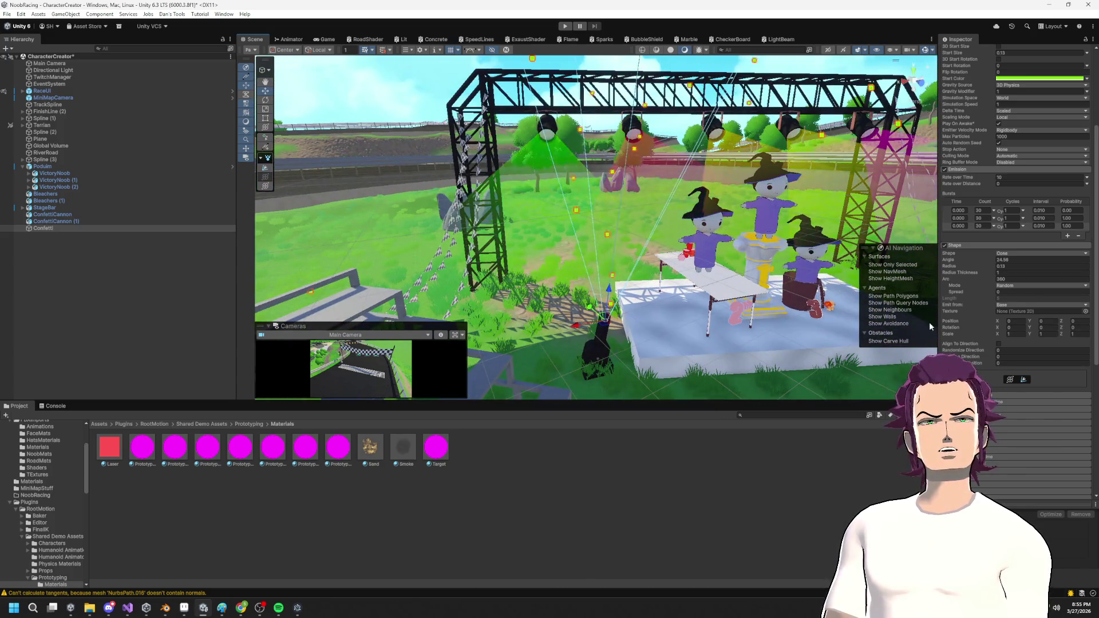
Enter a Shape radius of 0.13 and set the cone angle to about 17.
click(988, 264)
text(0.01)
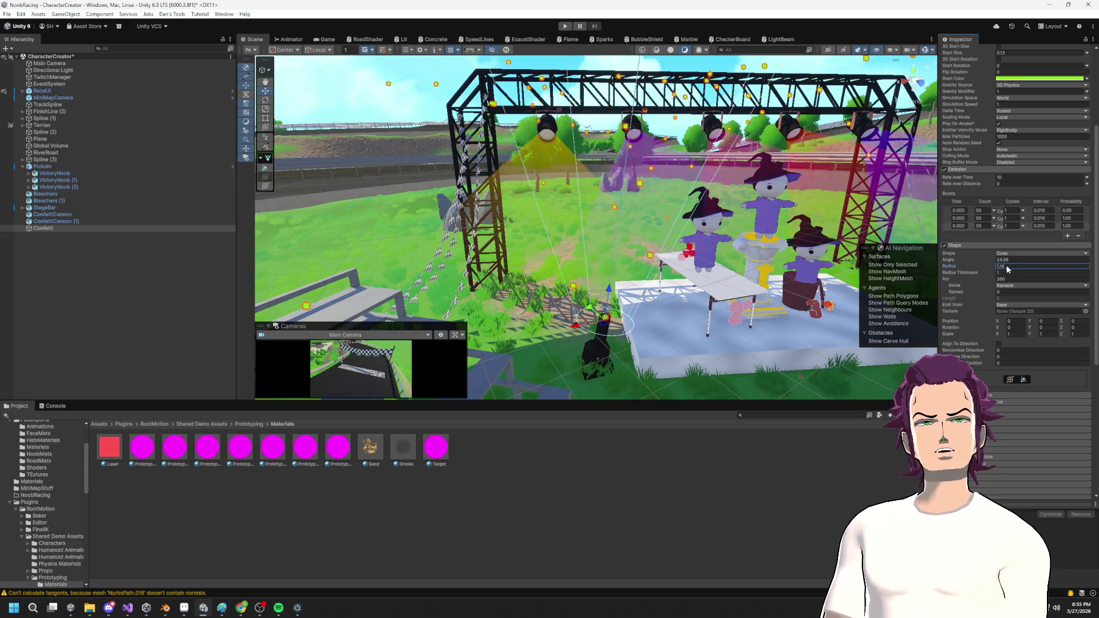
key(BackSpace)
key(BackSpace)
text(1)
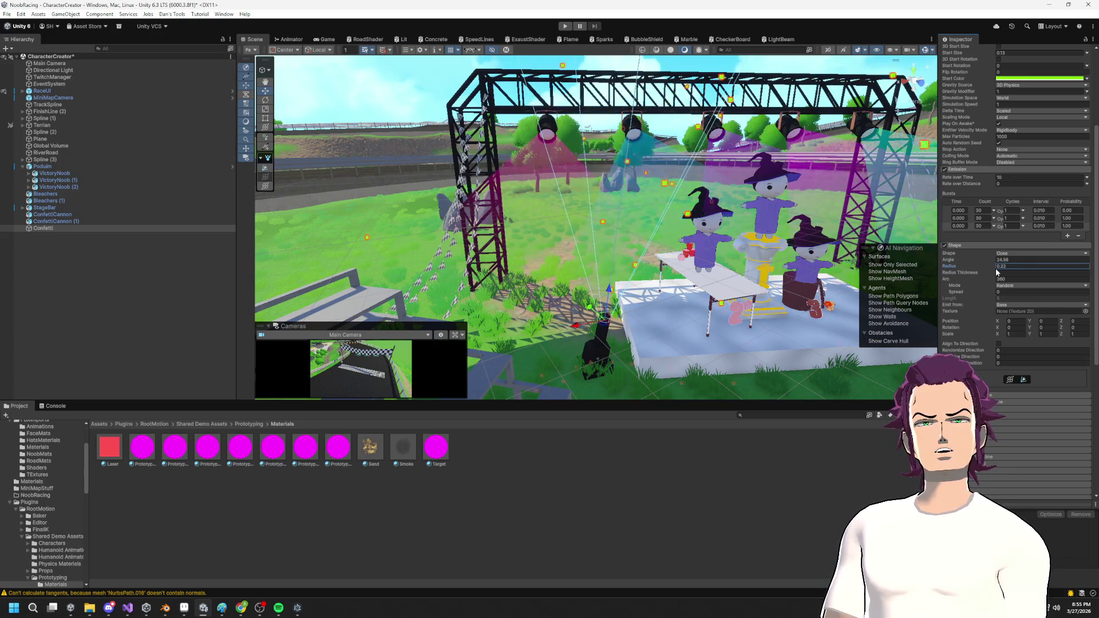
key(BackSpace)
key(BackSpace)
text(13)
mouse_move(991, 261)
mouse_down()
mouse_move(1085, 282)
mouse_move(170, 303)
mouse_up()
mouse_move(867, 254)
mouse_down()
mouse_move(894, 236)
mouse_move(884, 236)
mouse_up()
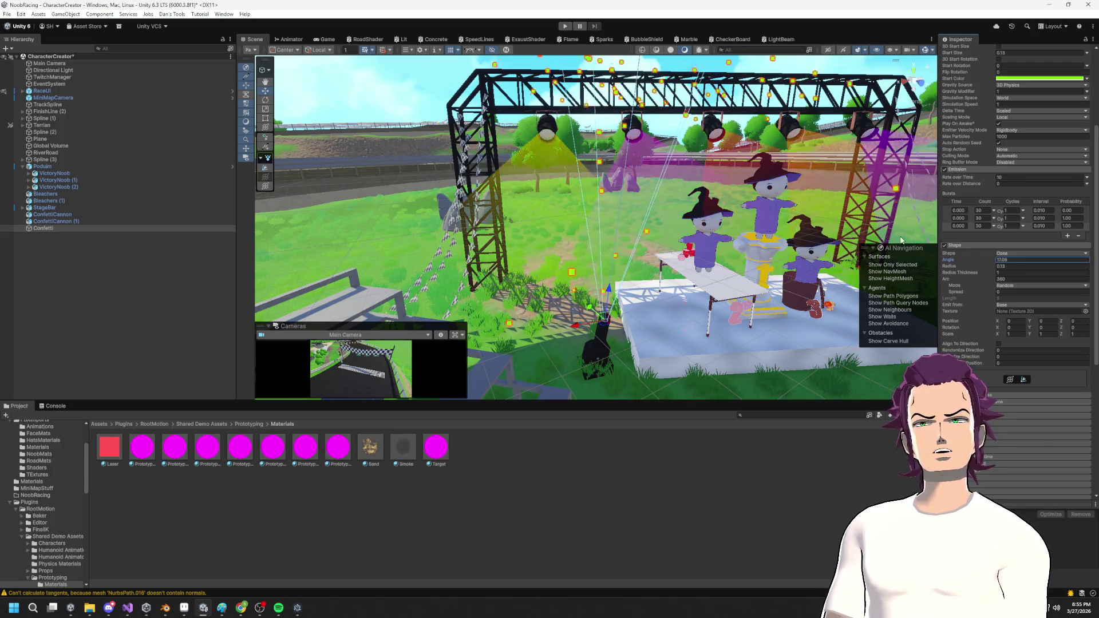
scroll(1018, 275, up, 5)
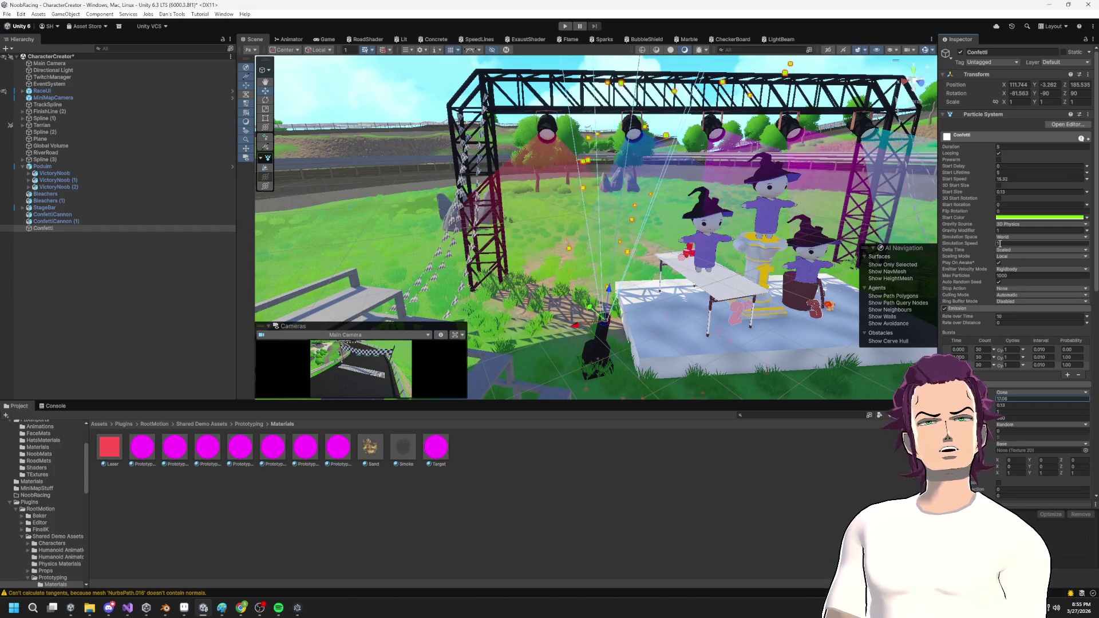
Lower the confetti's Gravity Modifier and set Rate over Time to 0.
drag(982, 231, 979, 232)
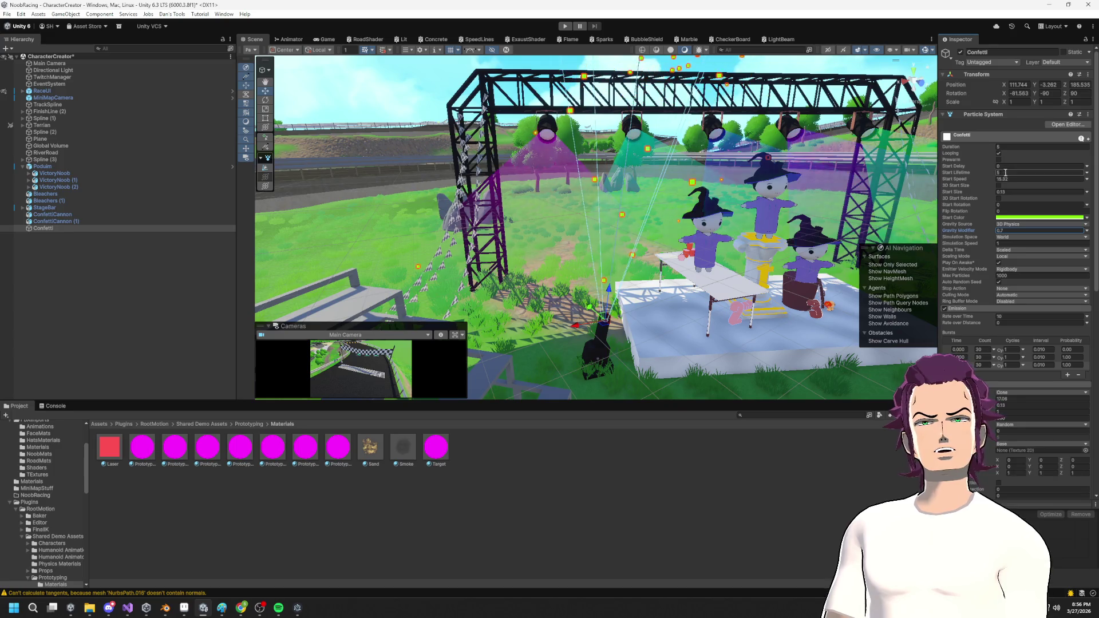
scroll(1021, 353, down, 3)
scroll(1021, 352, down, 1)
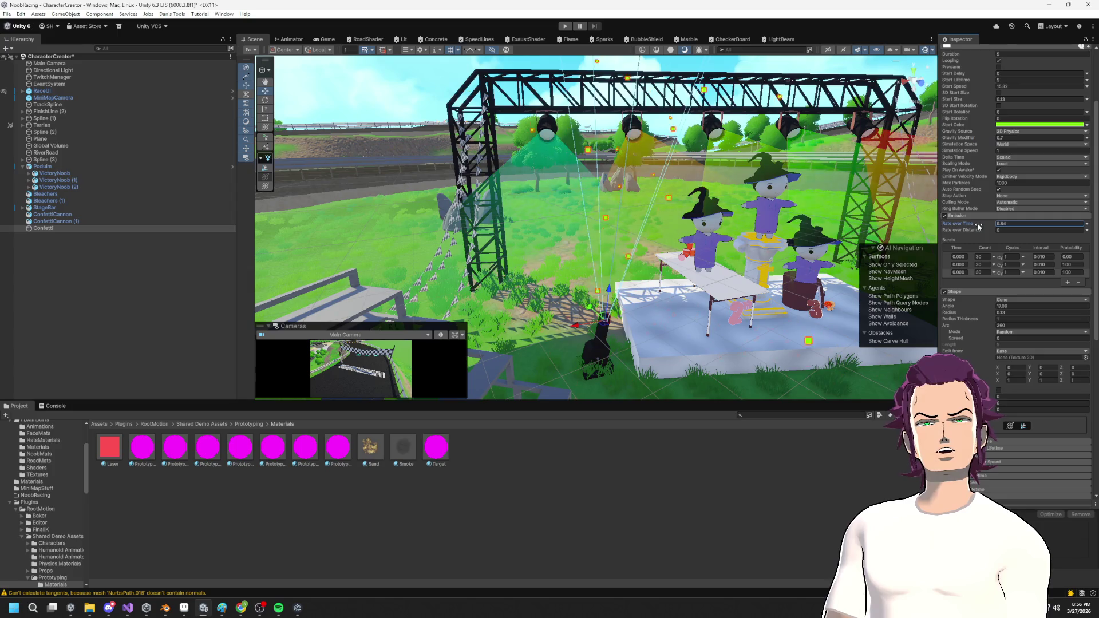
mouse_move(969, 203)
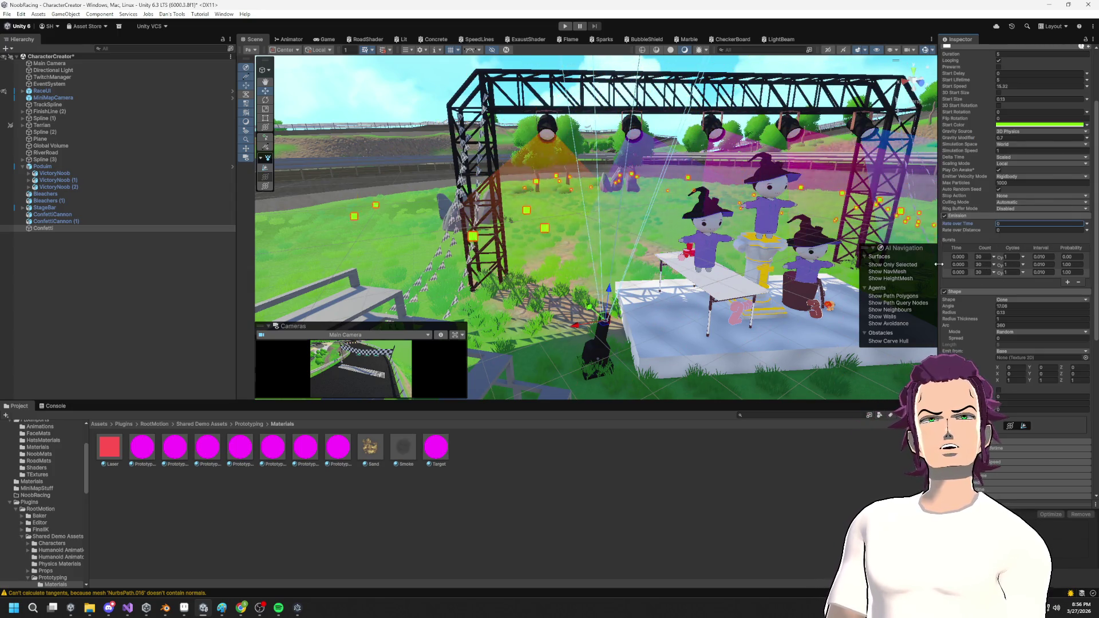
mouse_move(744, 269)
mouse_down()
mouse_move(738, 238)
mouse_move(691, 232)
mouse_up()
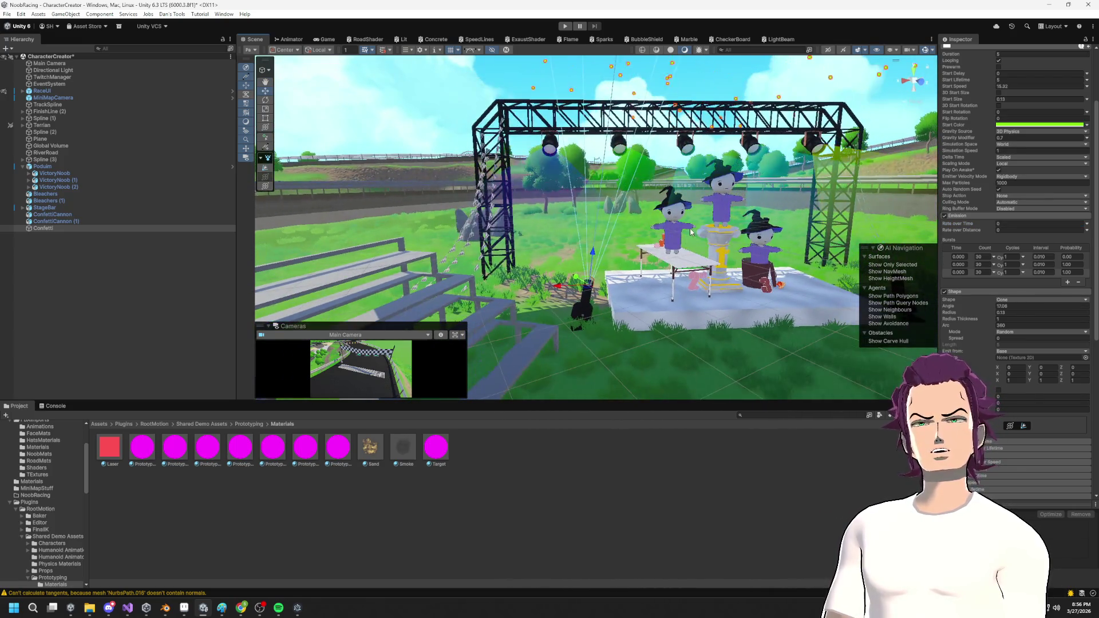
Set the second burst's particle count to 45.
click(985, 265)
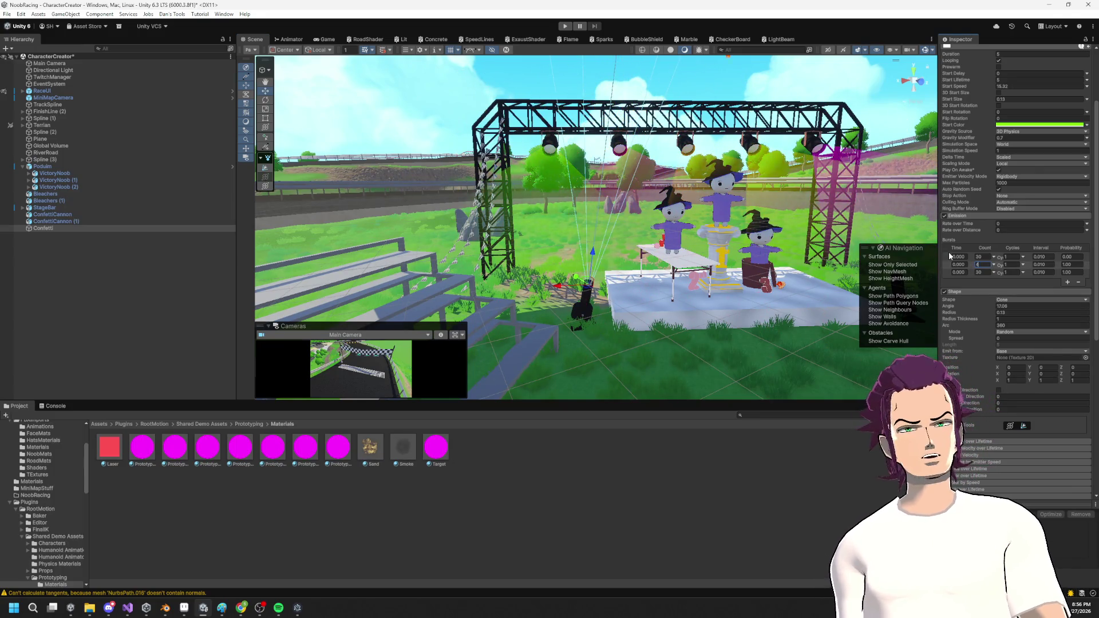
text(45)
click(988, 273)
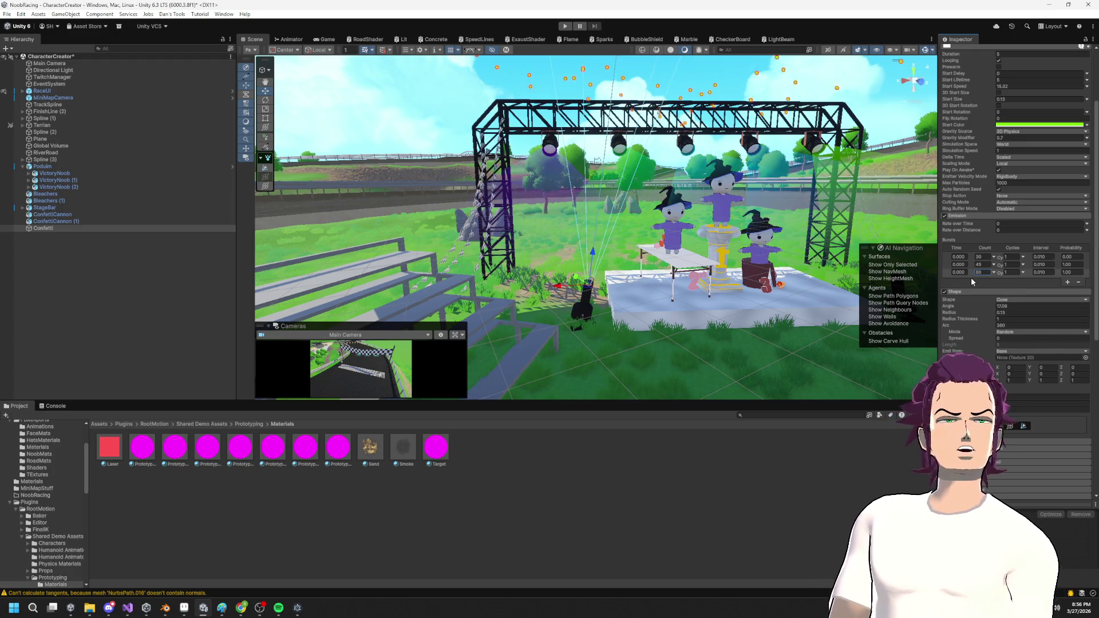
Set the burst times to 0.35, 0.46 and 0.67 seconds.
click(957, 264)
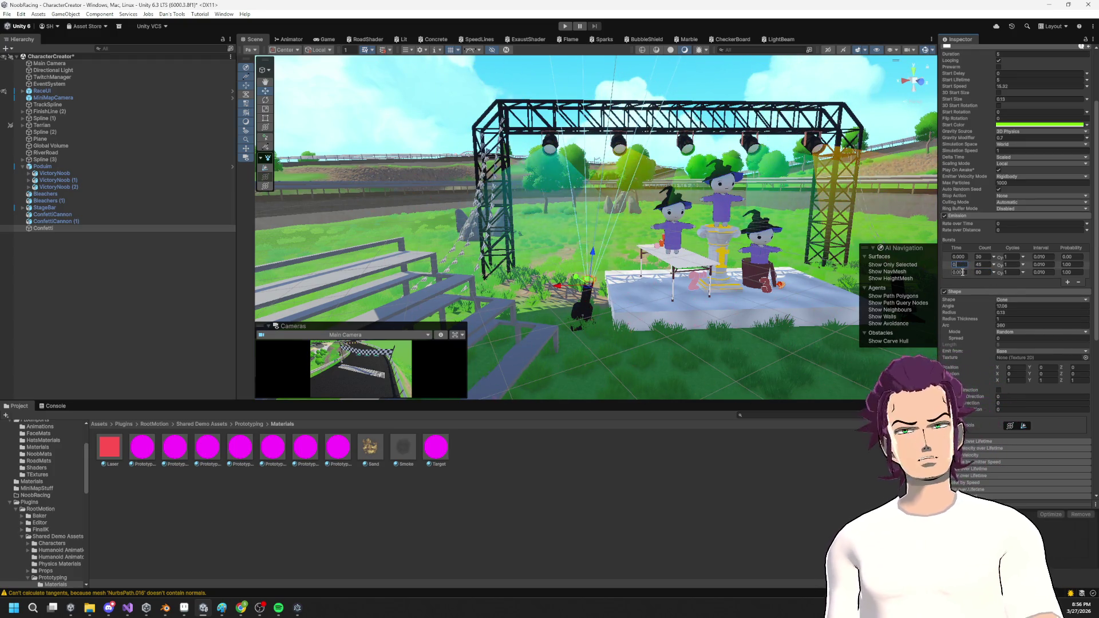
text(.65)
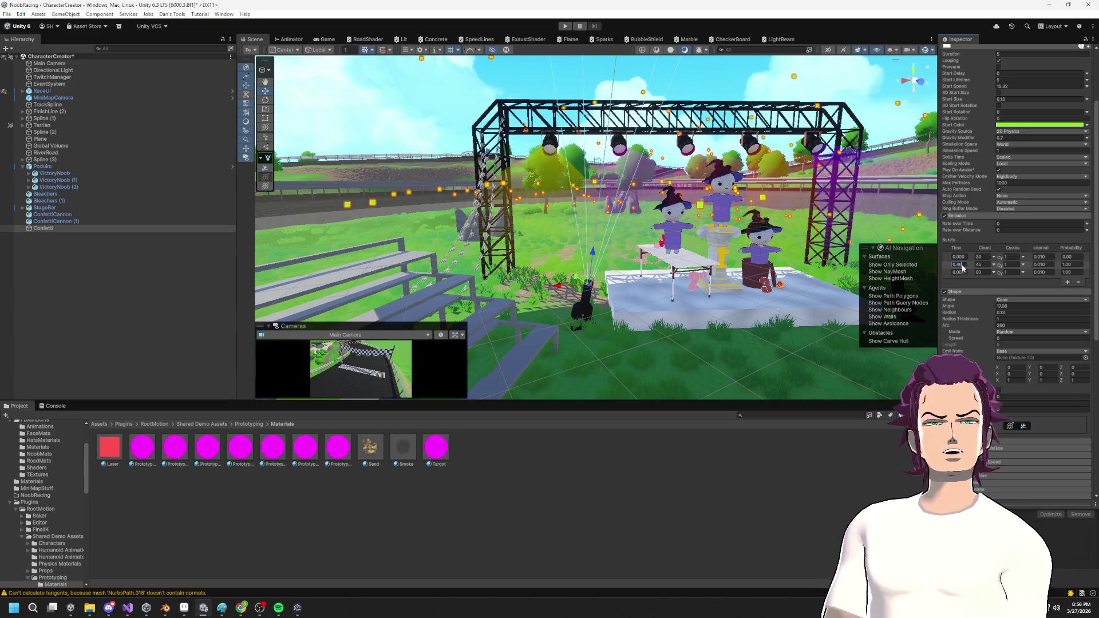
click(962, 271)
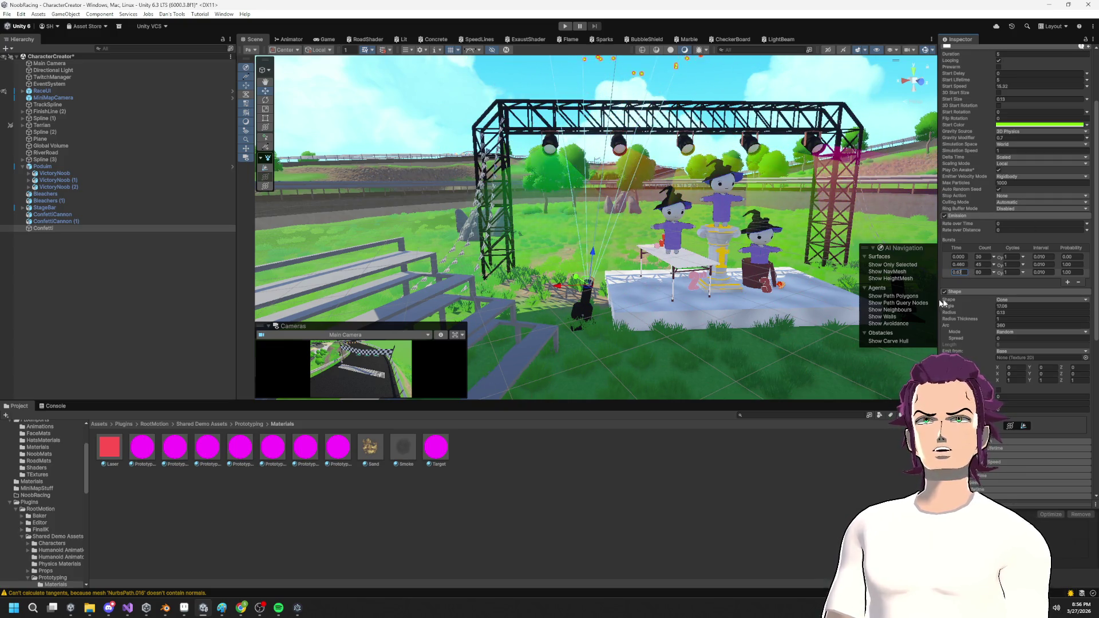
key(Return)
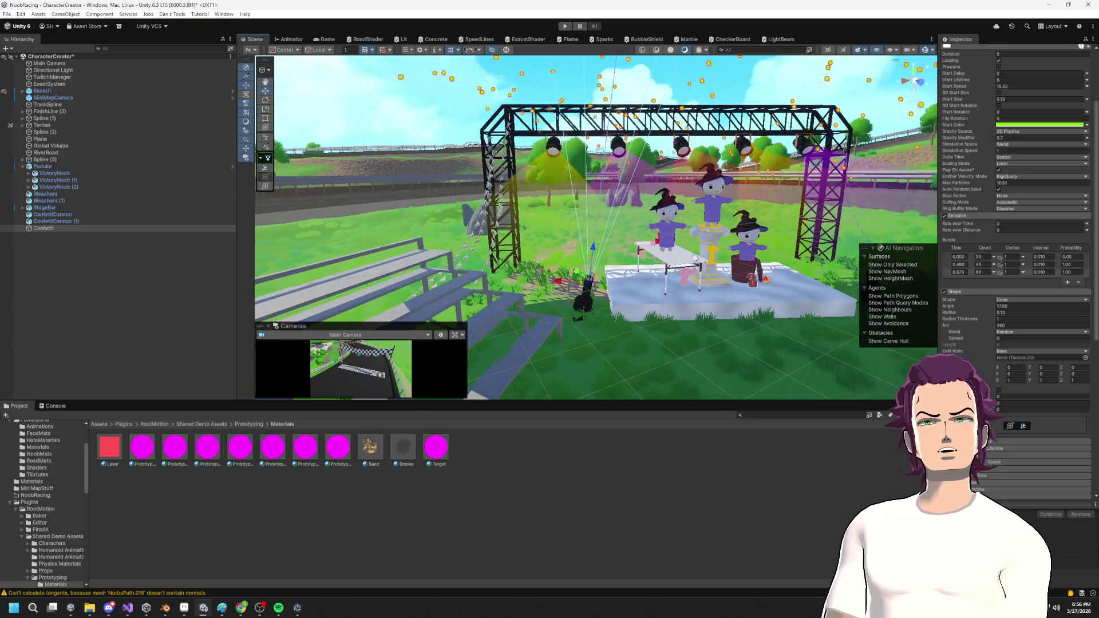
click(965, 257)
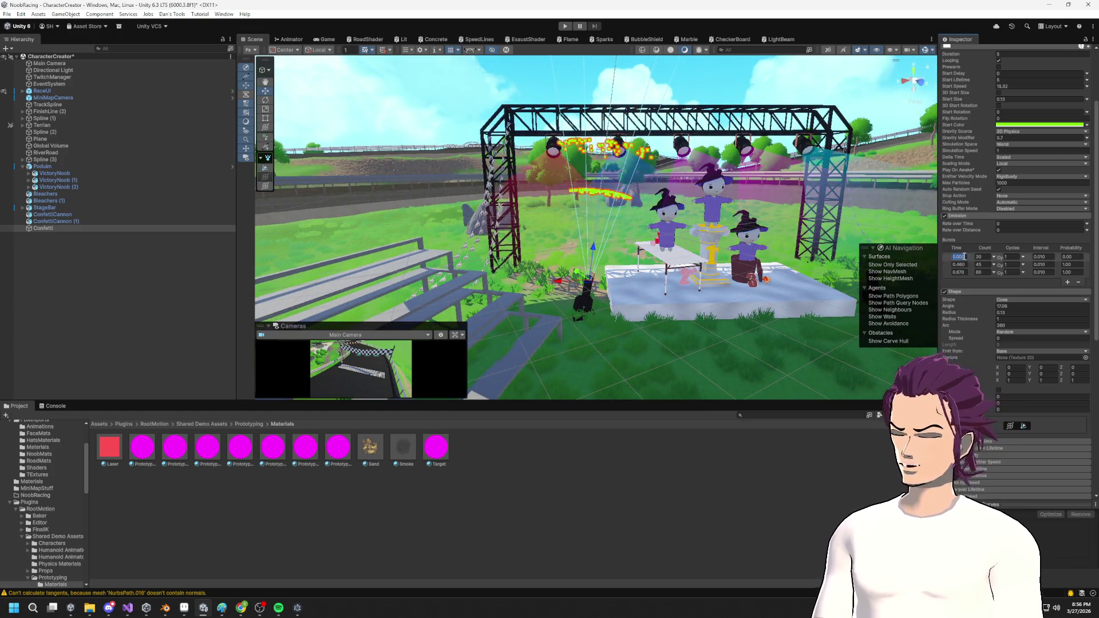
text(0.45)
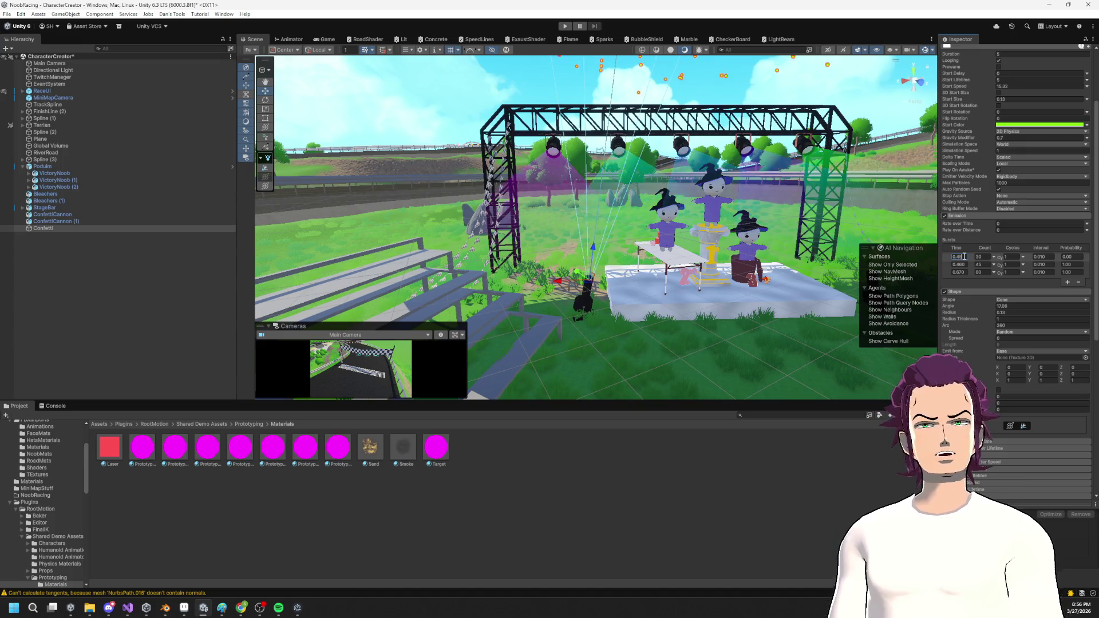
key(Return)
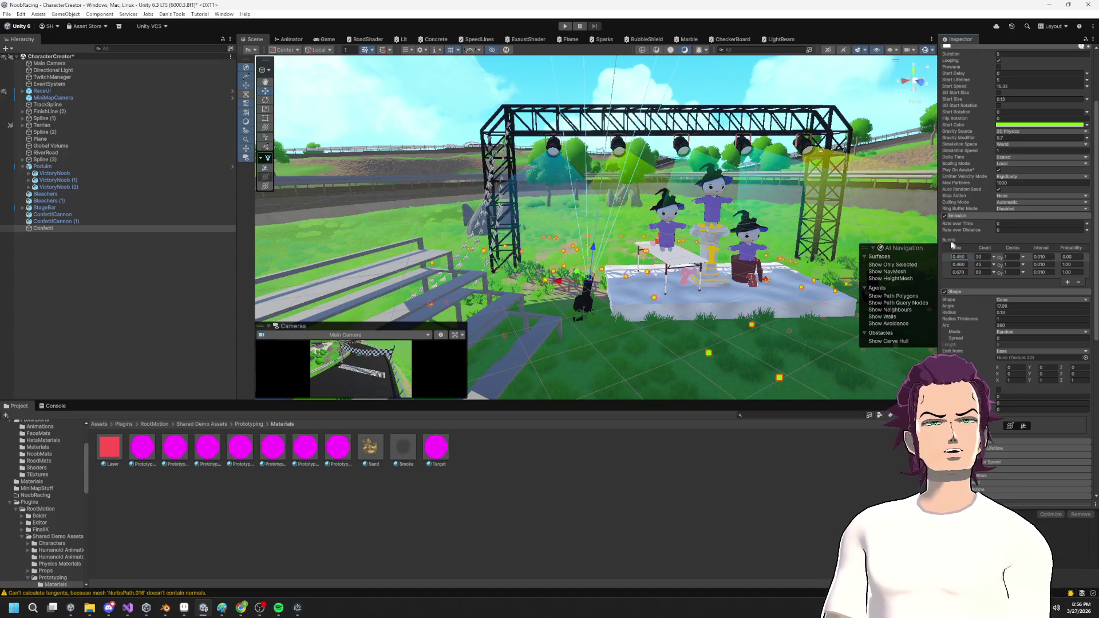
text(0)
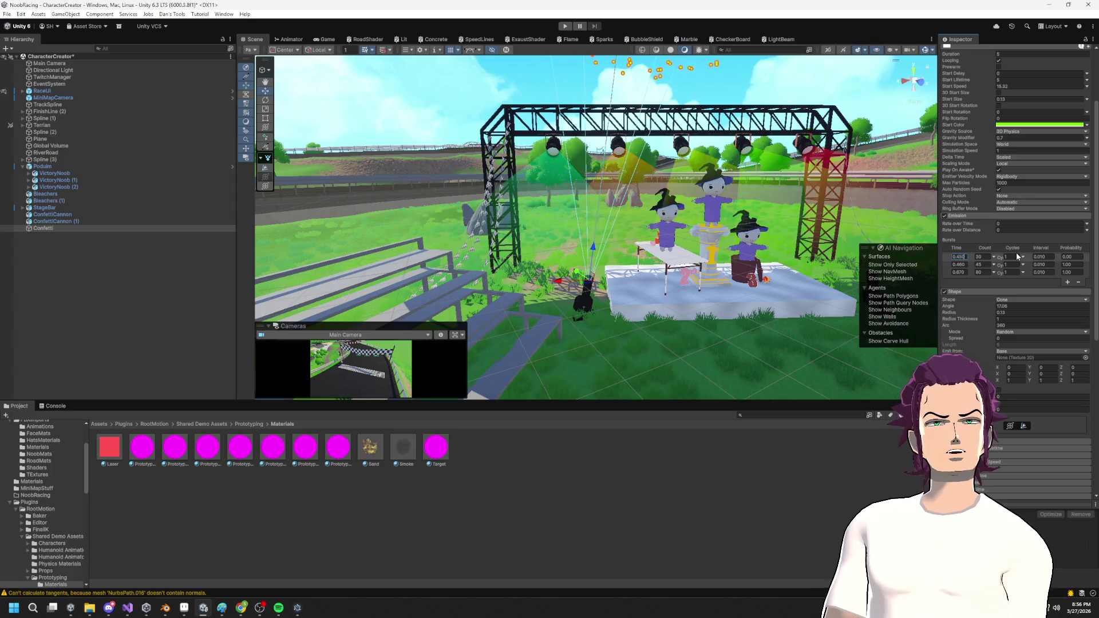
text(.35)
key(Return)
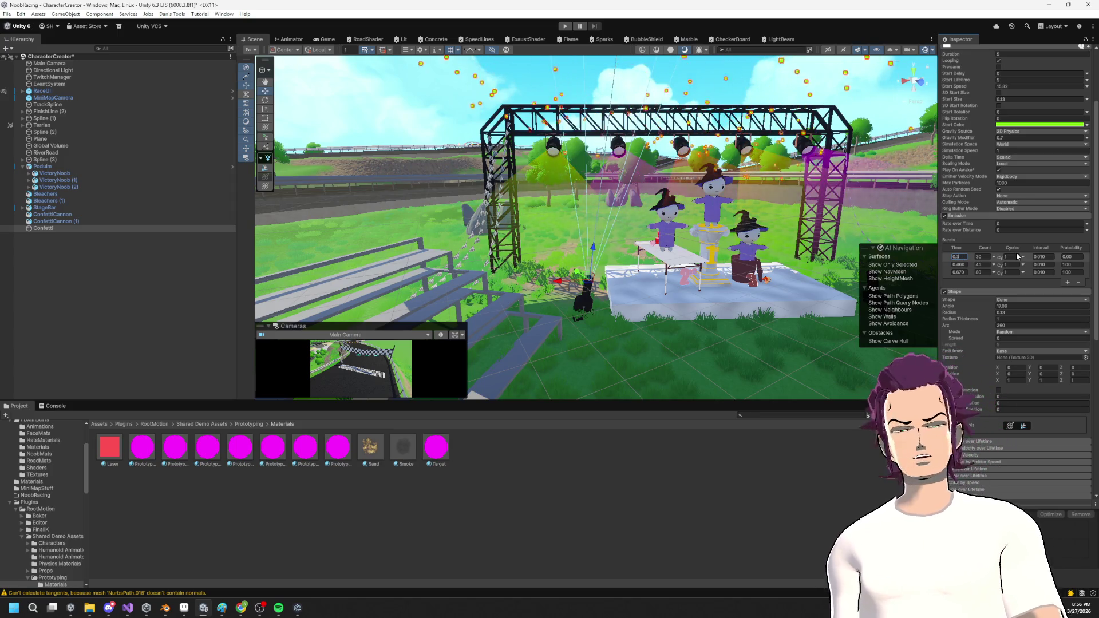
mouse_move(686, 223)
mouse_down()
mouse_move(676, 218)
mouse_move(688, 202)
mouse_move(644, 258)
mouse_move(653, 179)
mouse_move(617, 222)
mouse_move(679, 196)
mouse_up()
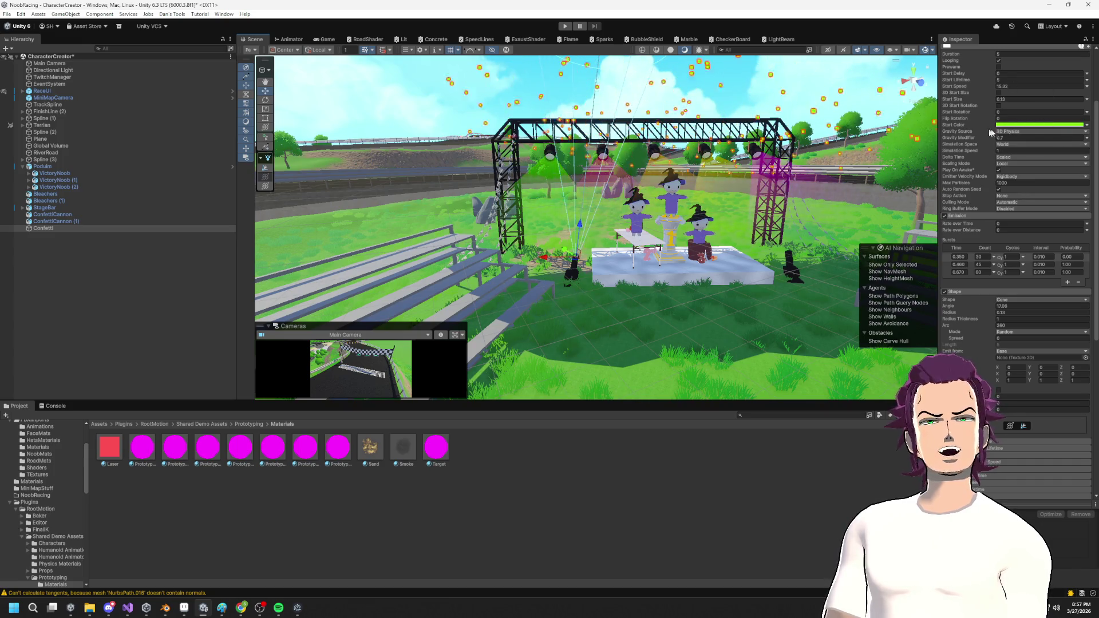
Set Start Color to Random Color and make the gradient's first key pure red.
click(1088, 124)
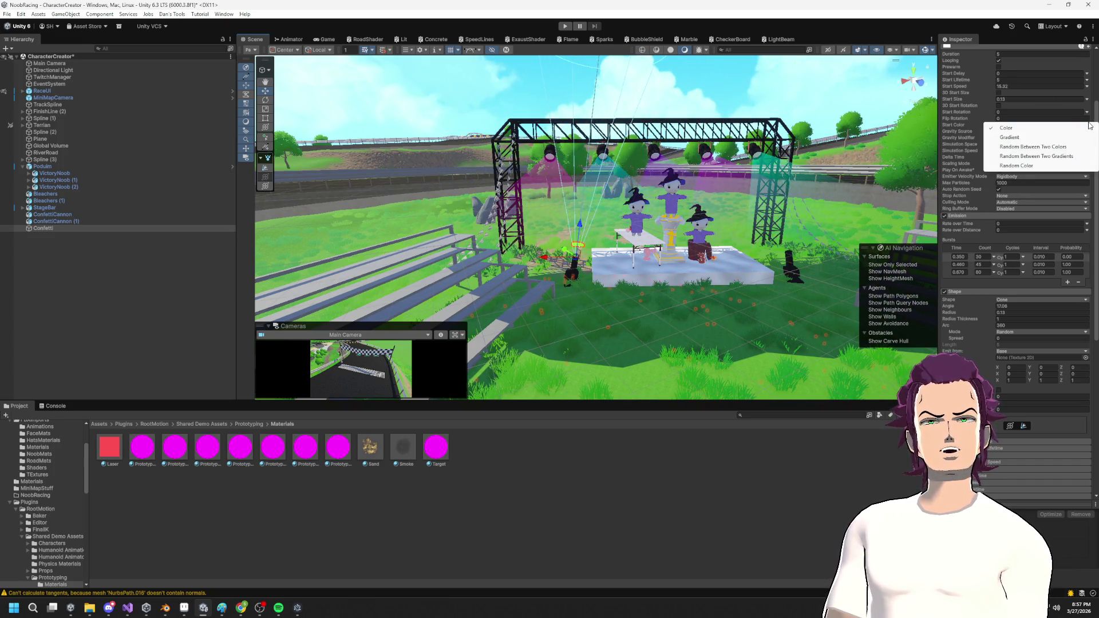
click(1014, 166)
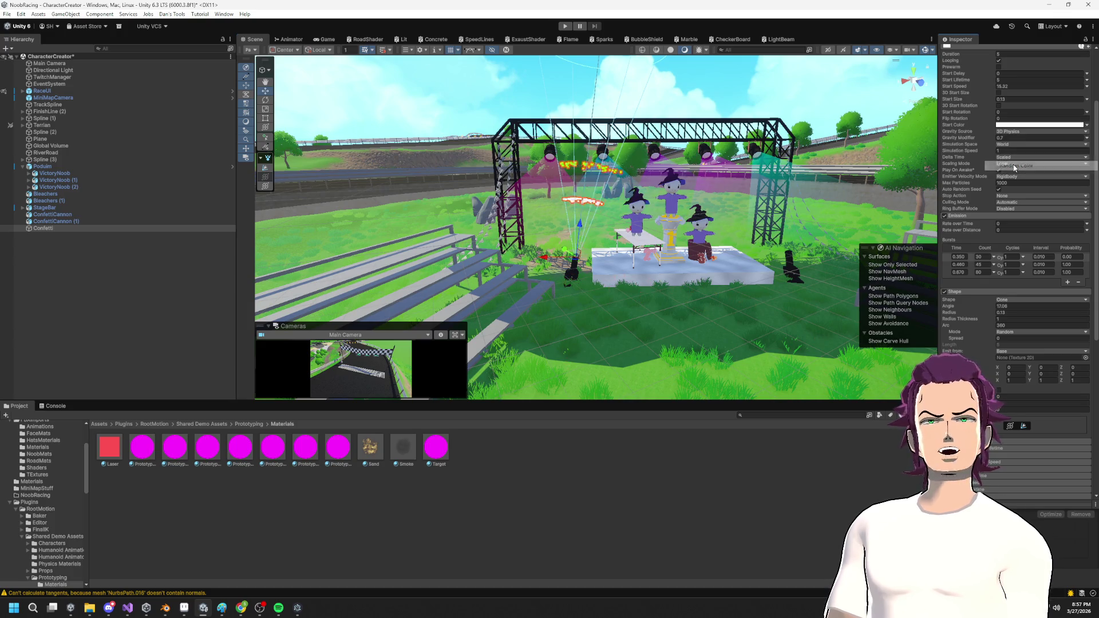
click(1027, 125)
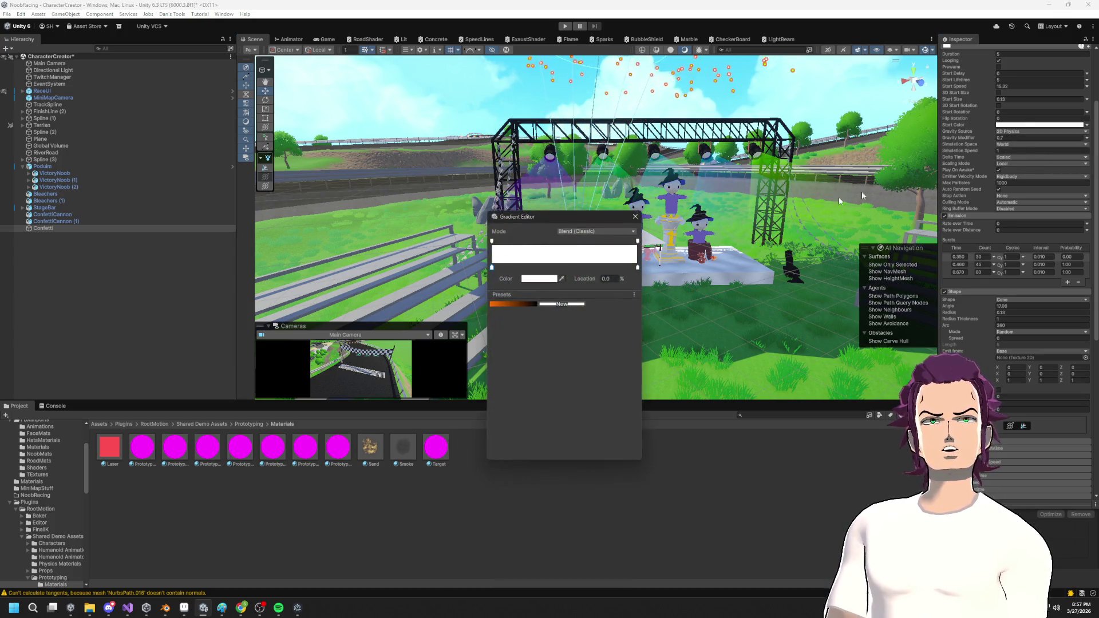
click(538, 280)
drag(565, 324, 651, 291)
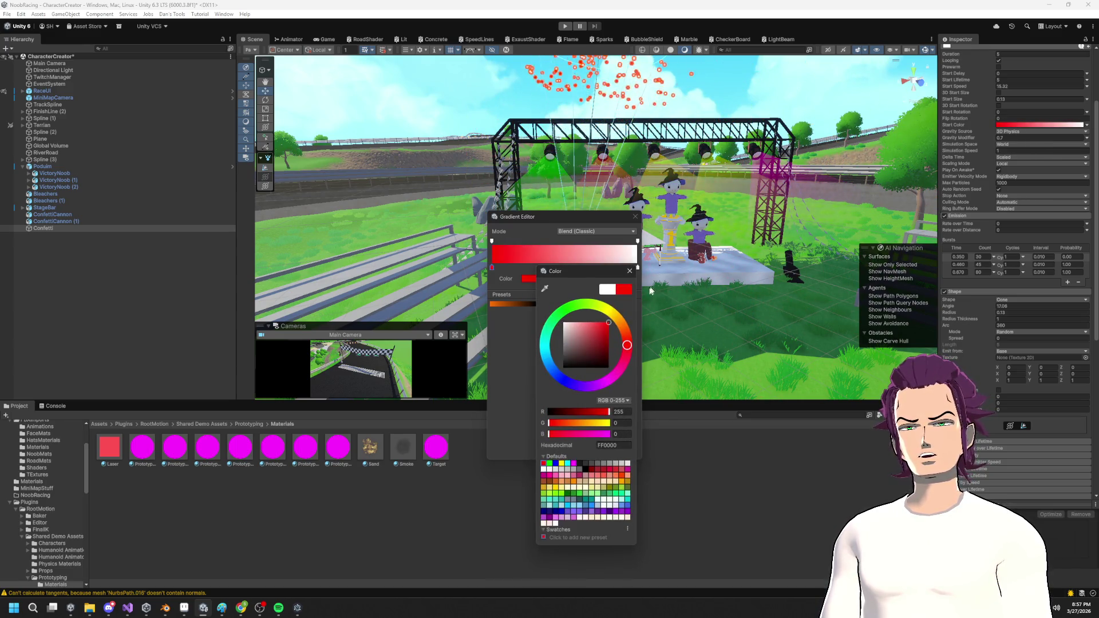
click(634, 271)
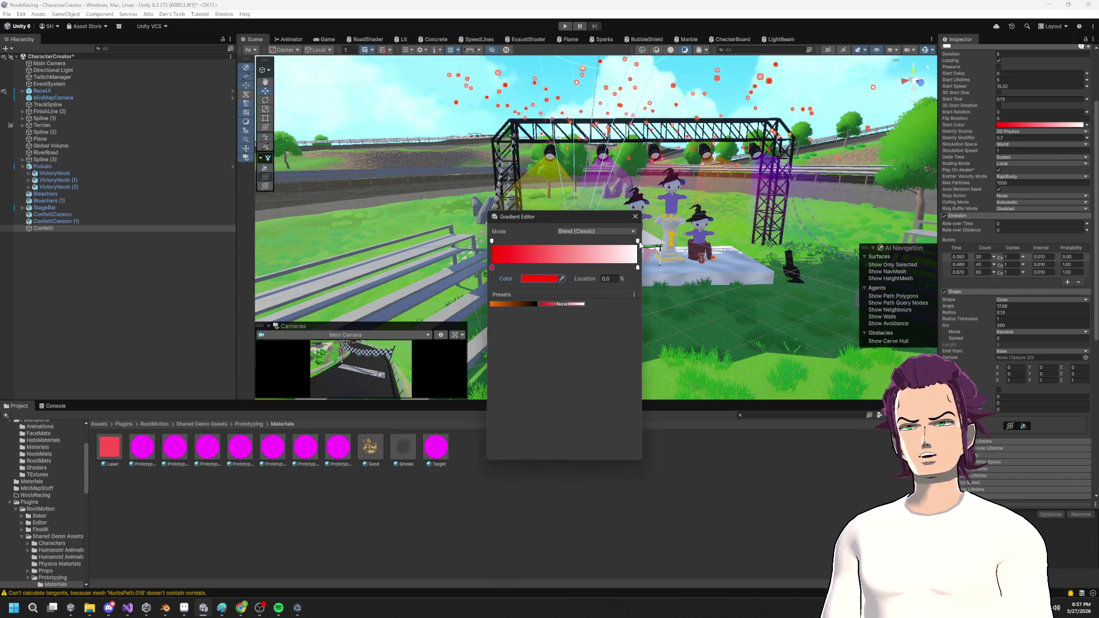
Add a middle gradient key coloured pure green.
click(564, 268)
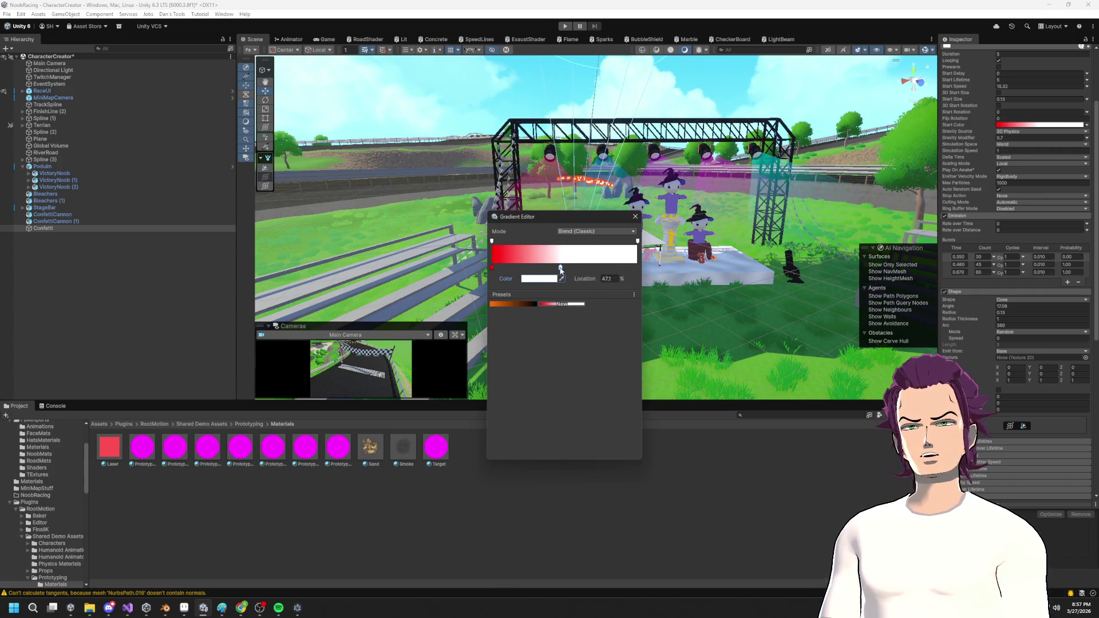
double_click(561, 269)
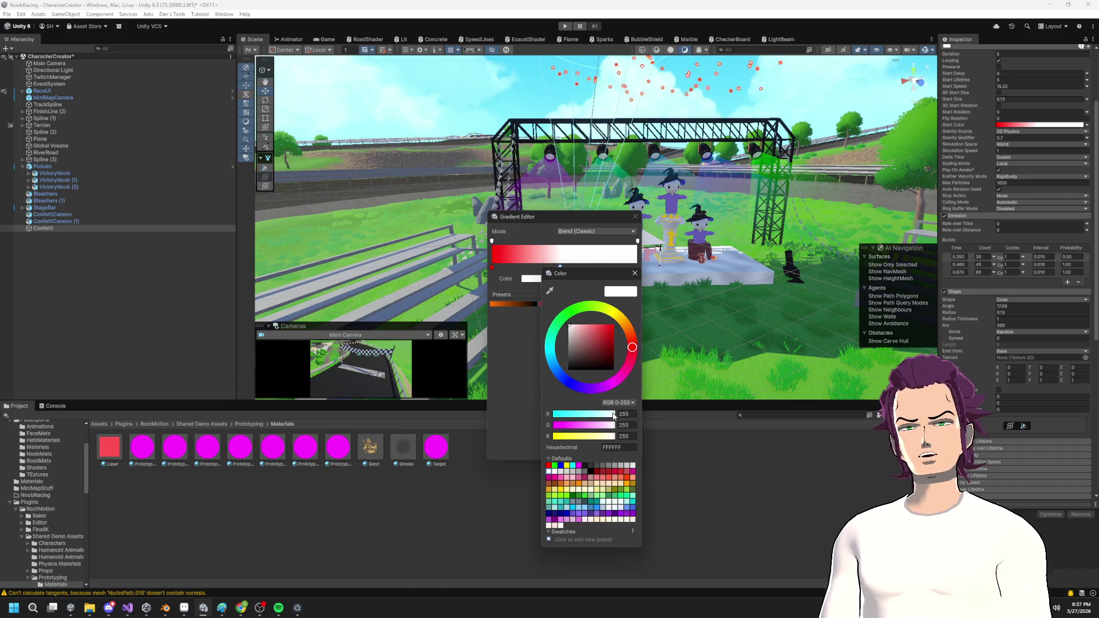
drag(613, 431, 475, 434)
drag(613, 436, 549, 436)
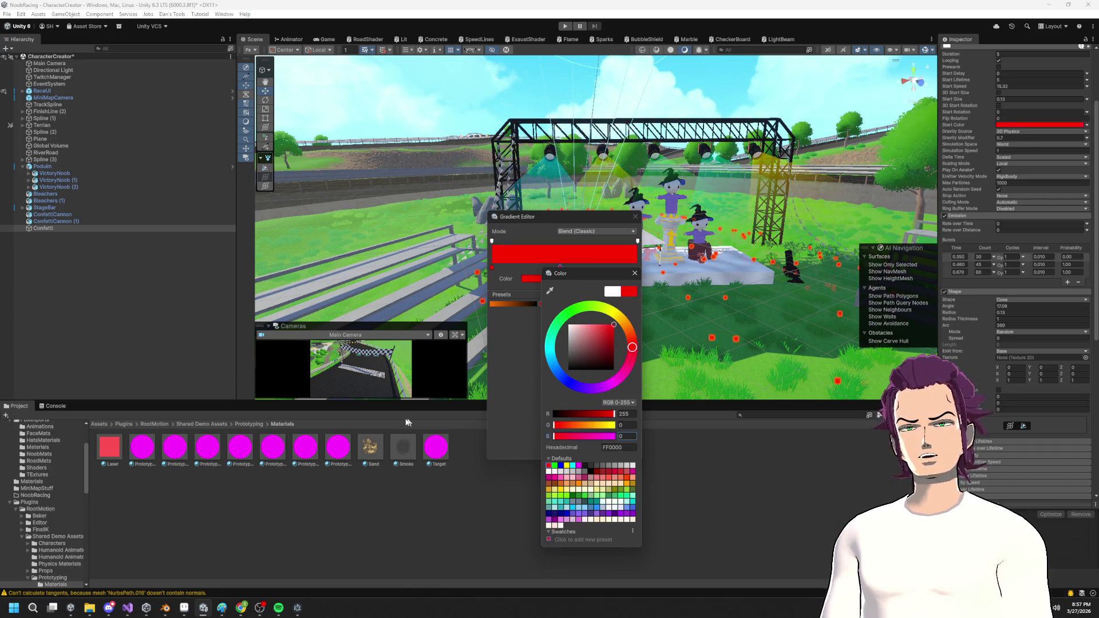
mouse_move(614, 414)
mouse_down()
mouse_move(549, 414)
mouse_move(618, 425)
mouse_up()
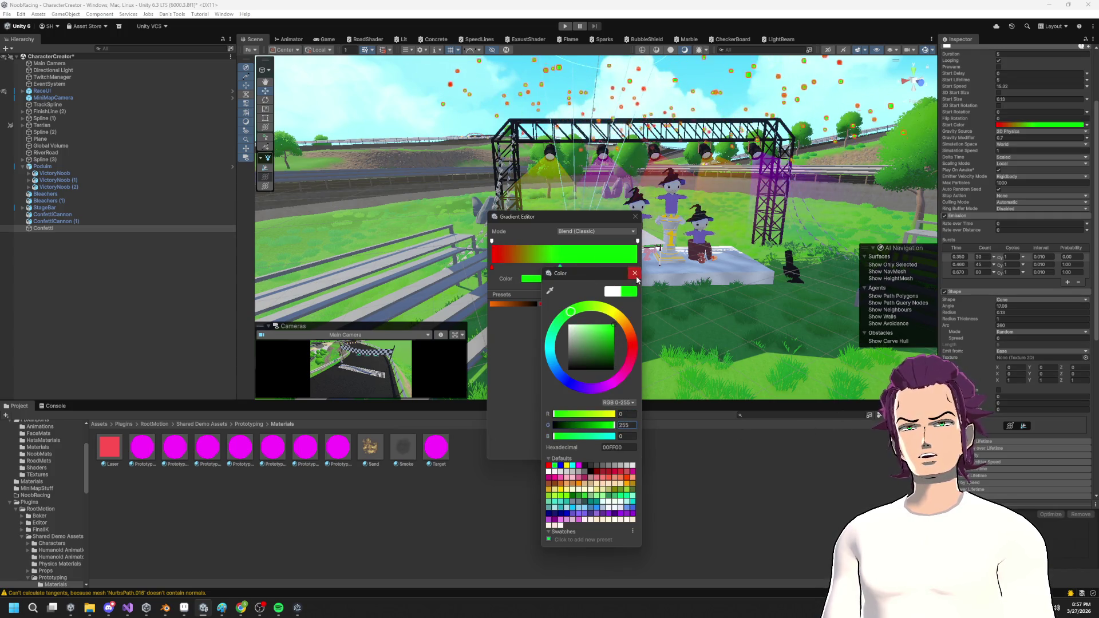
click(634, 273)
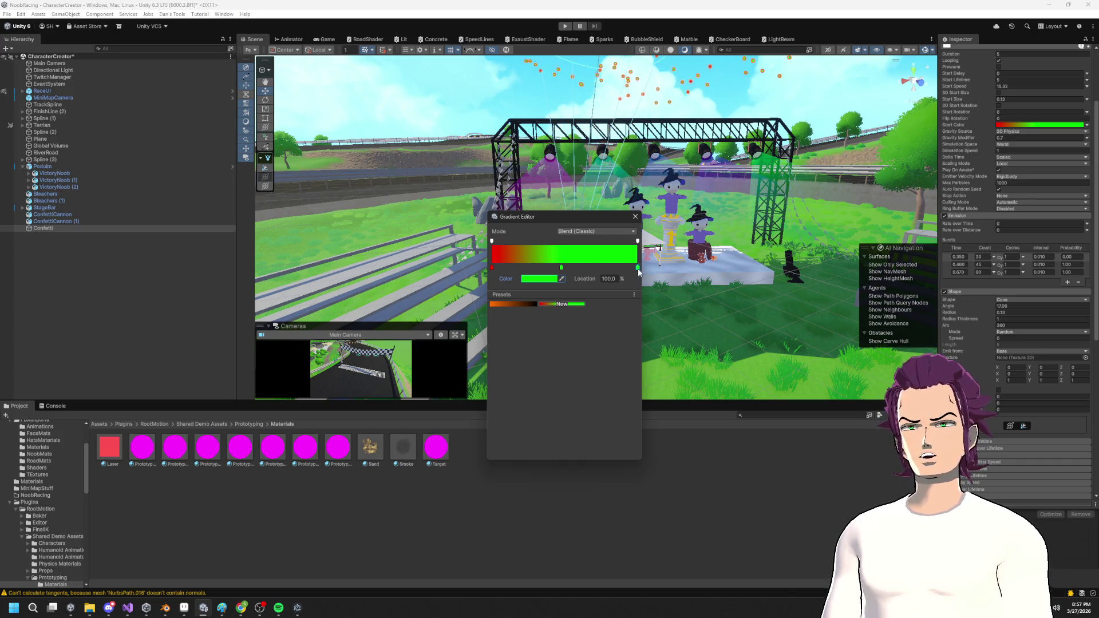
Make the gradient's end key pure blue and close the Gradient Editor.
click(538, 281)
mouse_move(611, 426)
mouse_down()
mouse_move(549, 426)
mouse_move(611, 438)
mouse_up()
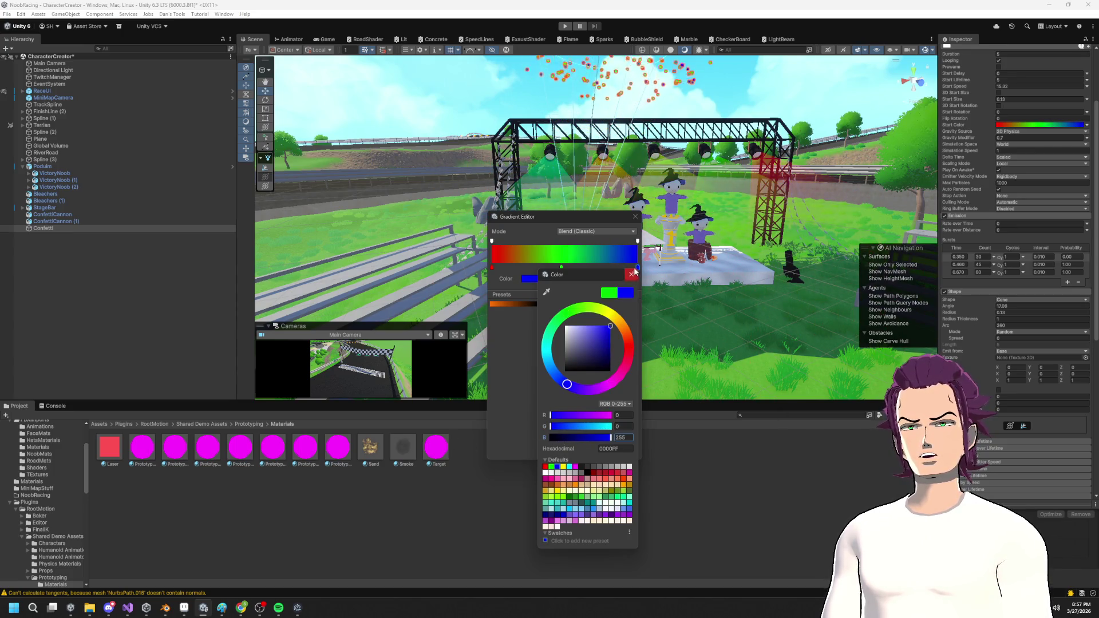
click(631, 274)
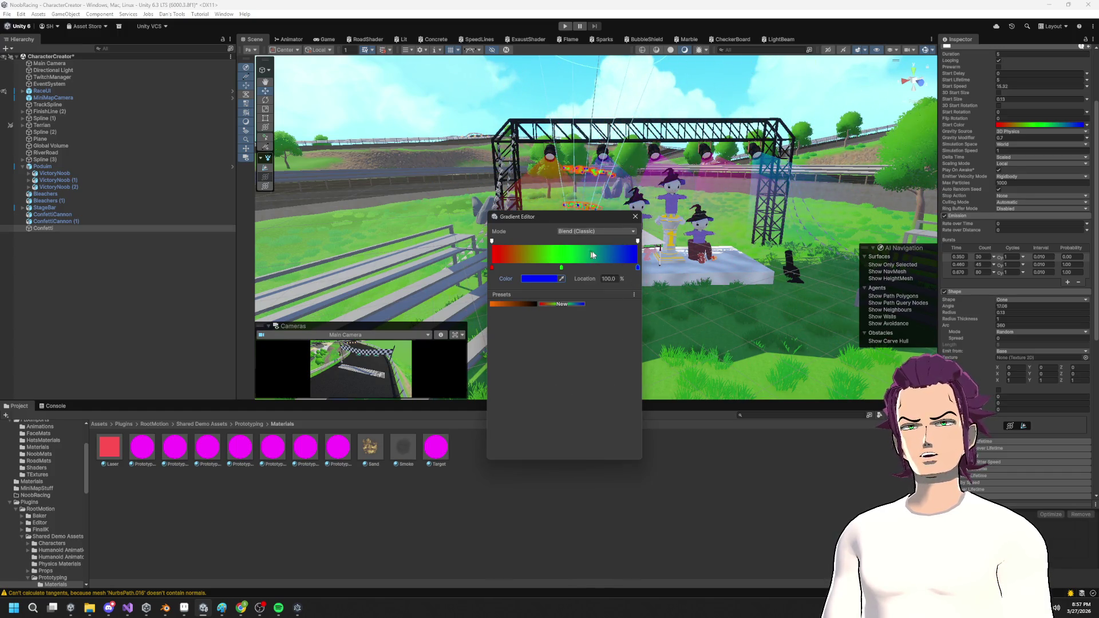
click(633, 214)
mouse_move(638, 226)
mouse_down()
mouse_move(649, 254)
mouse_move(675, 206)
mouse_move(739, 158)
mouse_move(710, 180)
mouse_move(731, 187)
mouse_up()
Lower the confetti's Start Speed from 15.32 to 11.83.
scroll(1007, 132, up, 3)
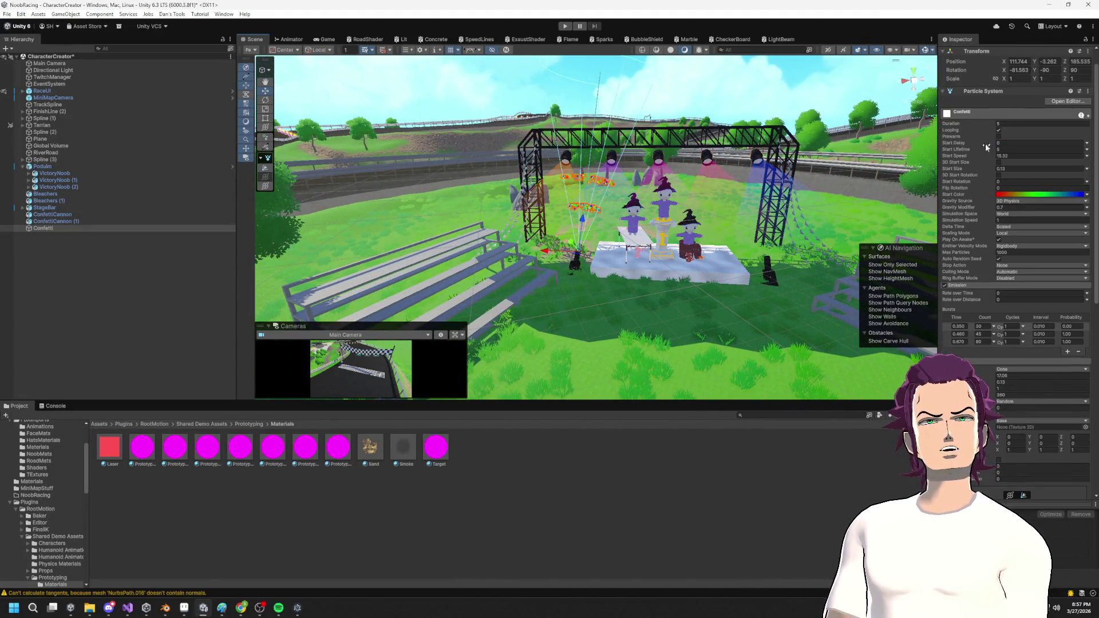
drag(985, 159, 964, 153)
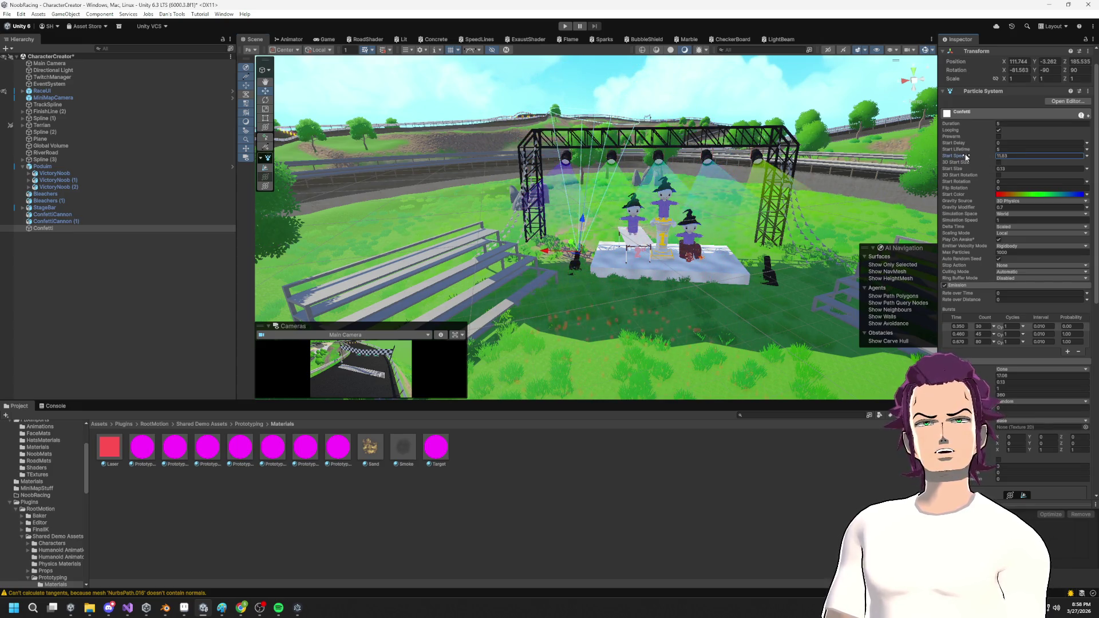
mouse_move(716, 171)
mouse_down()
mouse_move(637, 178)
mouse_move(632, 165)
mouse_move(612, 197)
mouse_up()
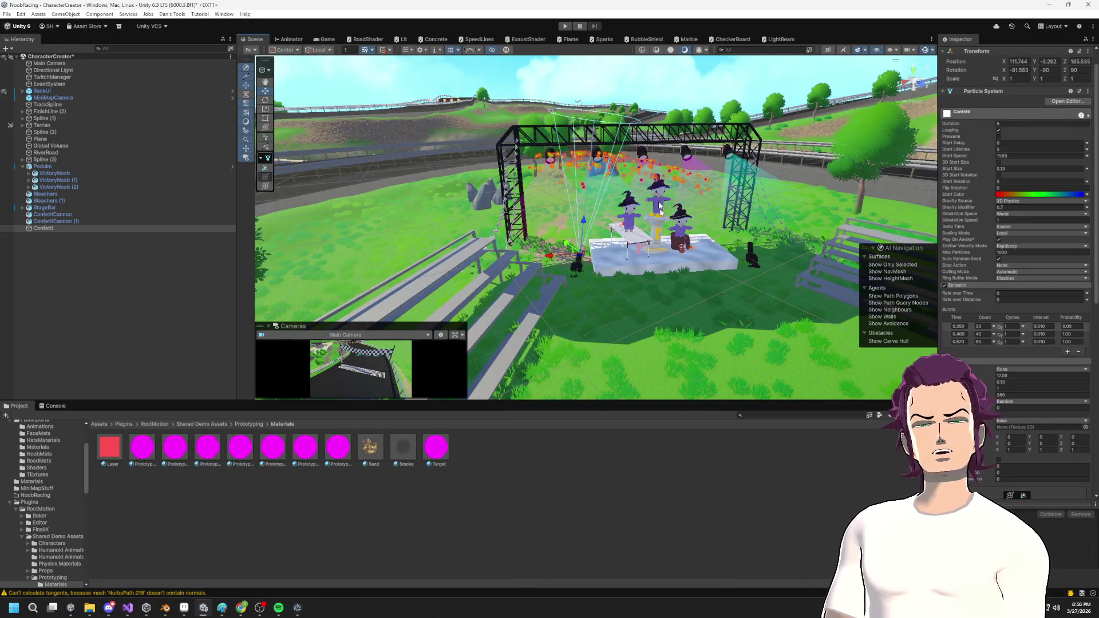
mouse_move(660, 207)
mouse_down()
mouse_move(684, 267)
mouse_move(916, 260)
mouse_up()
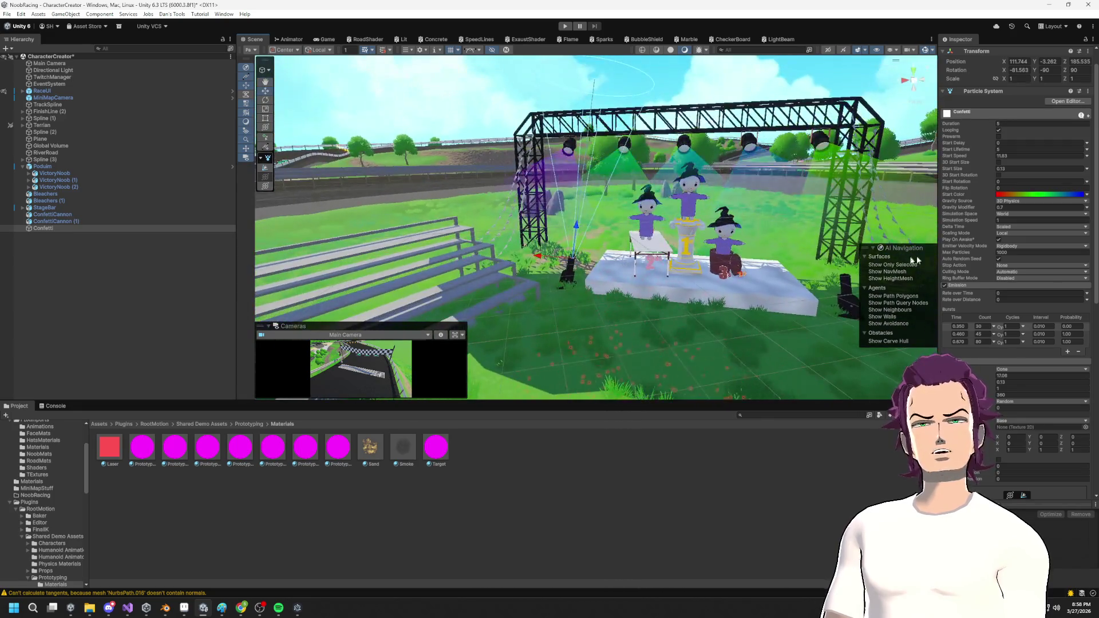
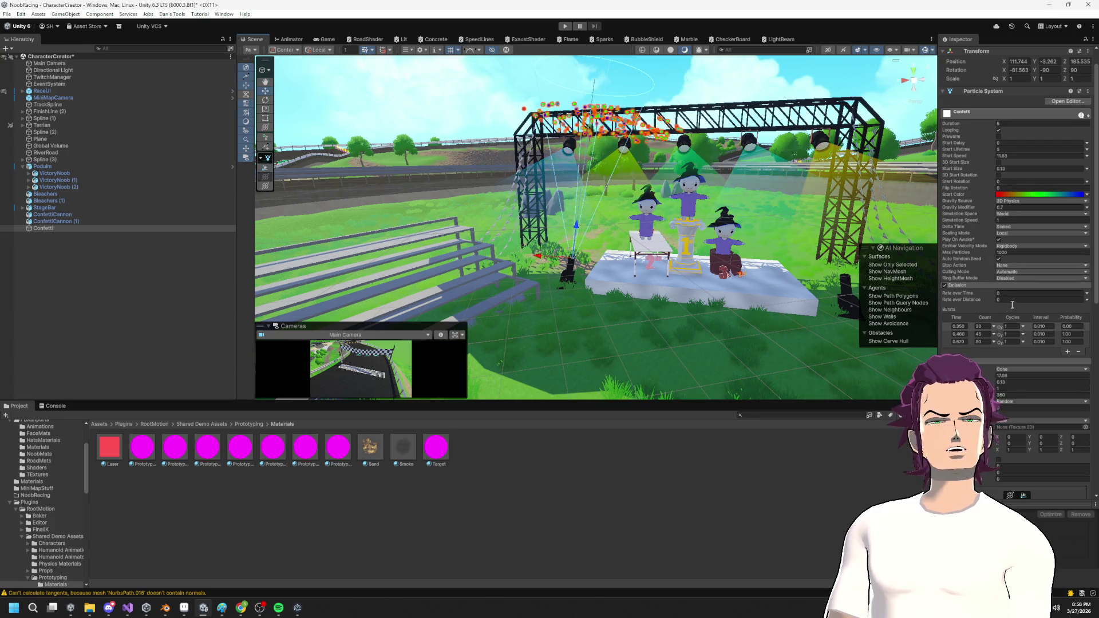
Fold away Confetti's Emission and Shape modules and expand its Collision module.
click(964, 285)
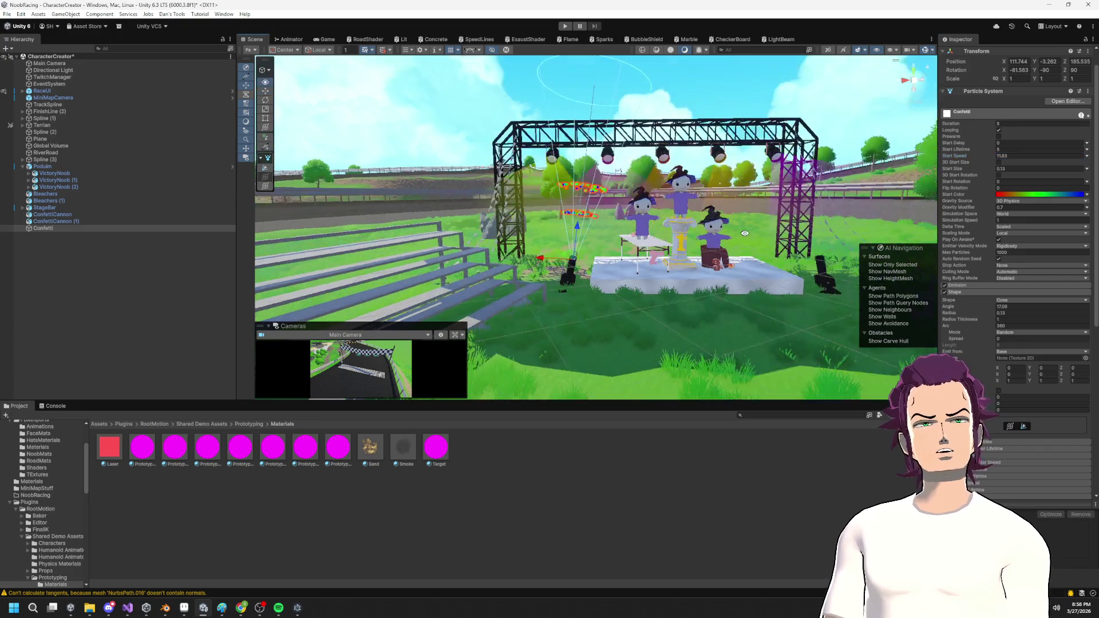
click(986, 290)
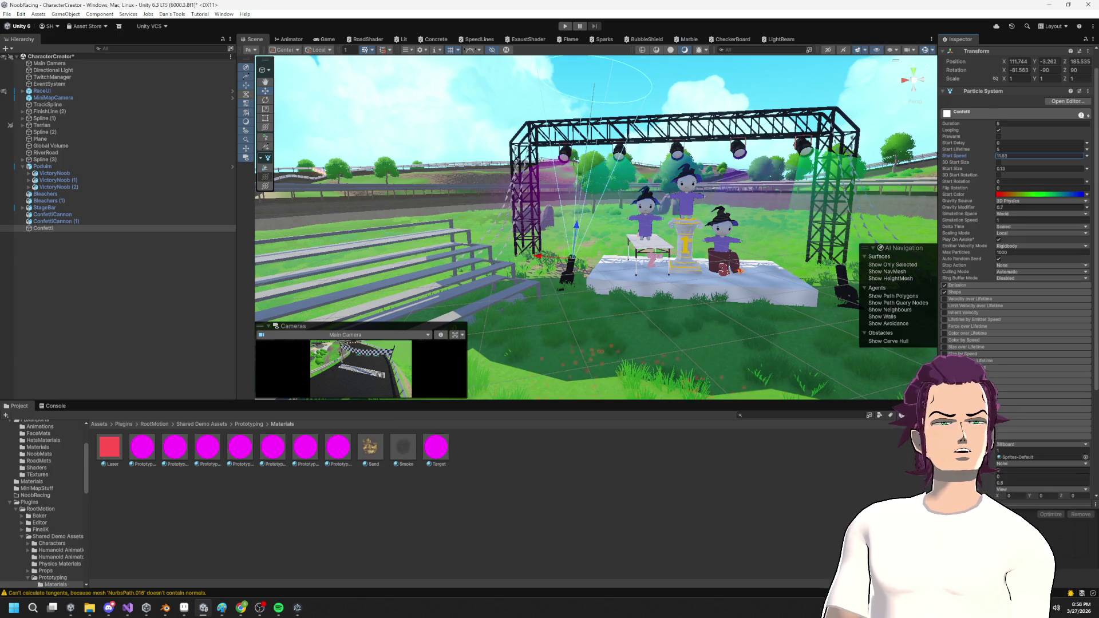
click(973, 388)
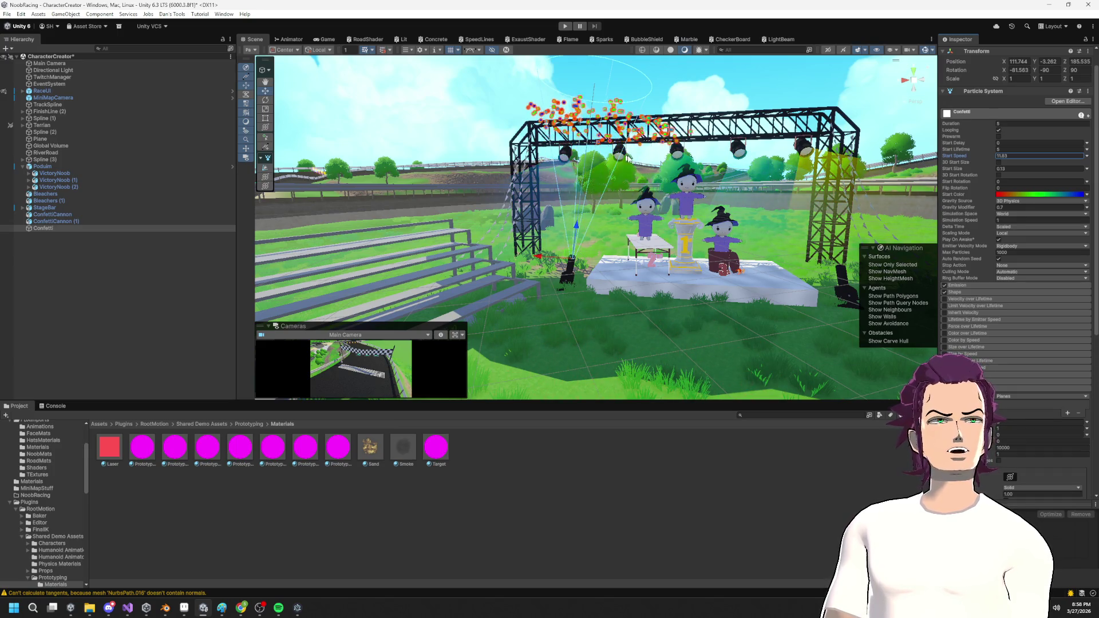
scroll(1024, 341, down, 5)
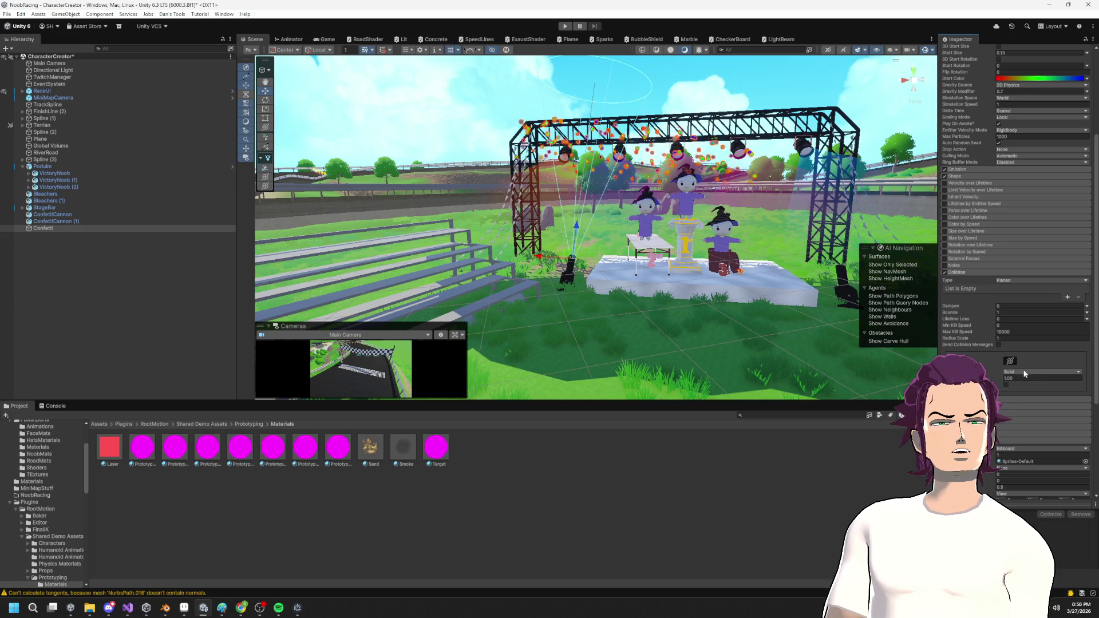
Add and remove a trial collision plane, then set the Collision type to World.
click(1068, 298)
click(1077, 289)
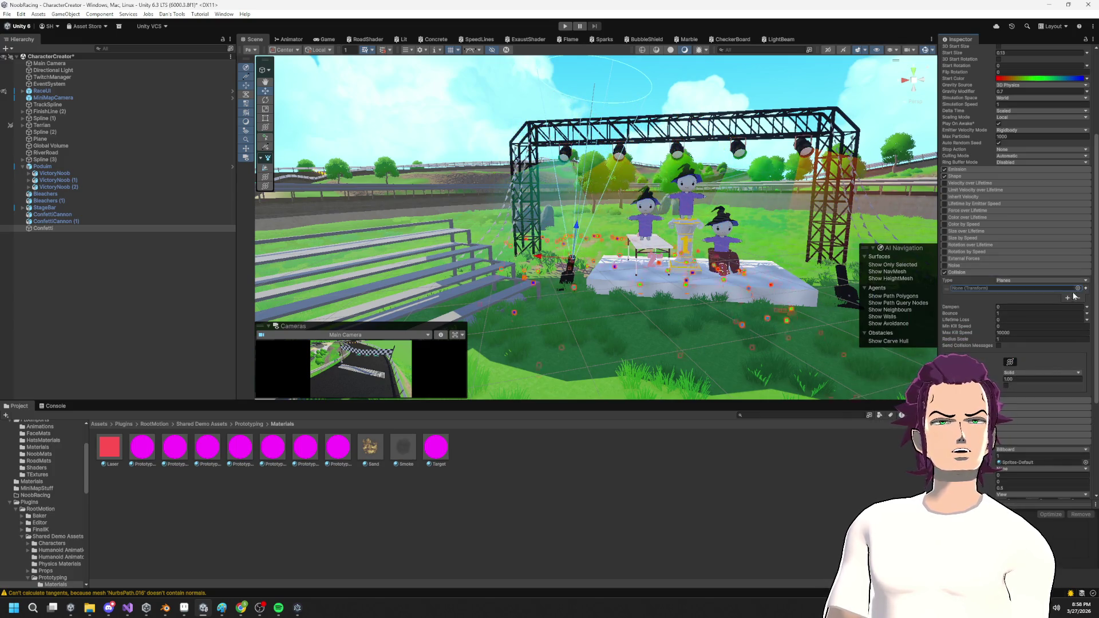
click(1079, 297)
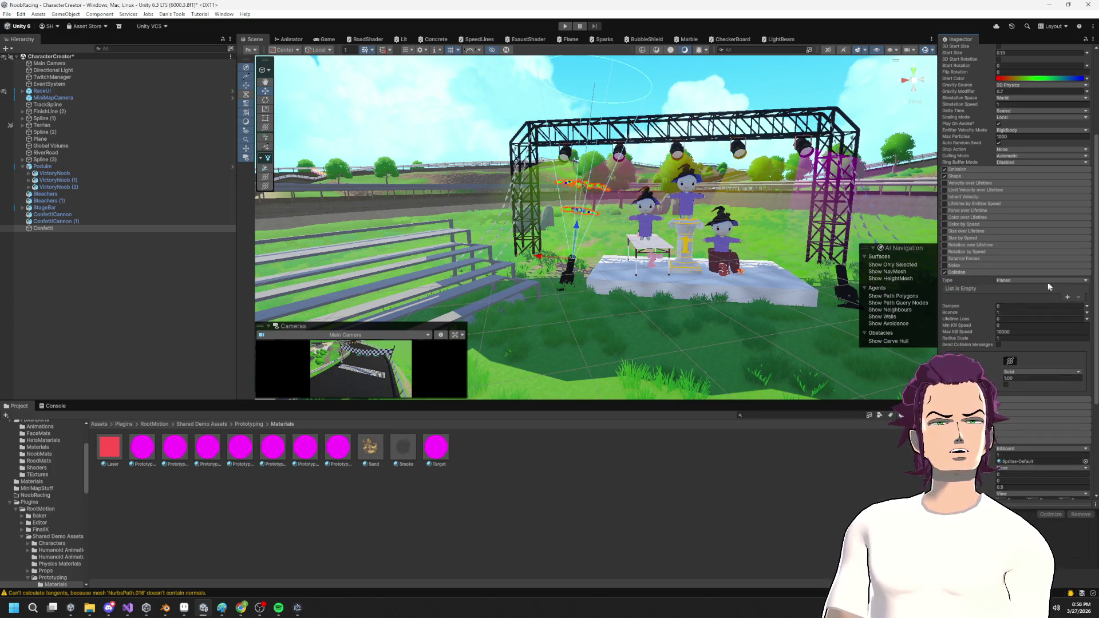
click(1019, 298)
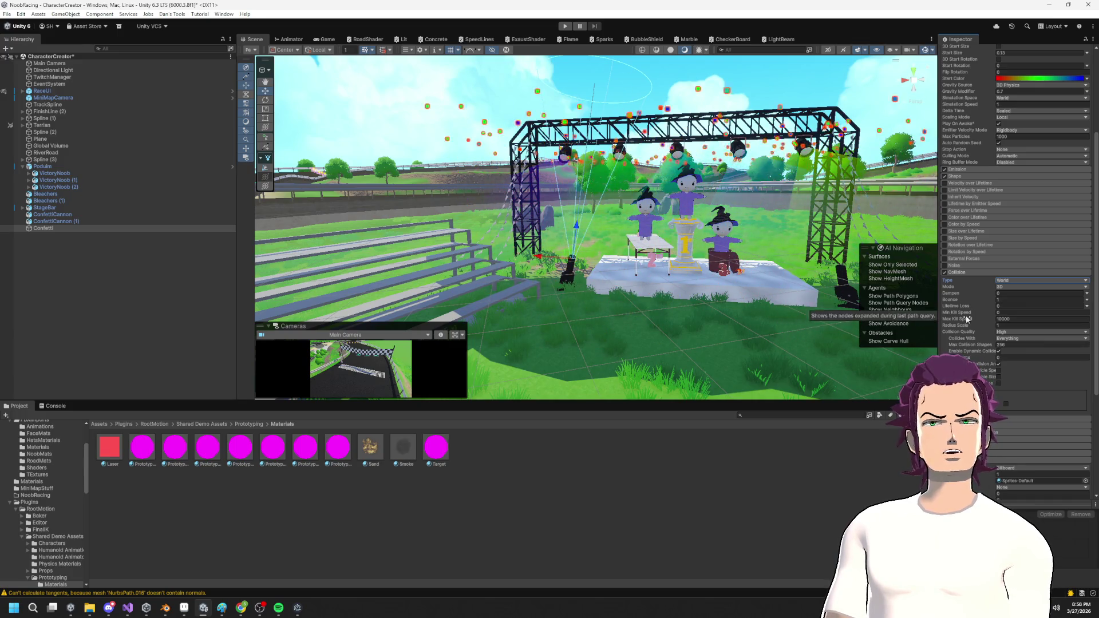
Set collision Bounce to 0 and Dampen to 1, then watch the confetti settle on the stage.
text(0)
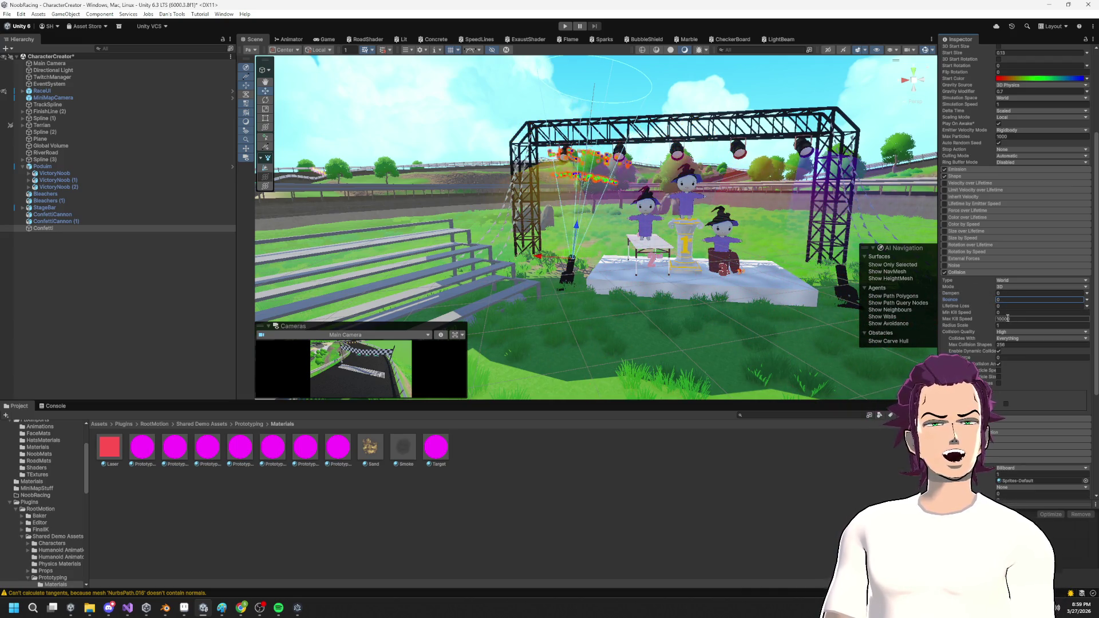
click(994, 294)
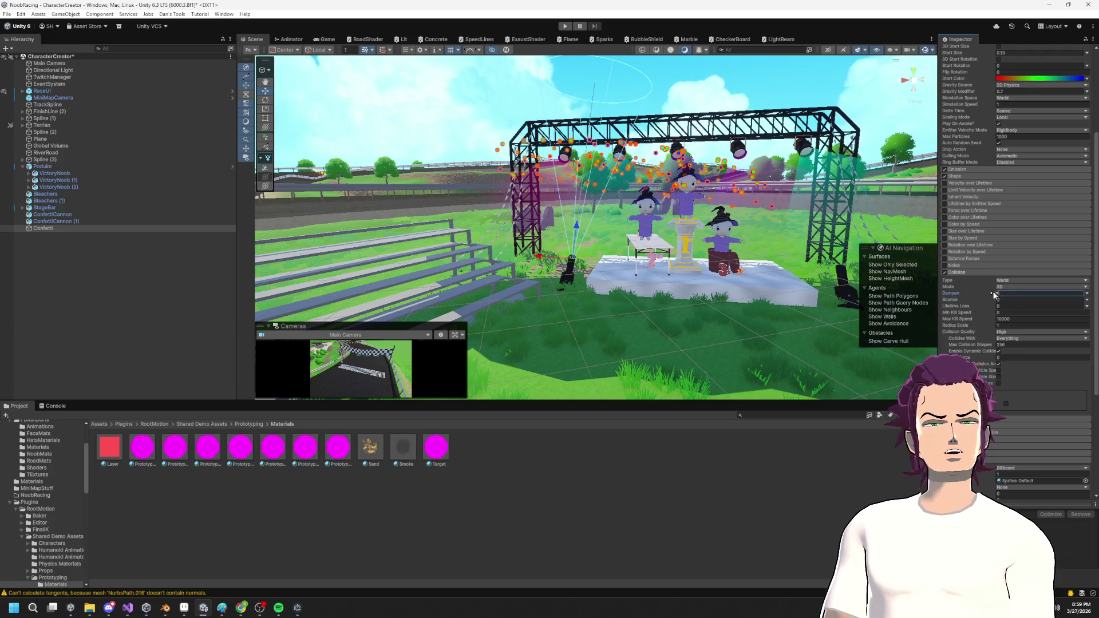
text(1)
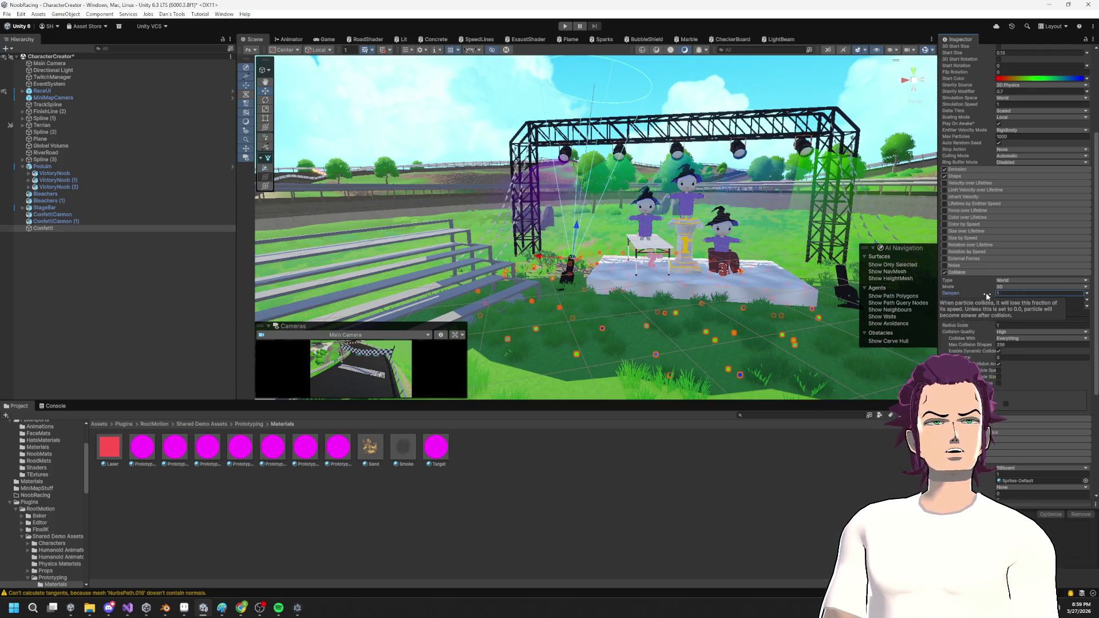
mouse_move(687, 275)
mouse_down()
mouse_move(658, 268)
mouse_move(721, 280)
mouse_move(708, 276)
mouse_move(660, 311)
mouse_move(689, 273)
mouse_move(669, 312)
mouse_move(652, 286)
mouse_up()
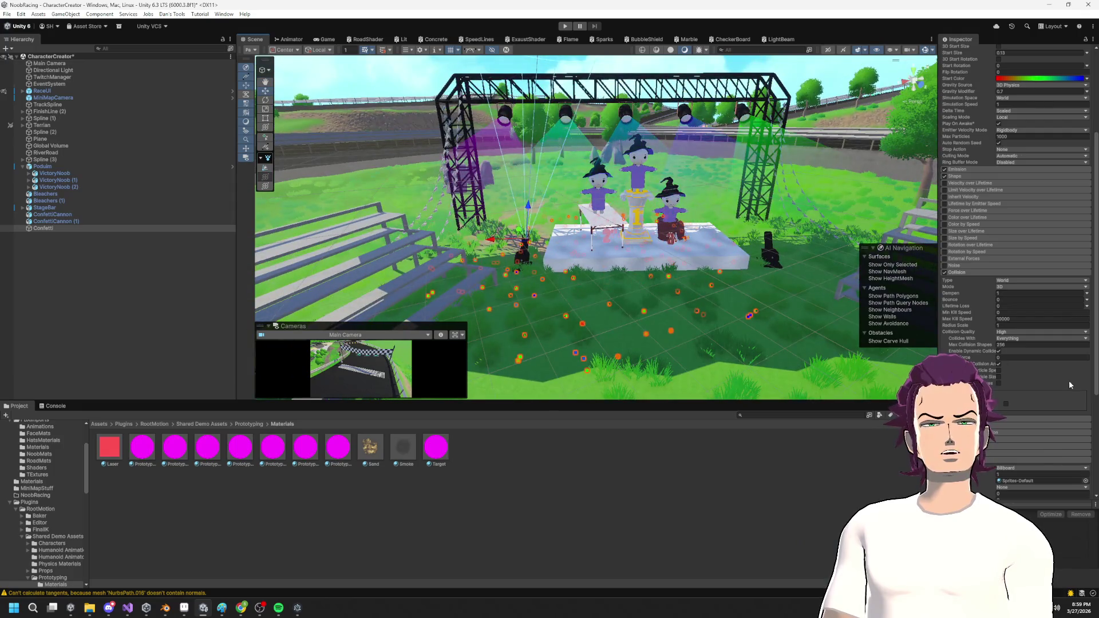
drag(830, 321, 648, 250)
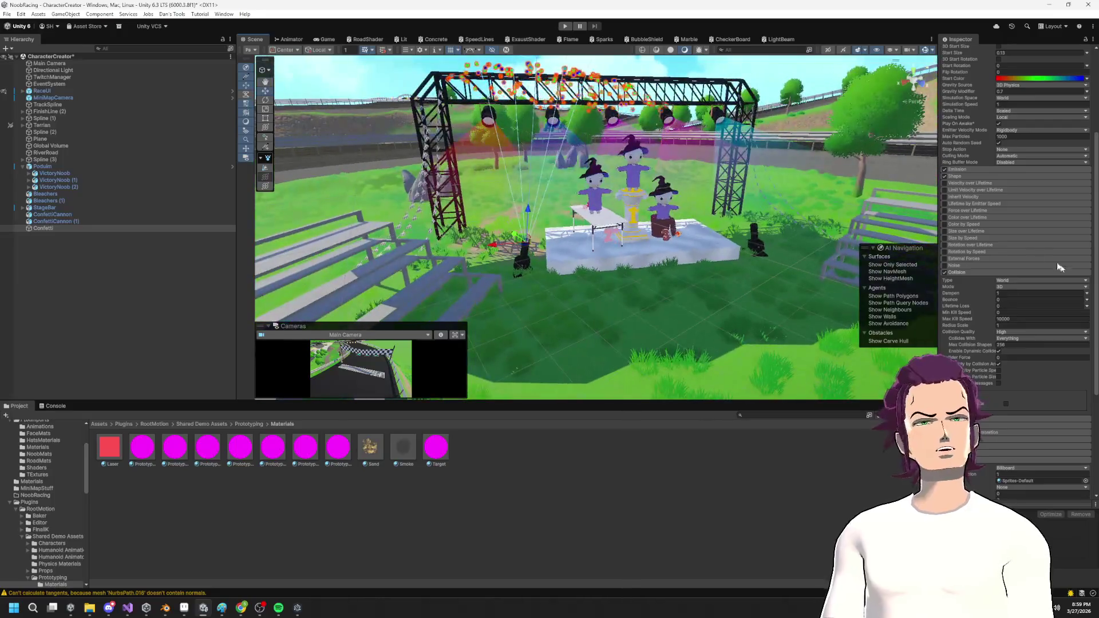
key(Tab)
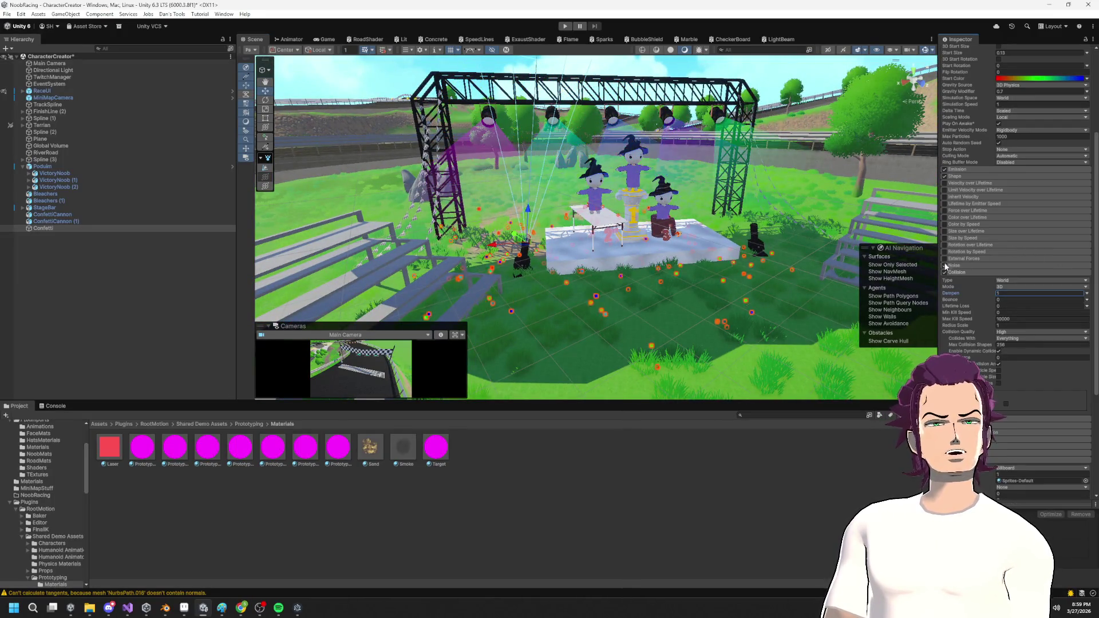
click(953, 265)
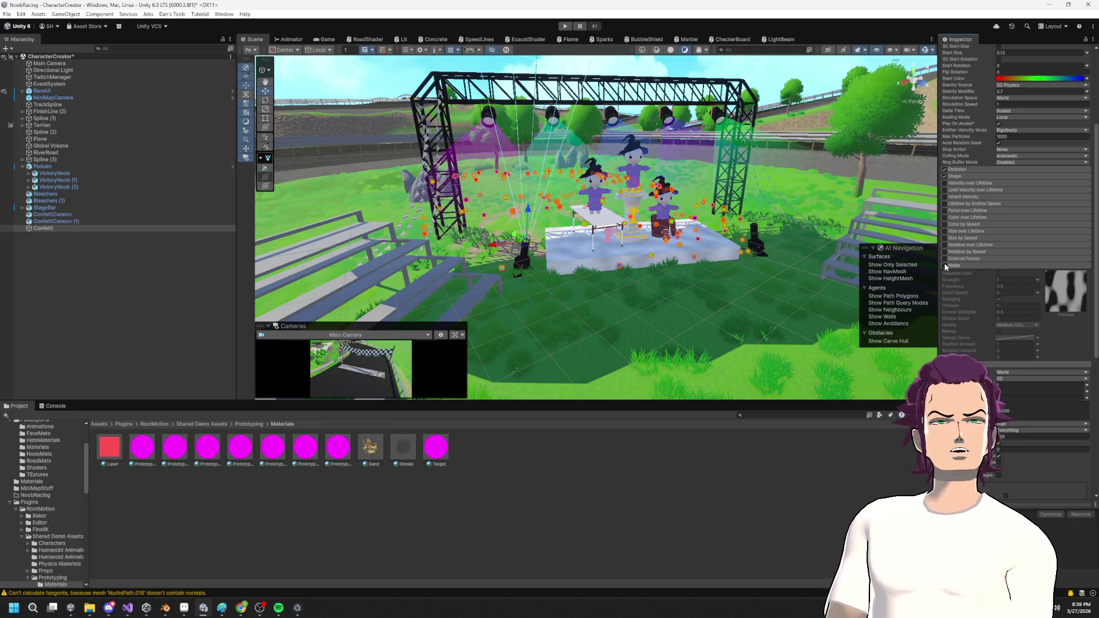
Enable Noise on the confetti and set its Frequency to 0.25.
drag(720, 300, 621, 257)
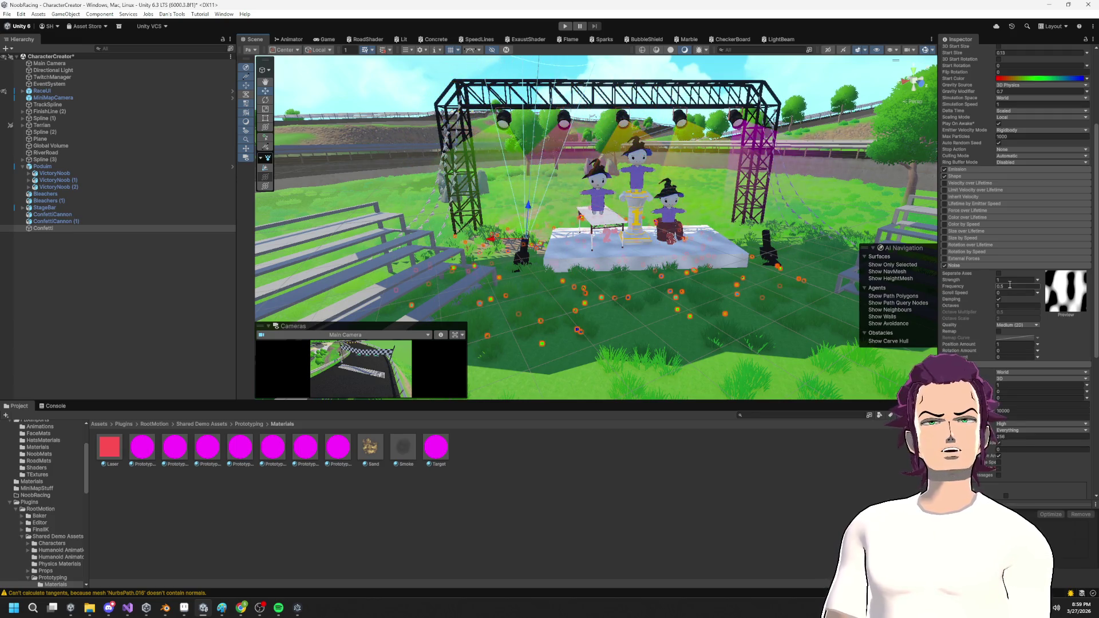
text(0.05)
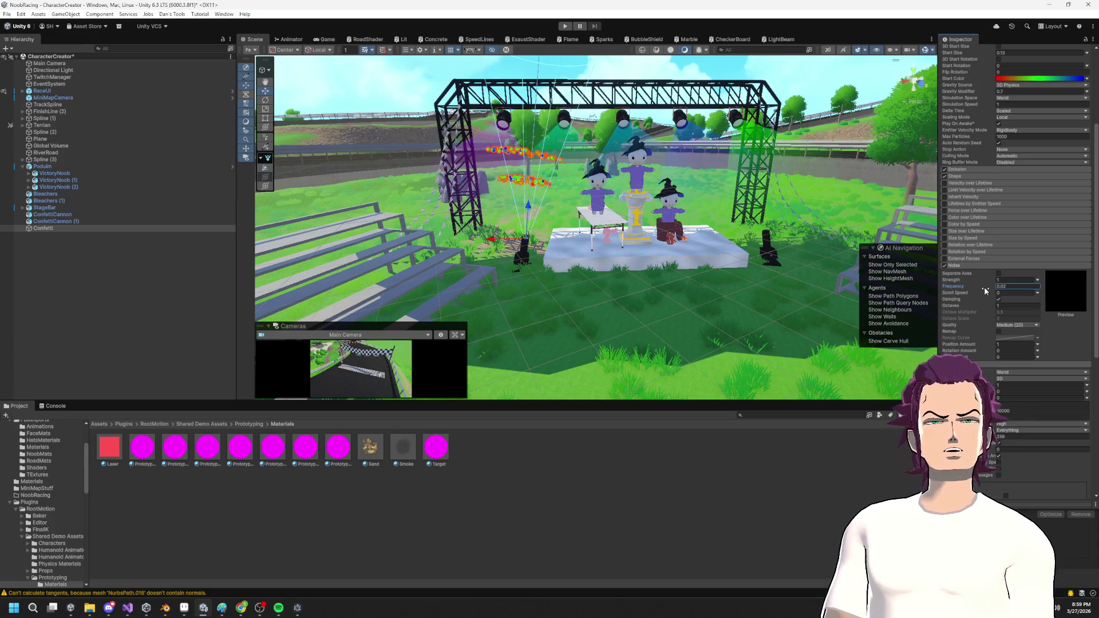
drag(985, 291, 974, 289)
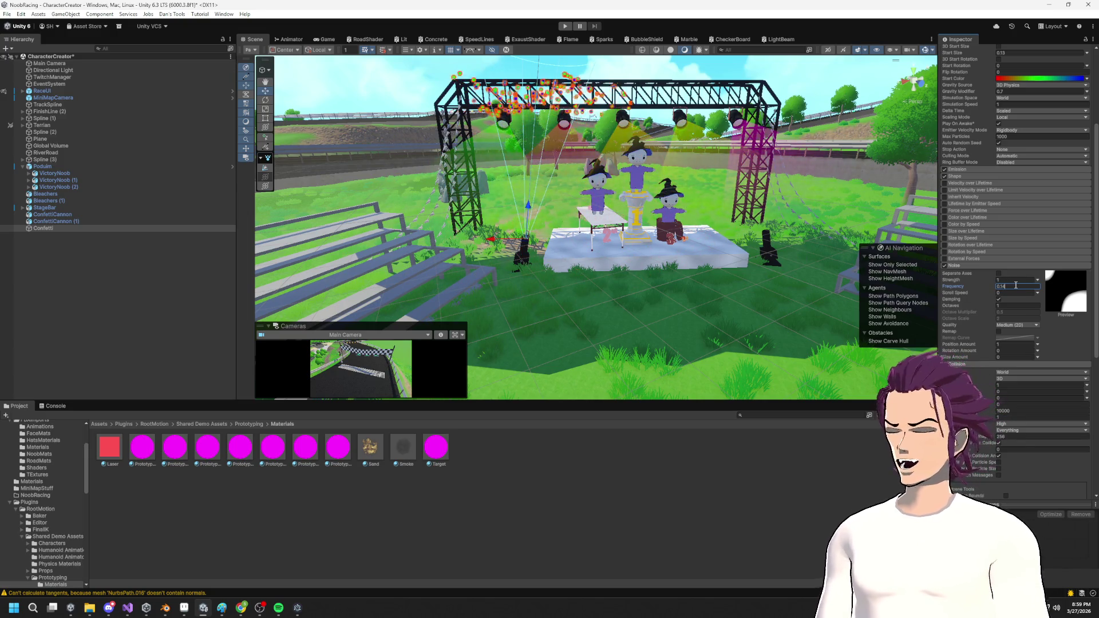
key(BackSpace)
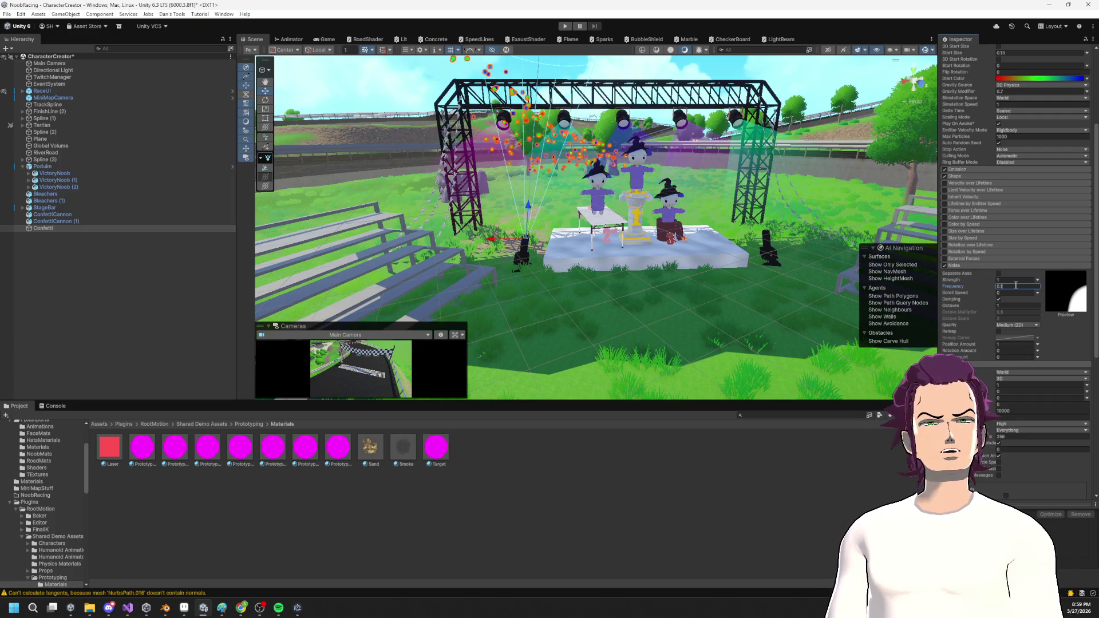
key(BackSpace)
key(BackSpace)
key(BackSpace)
text(25)
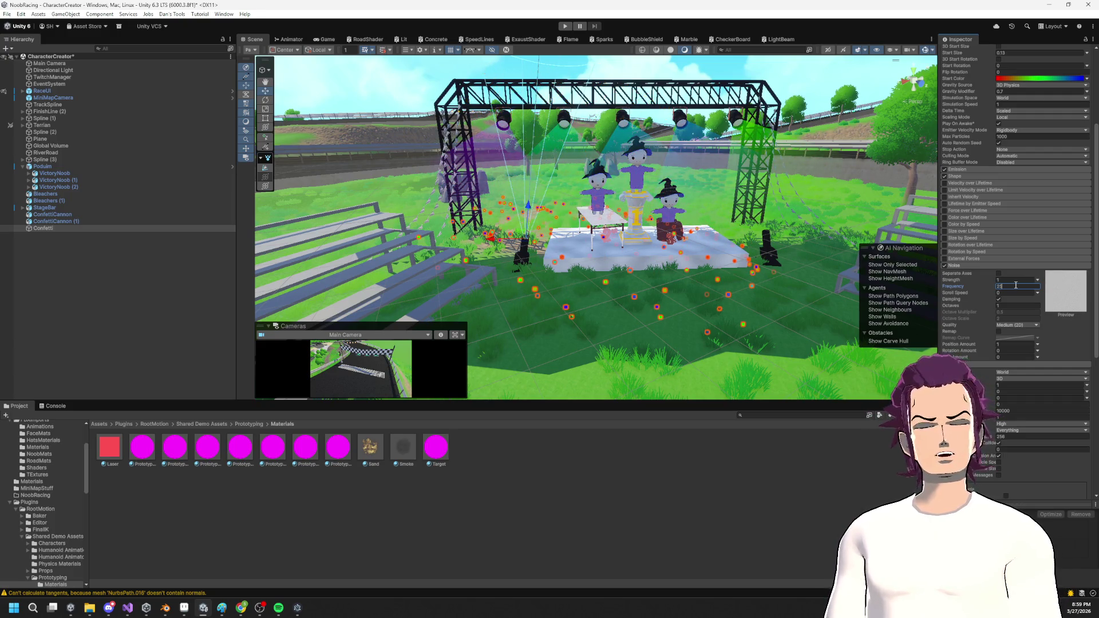
key(BackSpace)
key(BackSpace)
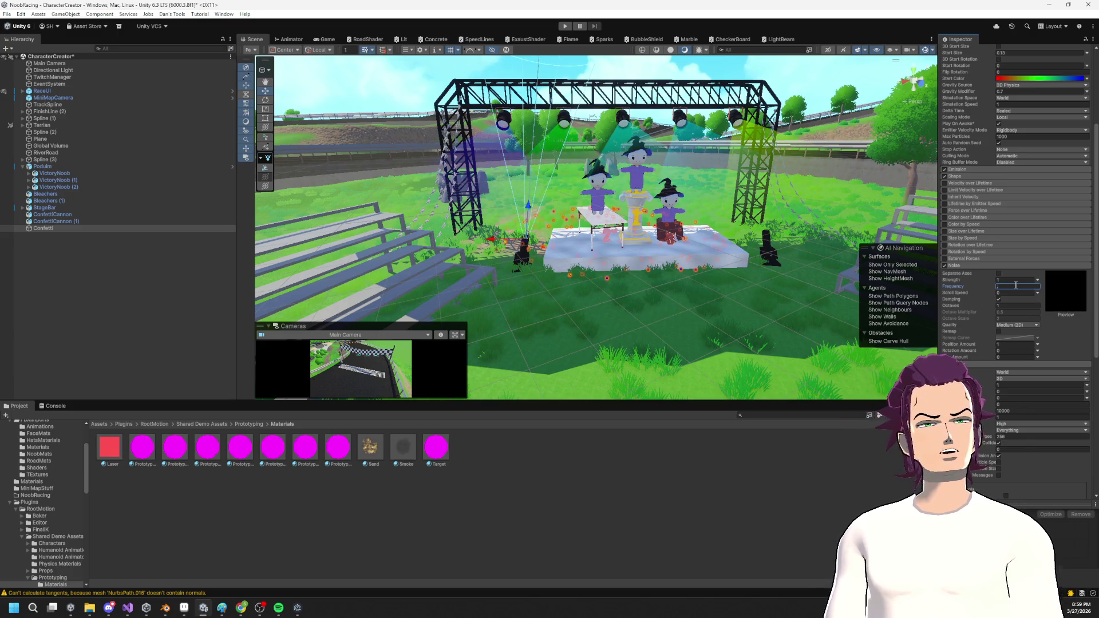
text(0.25)
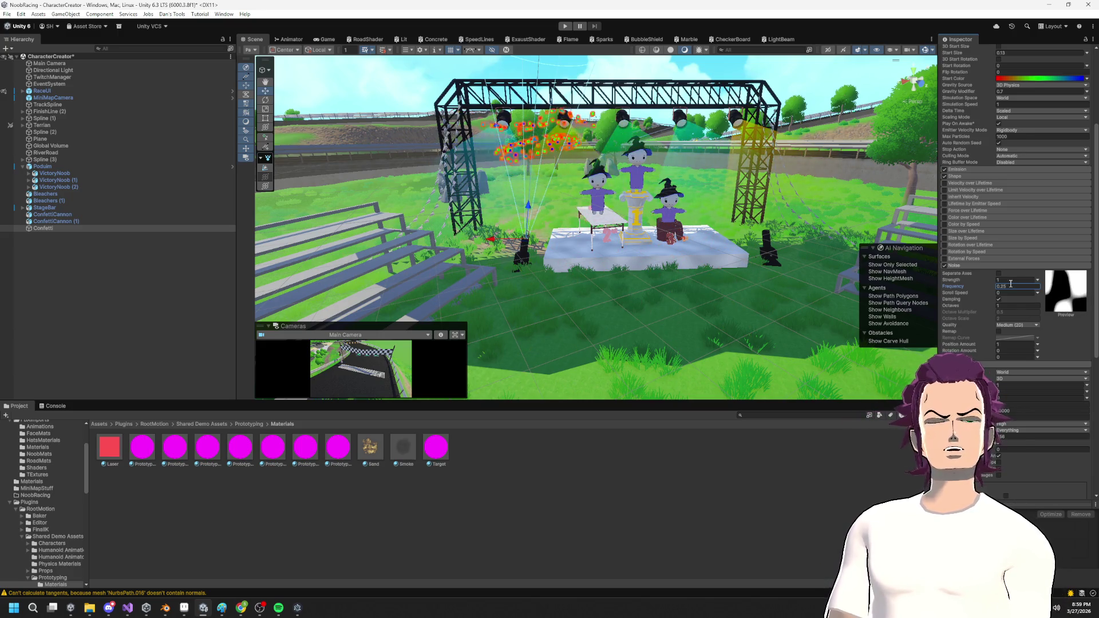
Lower the Noise Strength to 0.87 and orbit around the podium to watch the drift.
drag(766, 305, 715, 304)
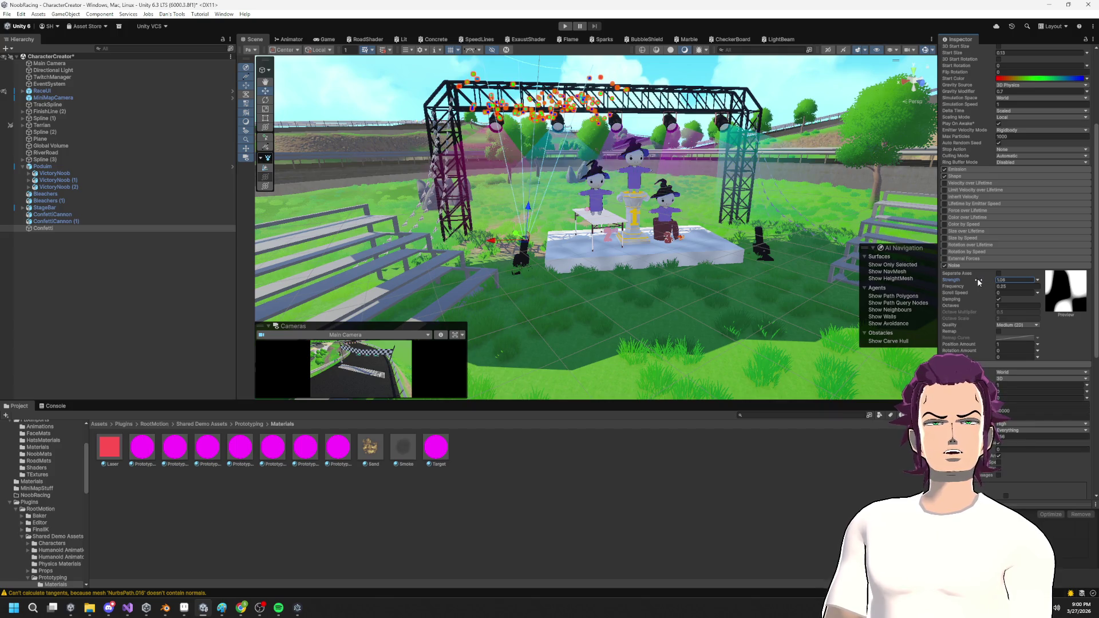
drag(980, 282, 984, 281)
drag(653, 192, 645, 212)
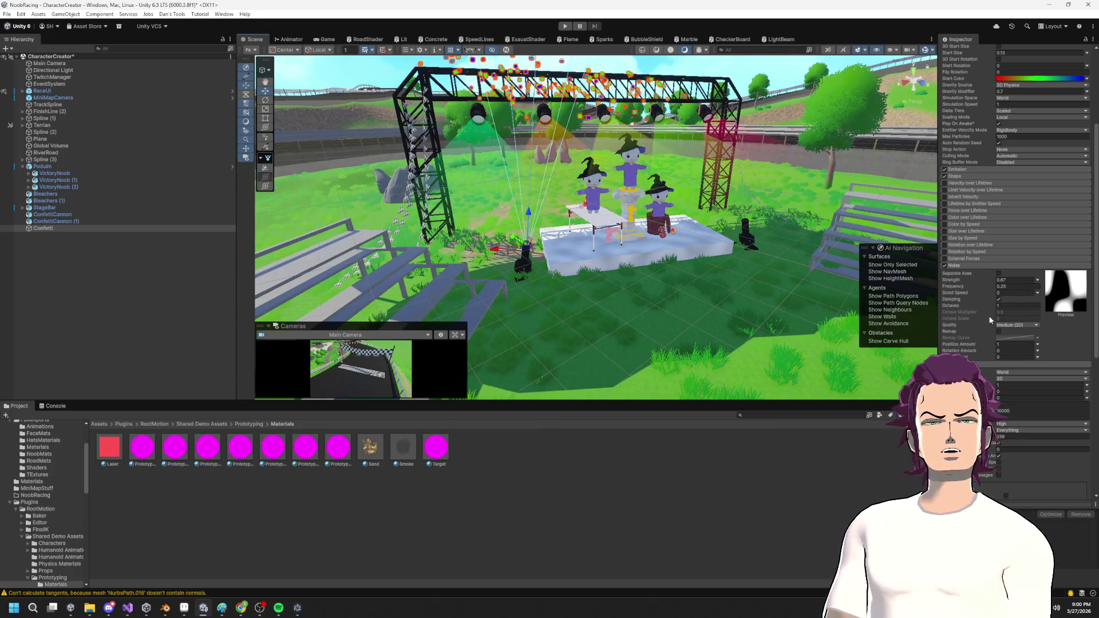
drag(905, 251, 694, 209)
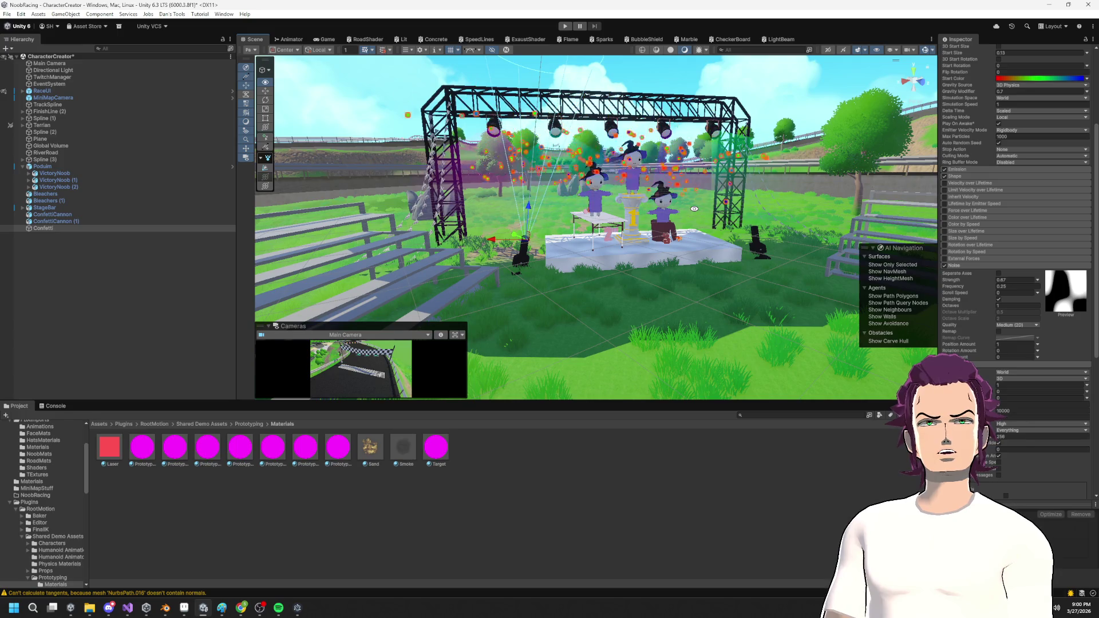
mouse_move(694, 209)
mouse_down()
mouse_move(692, 244)
mouse_move(715, 242)
mouse_move(702, 274)
mouse_move(706, 224)
mouse_up()
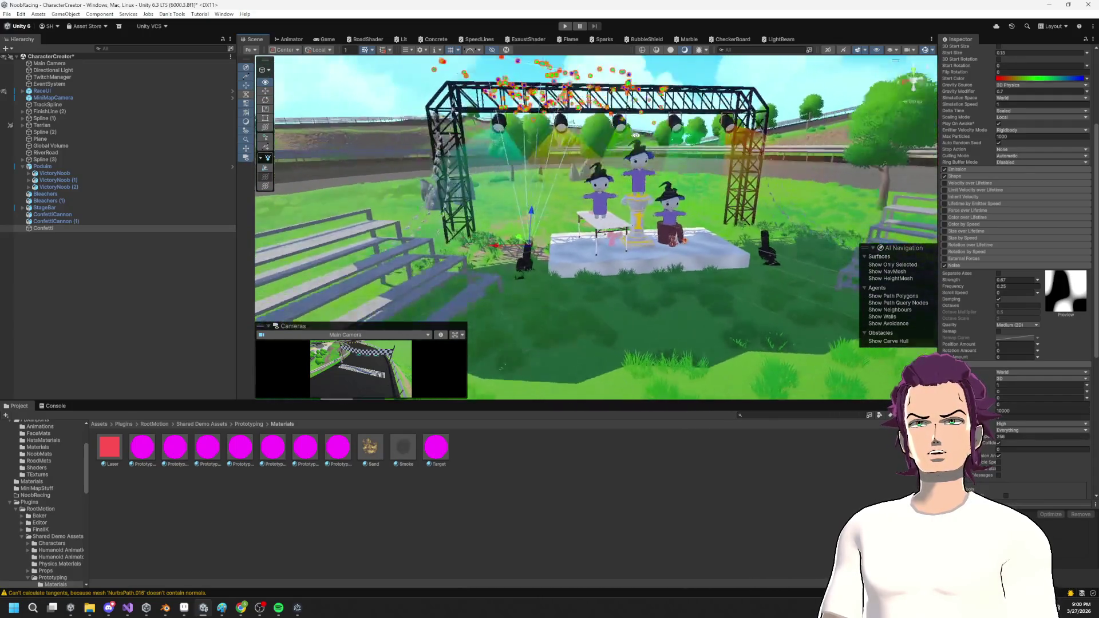
click(753, 216)
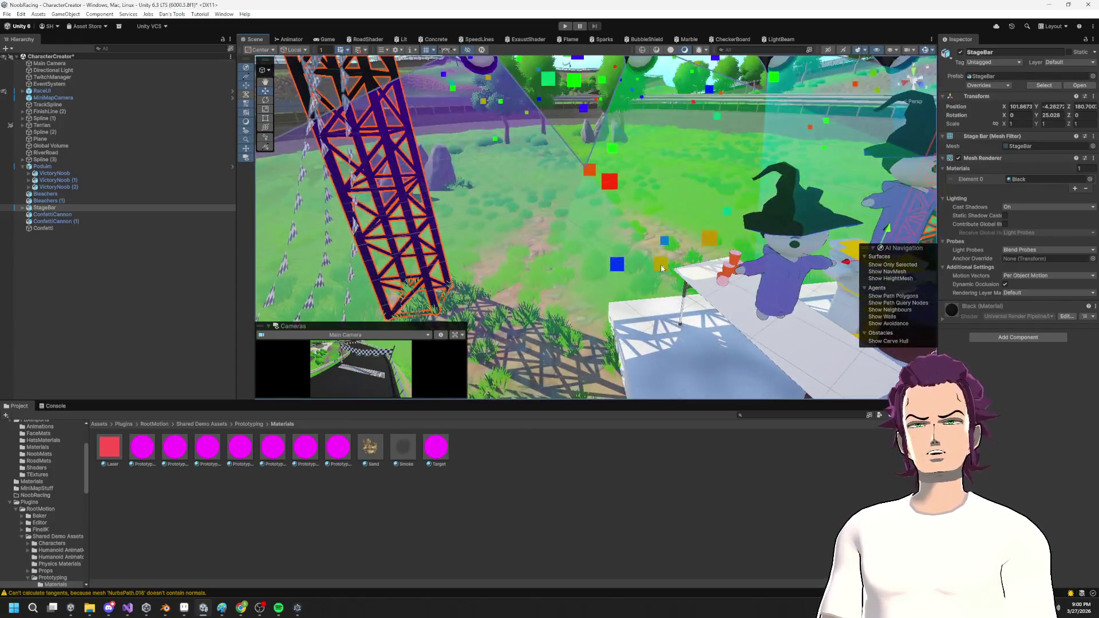
Frame the StageBar truss in the Scene view and enter Play mode to test the confetti.
mouse_move(651, 263)
mouse_down()
mouse_move(690, 211)
mouse_move(647, 227)
mouse_up()
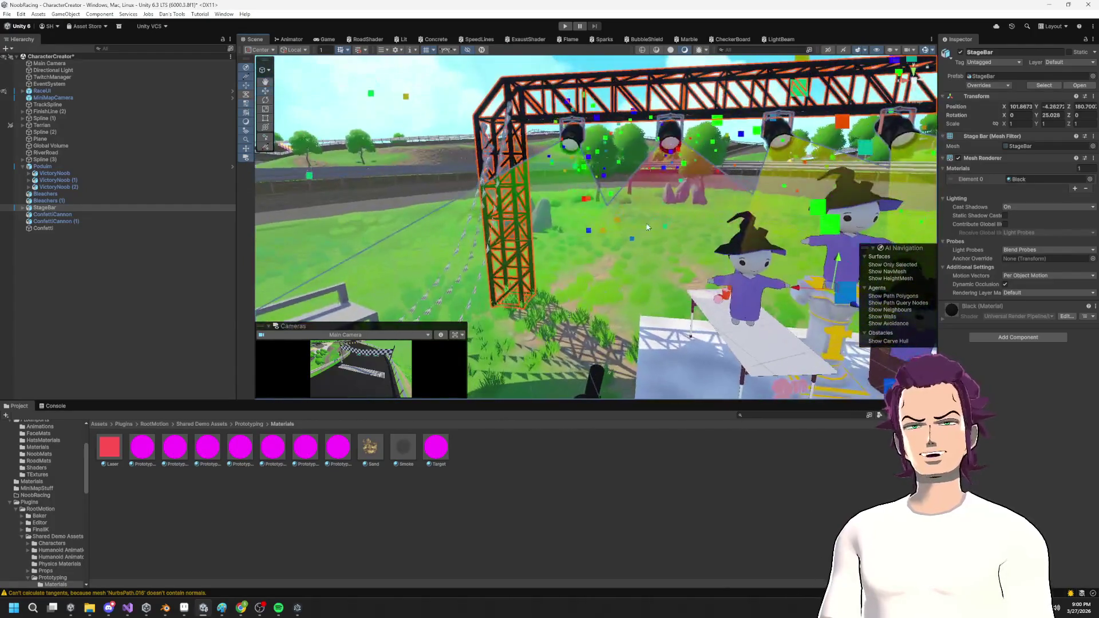
key(f)
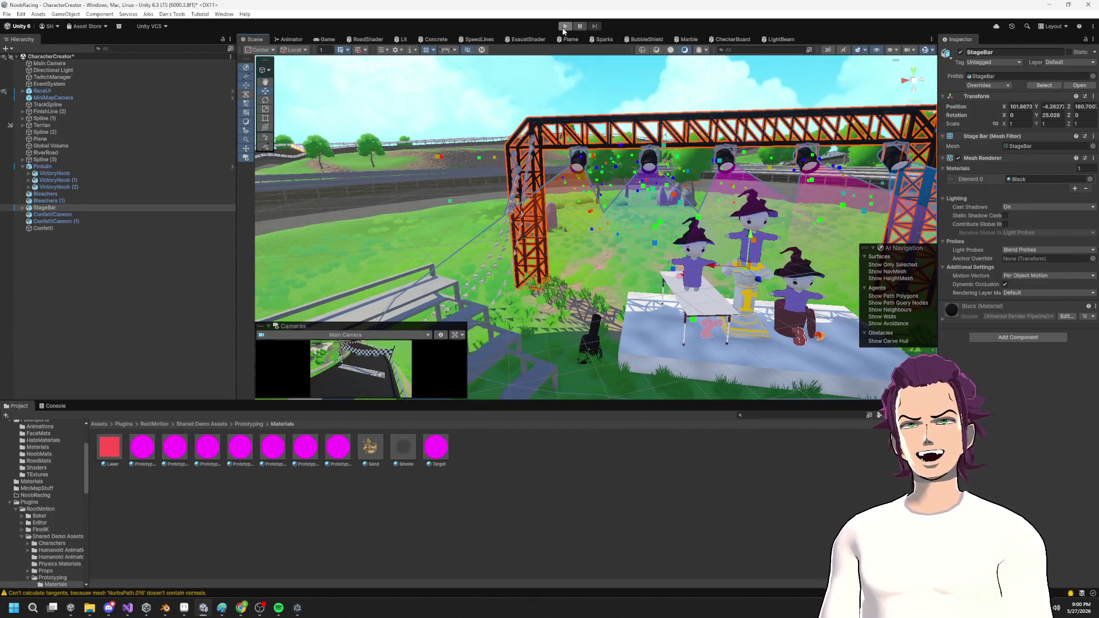
click(565, 26)
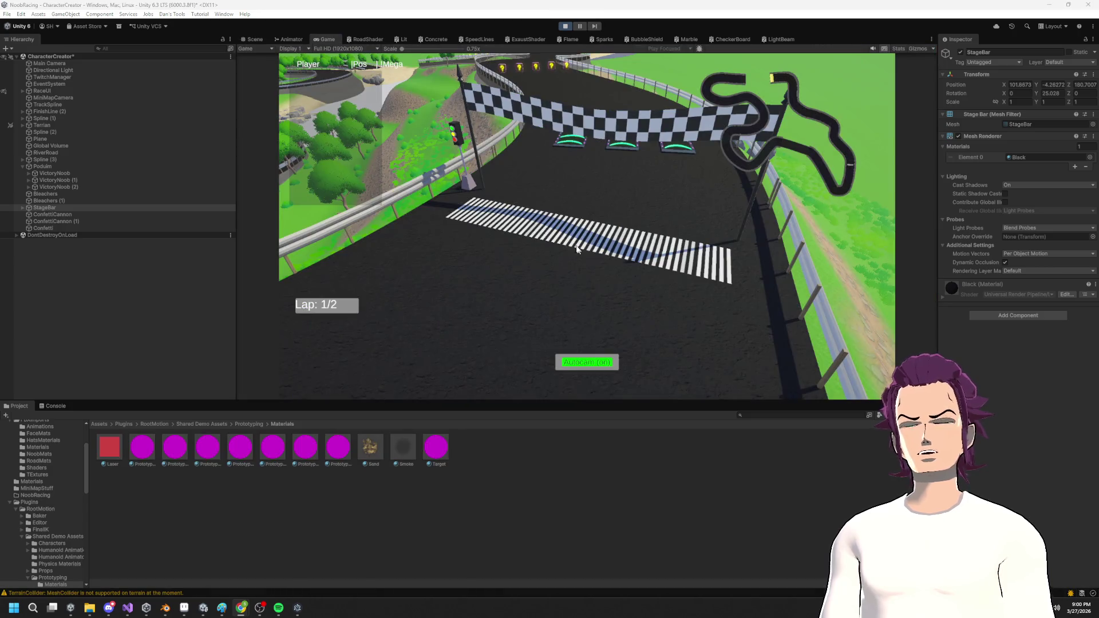
click(253, 41)
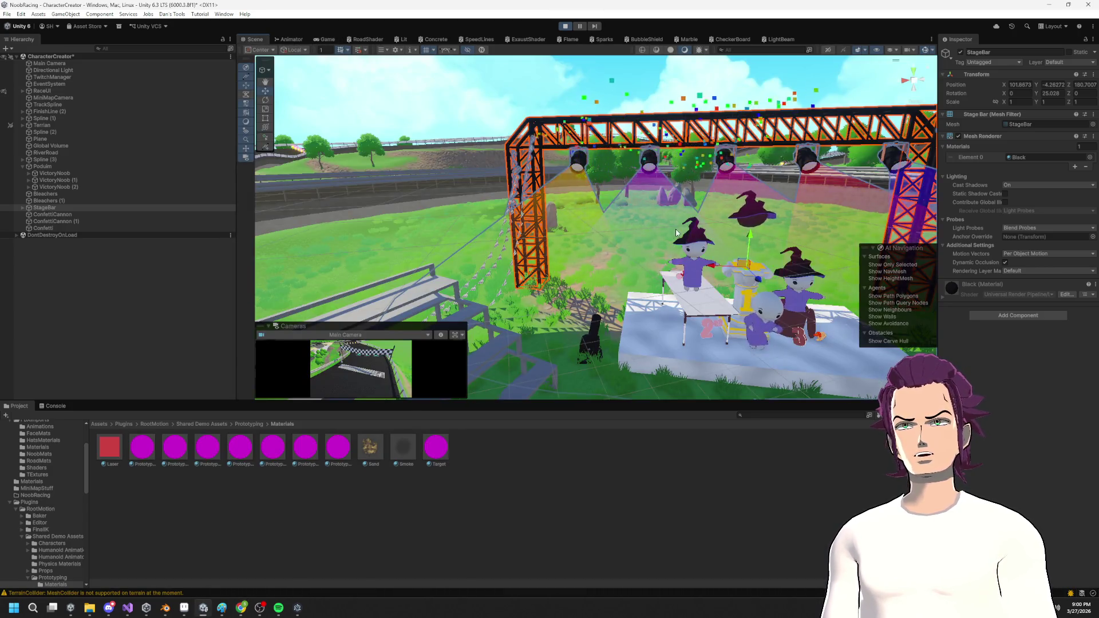
Enlarge the Scene view by collapsing the Project panel and narrowing the Hierarchy, then orbit above the stage.
scroll(607, 177, down, 5)
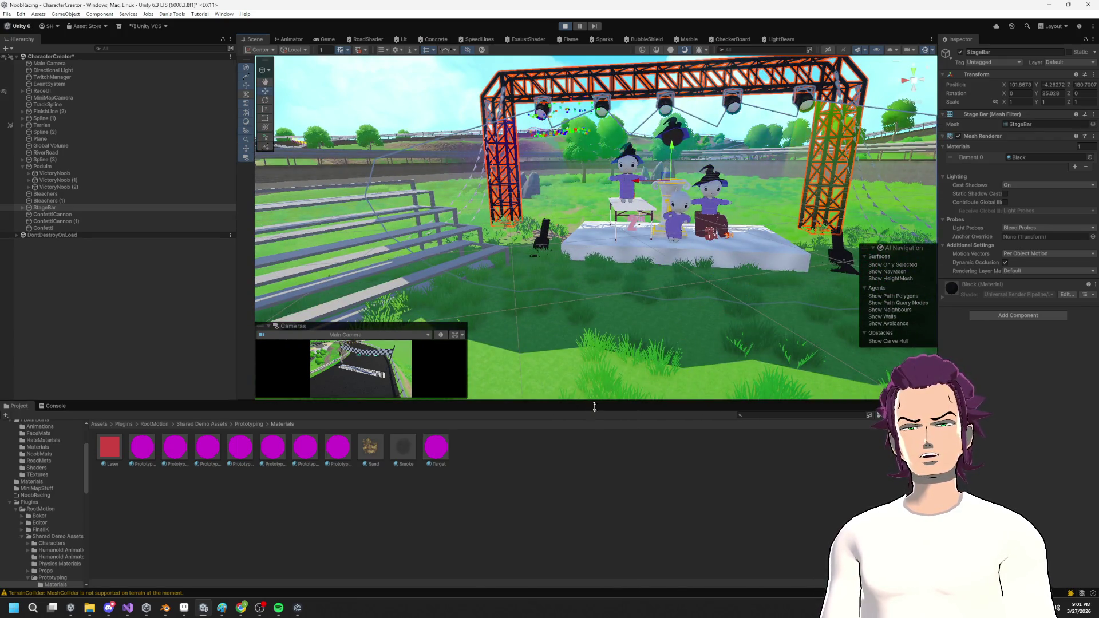
drag(588, 400, 629, 563)
scroll(645, 375, down, 2)
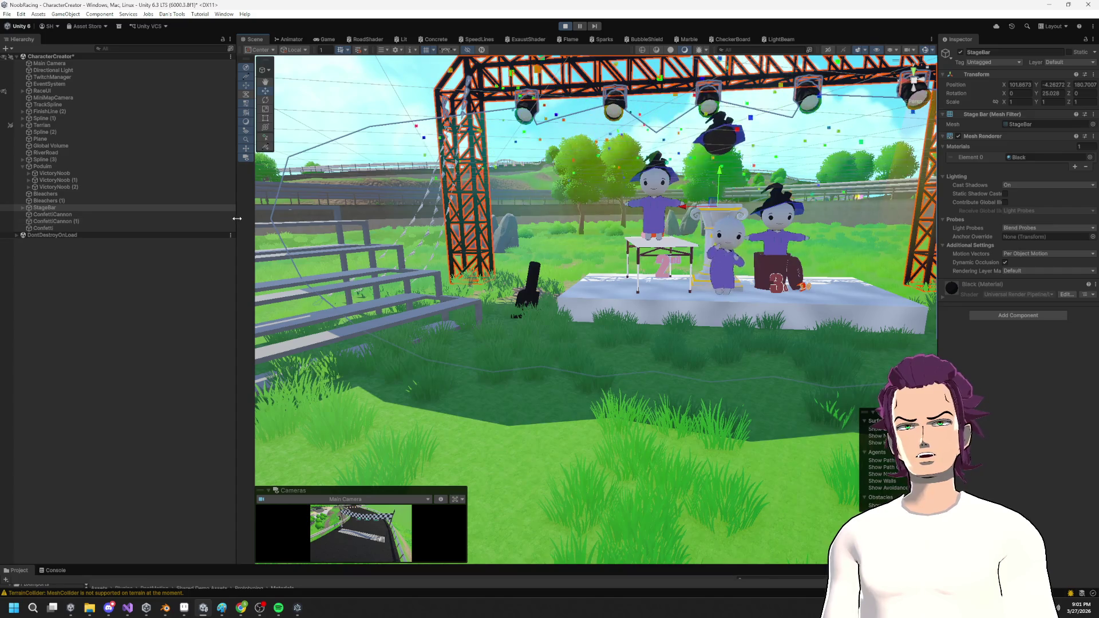
drag(235, 219, 44, 219)
mouse_move(601, 241)
mouse_down()
mouse_move(604, 287)
mouse_move(616, 268)
mouse_move(558, 231)
mouse_up()
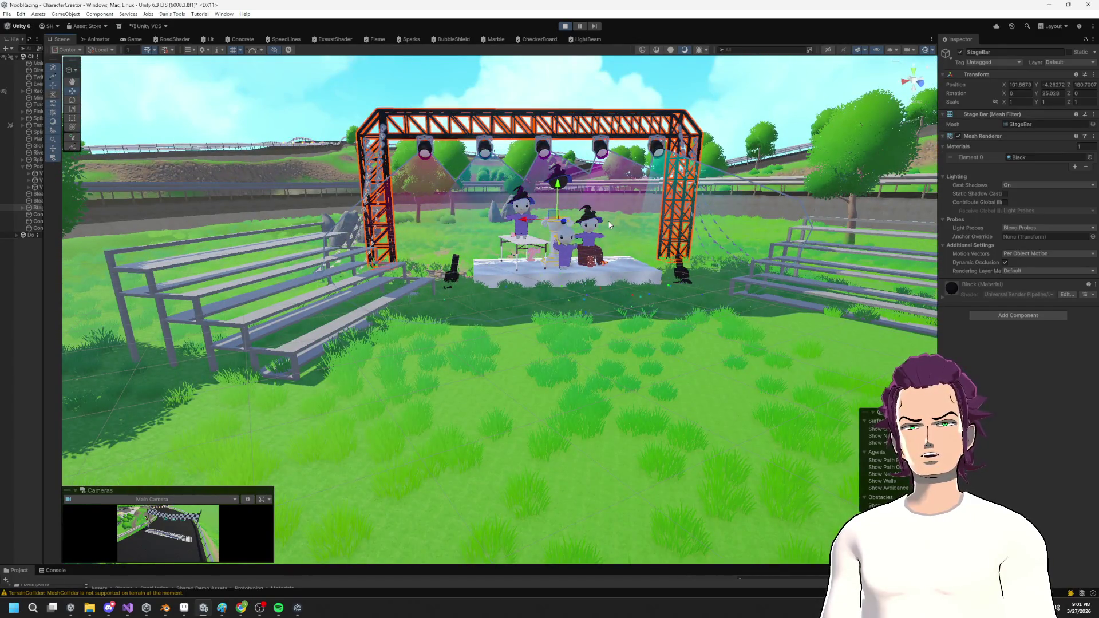
scroll(558, 231, up, 3)
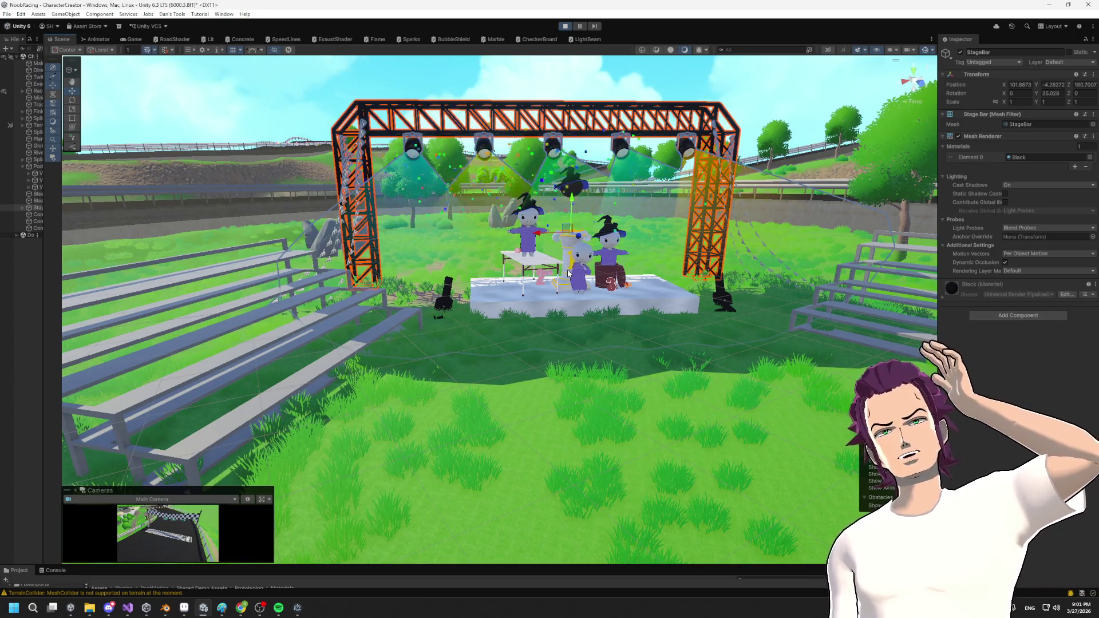
mouse_move(568, 274)
mouse_down()
mouse_move(612, 309)
mouse_move(556, 279)
mouse_up()
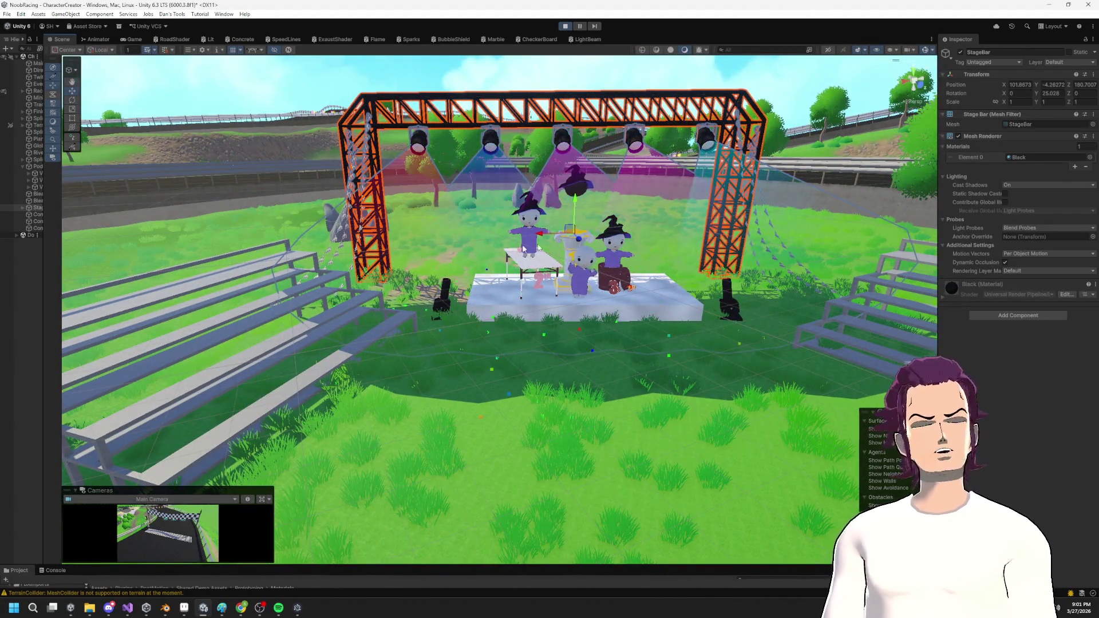
Select Confetti and change its Start Size to 0.25, then to 0.15, while playing.
drag(43, 213, 102, 213)
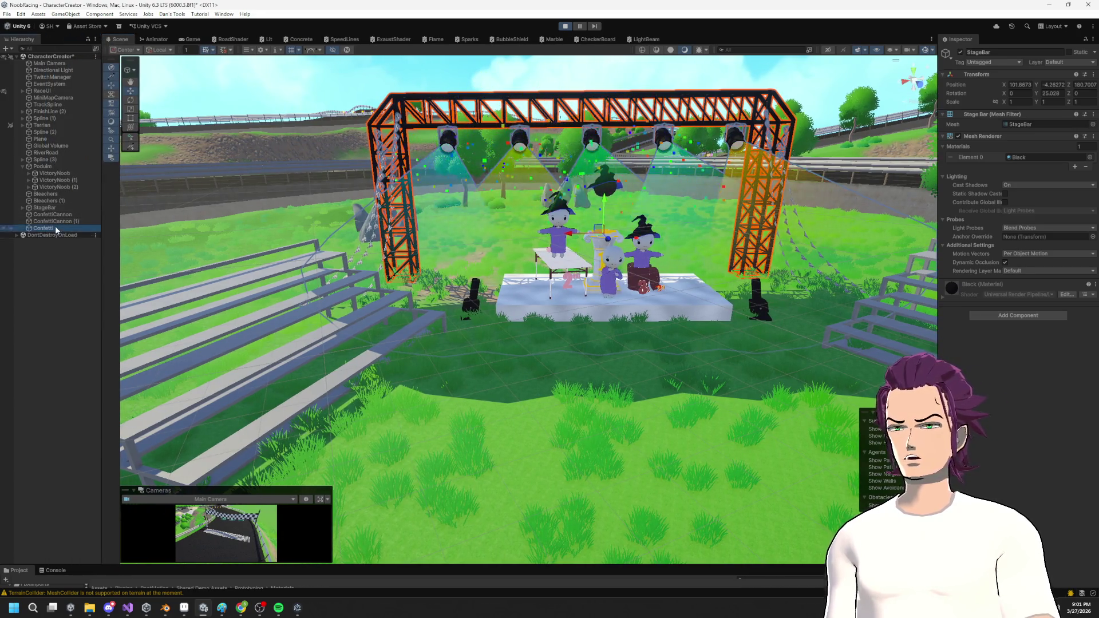
click(54, 228)
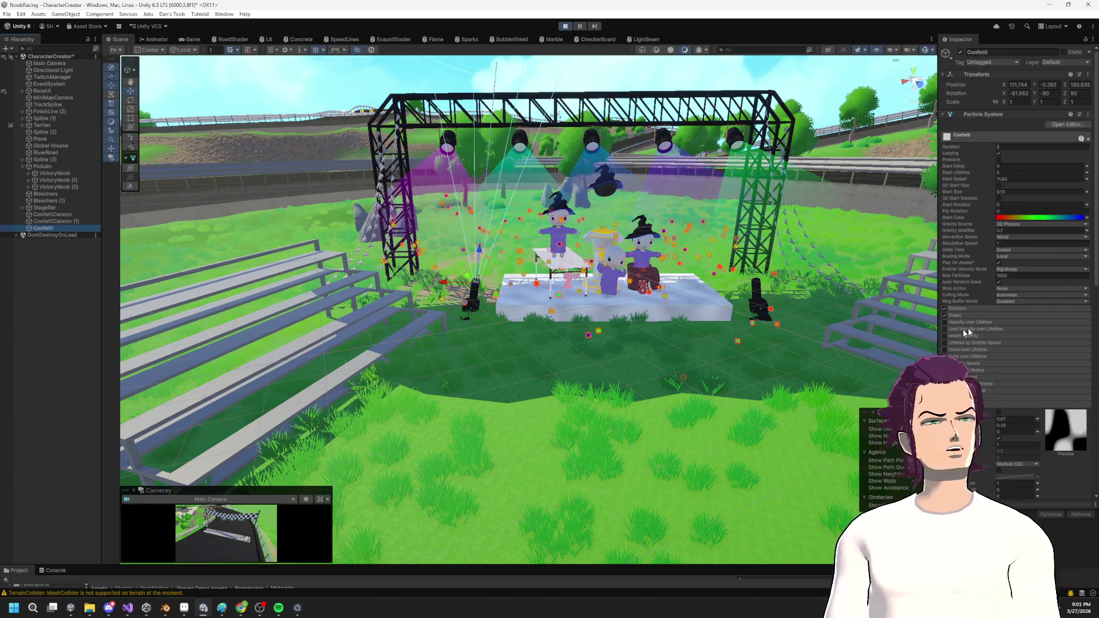
double_click(1010, 191)
text(0.25)
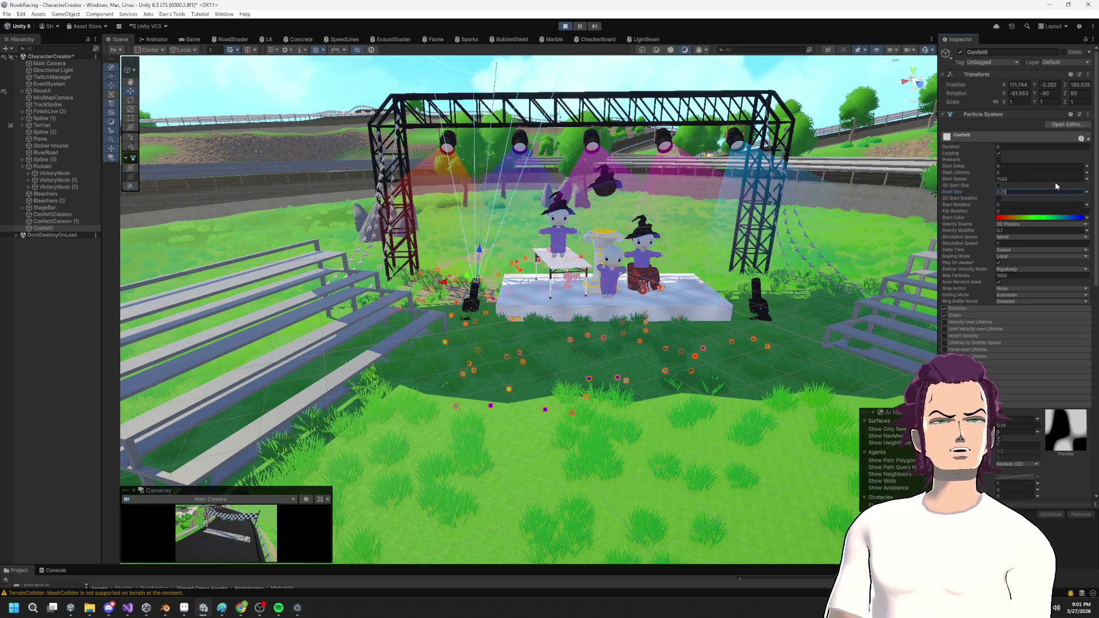
click(1027, 179)
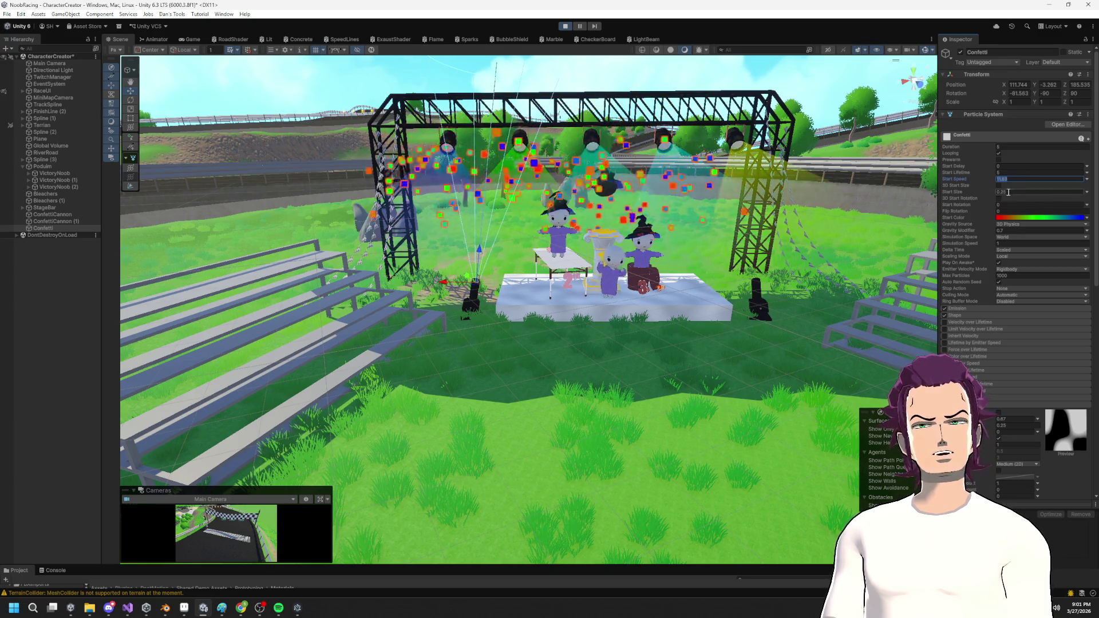
click(1009, 192)
text(0)
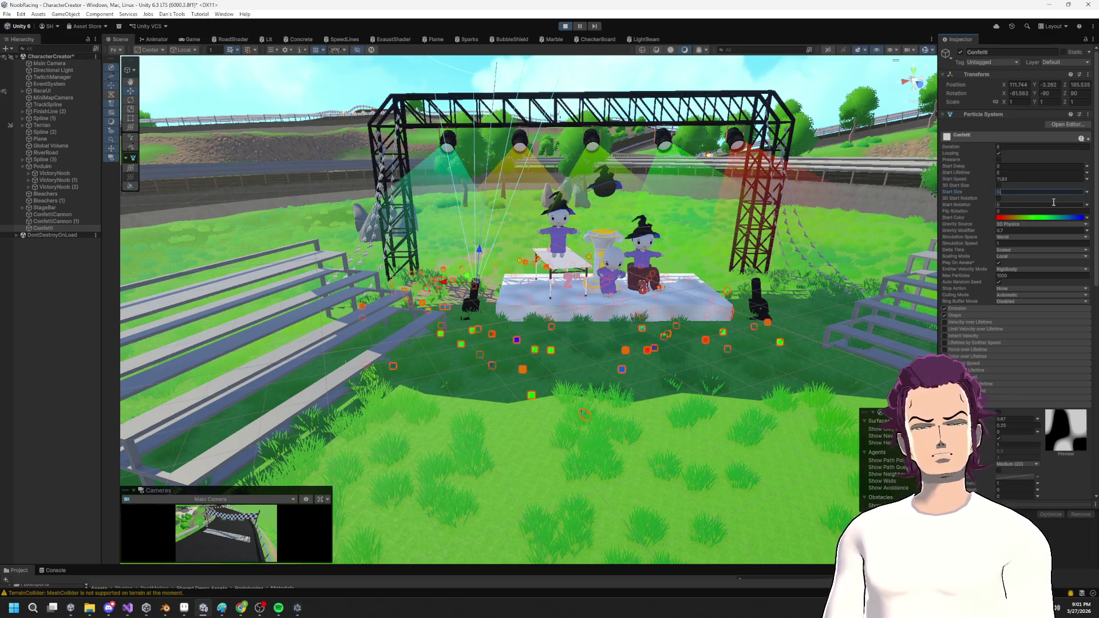
text(.15)
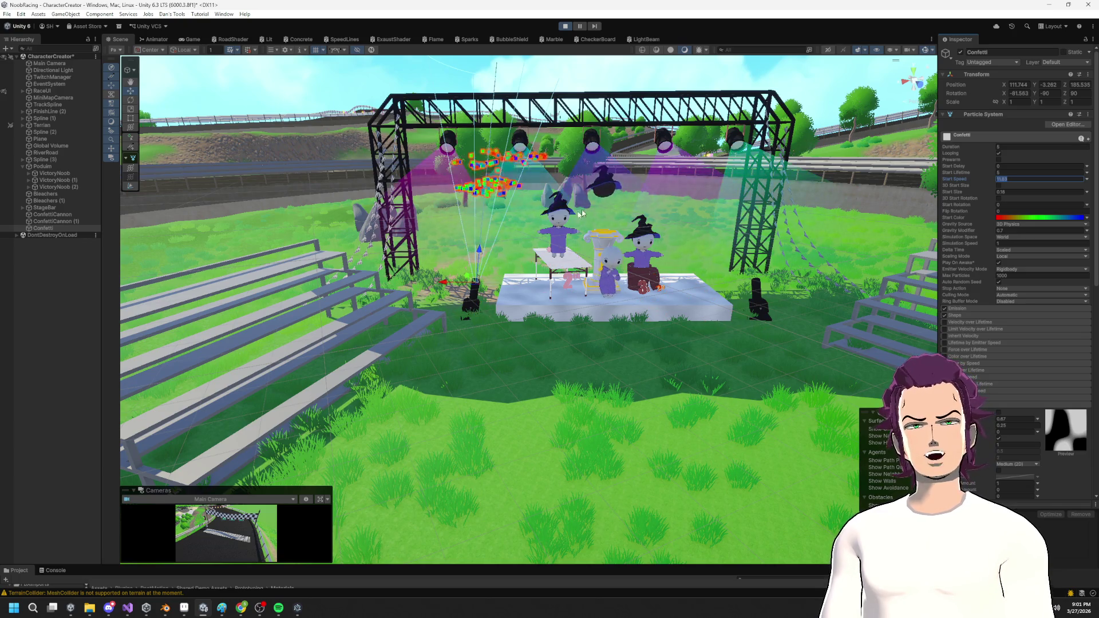
mouse_move(529, 183)
mouse_down()
mouse_move(928, 53)
mouse_move(725, 212)
mouse_move(617, 211)
mouse_move(657, 184)
mouse_up()
click(675, 142)
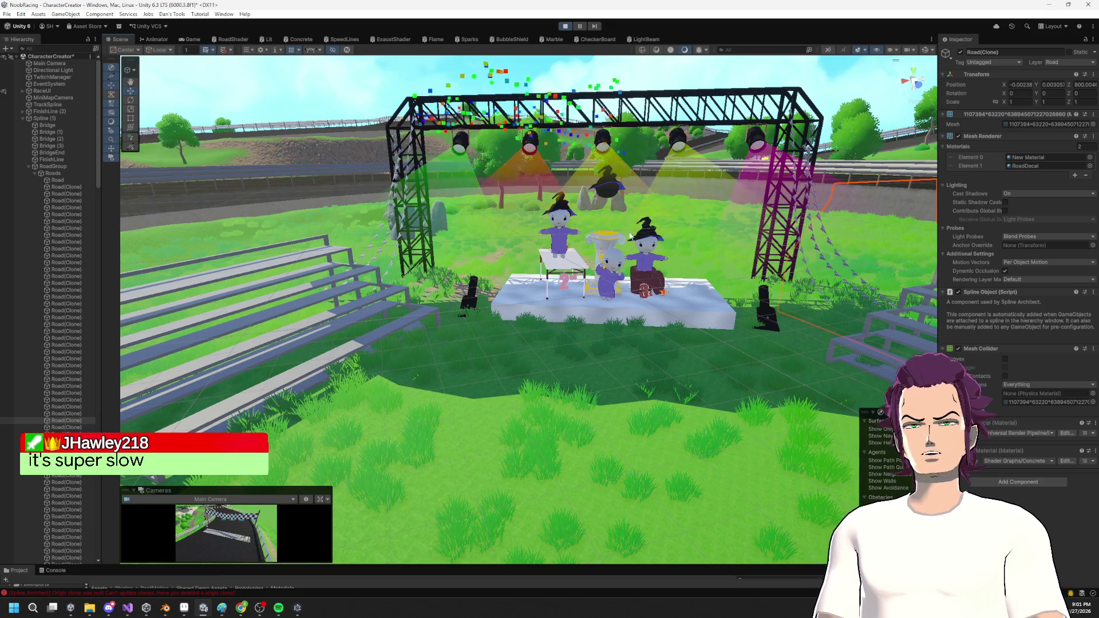
Collapse RoadGroup, browse Podium, Bleachers and StageBar, stop Play mode, and select Confetti.
drag(630, 217, 625, 227)
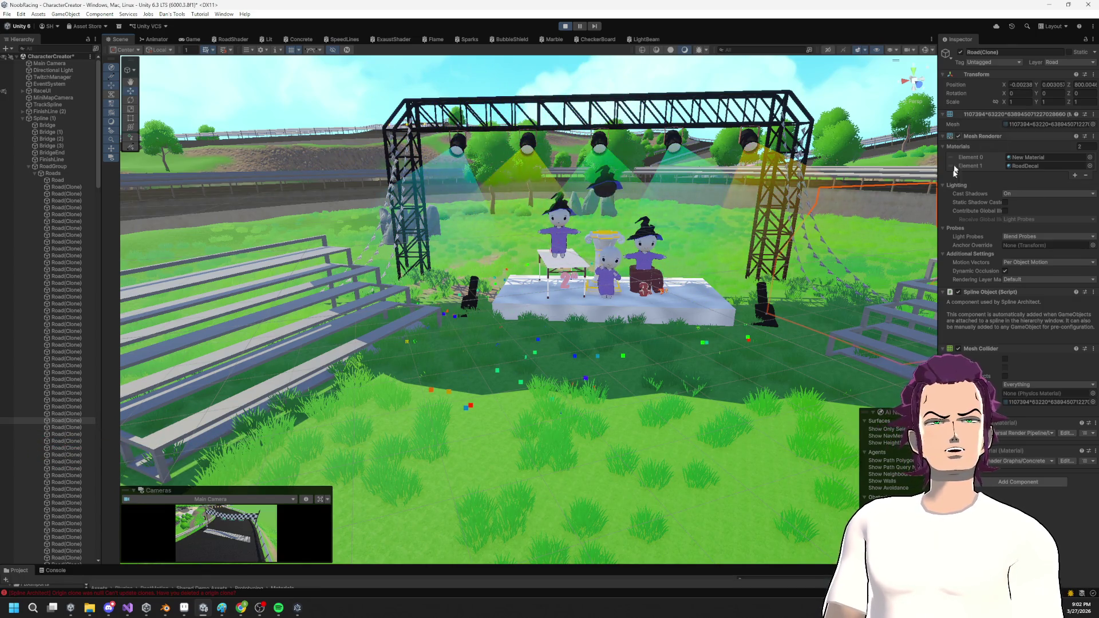
click(28, 166)
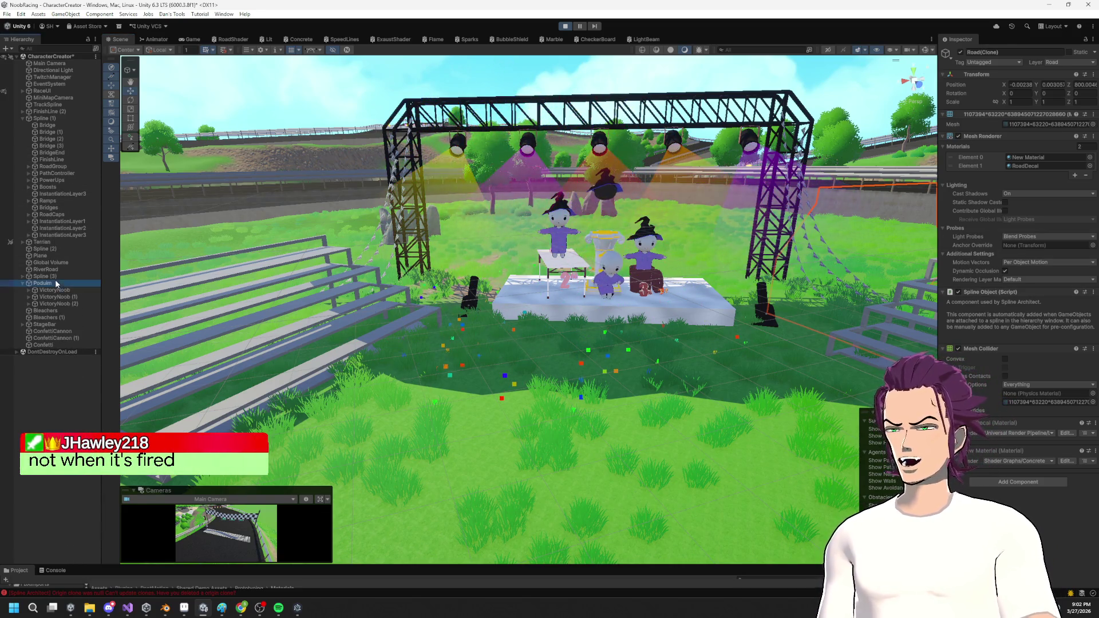
click(55, 283)
click(51, 310)
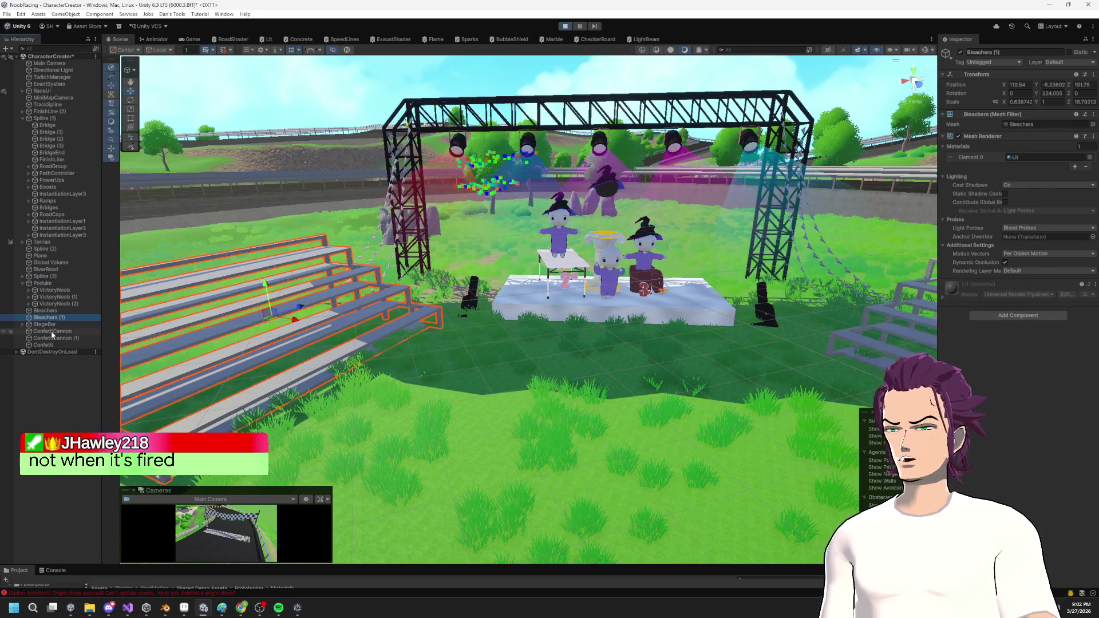
click(51, 324)
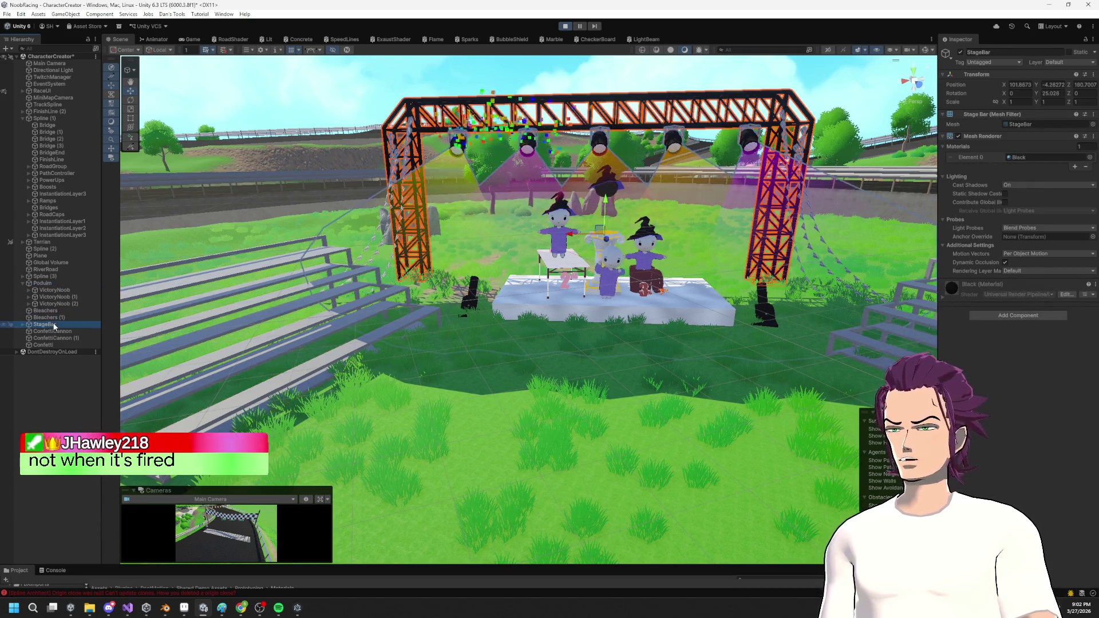
click(57, 283)
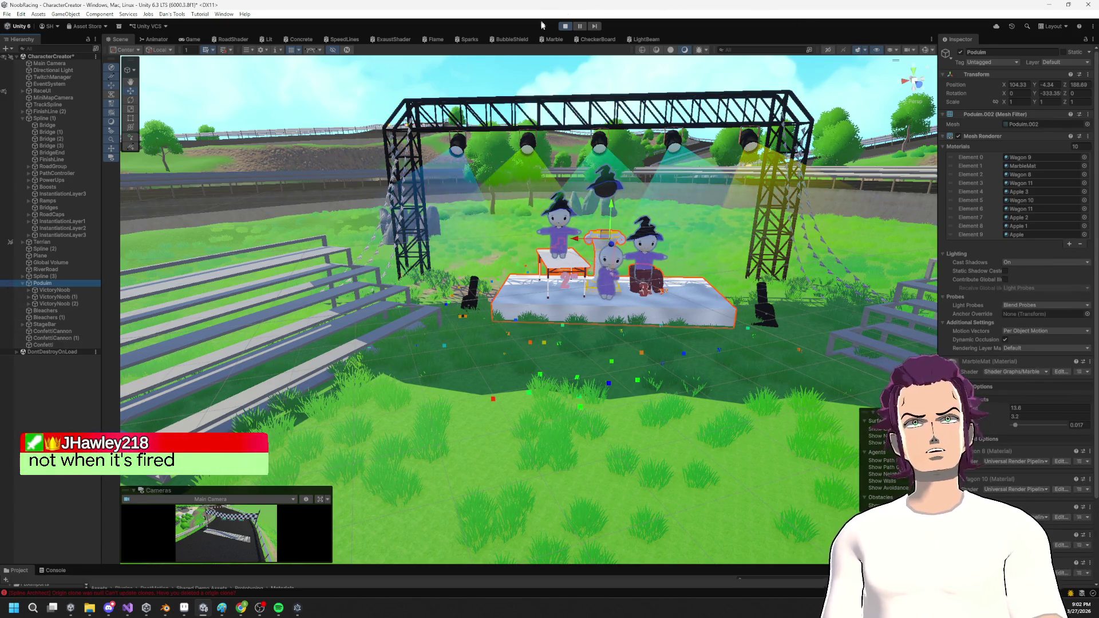
click(564, 26)
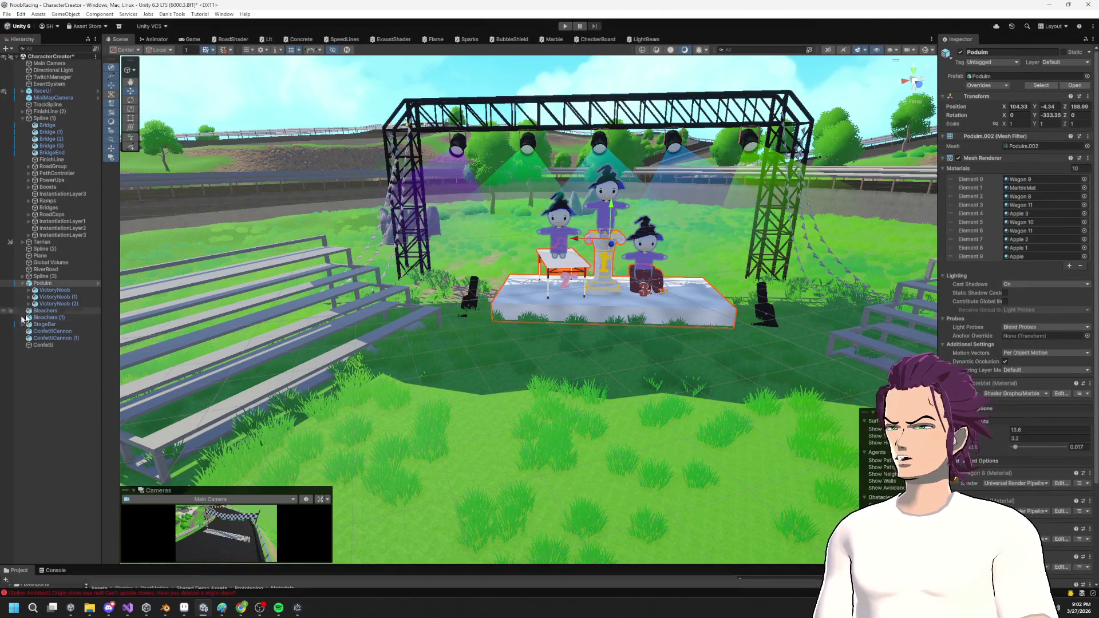
click(44, 345)
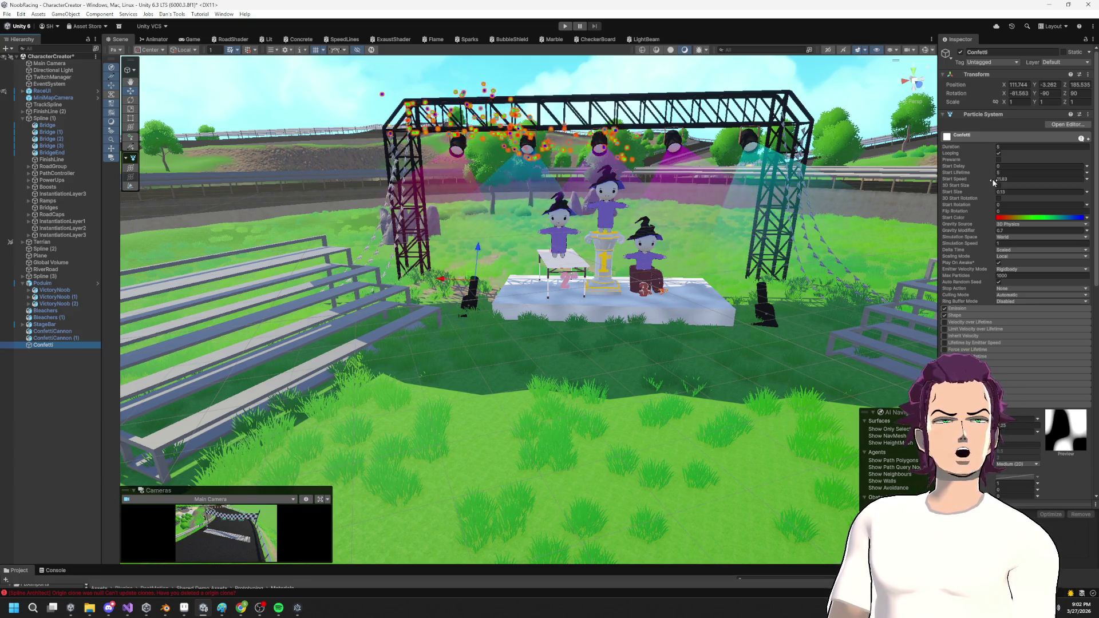
Scrub Confetti's Start Speed from 11.83 up to 16.7 and watch the higher bursts.
drag(989, 179, 985, 182)
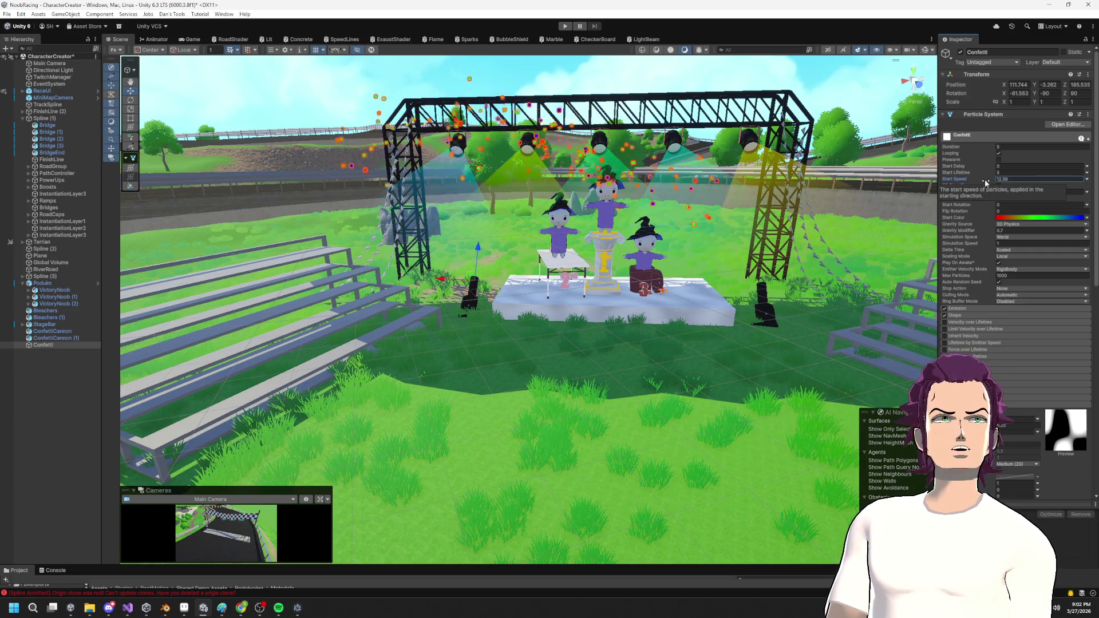
mouse_move(1001, 183)
mouse_down()
mouse_move(988, 184)
mouse_move(1022, 187)
mouse_up()
scroll(575, 188, down, 5)
mouse_move(584, 191)
mouse_down()
mouse_move(603, 211)
mouse_move(618, 196)
mouse_up()
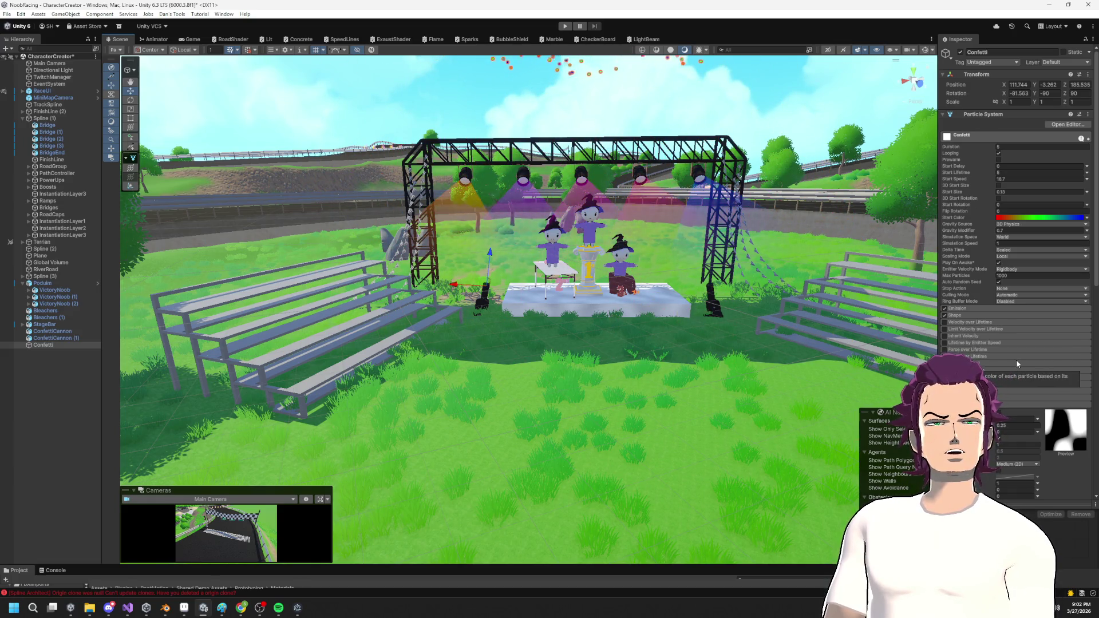
scroll(1017, 363, down, 1)
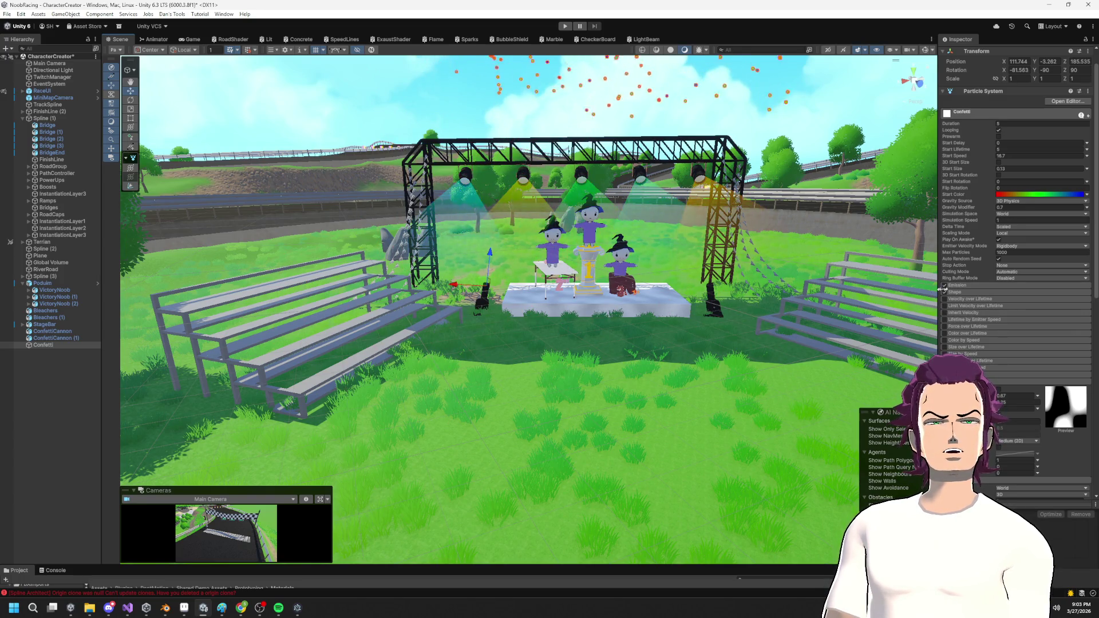
Leave Velocity over Lifetime off and enable Limit Velocity over Lifetime.
click(972, 298)
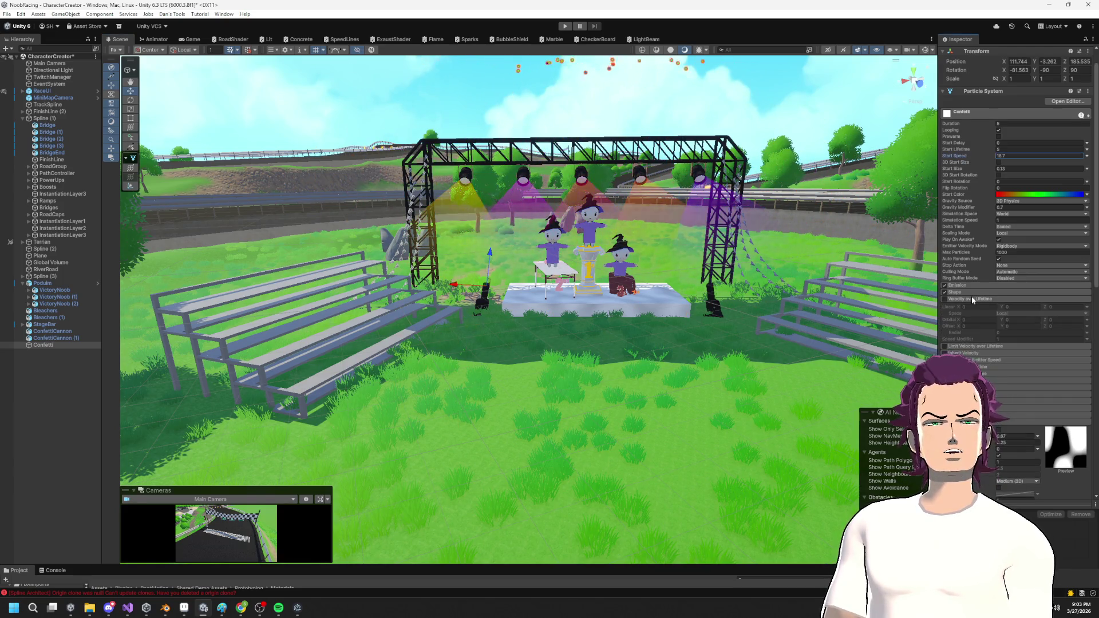
click(945, 299)
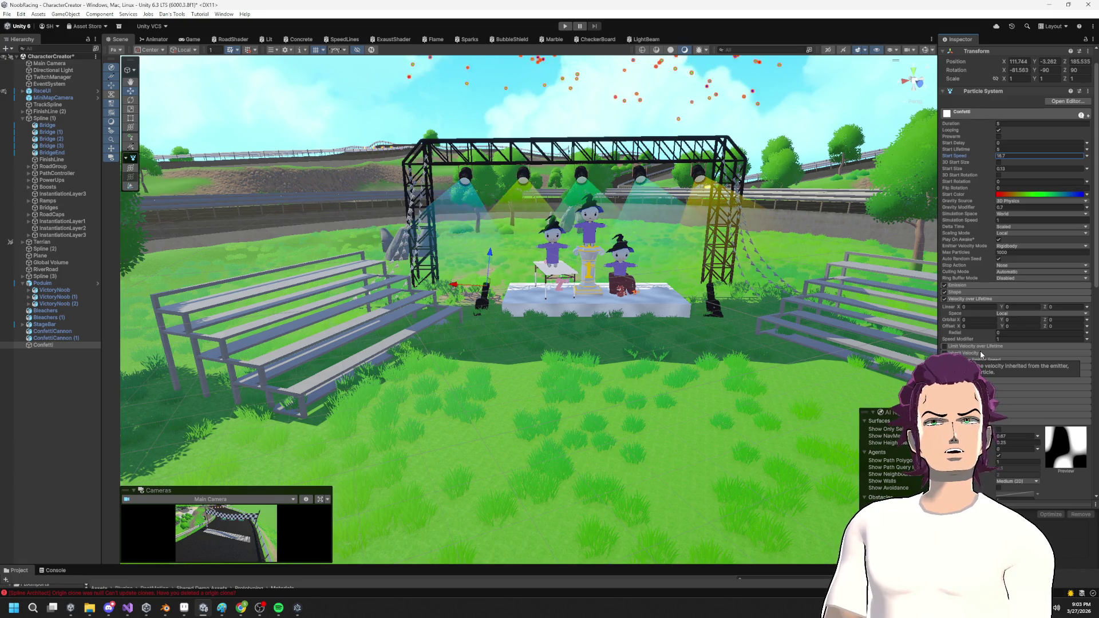
click(943, 300)
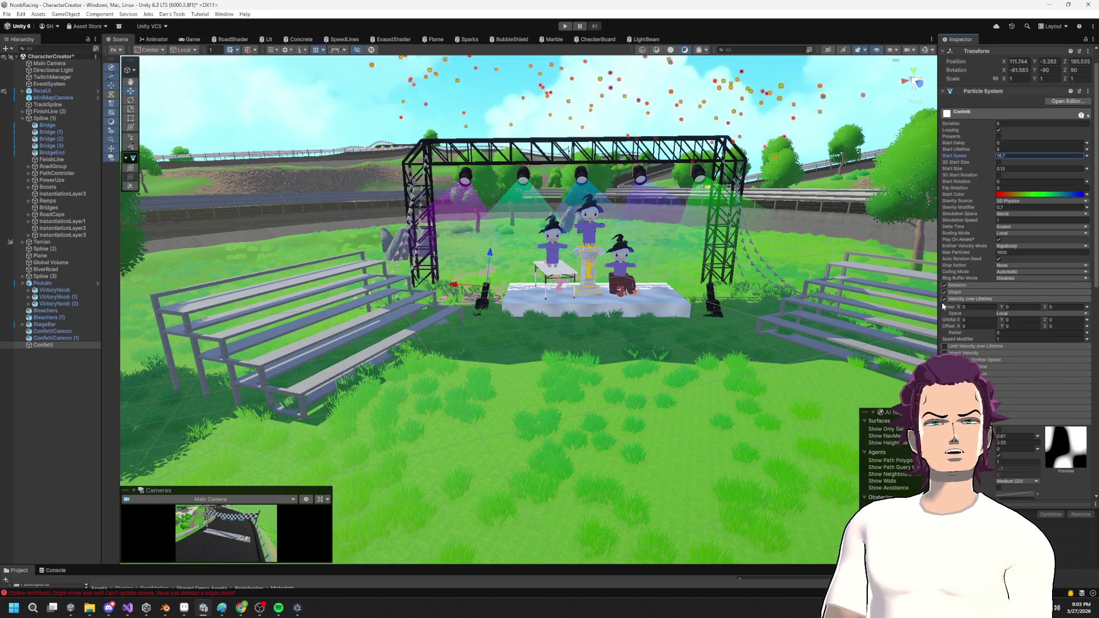
click(972, 347)
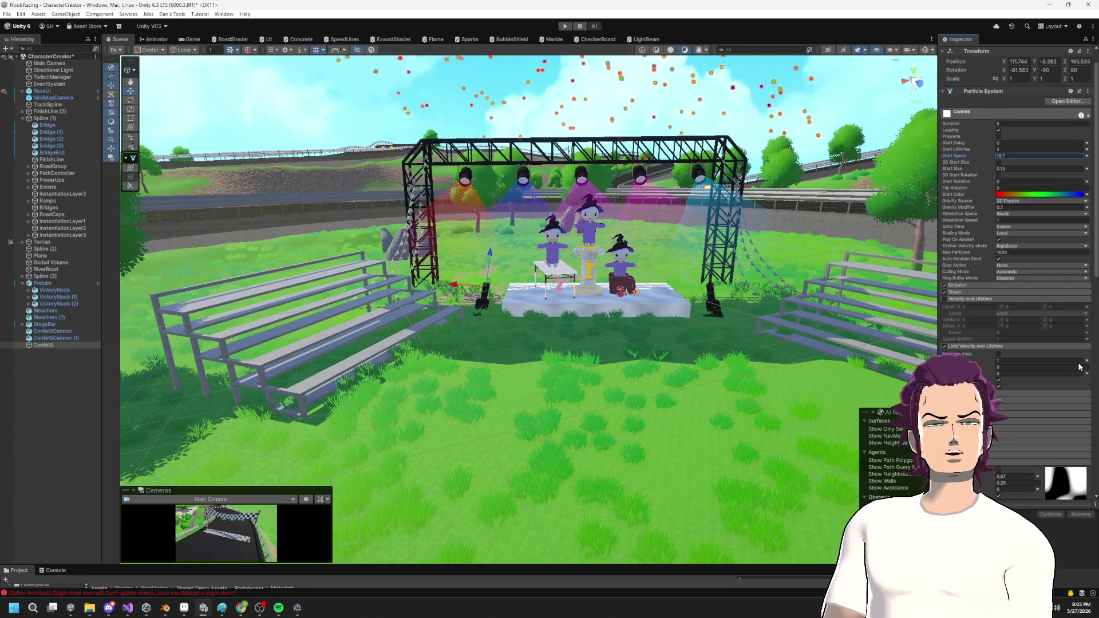
Set the Limit Velocity over Lifetime Dampen to 0.01.
click(999, 368)
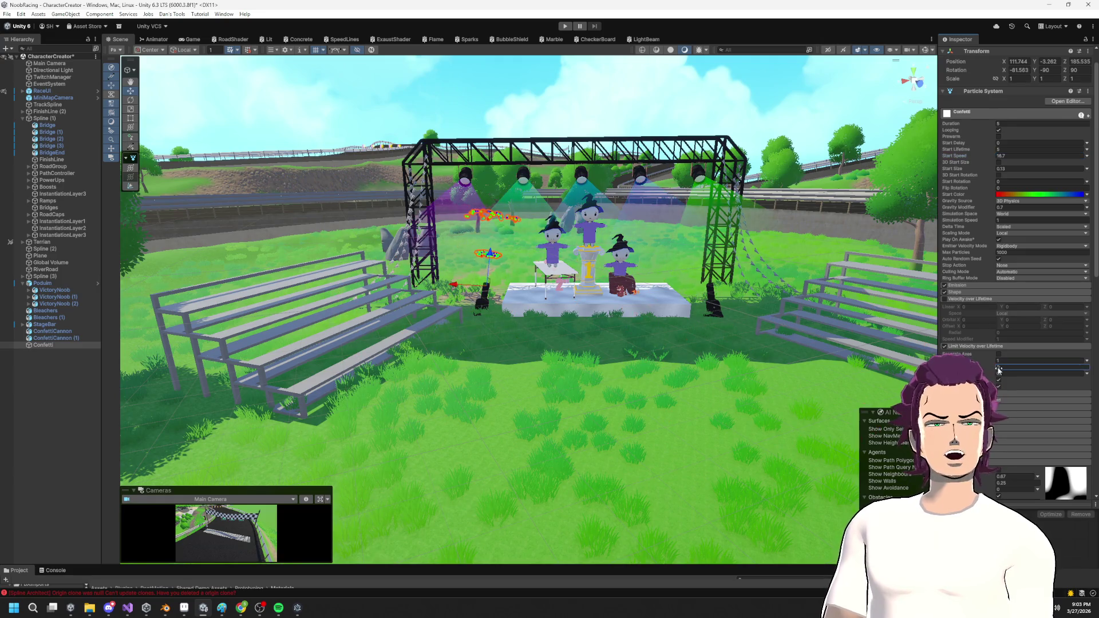
text(0.3)
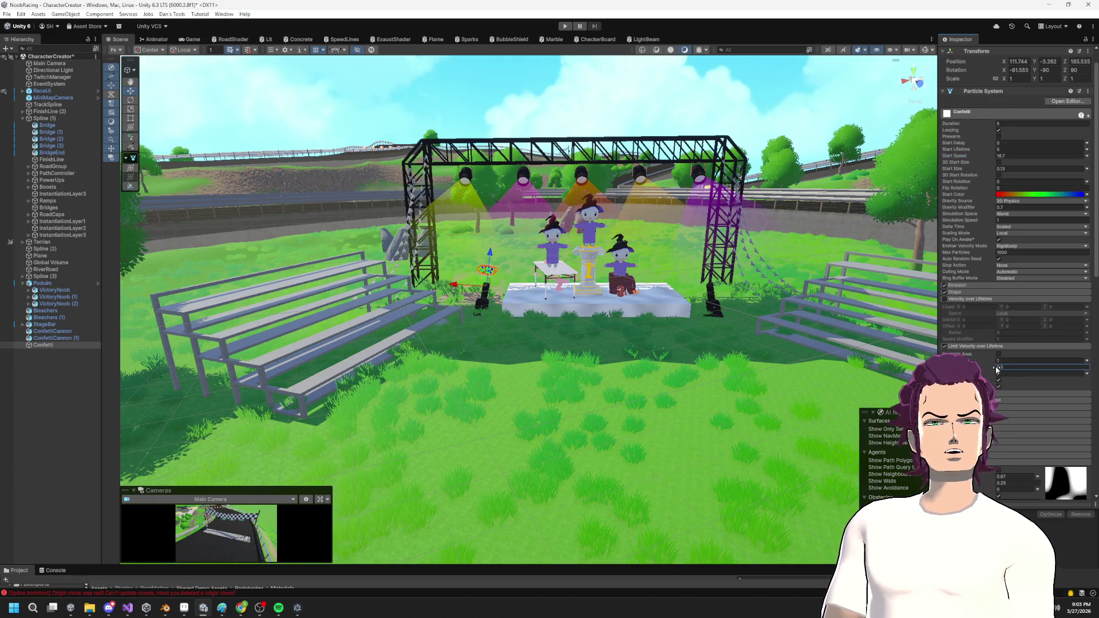
text(1)
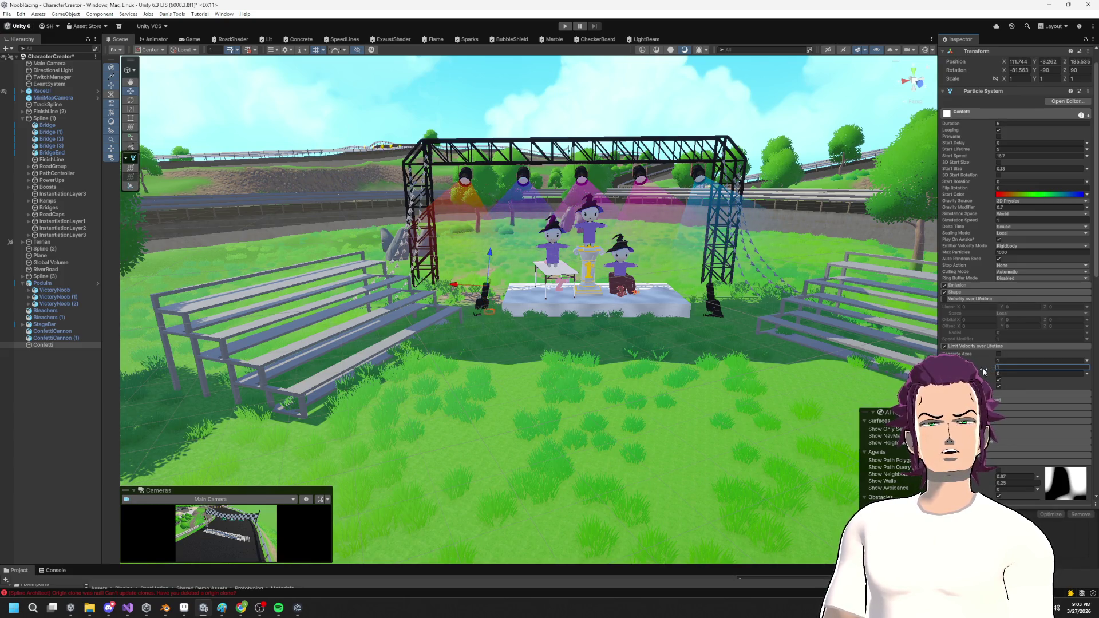
text(0.85)
key(BackSpace)
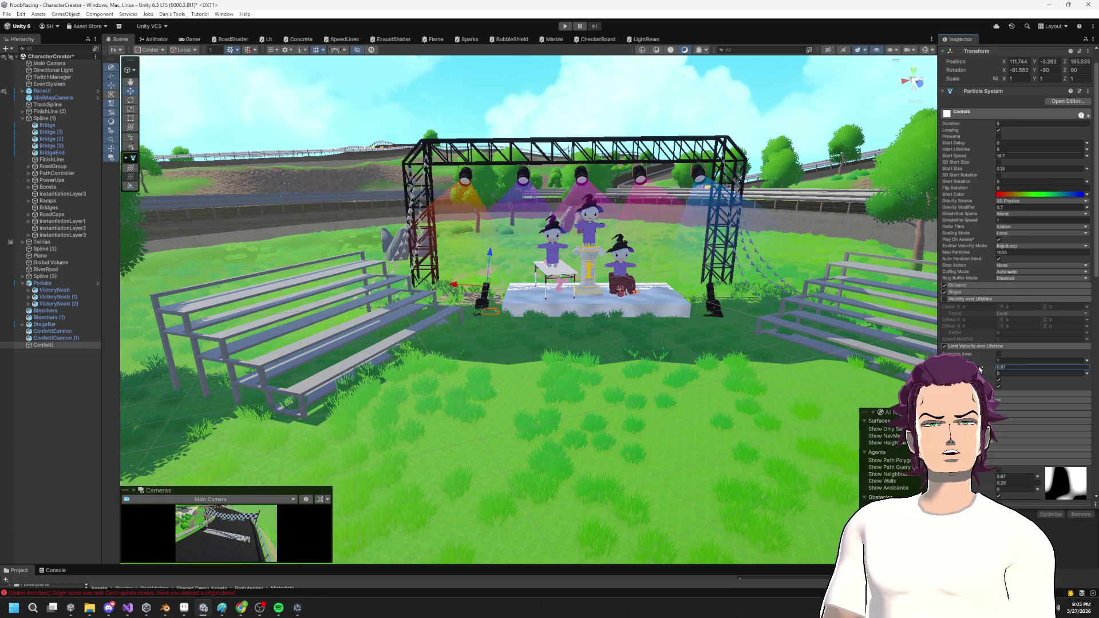
text(1)
key(BackSpace)
key(BackSpace)
key(BackSpace)
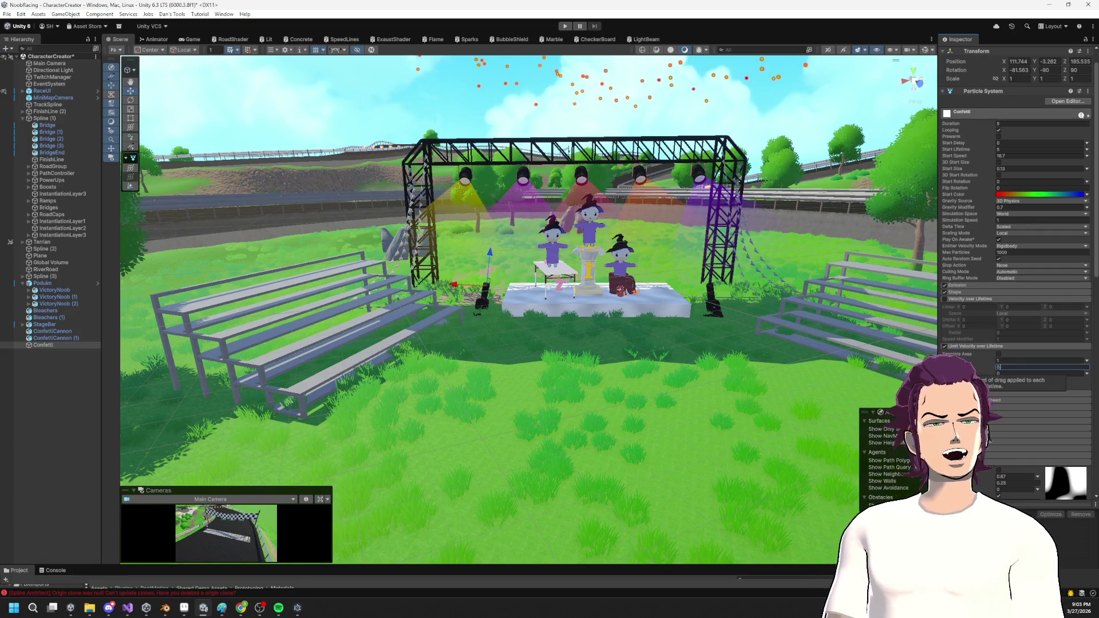
text(.1)
drag(655, 291, 598, 281)
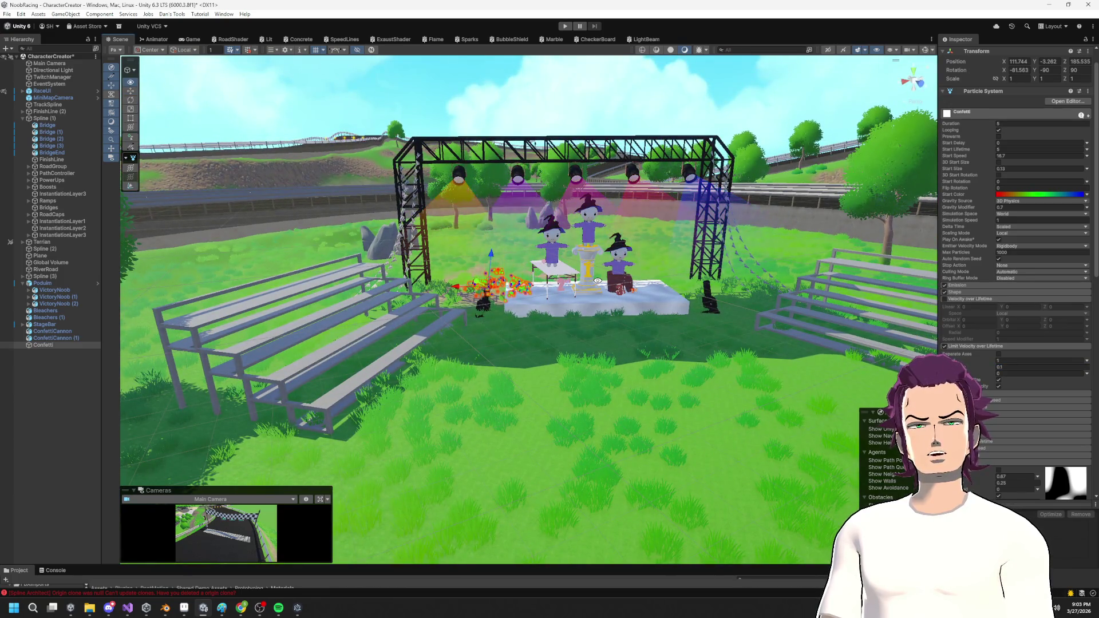
click(1015, 366)
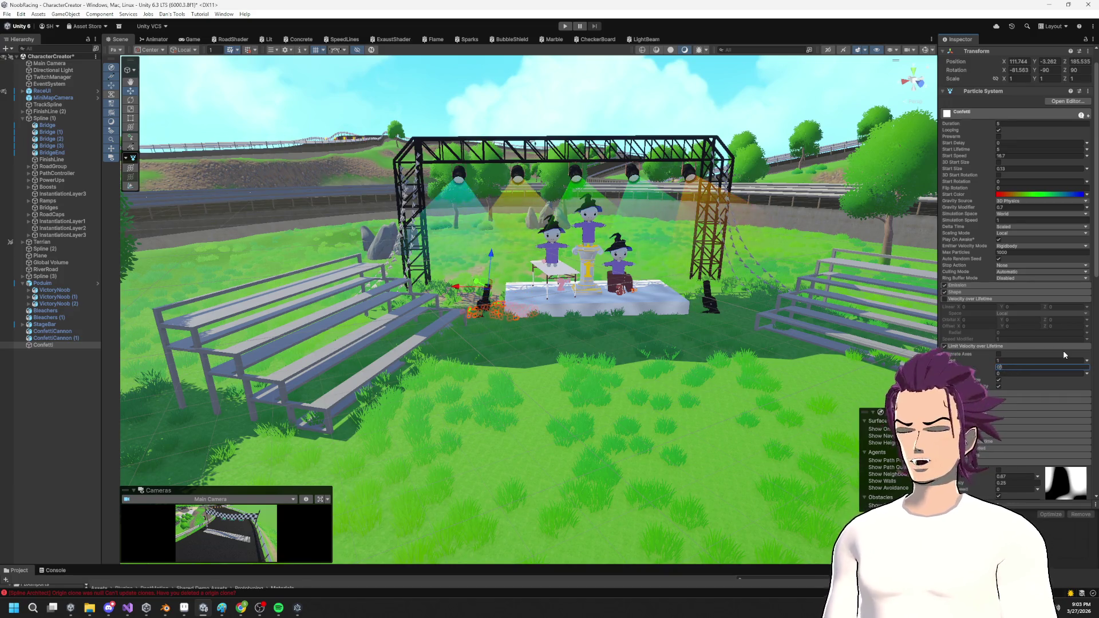
text(0.05)
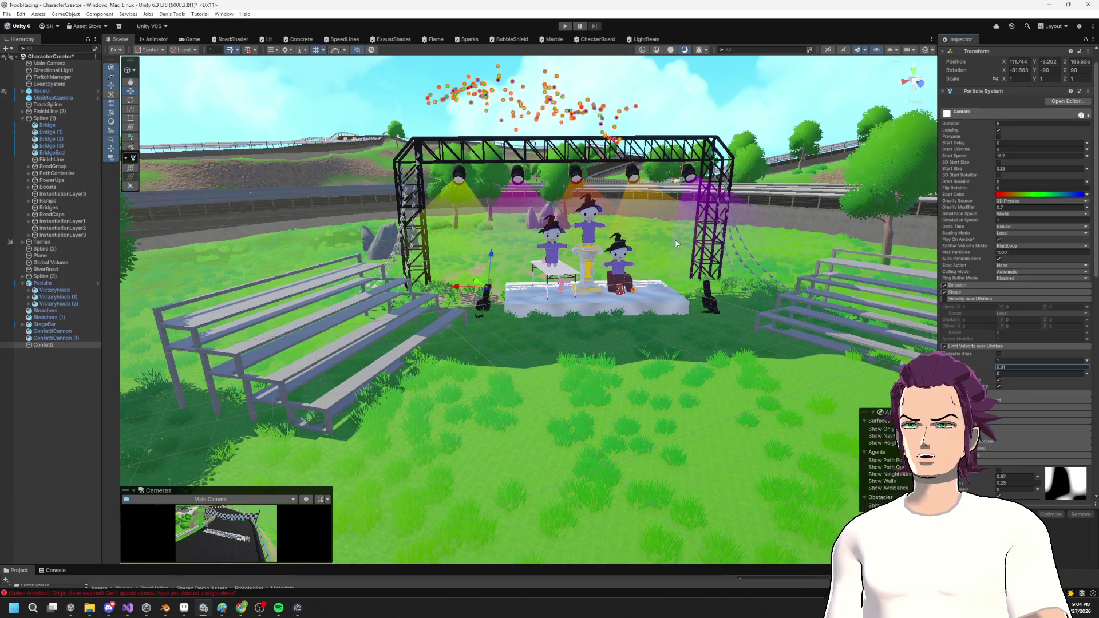
scroll(518, 259, down, 5)
scroll(530, 263, up, 5)
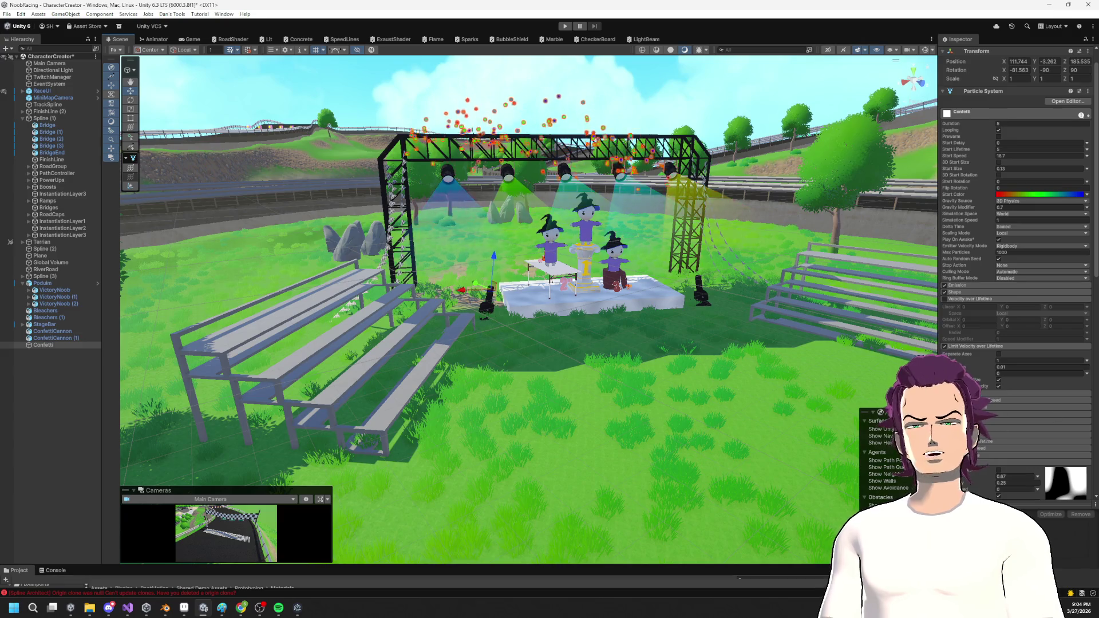
Enable Trails on the confetti and shorten the trail Lifetime to about 0.33.
scroll(1070, 441, down, 10)
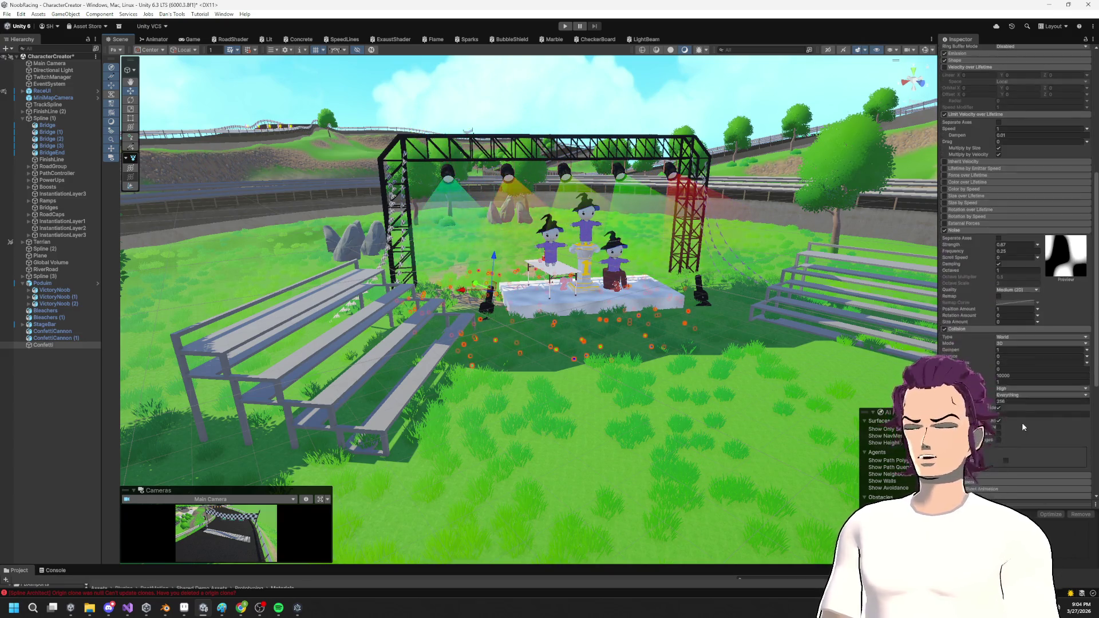
scroll(1010, 422, down, 5)
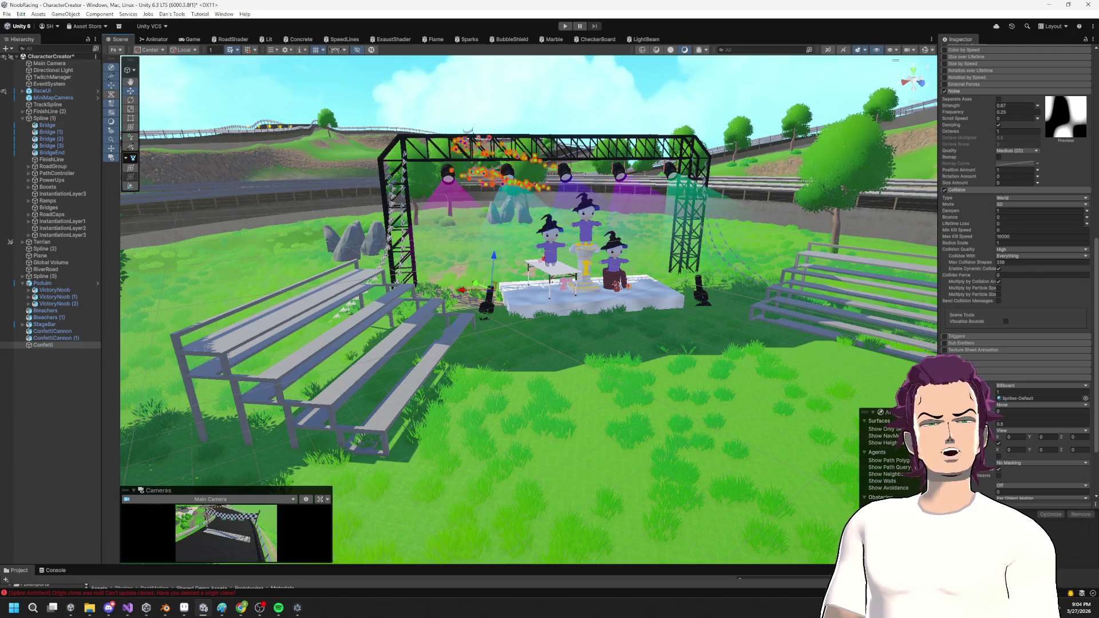
click(973, 364)
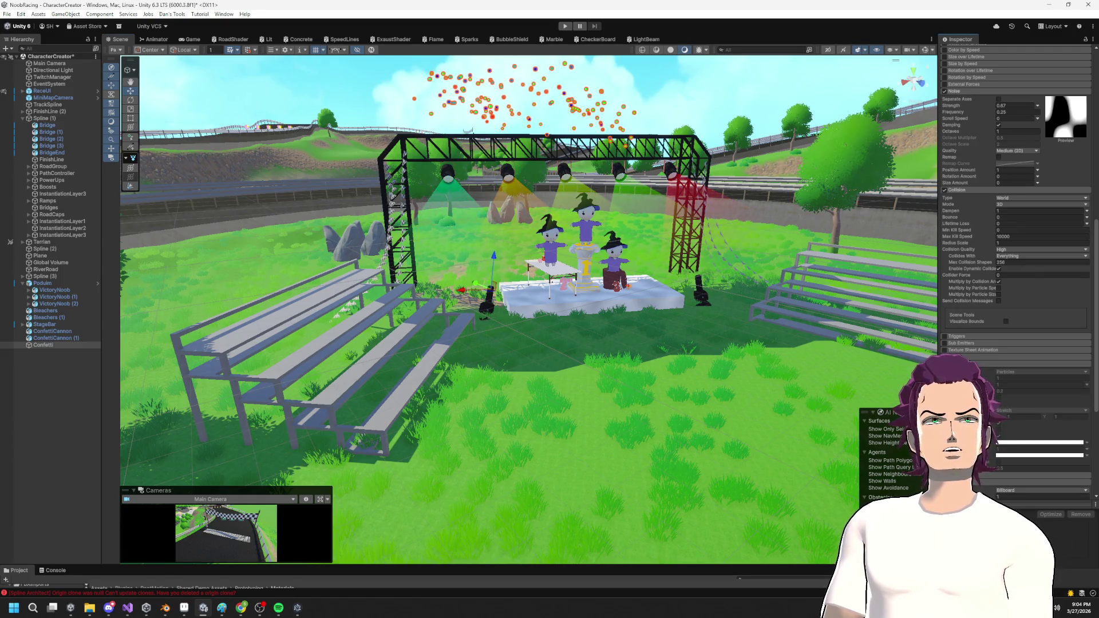
click(945, 364)
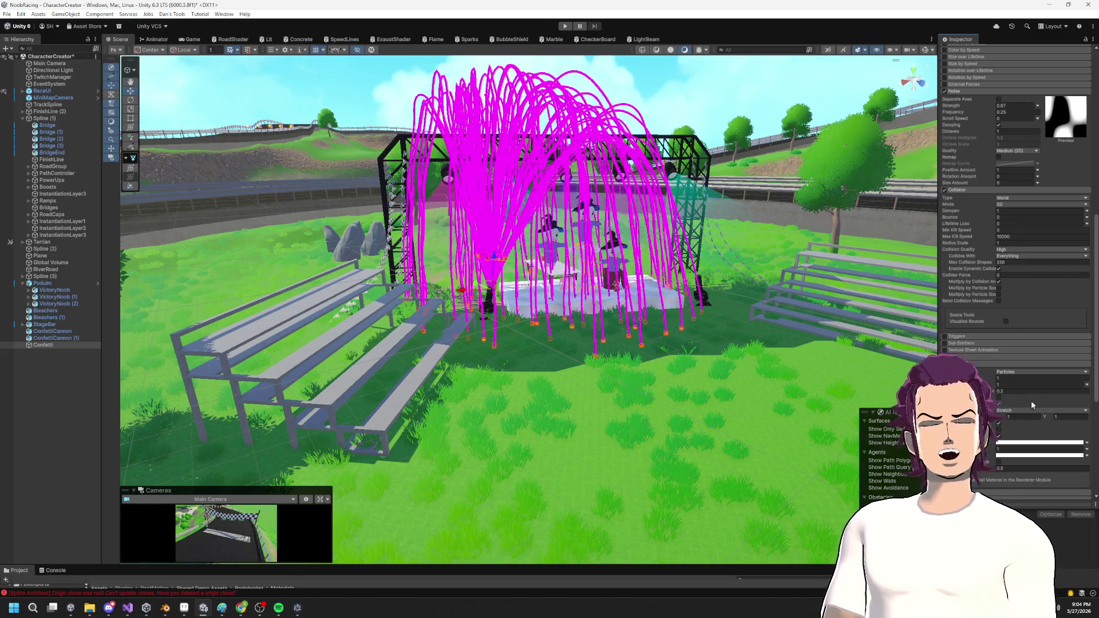
scroll(1031, 400, down, 2)
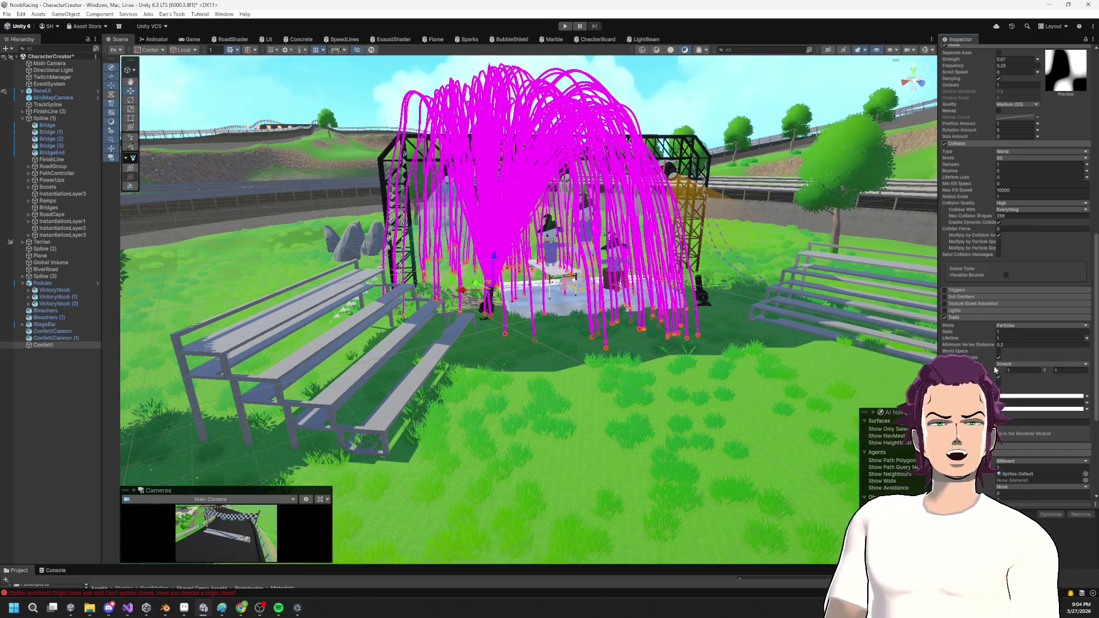
click(983, 339)
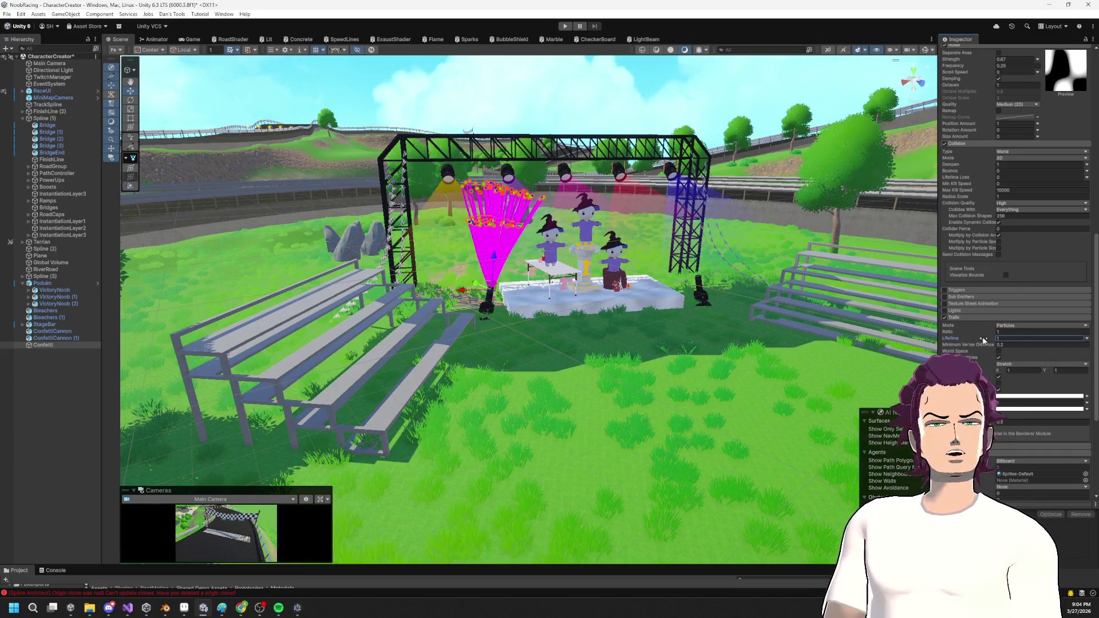
drag(1016, 338, 985, 337)
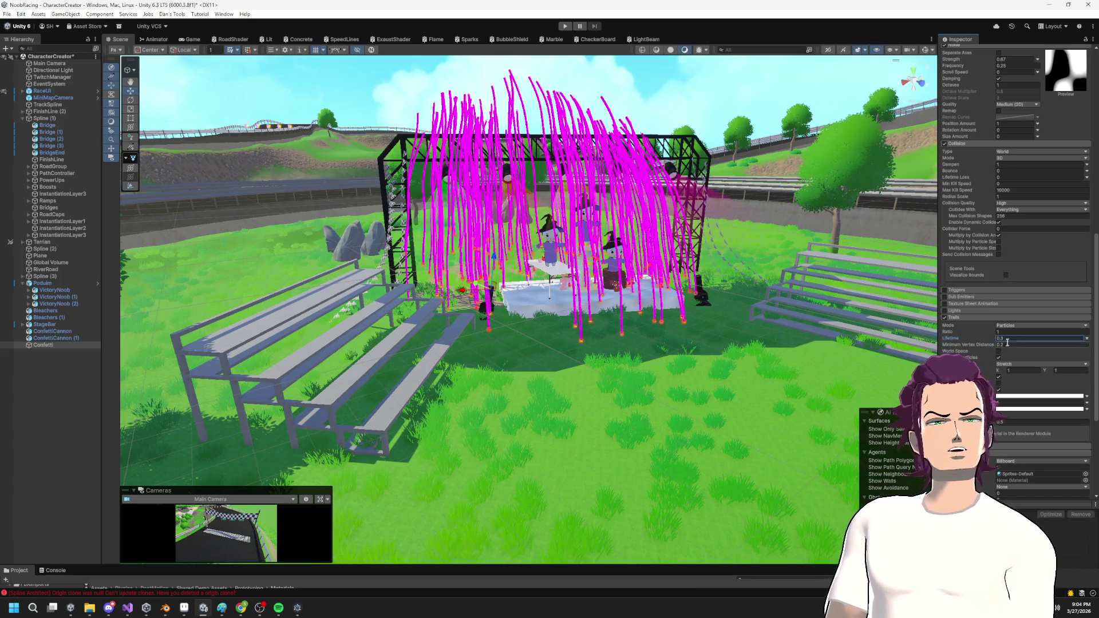
Try Ribbon trail mode, then set the trail Mode back to Particles.
click(1021, 325)
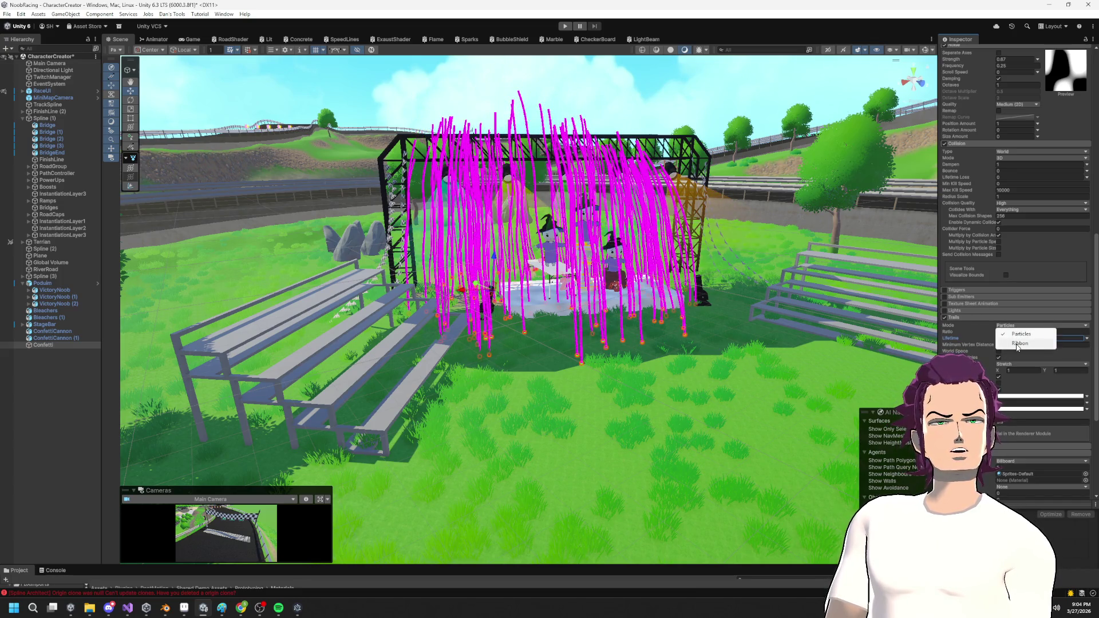
click(1016, 341)
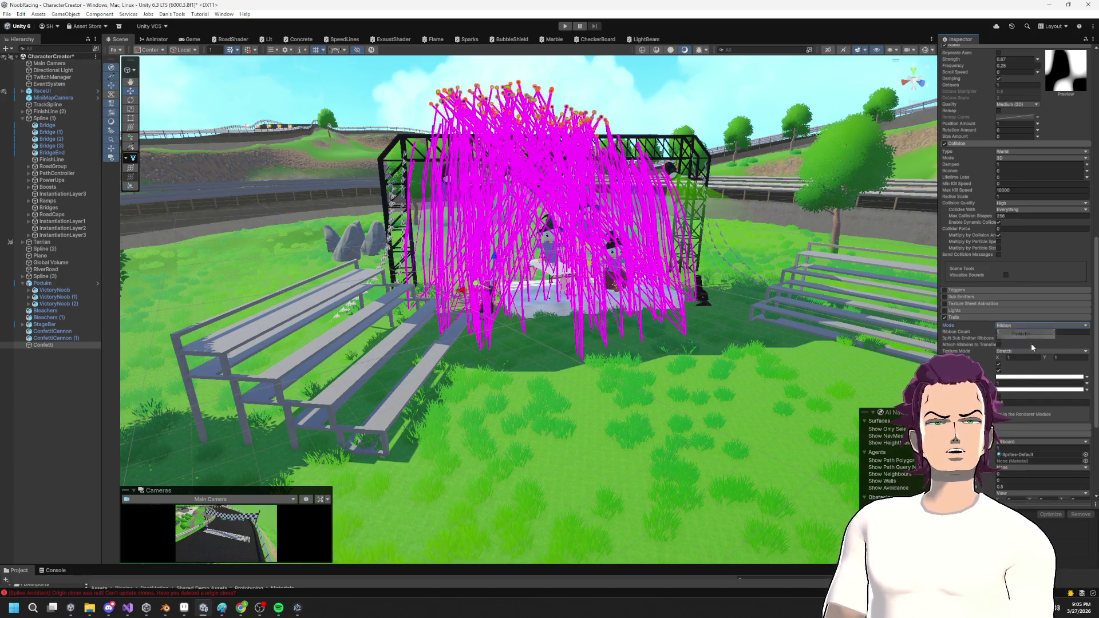
click(1030, 325)
click(1013, 333)
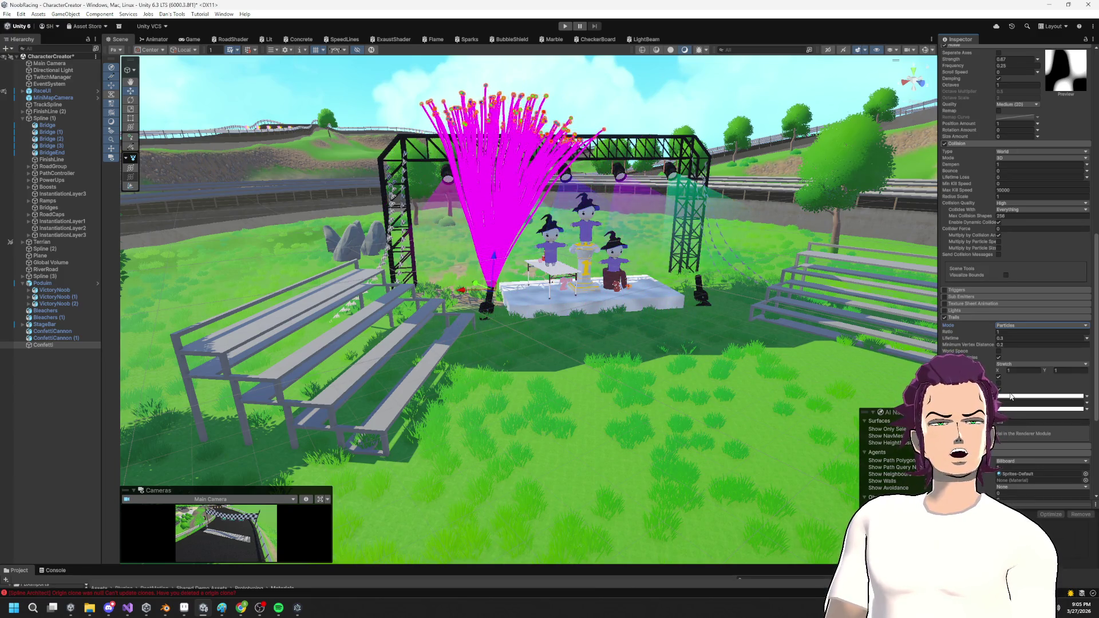
click(1087, 397)
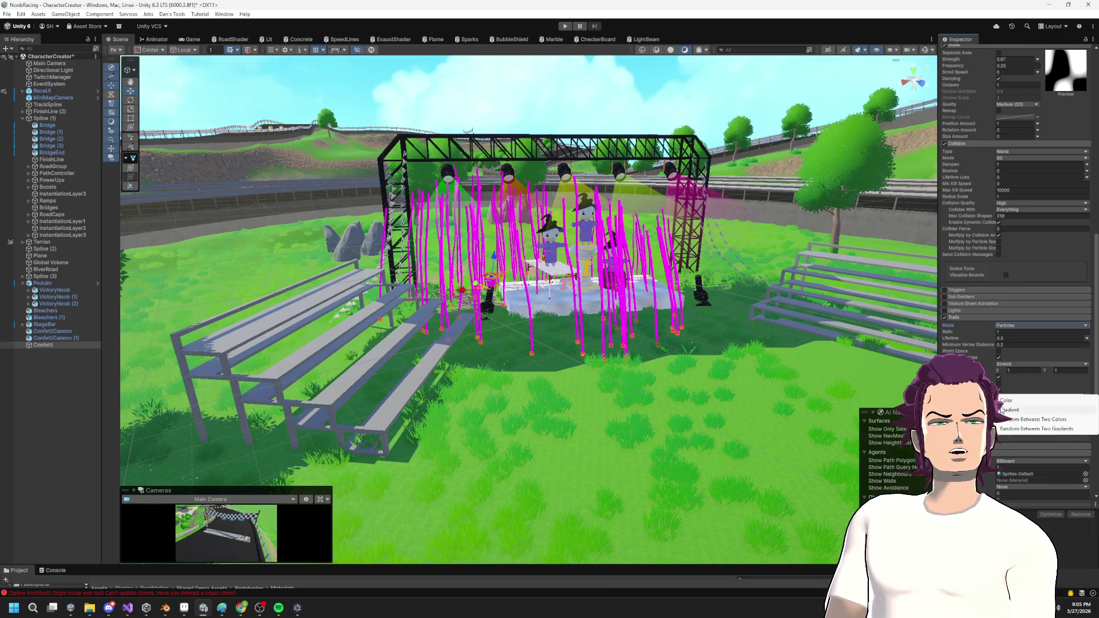
Switch the trail Color over Trail to a gradient, keeping the colour key white.
click(1010, 411)
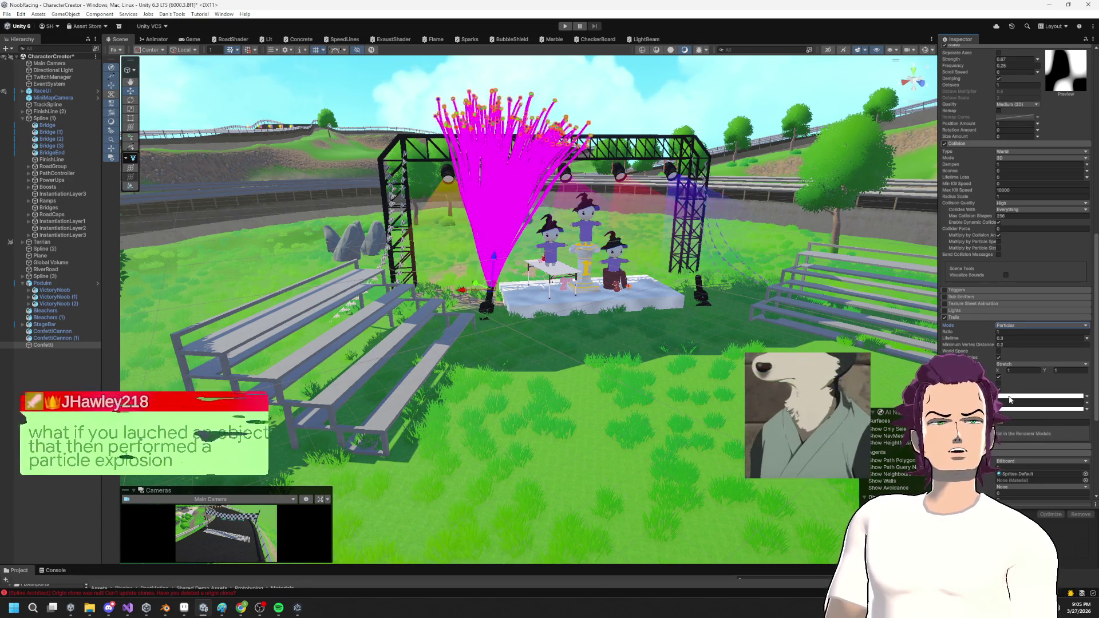
click(1038, 396)
click(596, 231)
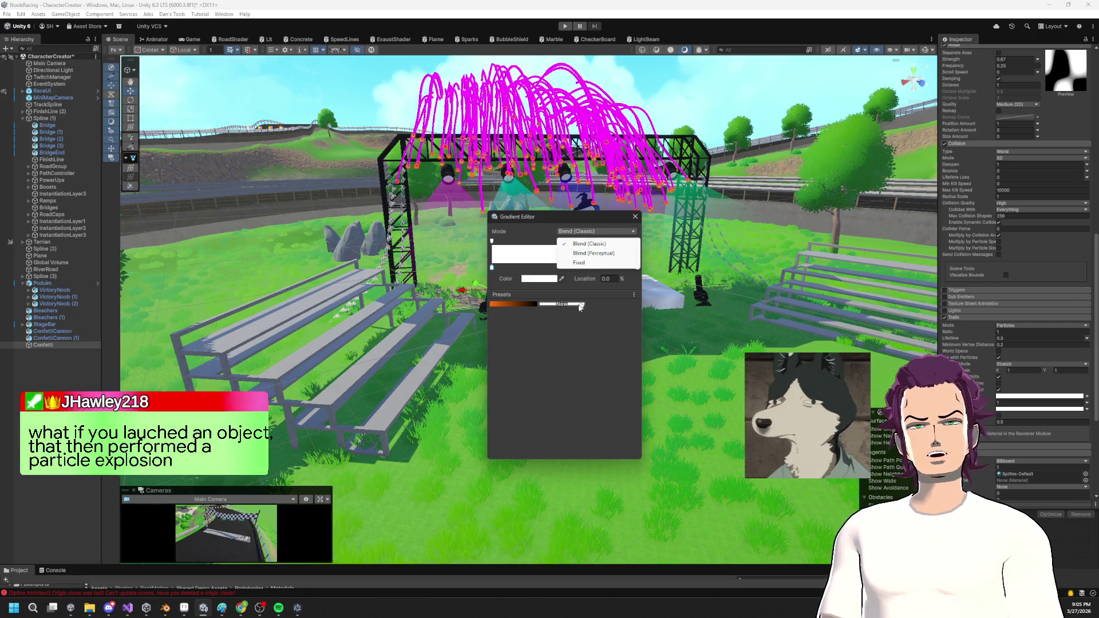
click(592, 283)
click(532, 279)
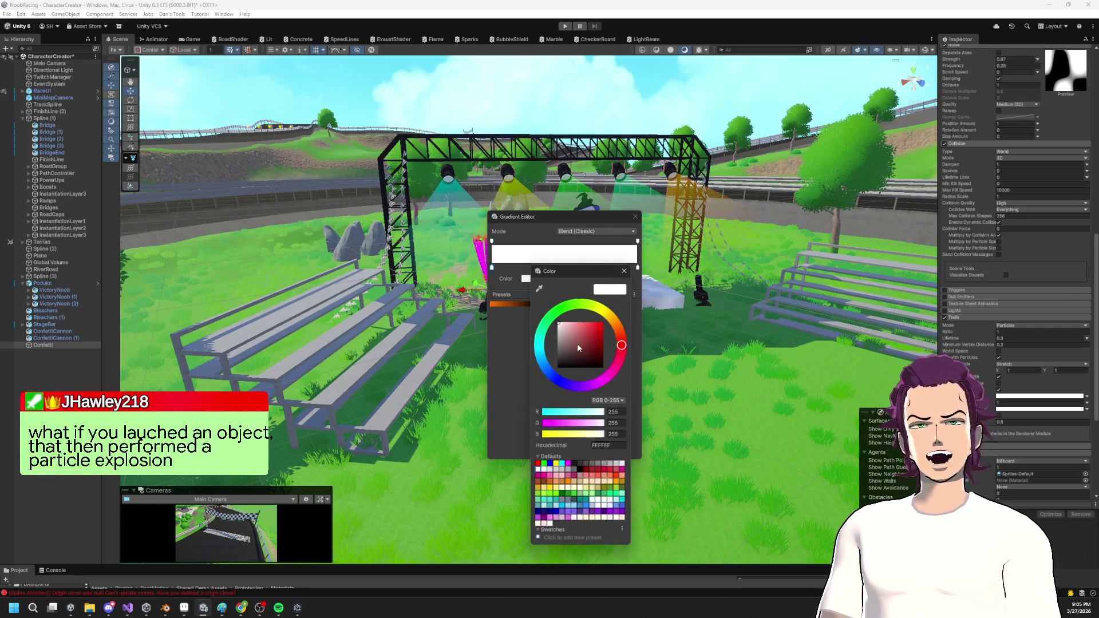
click(538, 304)
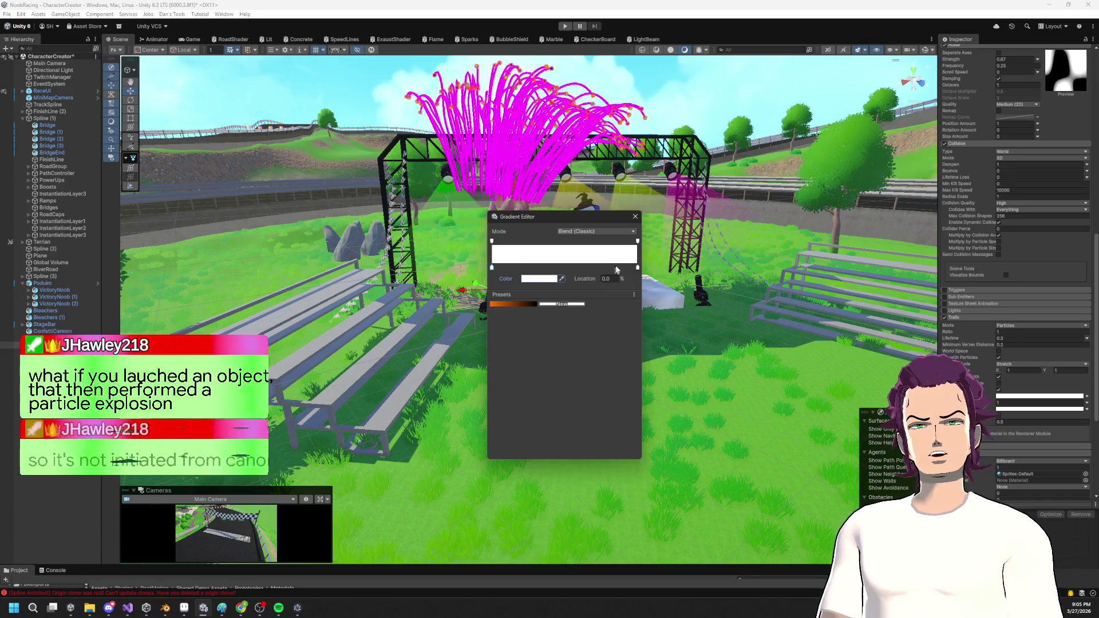
Fade the gradient alpha to 0 at 37.1%, removing the extra alpha key, and close the editor.
click(638, 241)
click(541, 280)
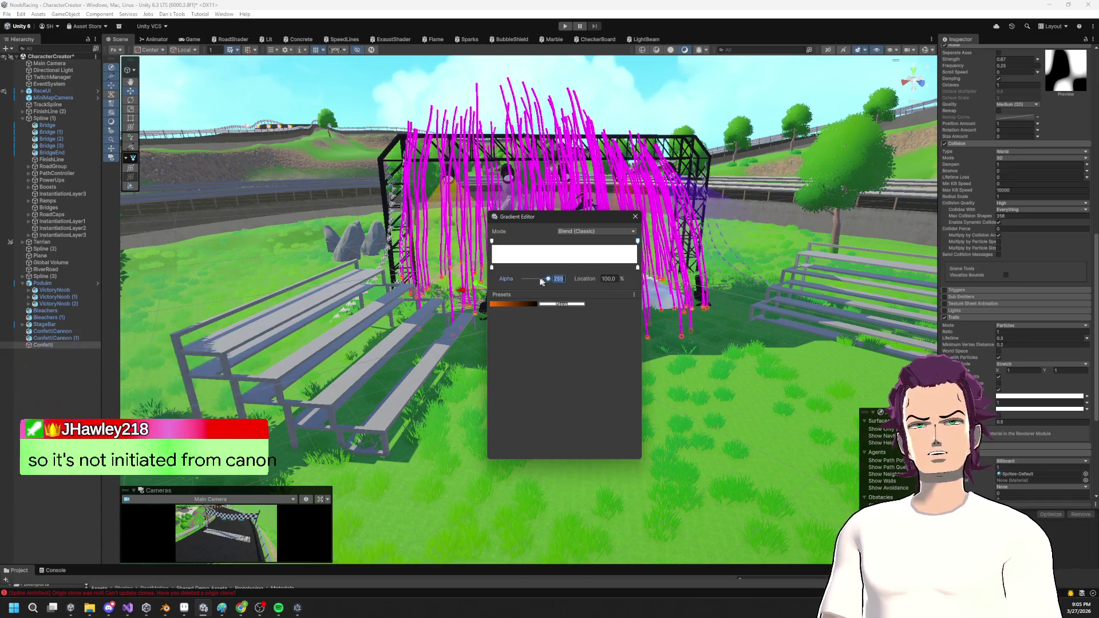
drag(538, 283, 518, 281)
drag(640, 244, 644, 251)
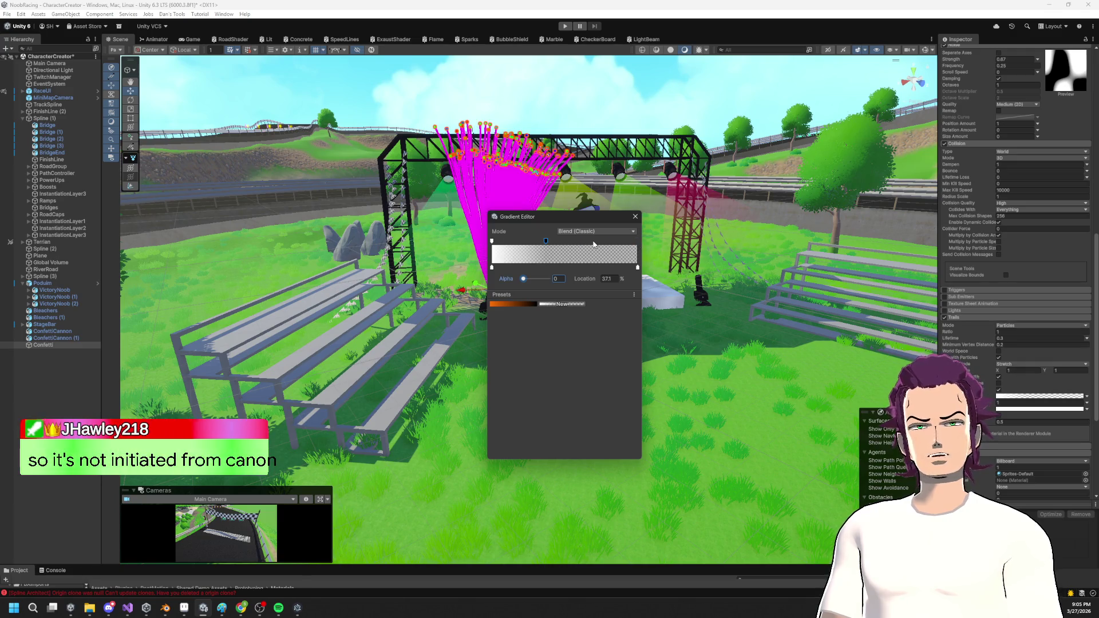
drag(539, 240, 543, 244)
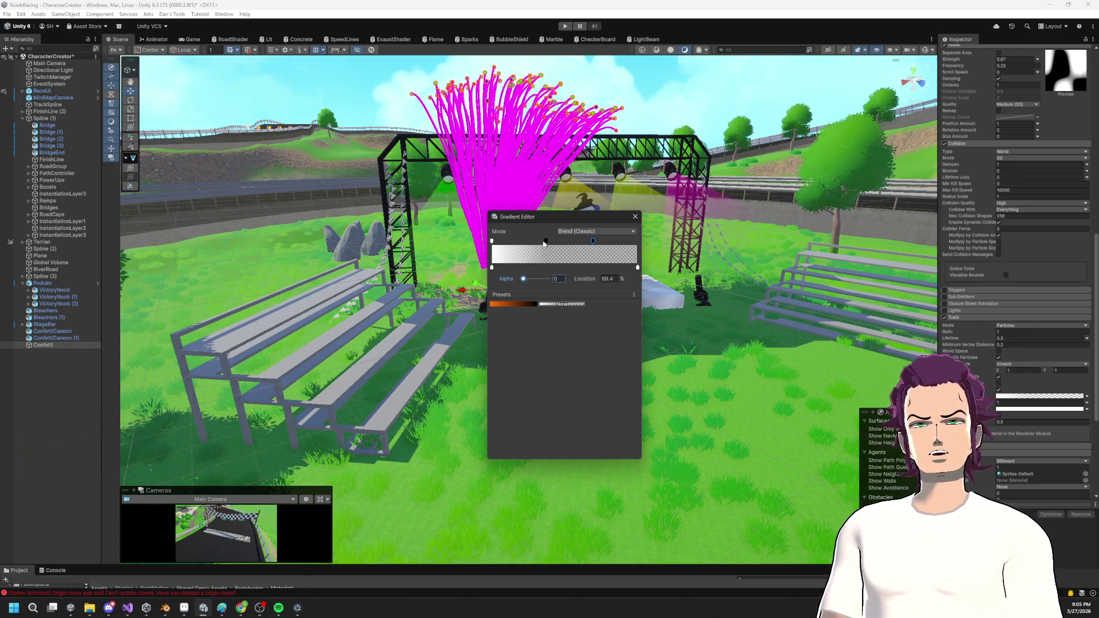
click(543, 243)
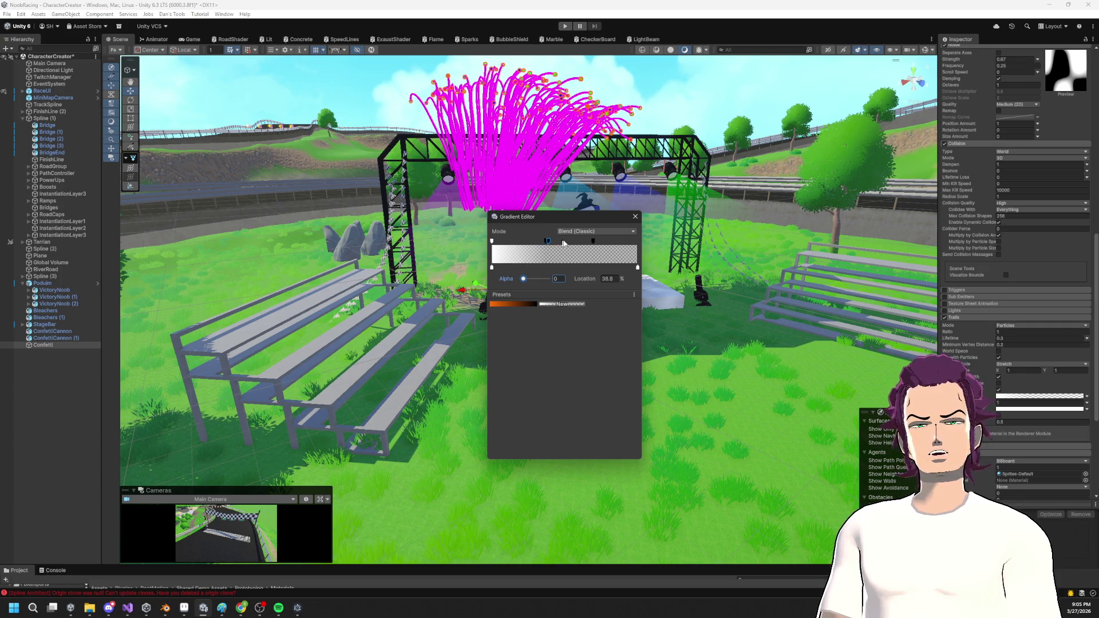
key(Delete)
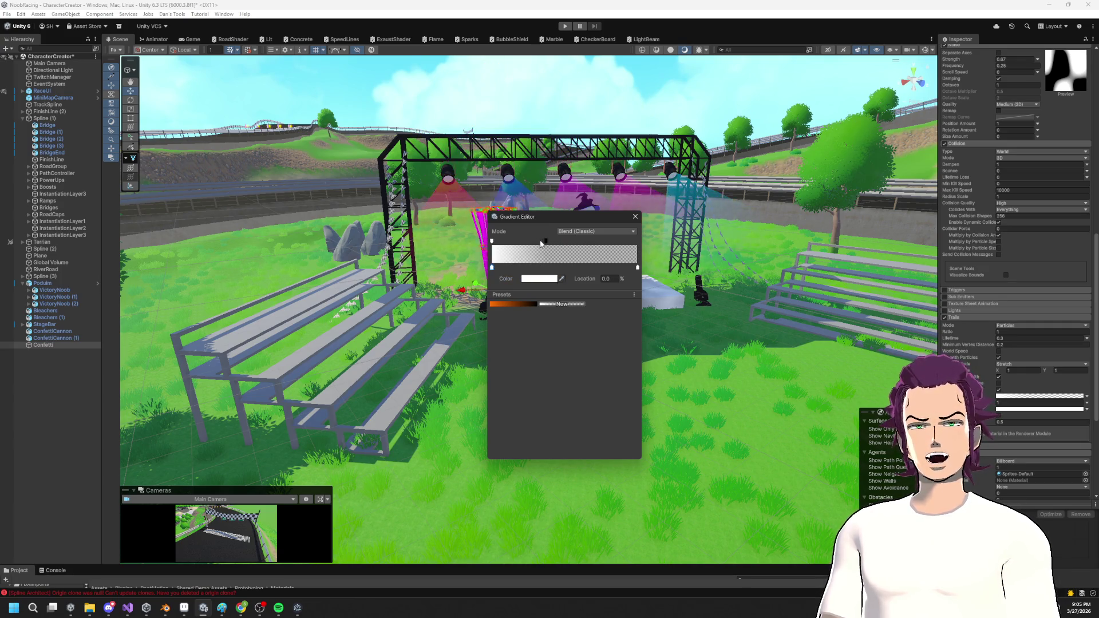
click(545, 243)
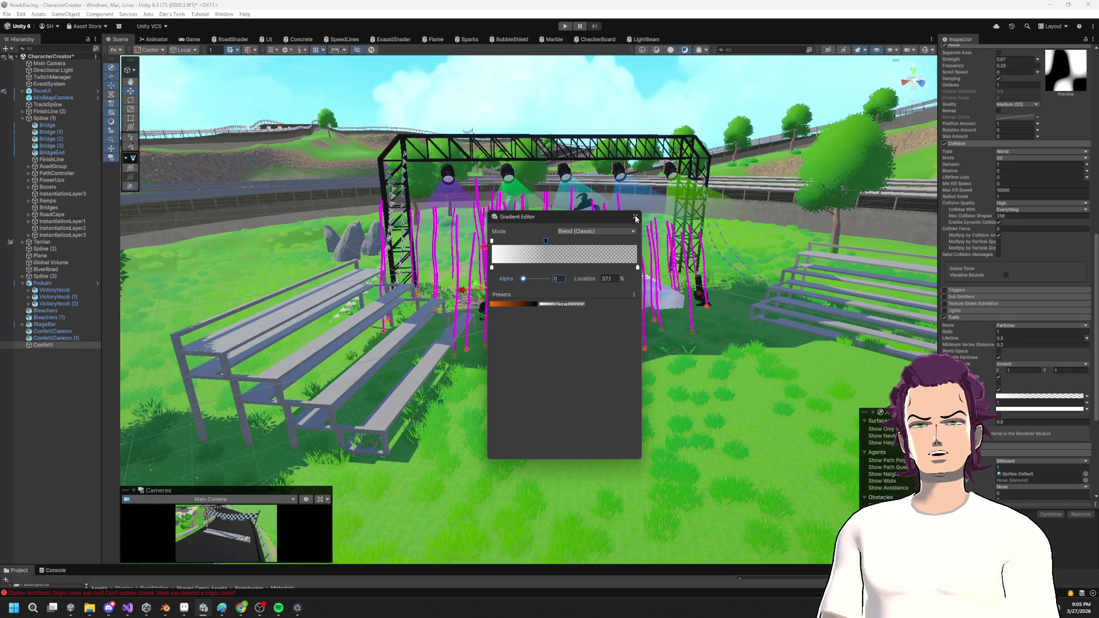
click(635, 217)
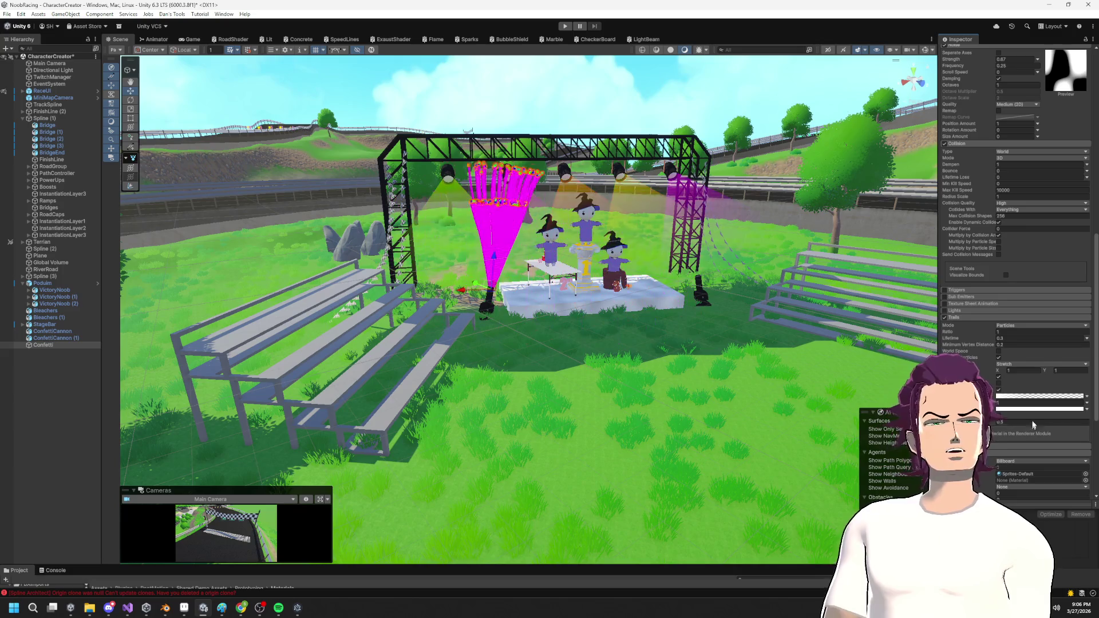
scroll(1030, 421, down, 3)
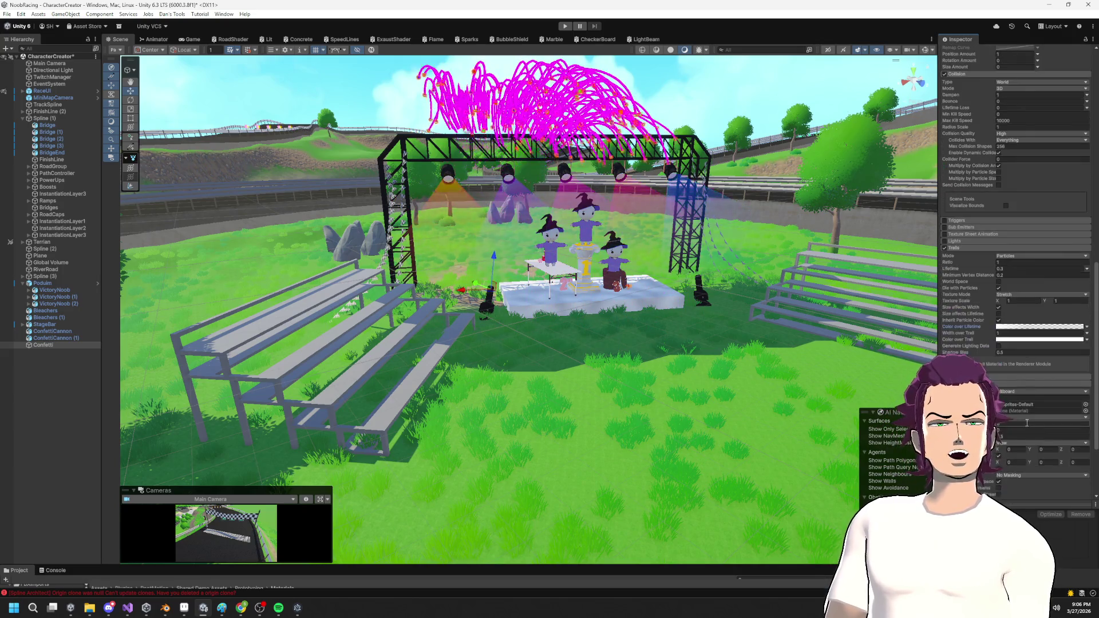
scroll(1046, 417, down, 4)
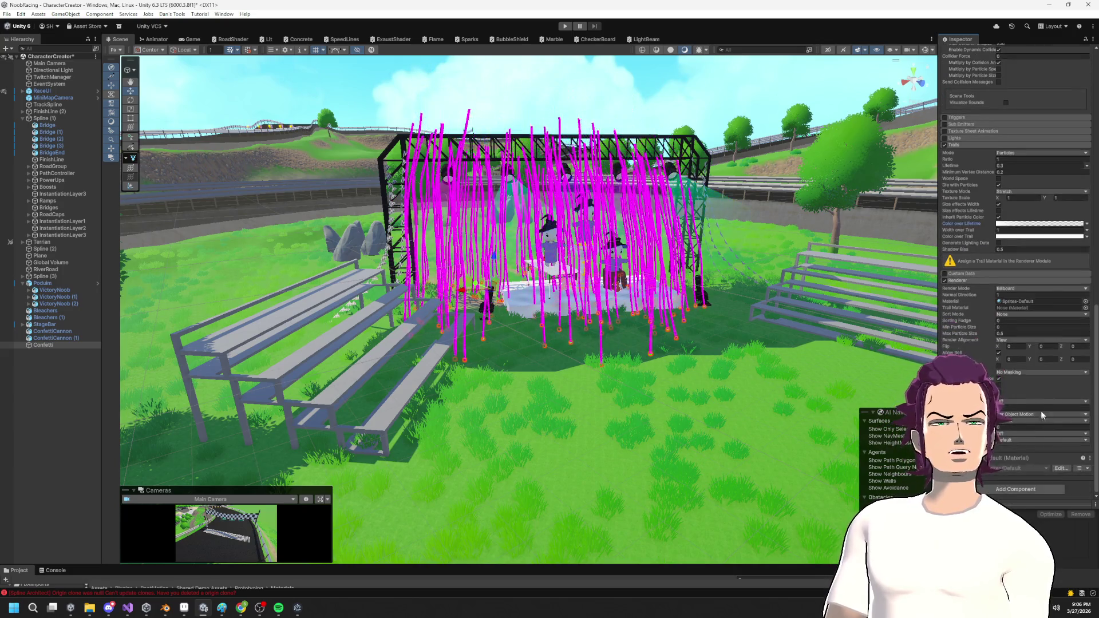
Assign Default-Particle as the Confetti Trail Material in the Renderer module, replacing the magenta trails.
click(1085, 308)
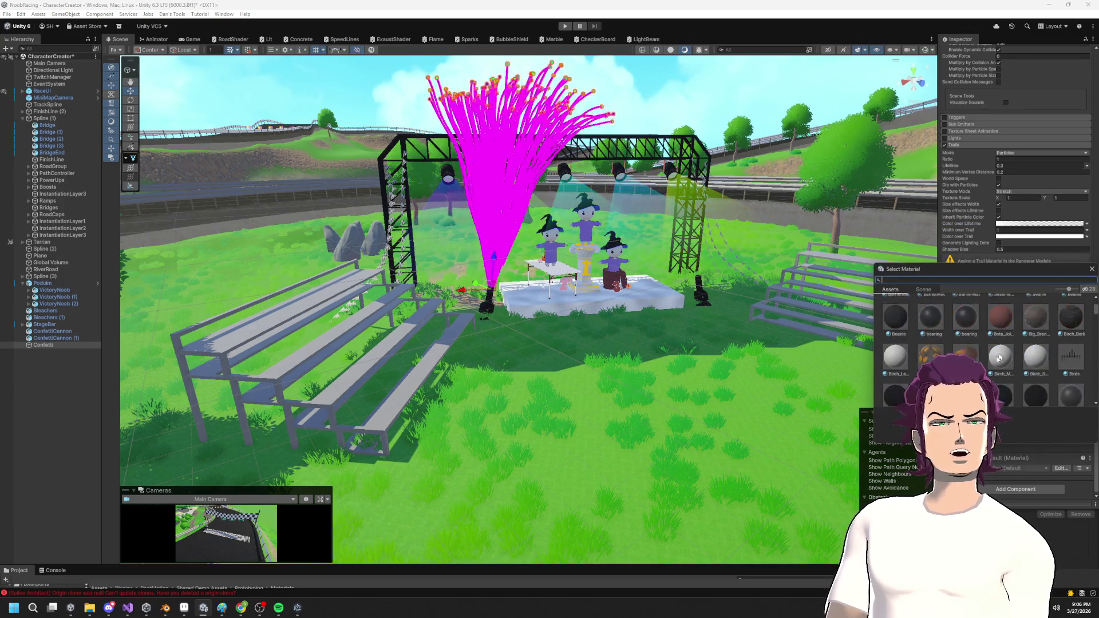
scroll(1002, 352, down, 6)
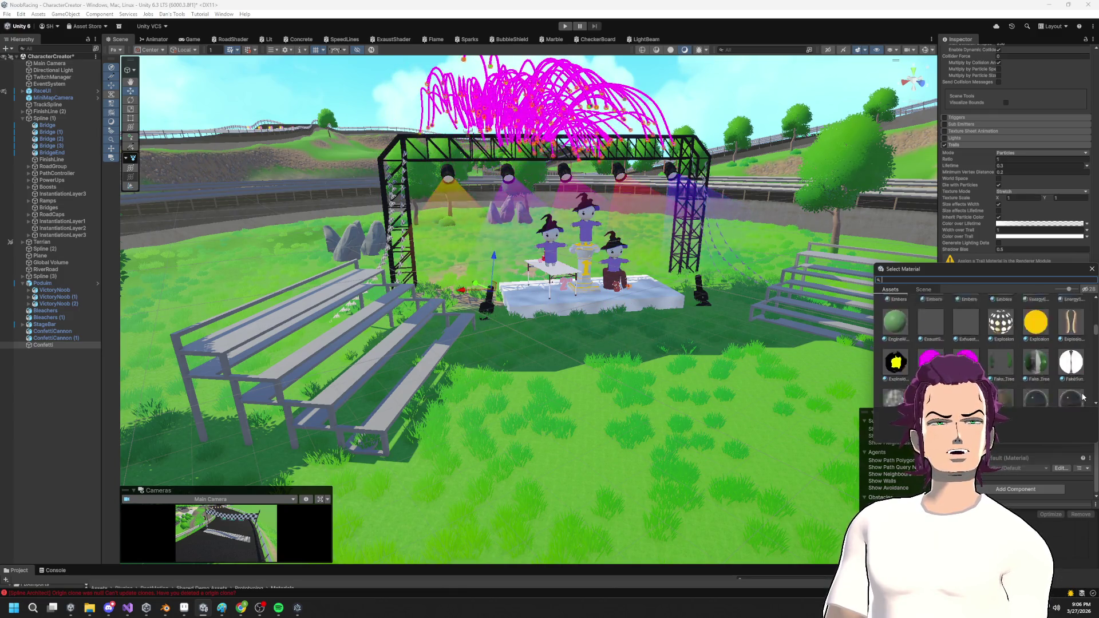
scroll(1079, 394, down, 5)
scroll(1070, 383, down, 5)
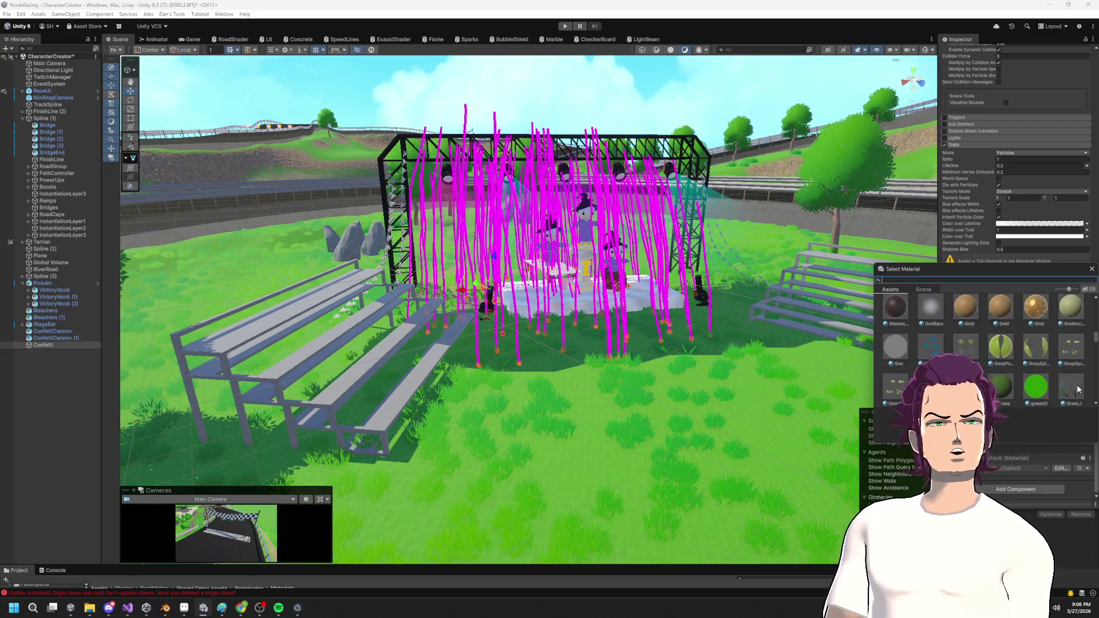
scroll(1060, 375, down, 10)
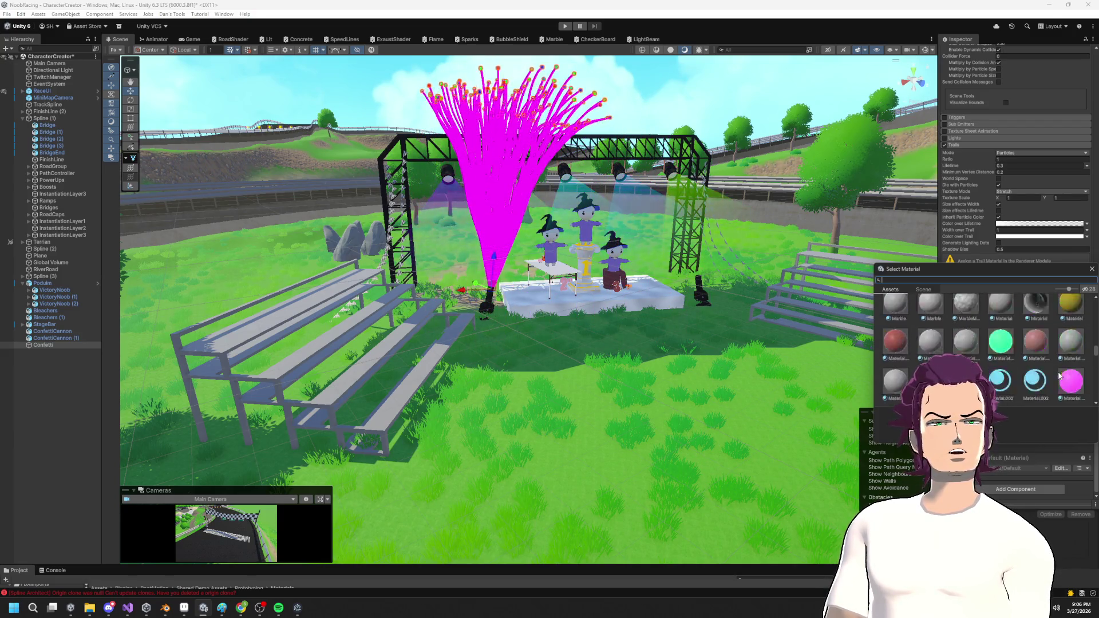
scroll(1051, 372, down, 10)
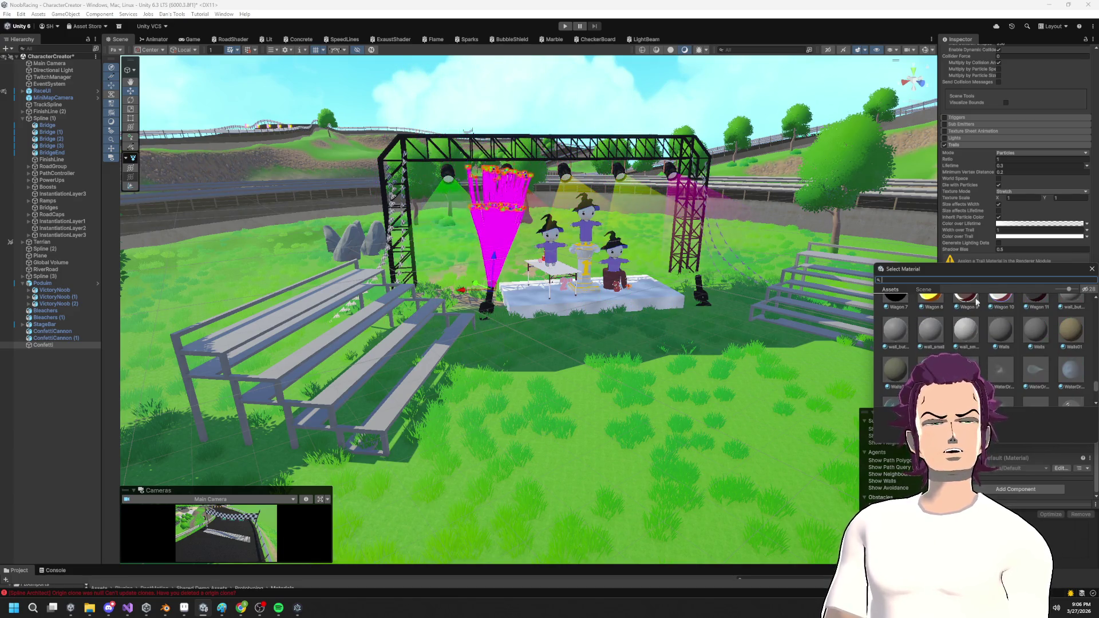
text(def)
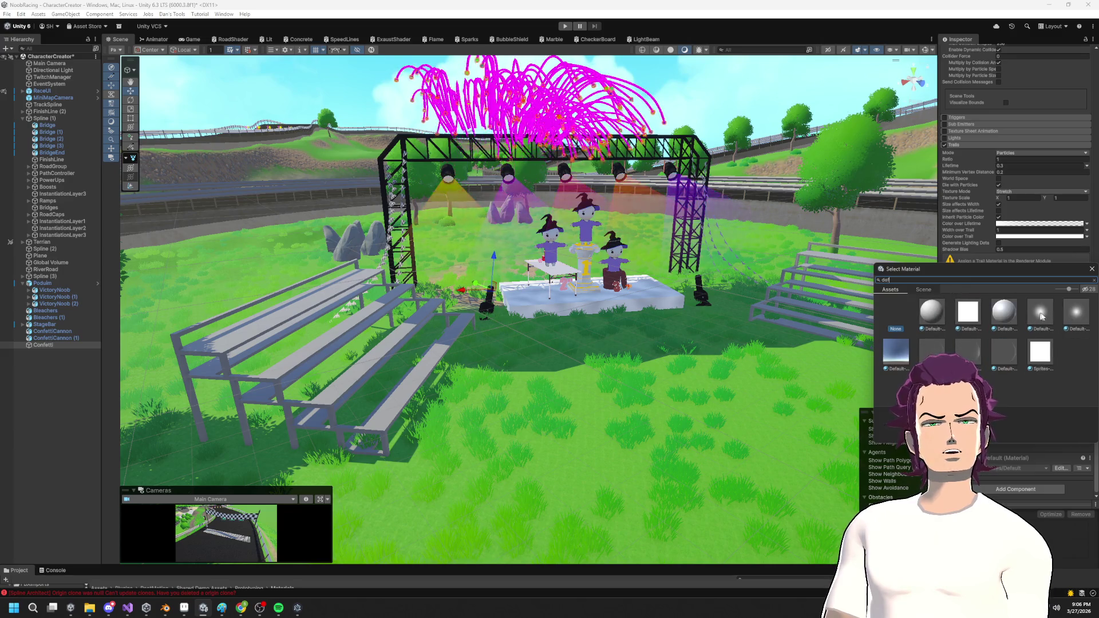
double_click(1040, 316)
click(658, 271)
mouse_move(658, 271)
mouse_down()
mouse_move(738, 222)
mouse_move(706, 213)
mouse_up()
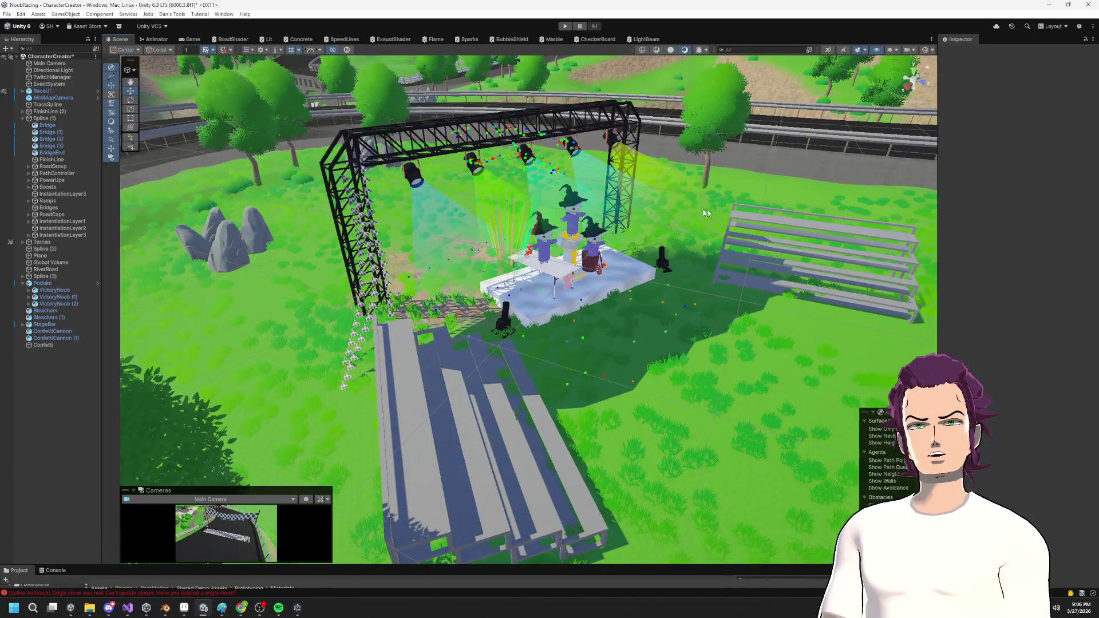
click(616, 127)
click(710, 114)
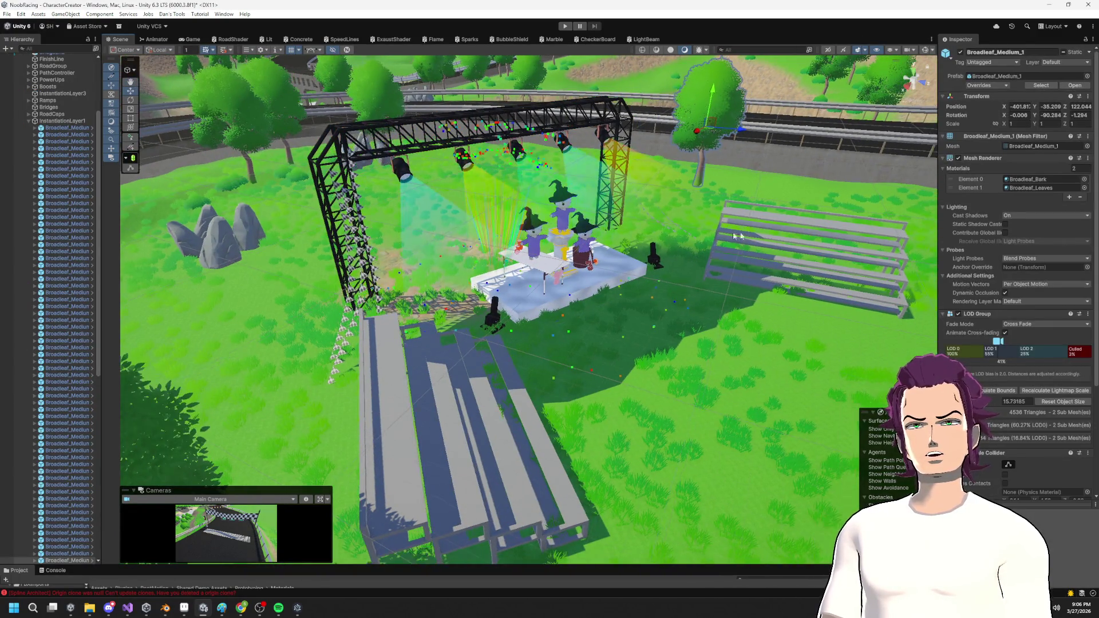
click(28, 121)
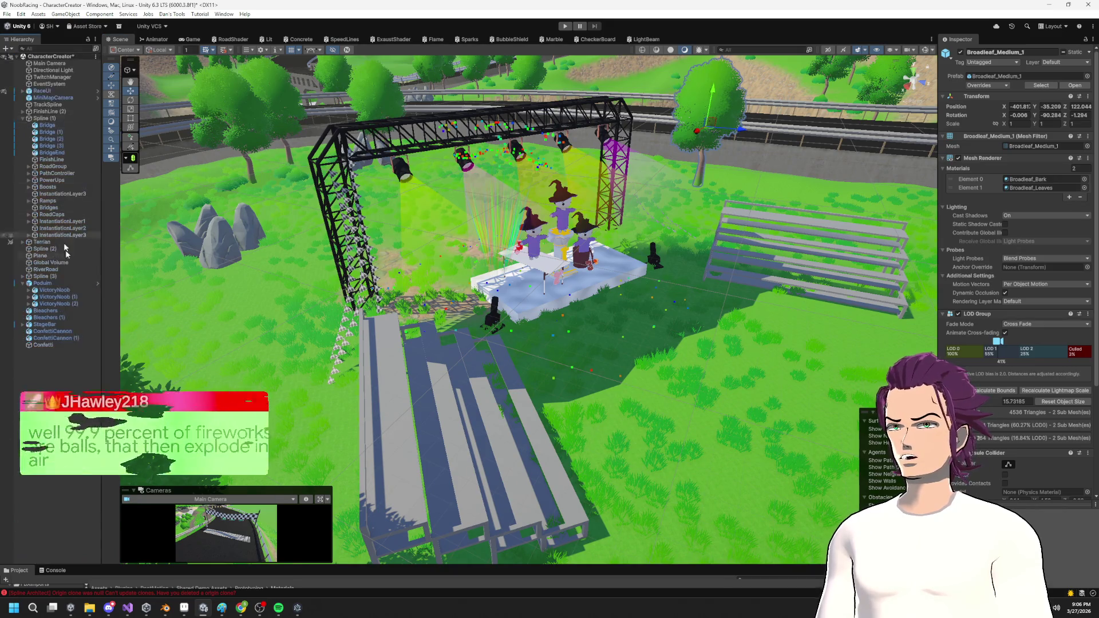
click(47, 345)
mouse_move(496, 278)
mouse_down()
mouse_move(658, 275)
mouse_move(561, 275)
mouse_move(695, 289)
mouse_move(571, 262)
mouse_move(593, 115)
mouse_up()
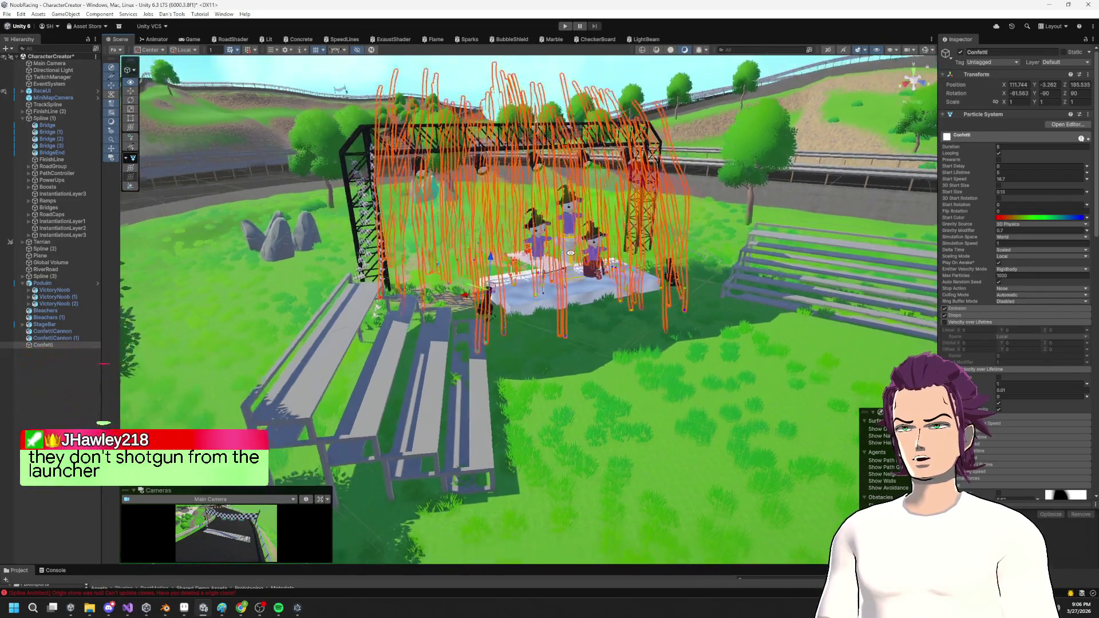
mouse_move(588, 230)
mouse_down()
mouse_move(705, 126)
mouse_move(629, 189)
mouse_move(607, 226)
mouse_up()
scroll(605, 229, up, 2)
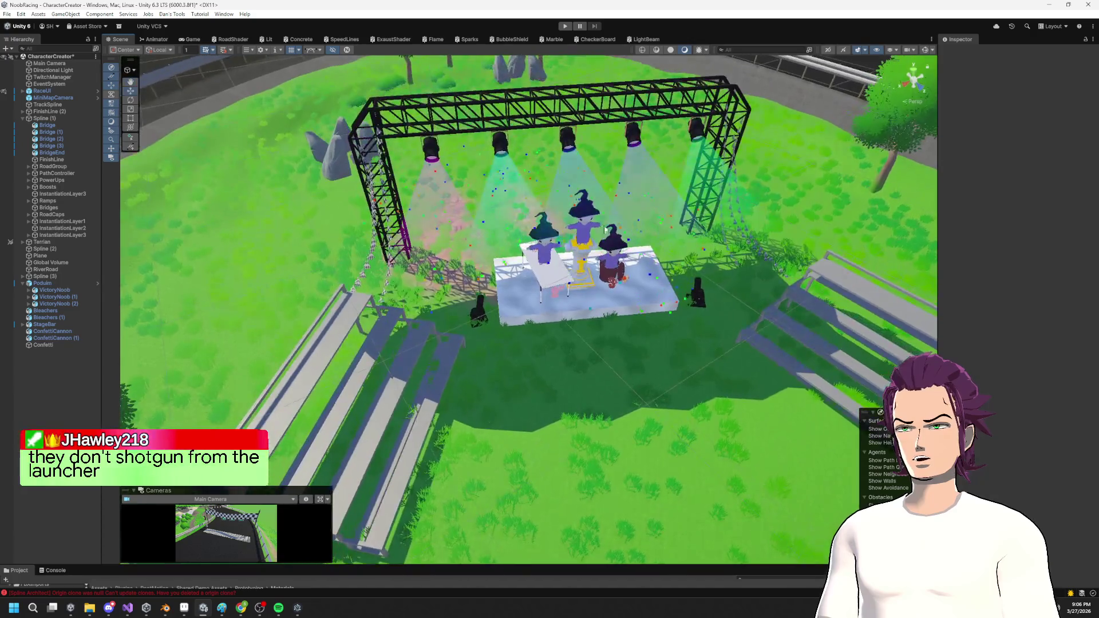
Enter Play mode and watch the confetti bursts over the podium from the Scene view.
click(565, 26)
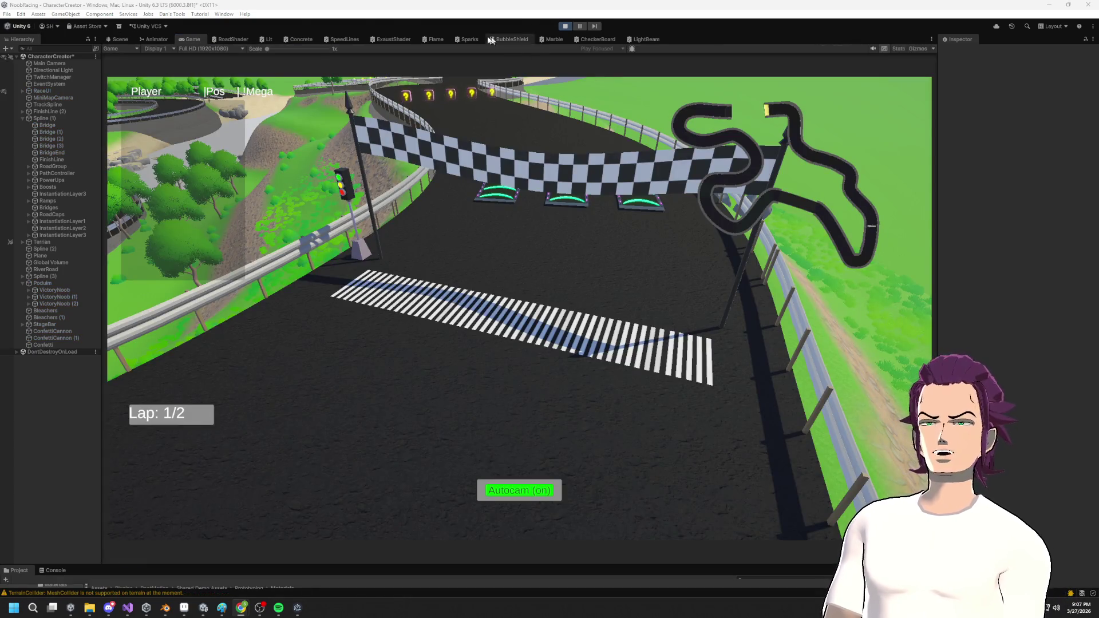
click(120, 40)
drag(527, 345, 618, 279)
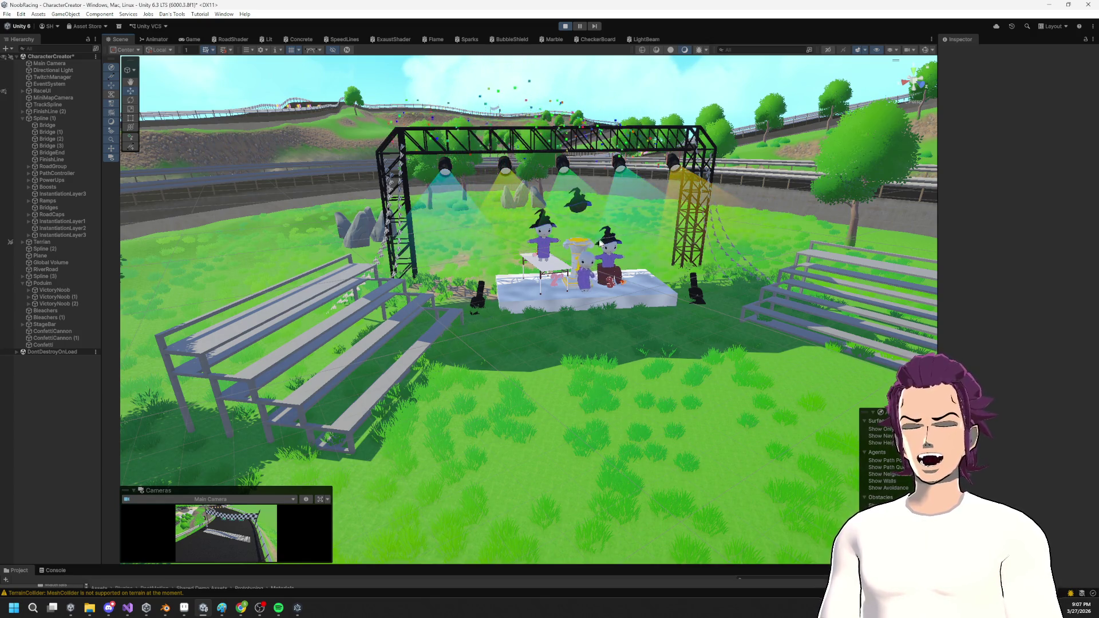
drag(471, 133, 487, 270)
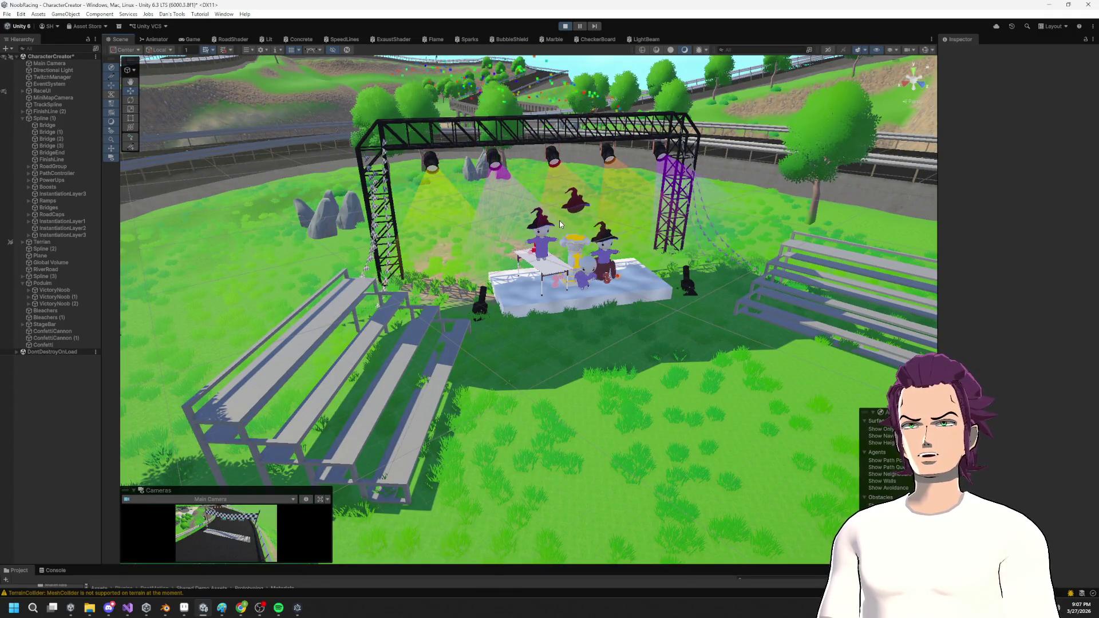
drag(559, 224, 570, 200)
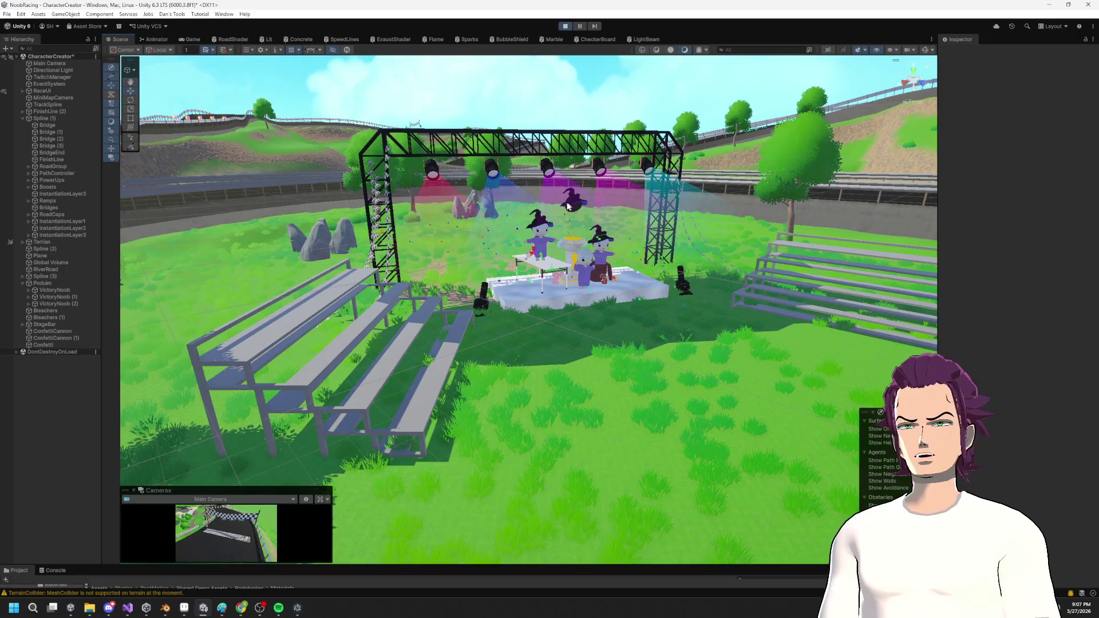
scroll(548, 256, up, 2)
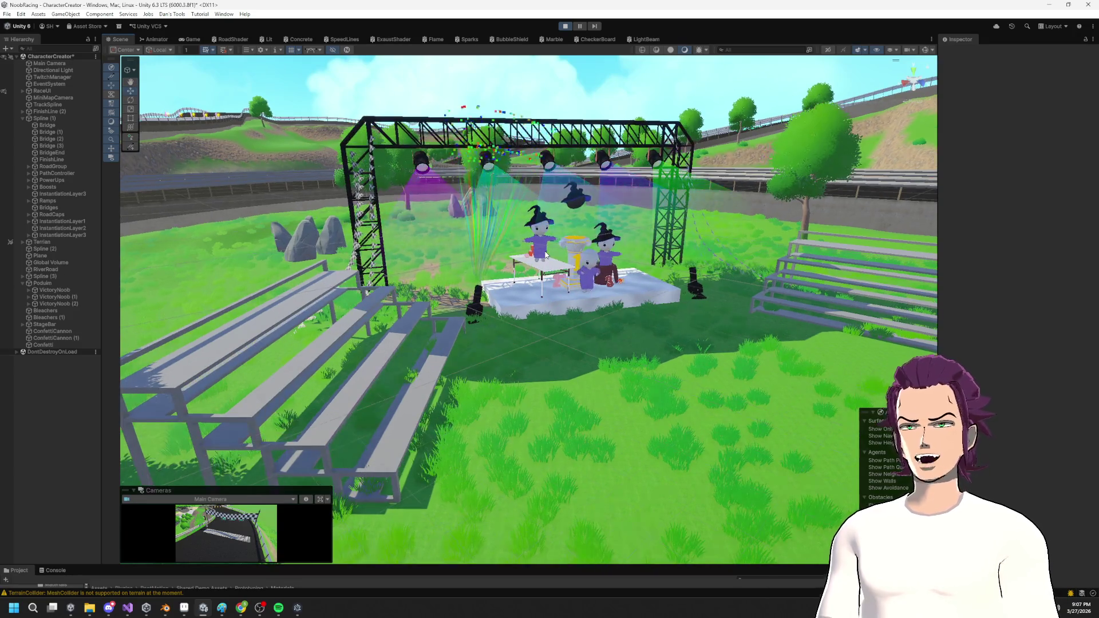